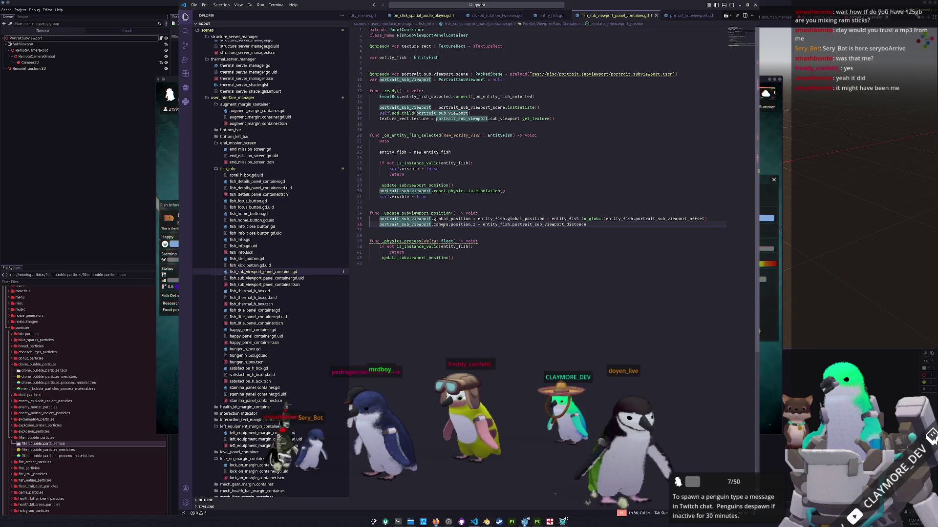
Add a blank line after line 16 and remove the empty line above _physics_process
key(End)
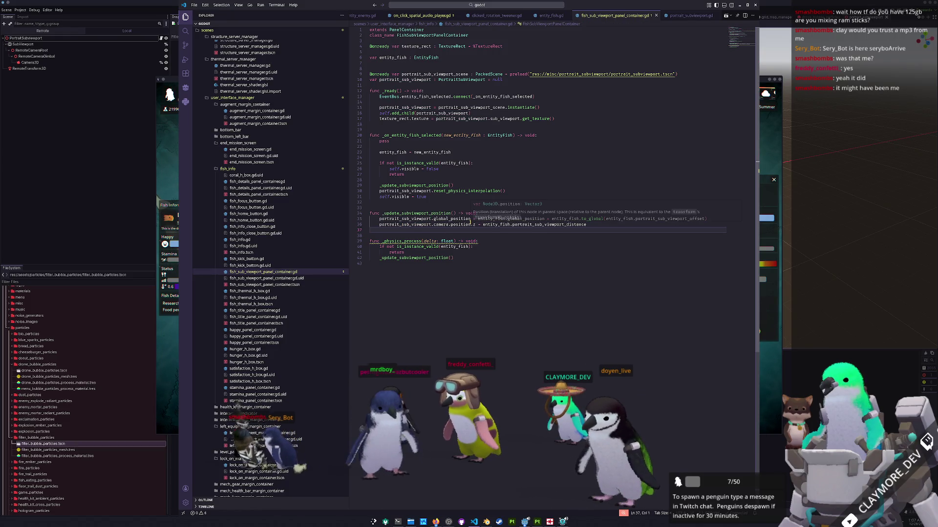
key(Return)
key(BackSpace)
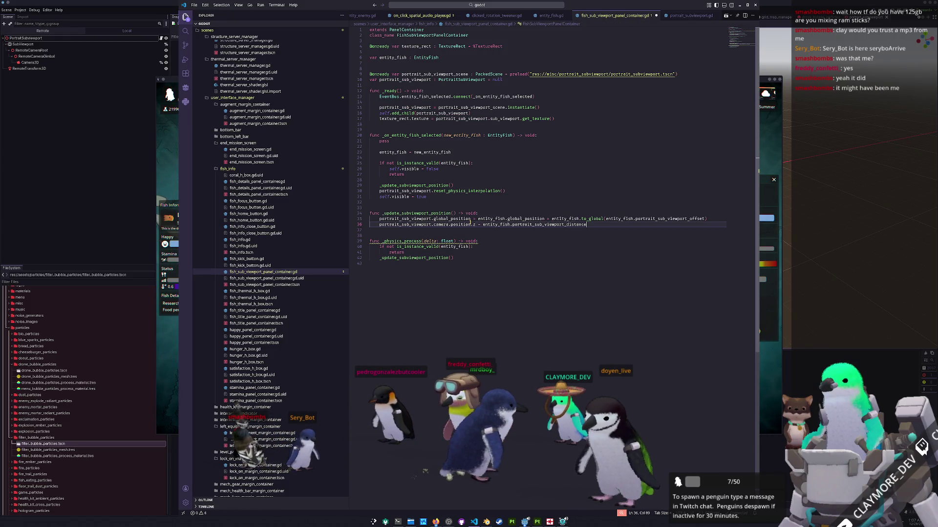
key(Down)
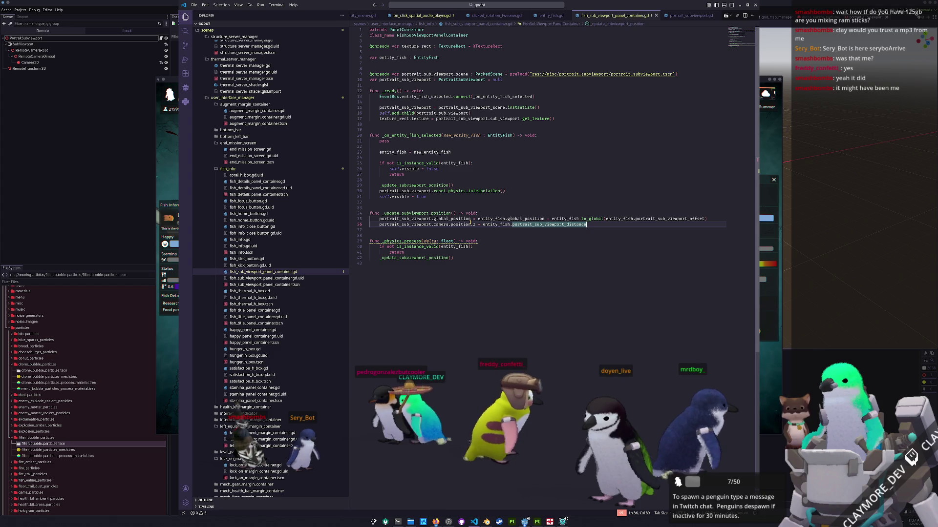
key(Down)
key(Down)
key(Down)
key(End)
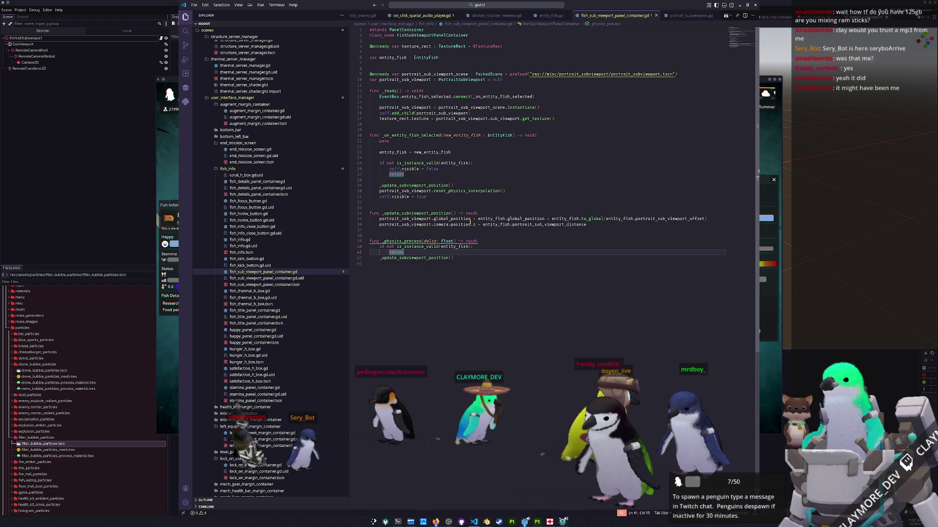
key(Up)
key(Up)
key(Up)
key(Up)
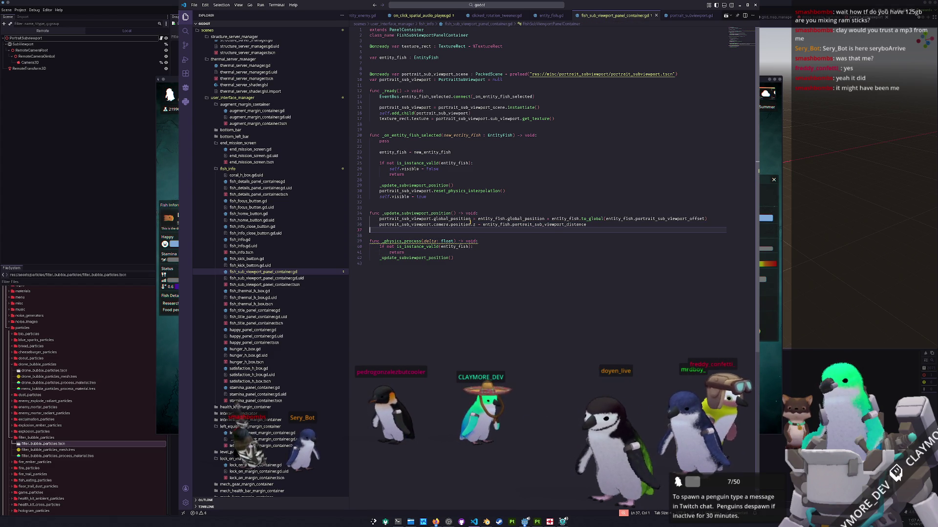
Review portrait_sub_viewport_distance and lines 21–24, then switch to entity_fish.gd
key(Left)
key(ctrl+shift+Left)
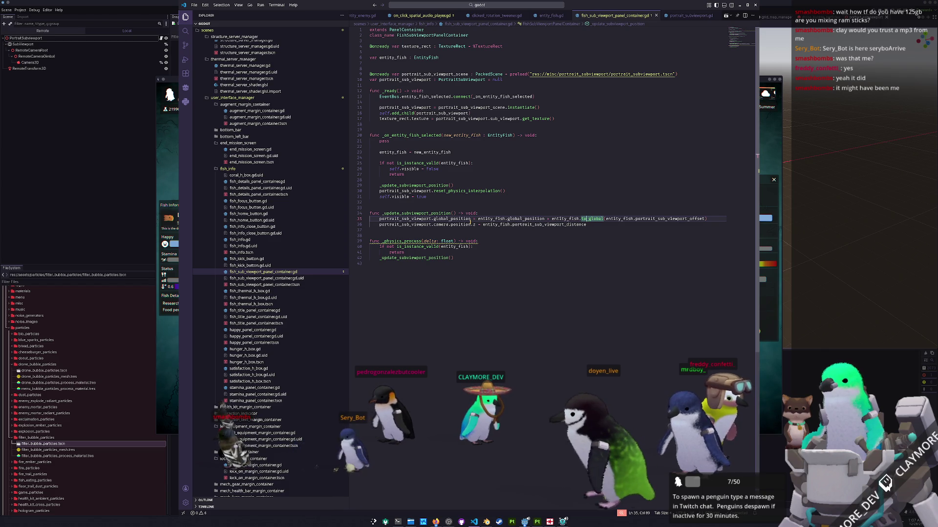
key(Up)
key(Up)
key(Up)
key(Up)
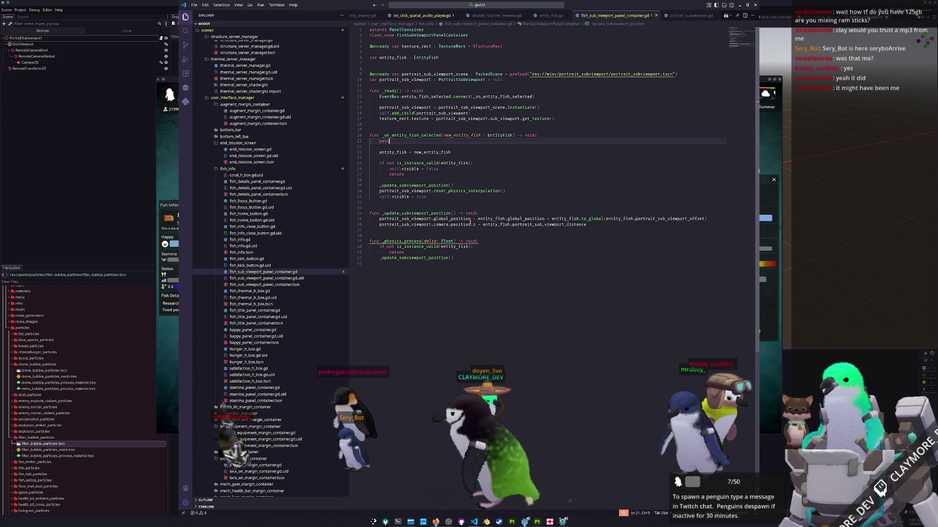
key(Up)
key(Up)
key(Up)
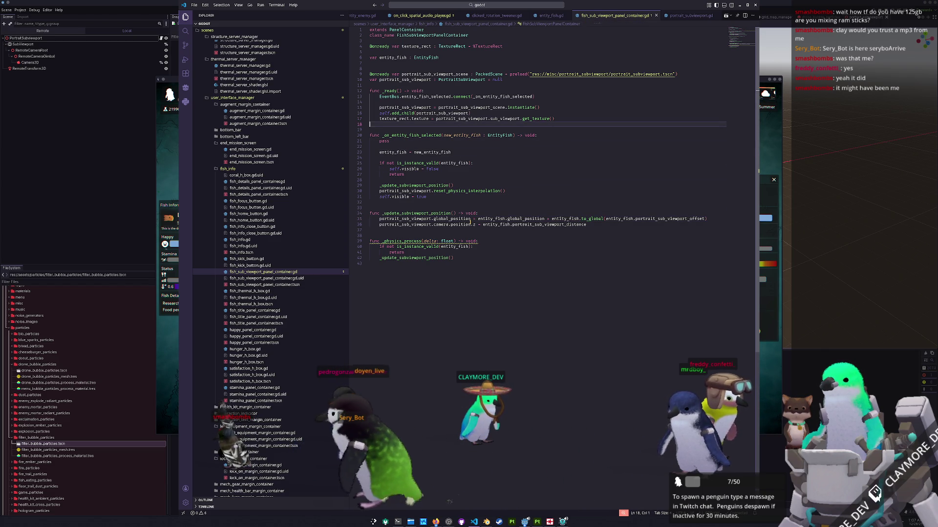
key(Down)
key(Down)
key(Down)
key(Down)
key(Down)
key(End)
key(Down)
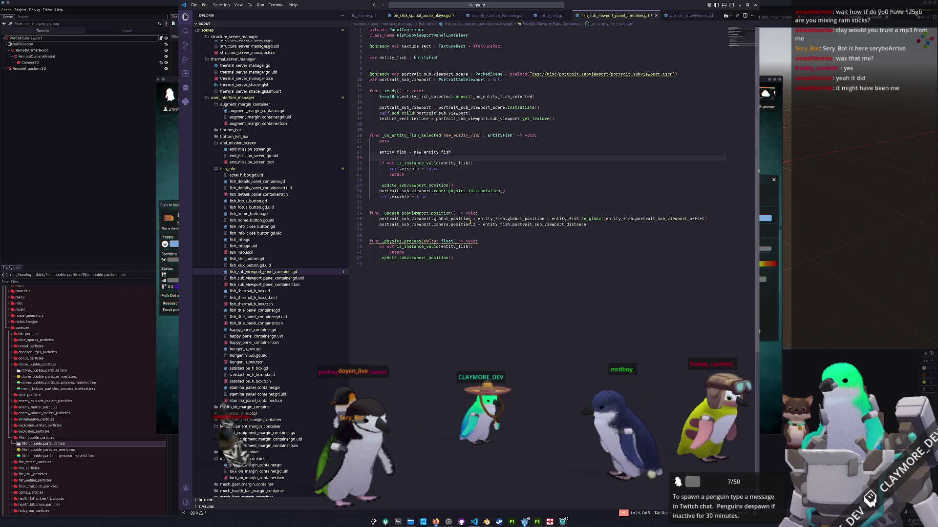
key(Down)
key(Down)
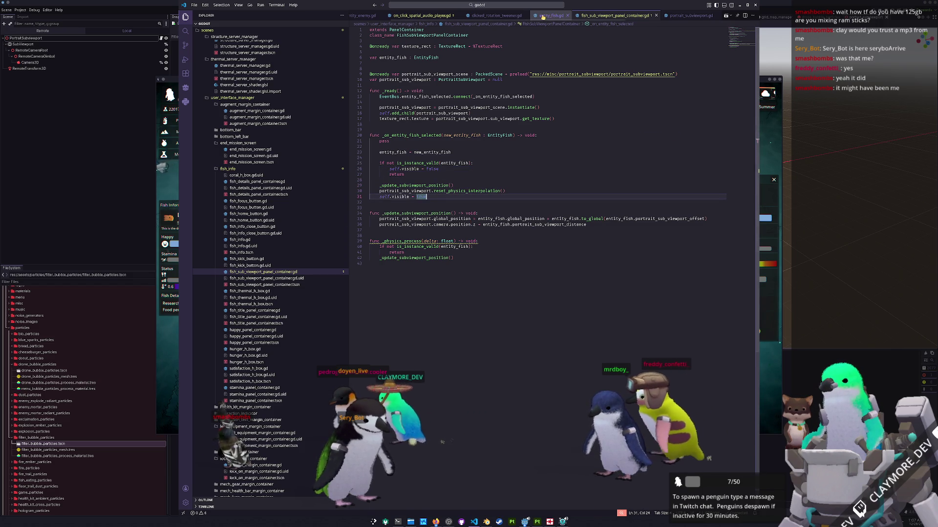
key(ctrl+Tab)
scroll(468, 218, down, 4)
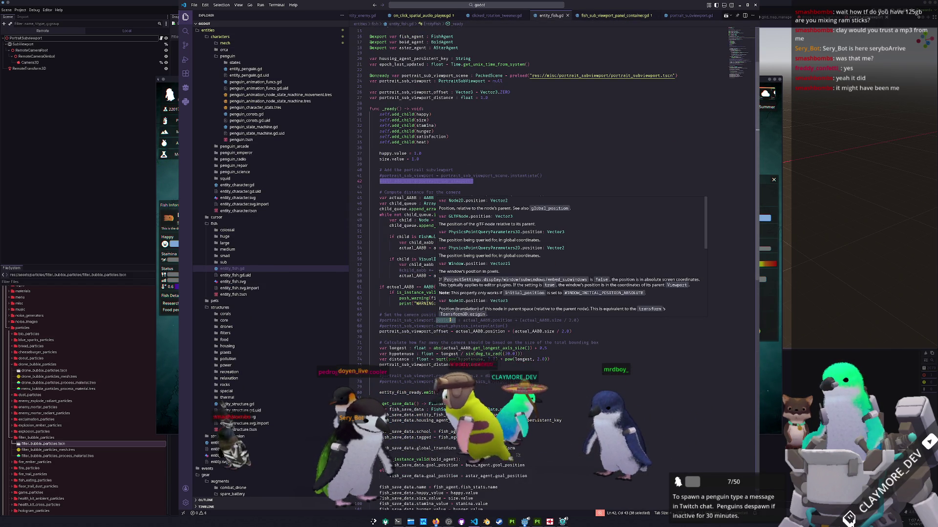
mouse_move(438, 304)
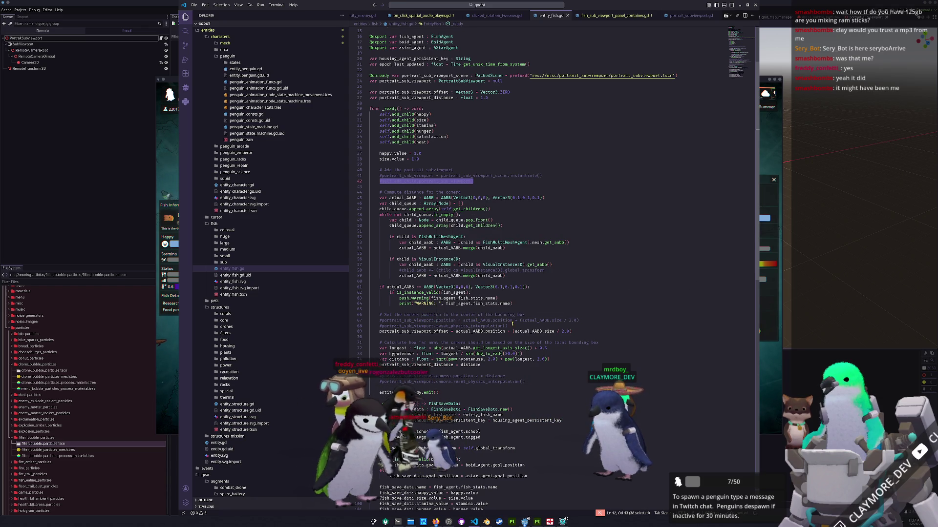
Review the bounding-box centre offset expression around lines 69–77 of entity_fish.gd
drag(579, 320, 461, 319)
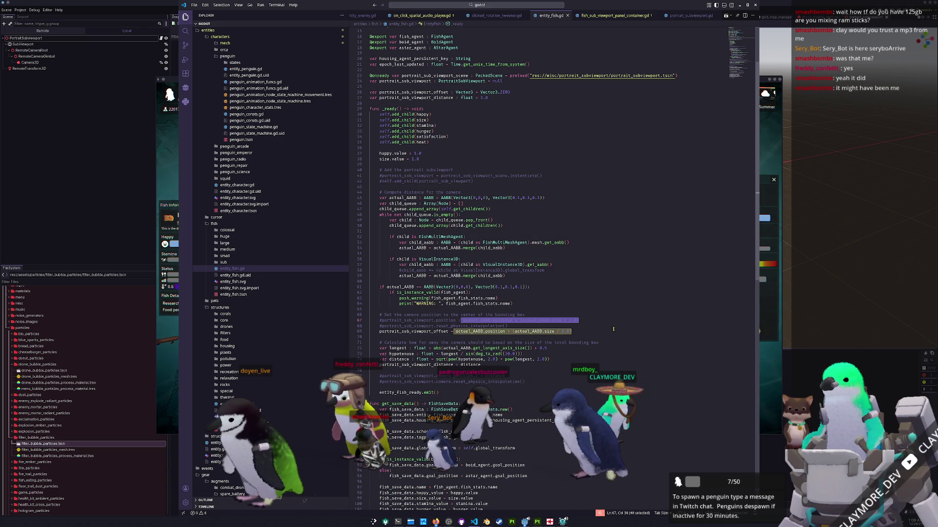
click(601, 333)
scroll(601, 334, down, 1)
scroll(601, 333, down, 1)
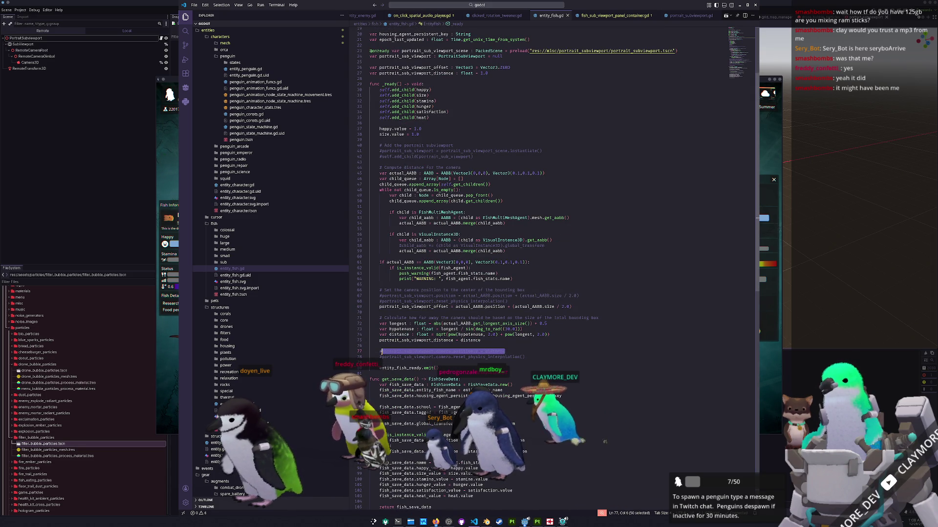
click(517, 351)
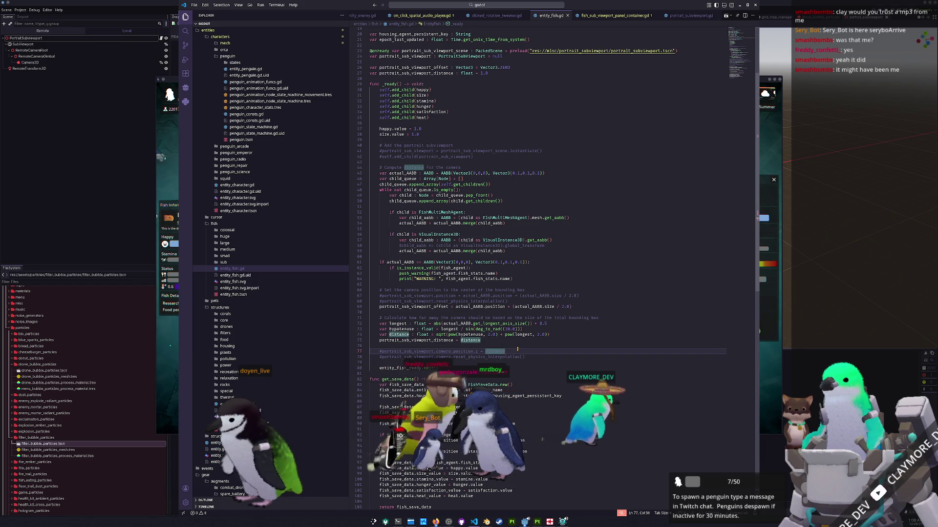
scroll(617, 326, up, 1)
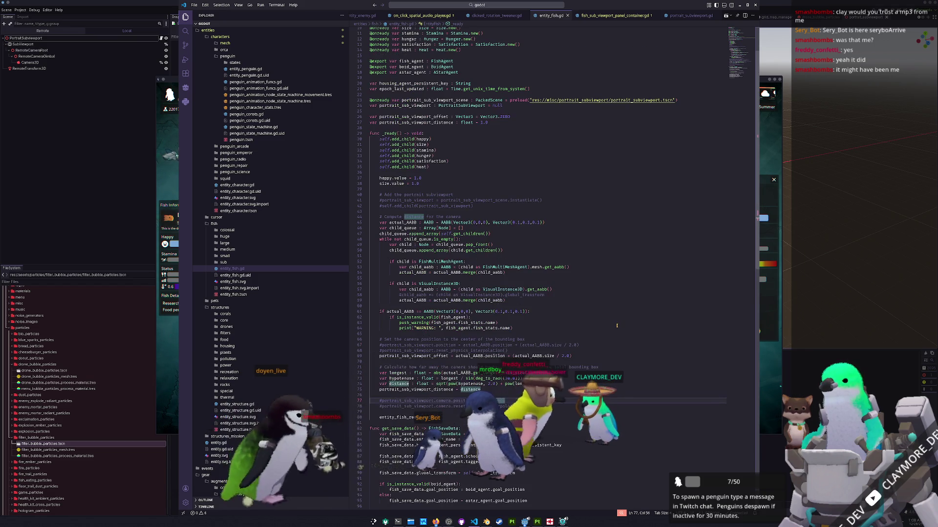
scroll(613, 325, up, 1)
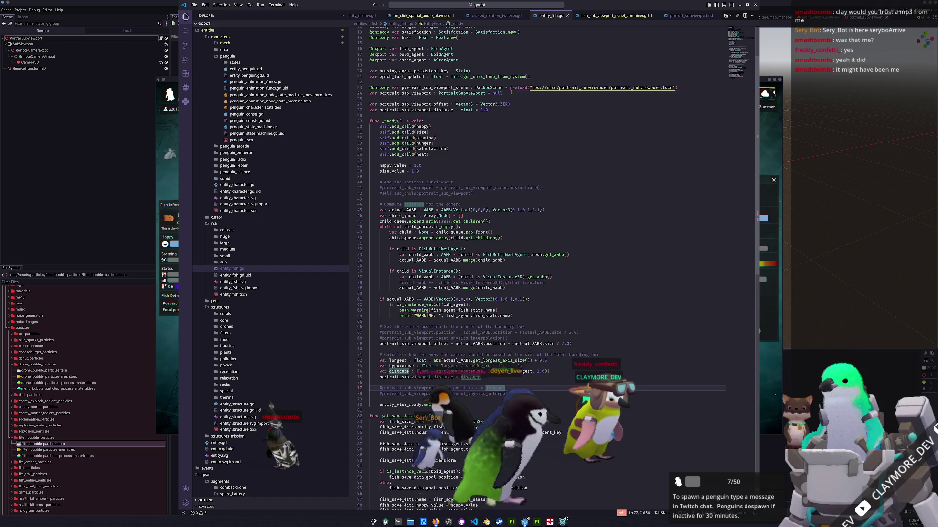
Delete the portrait sub-viewport declarations on lines 22–23 and return to the panel script
click(526, 102)
key(shift+Up)
key(shift+Up)
key(Delete)
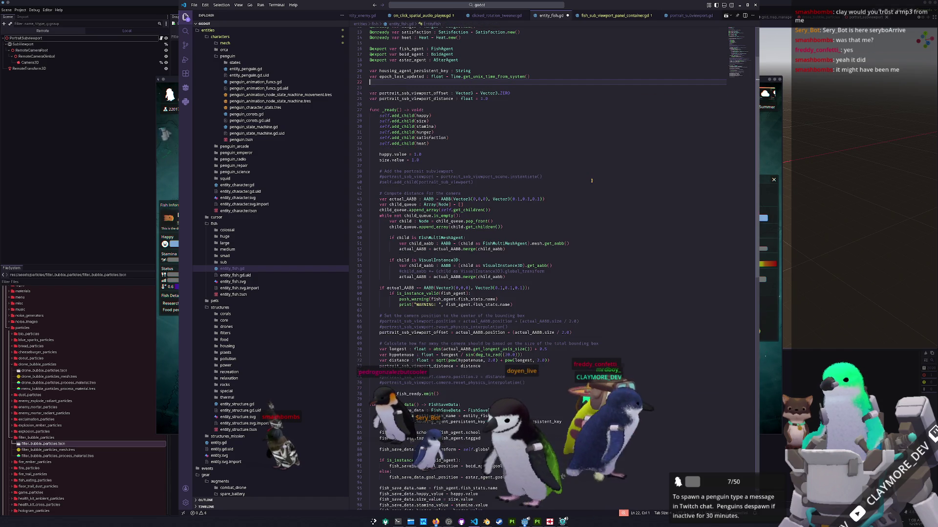
click(614, 16)
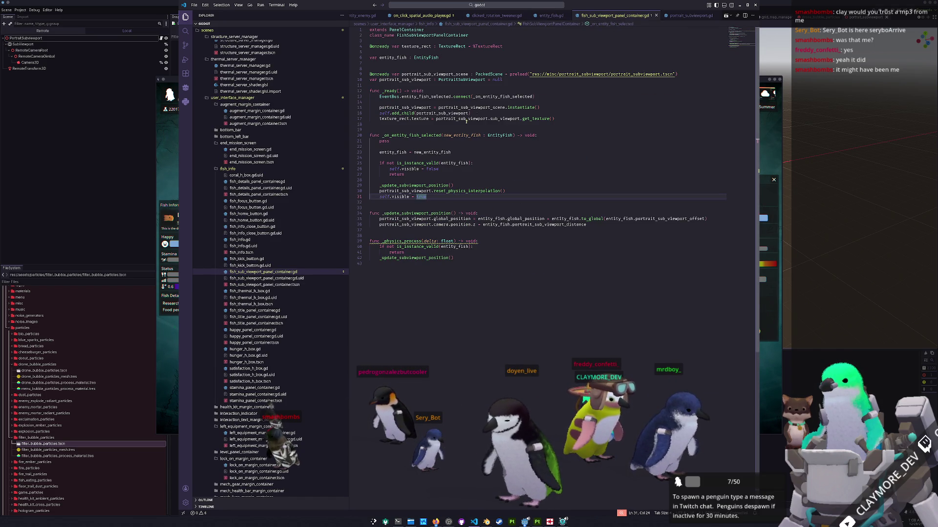
click(442, 69)
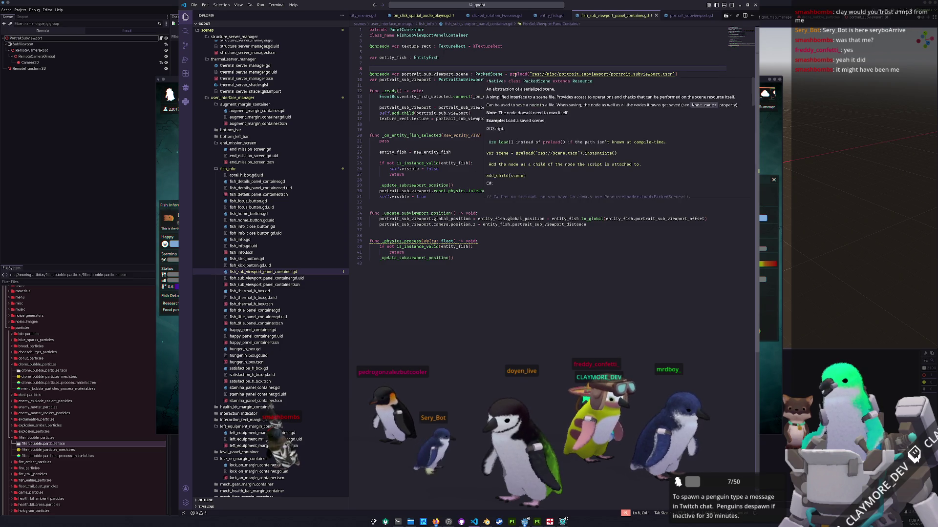
click(405, 107)
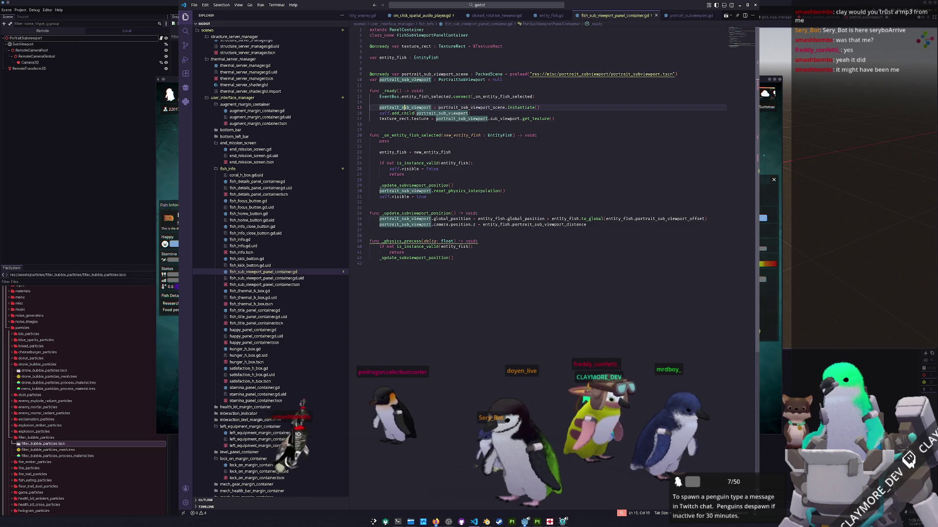
click(415, 113)
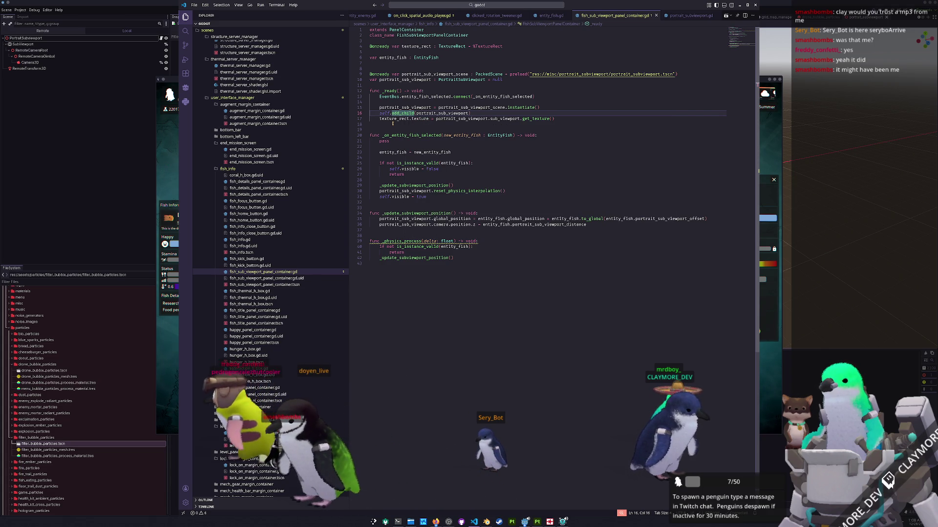
click(393, 123)
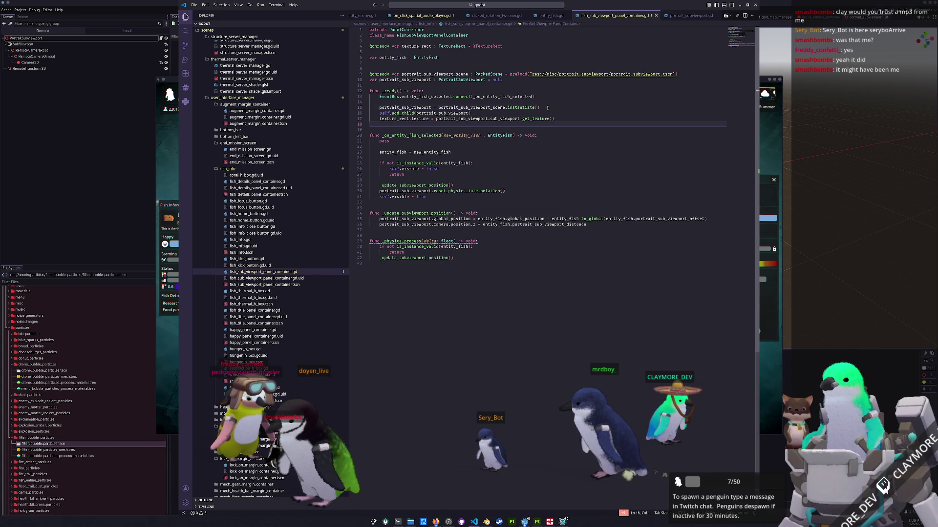
click(547, 107)
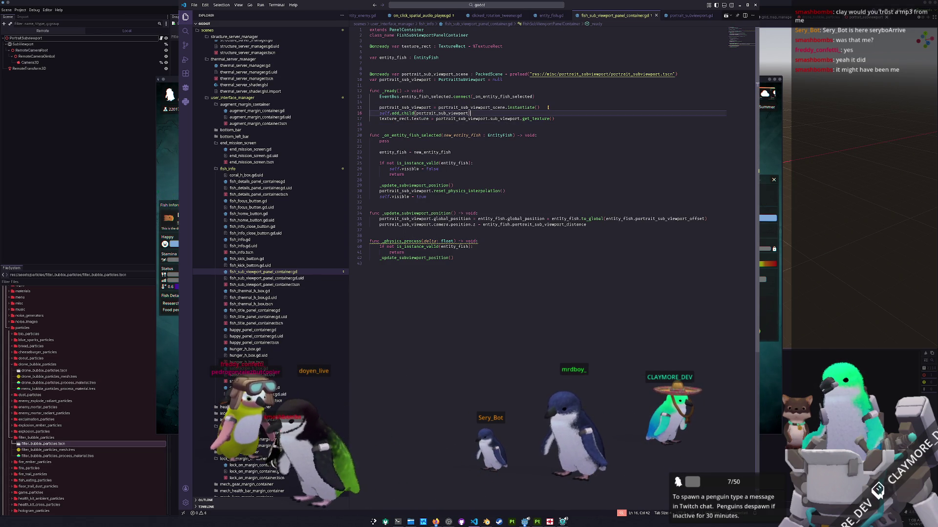
Add a portrait_sub_viewport top_level line and move the add_child call below it
key(Return)
text(portas)
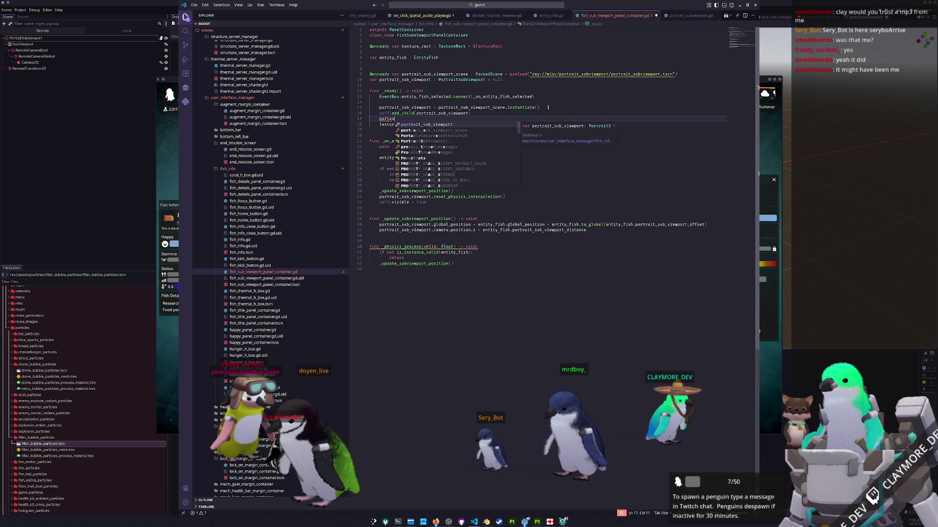
key(Return)
text(.top_lev)
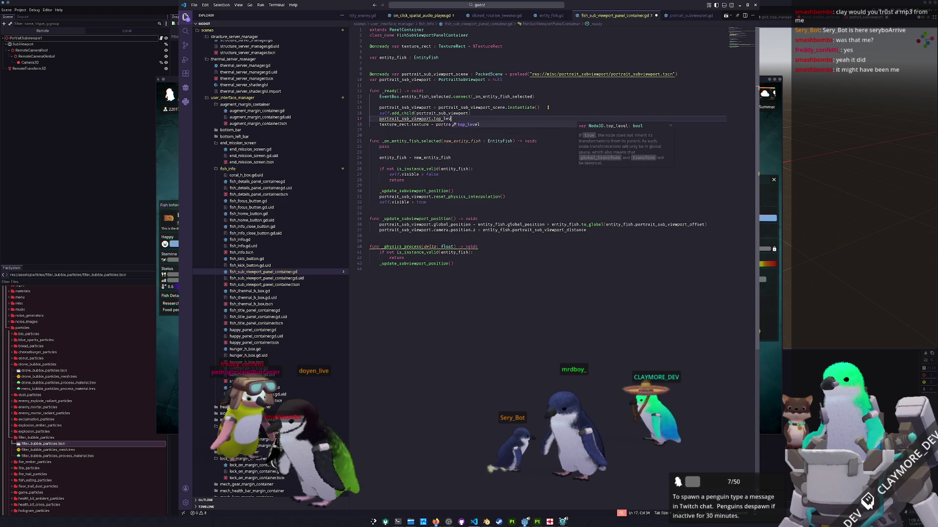
text(el = true)
key(Down)
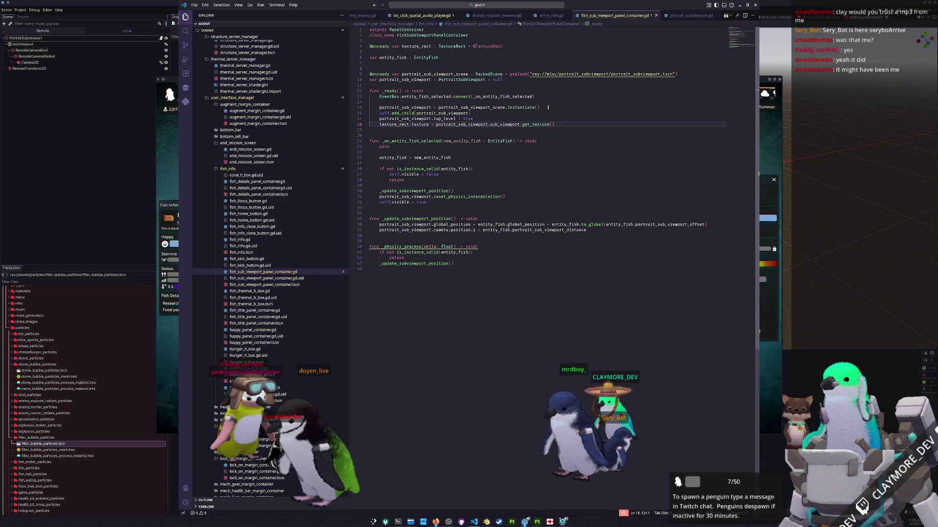
key(Up)
key(Up)
key(alt+Down)
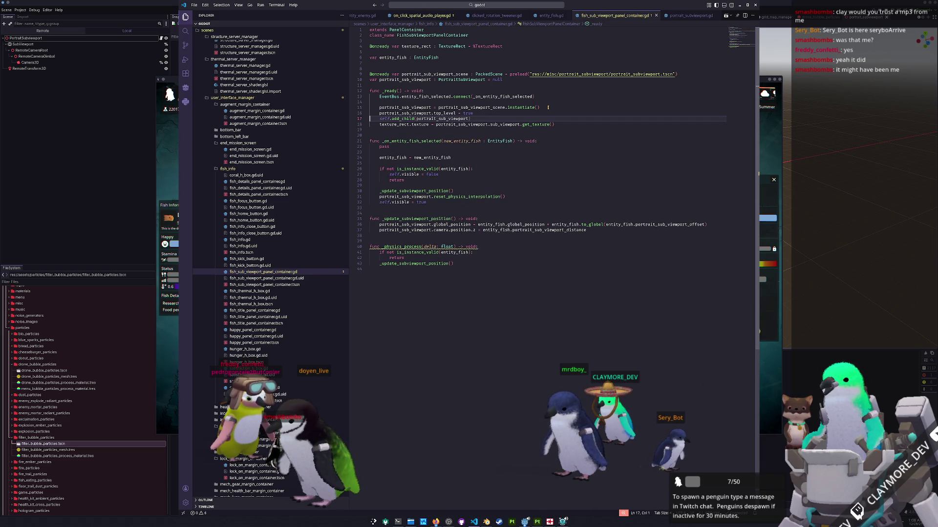
On line 36 select the 'entity_fish.global_position + ' term after reworking the position expression
key(Down)
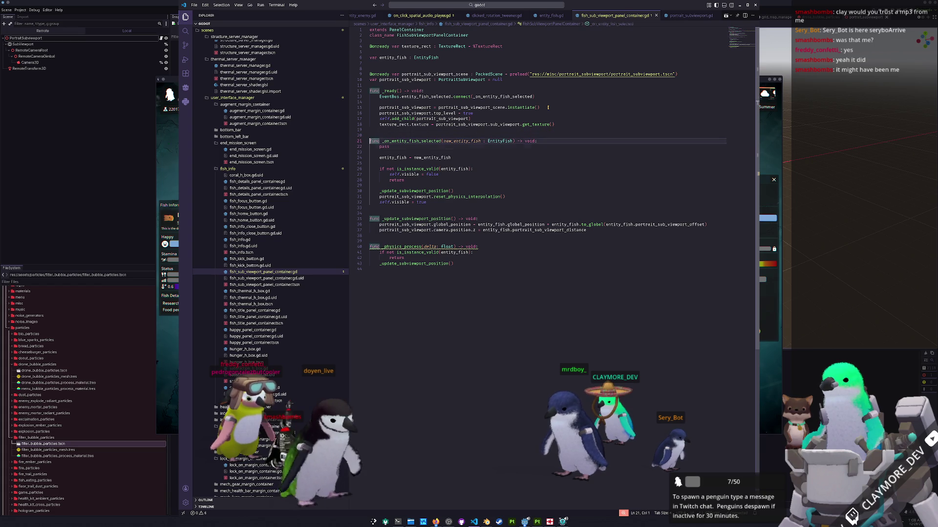
key(Down)
key(Down)
key(Down)
key(Down)
key(Down)
key(Down)
key(Down)
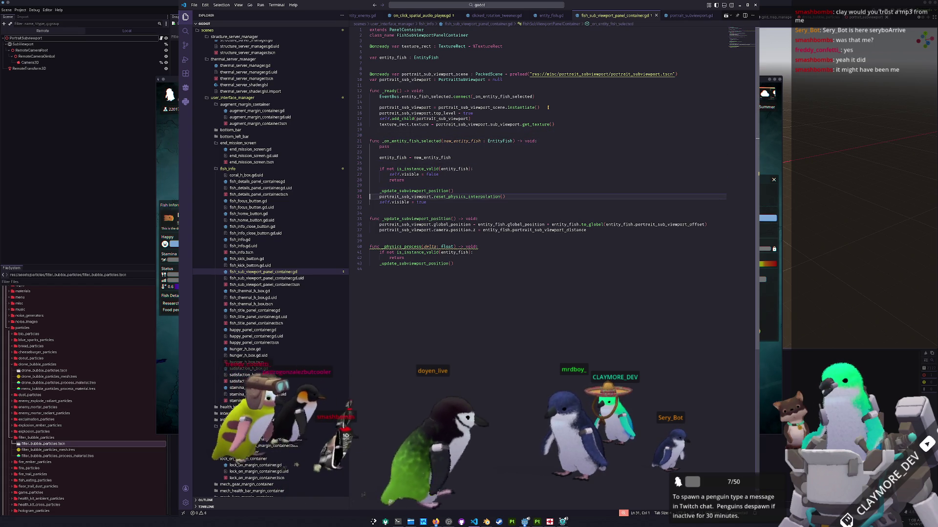
key(Down)
key(Down)
key(Down)
key(Up)
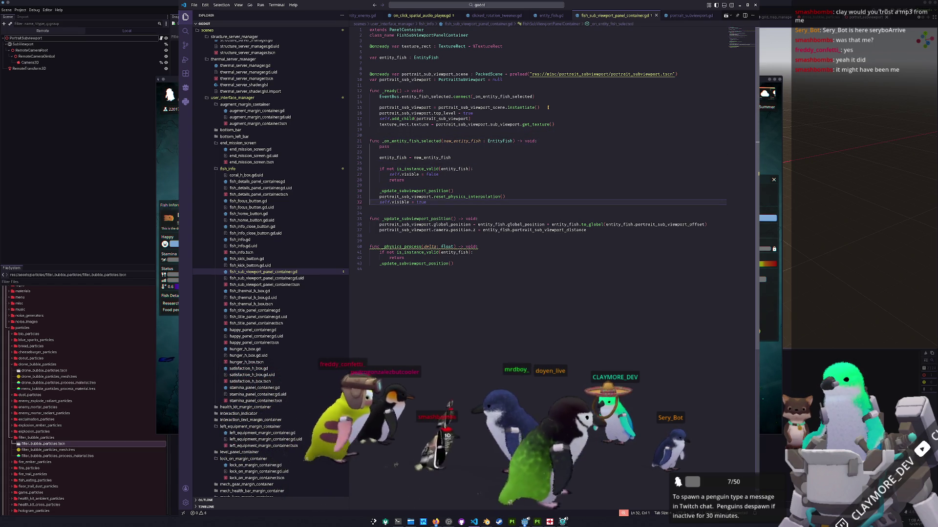
key(Up)
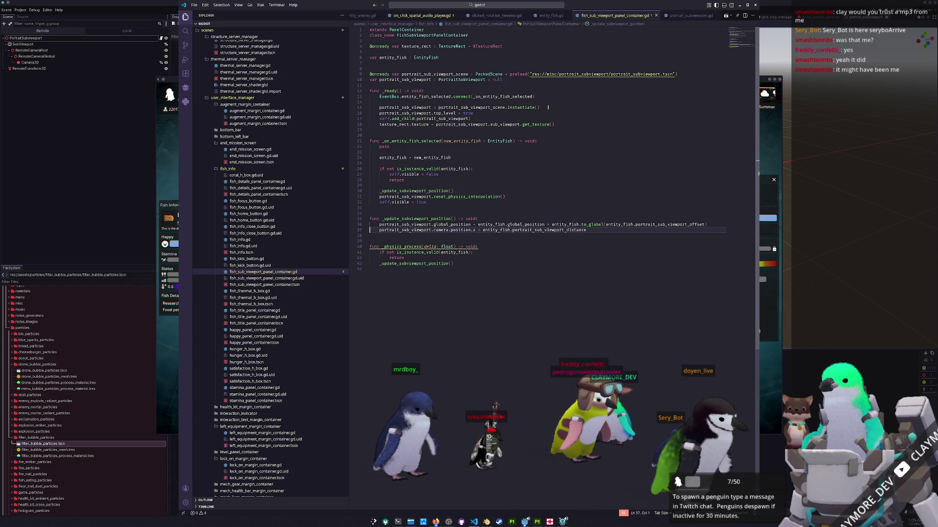
key(Right)
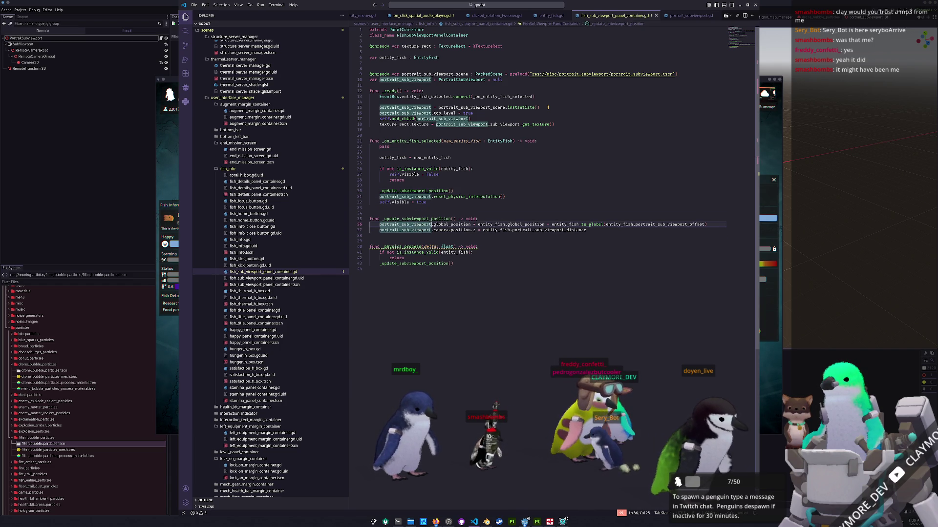
key(Right)
key(Right)
key(Right)
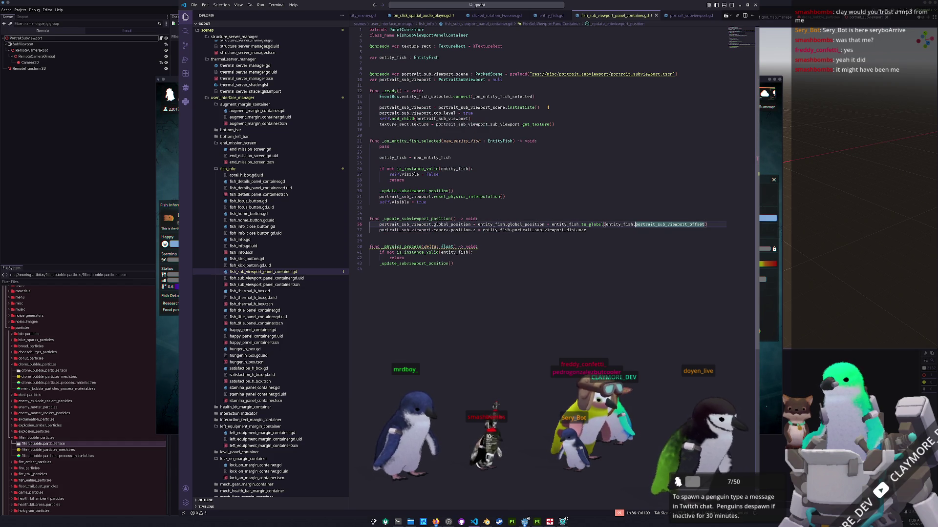
key(ctrl+Left)
key(ctrl+Left)
key(ctrl+Left)
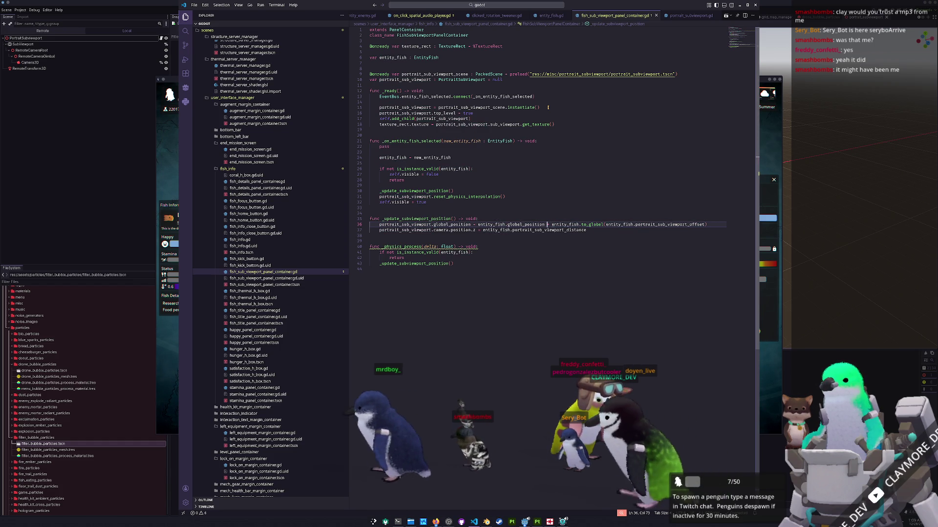
text(+)
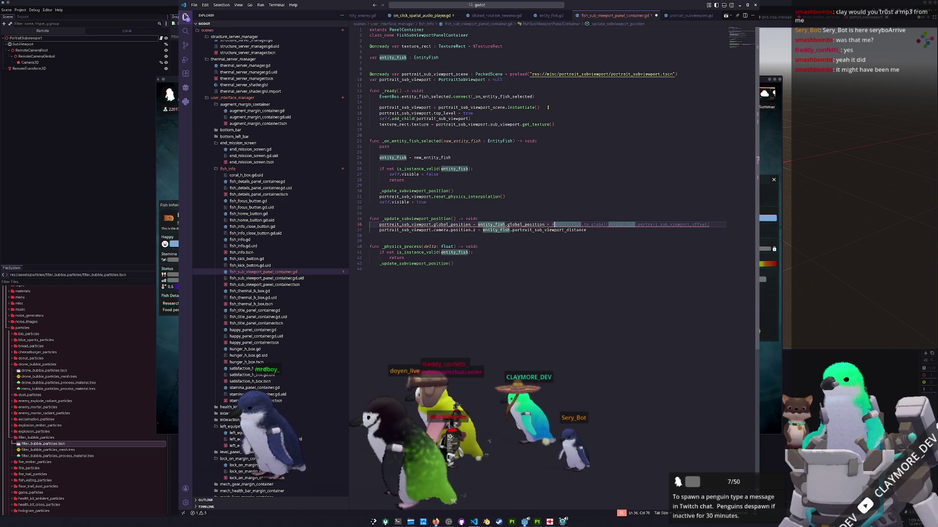
key(ctrl+shift+Left)
key(ctrl+shift+Left)
key(ctrl+shift+Left)
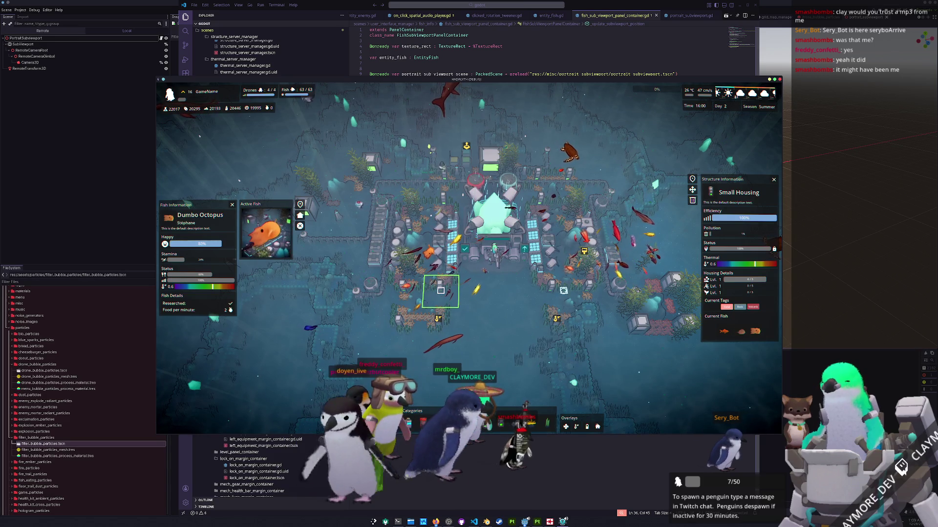
Inspect a Medium Housing structure, pan around the base, then bring VS Code to the front
click(635, 327)
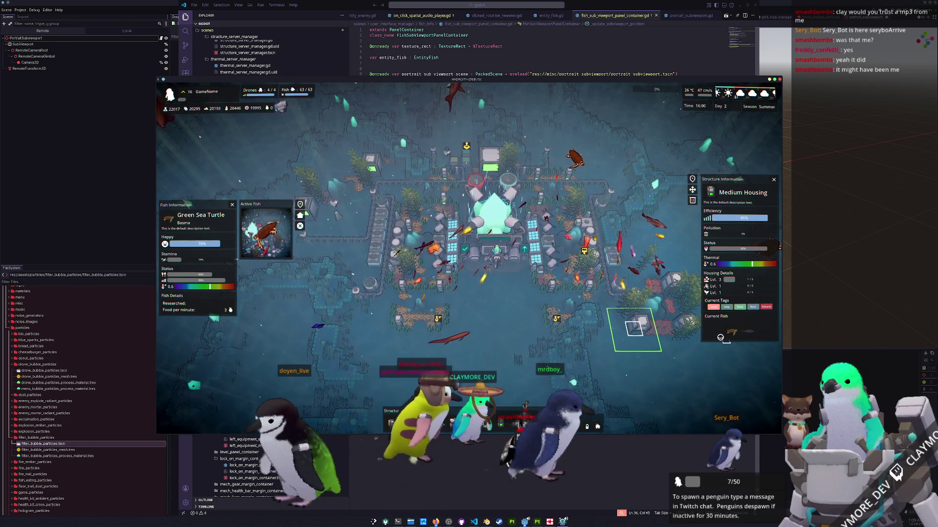
key(d)
key(s)
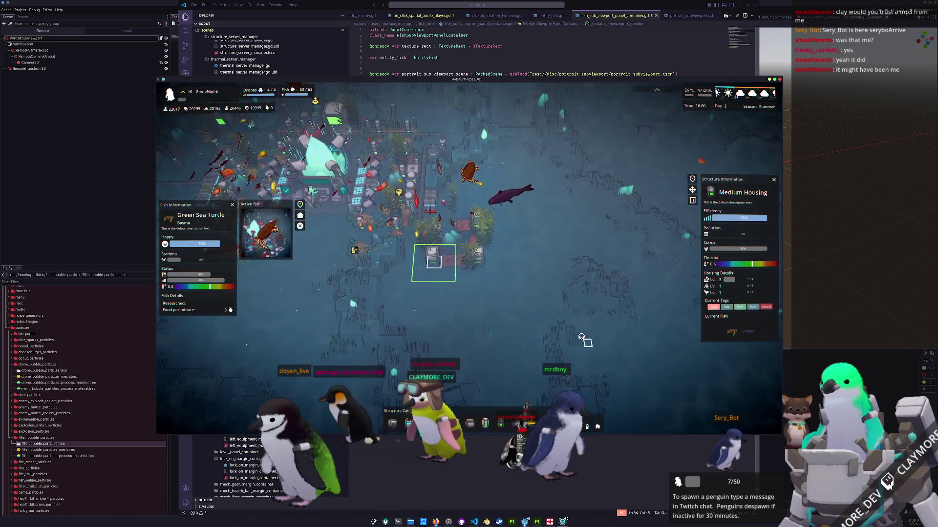
scroll(584, 339, up, 2)
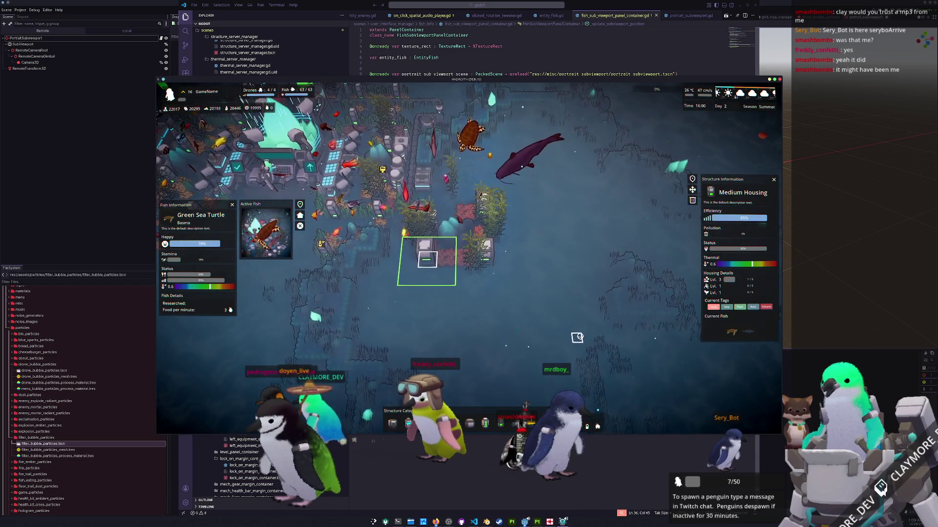
scroll(576, 337, down, 2)
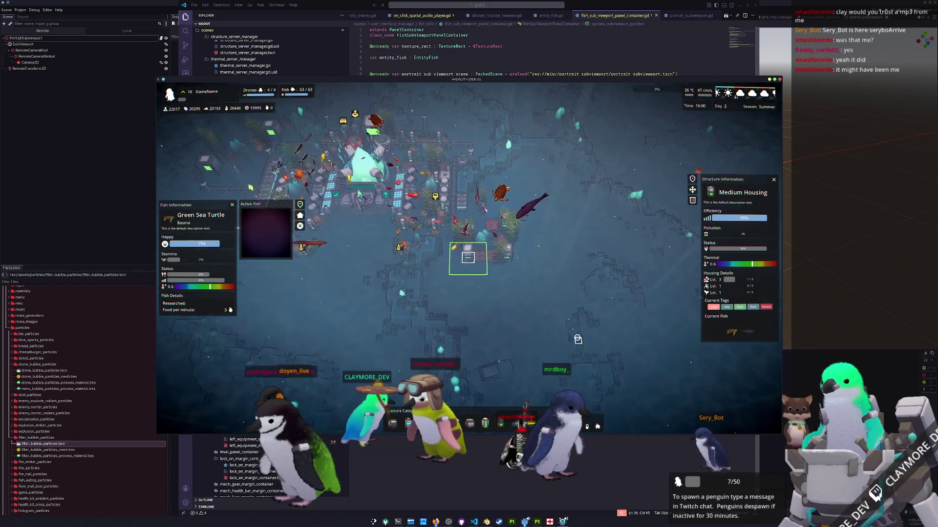
key(d)
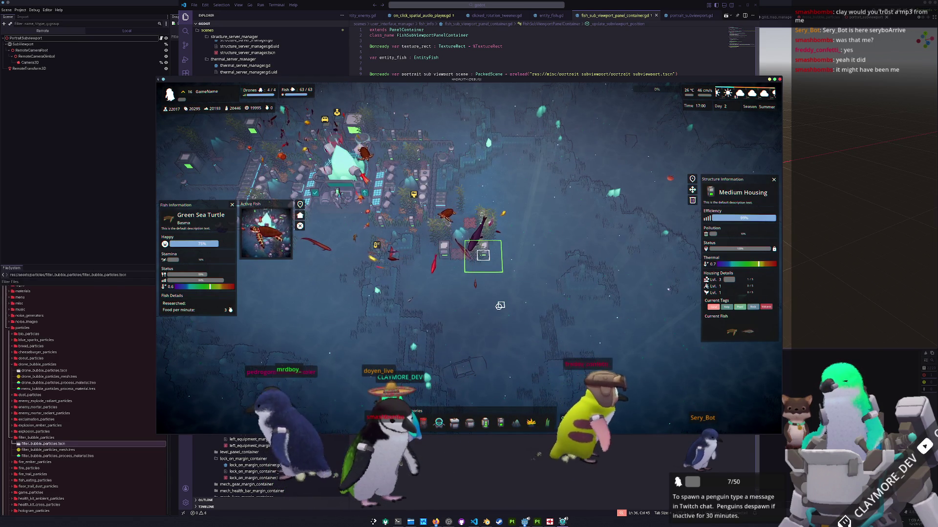
click(505, 44)
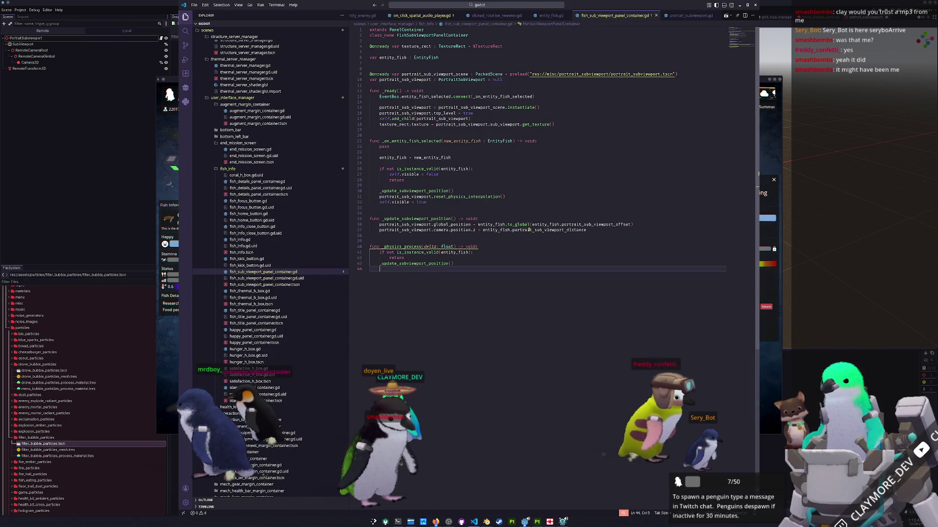
Quick-open the fish_info scene, select FishHomeButton and open fish_home_button.gd in VS Code
click(518, 3)
key(alt+Tab)
key(shift+alt+o)
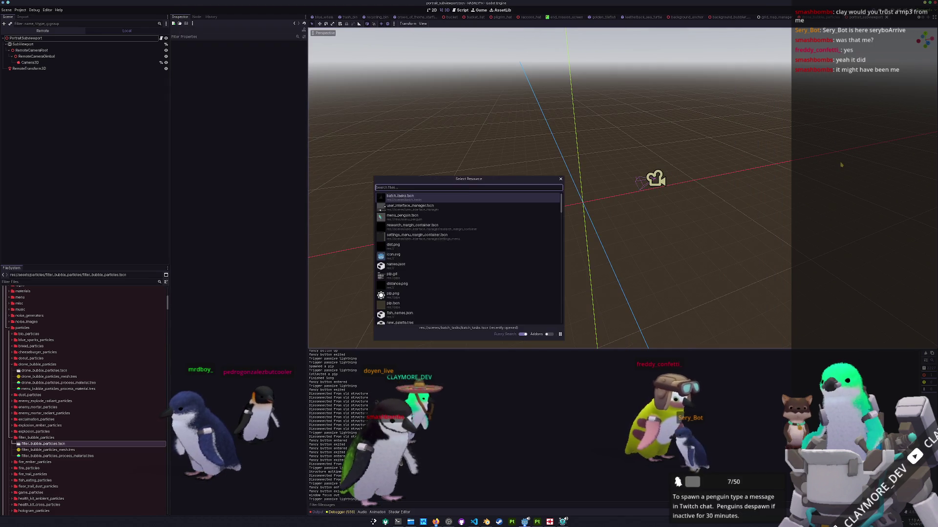
text(fish_info)
key(Down)
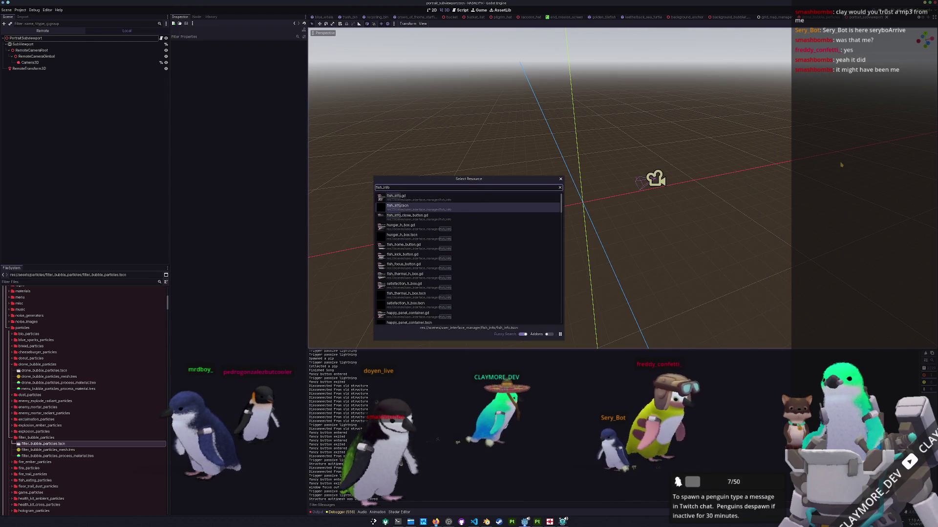
key(Return)
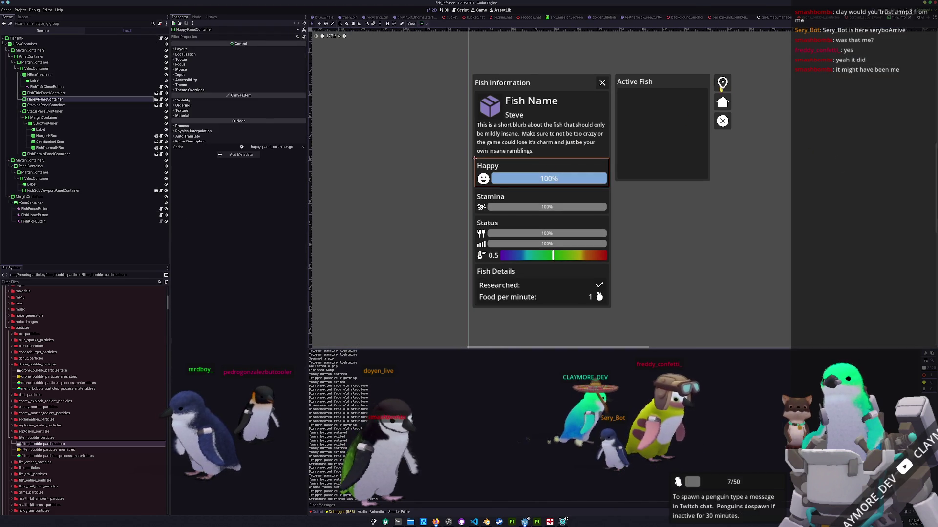
click(35, 214)
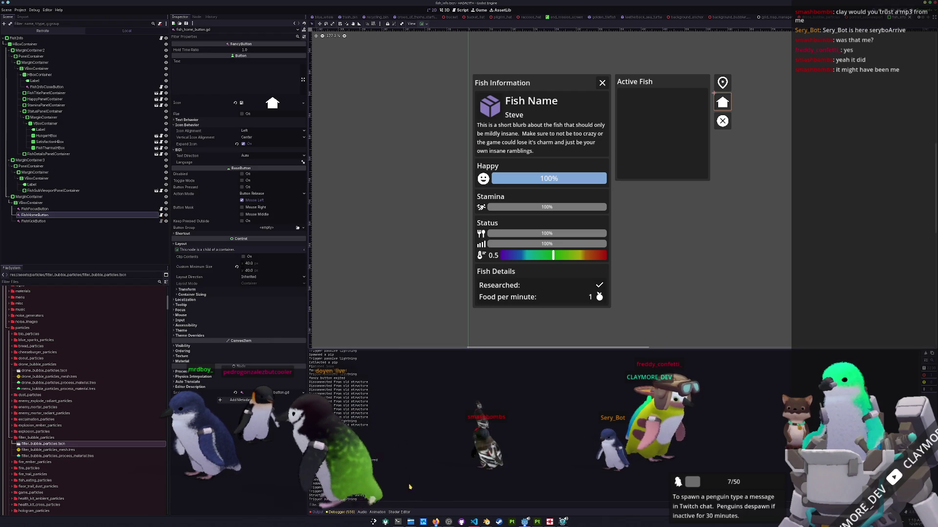
key(alt+Tab)
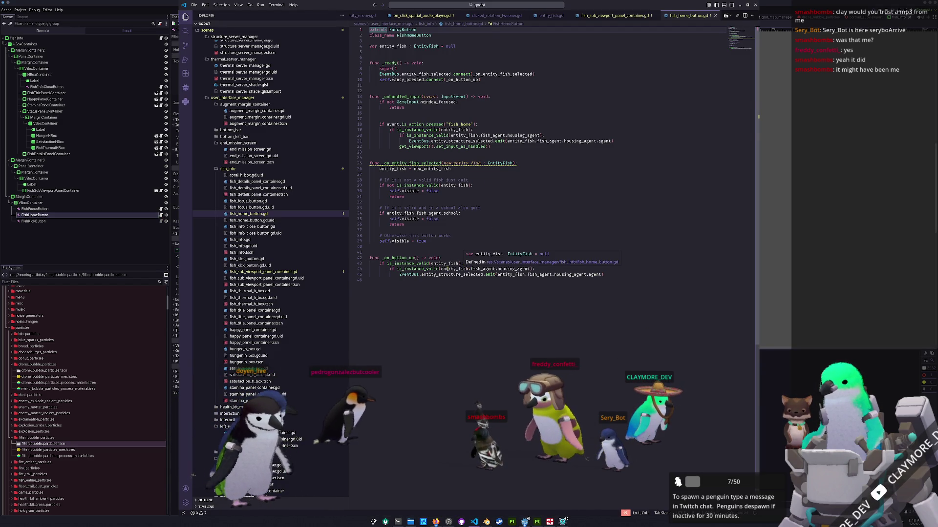
Review the entity_structure_selected check in the button-up handler, then select FishFocusButton in Godot
click(461, 269)
double_click(461, 274)
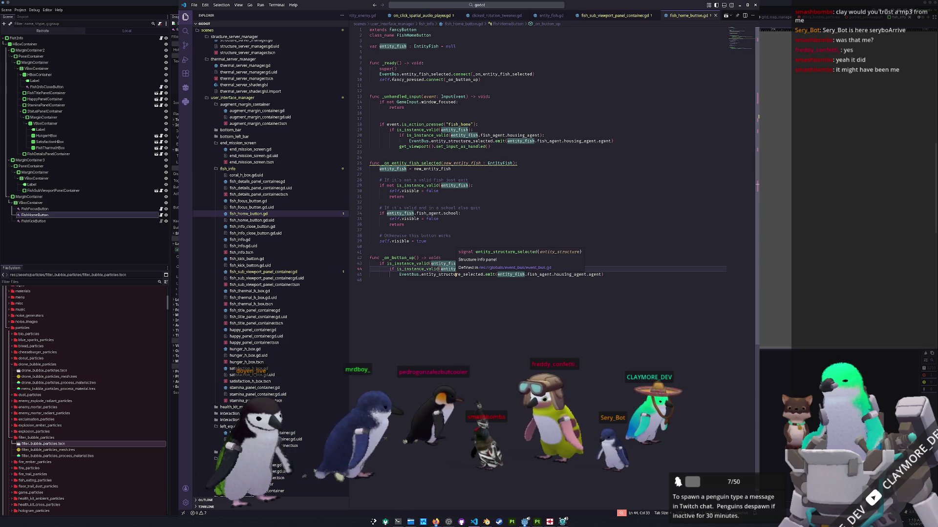
click(405, 286)
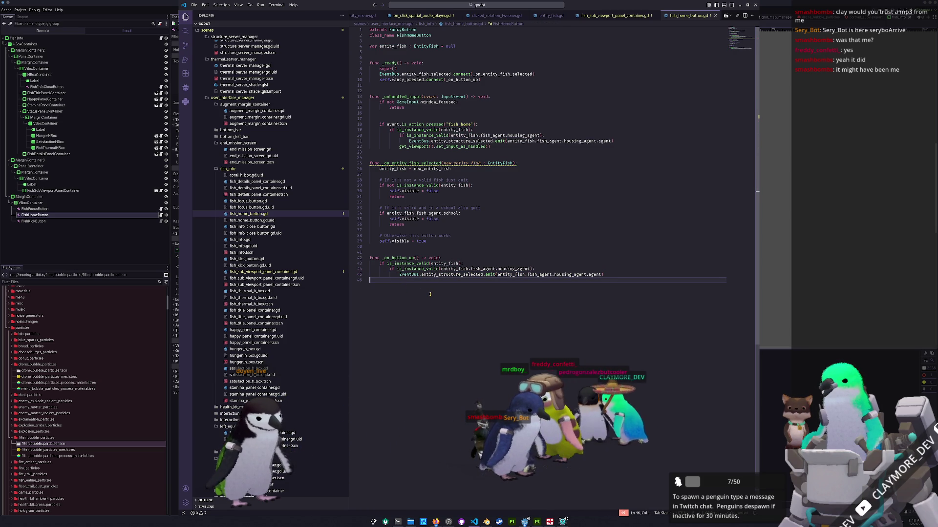
click(78, 210)
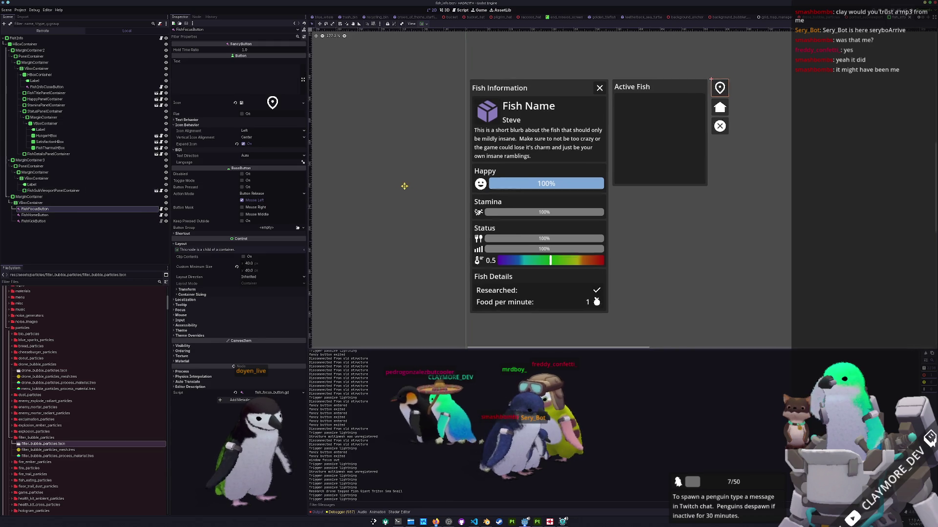
Check the Mouse Filter setting of the focus button's VBoxContainer and the MarginContainer
middle_drag(404, 184, 380, 222)
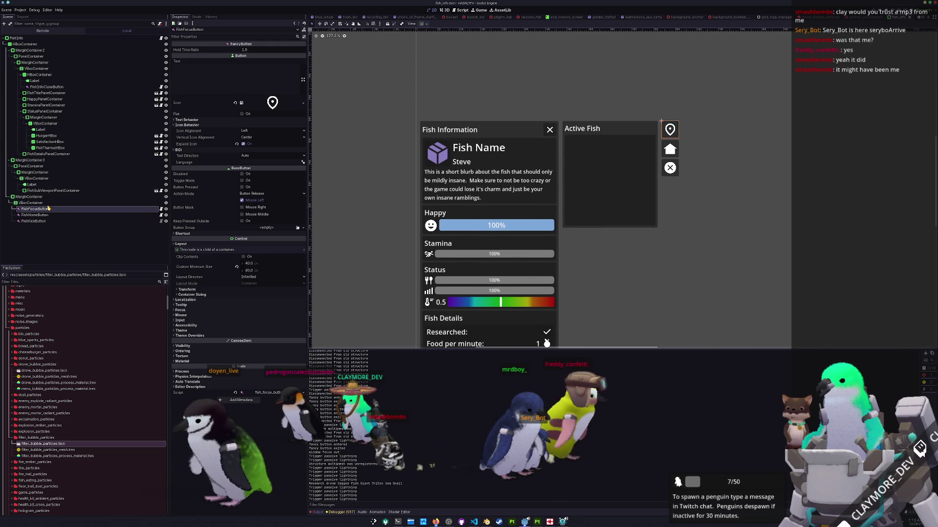
key(Up)
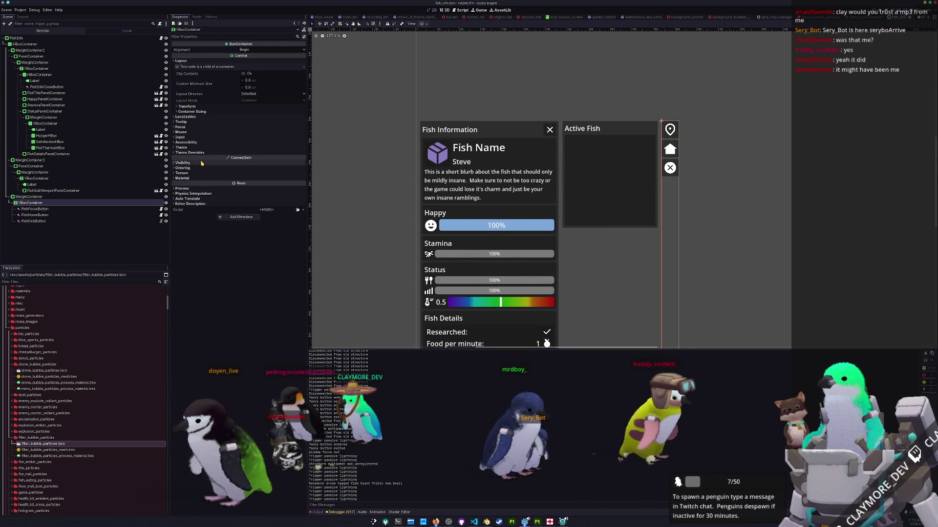
click(191, 178)
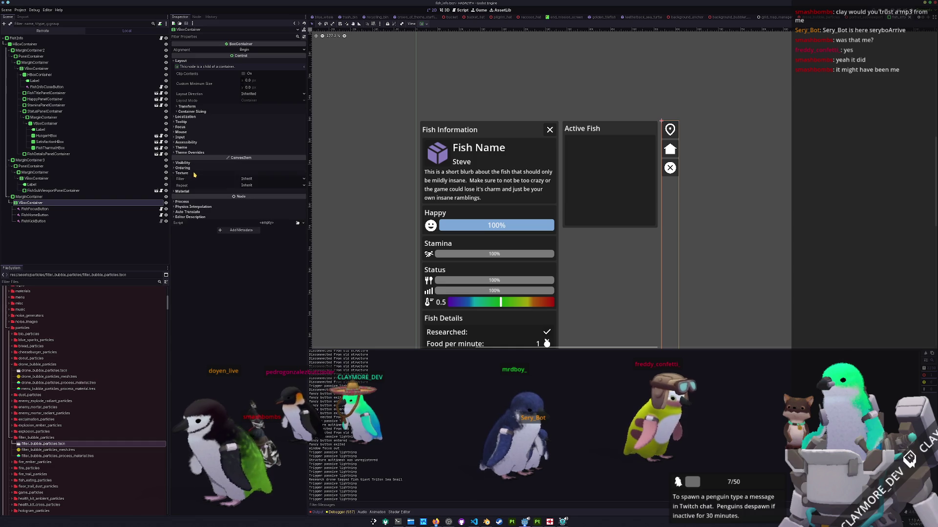
click(182, 177)
click(181, 132)
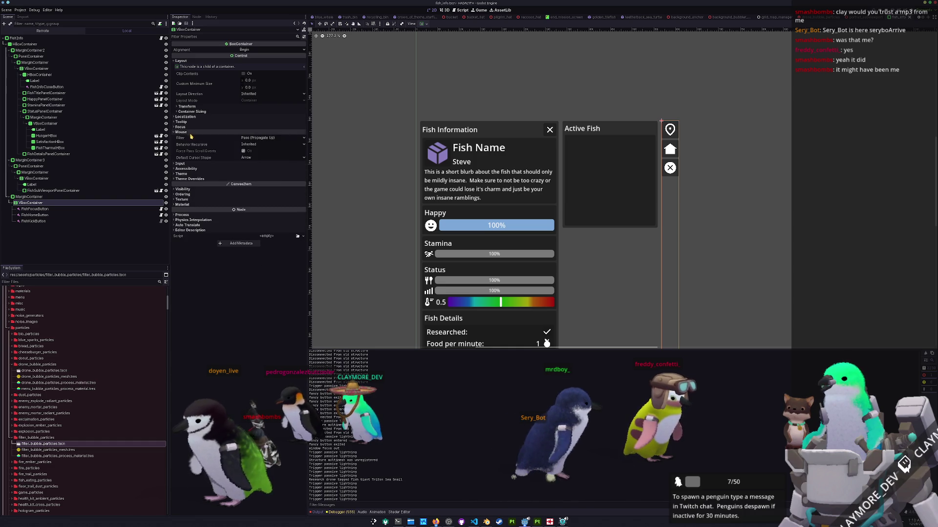
click(256, 138)
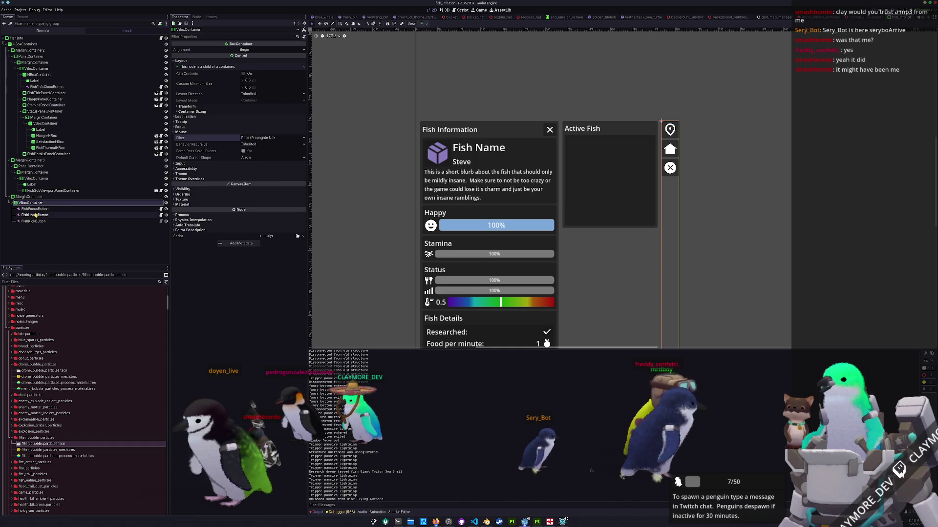
click(30, 196)
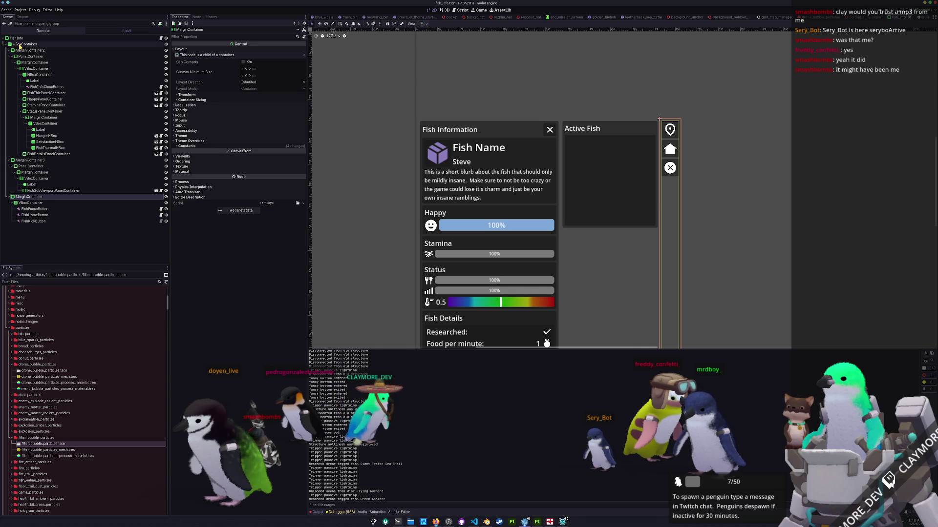
Check mouse filters on HBoxContainer and root FishInfo, then select the pin button and Active Fish label
click(16, 44)
click(183, 132)
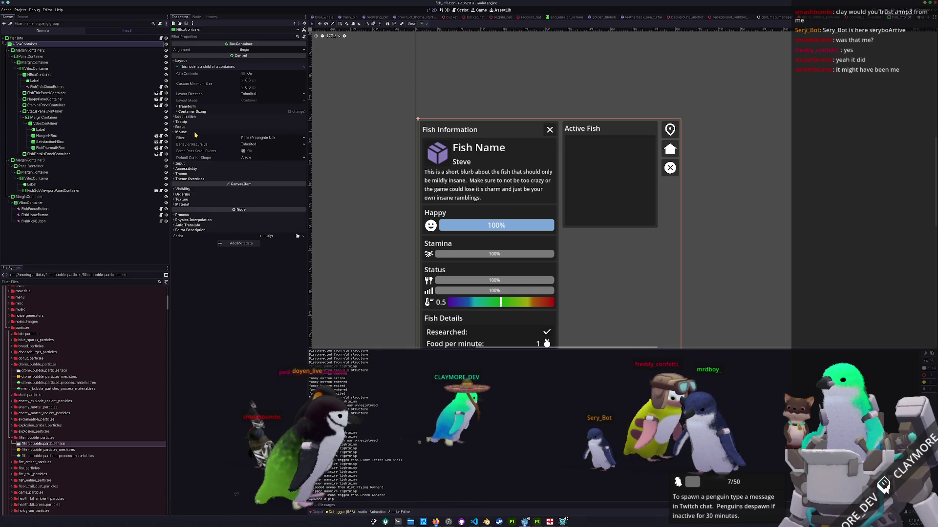
click(16, 38)
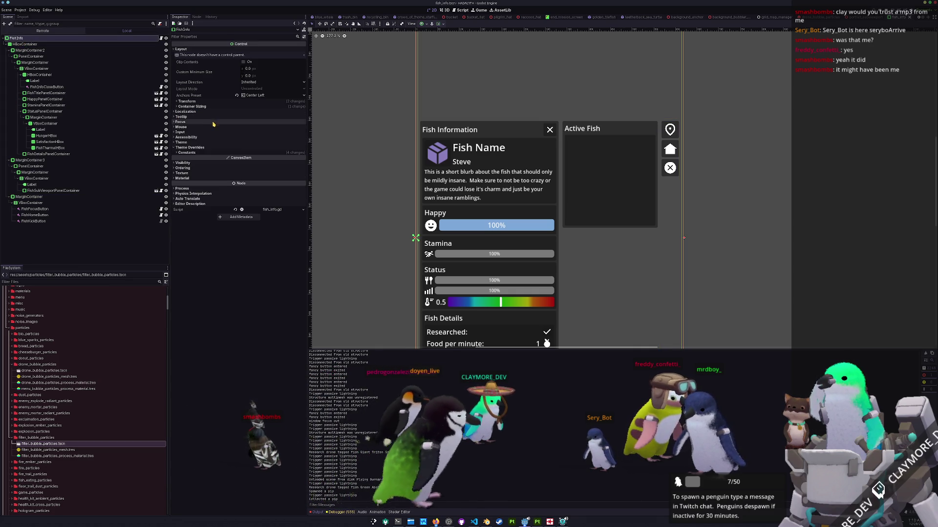
click(213, 126)
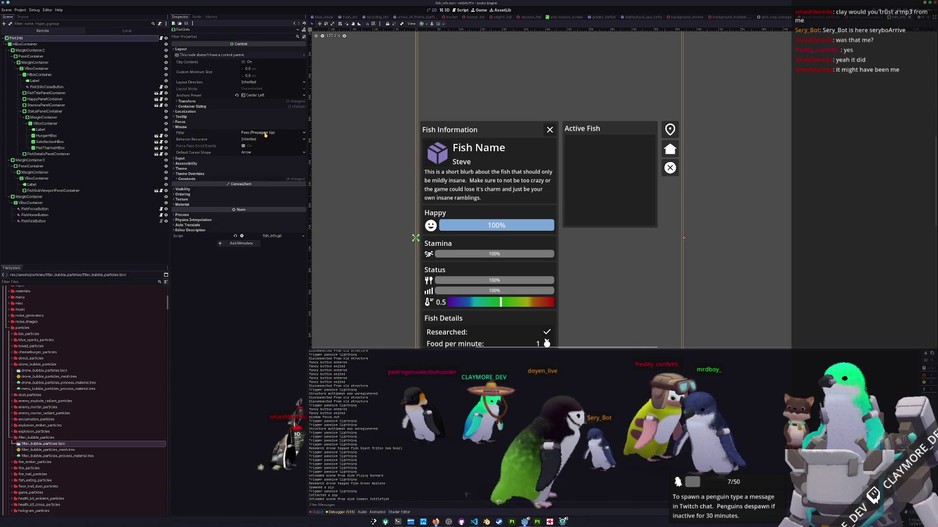
scroll(688, 128, up, 1)
scroll(696, 128, up, 1)
scroll(671, 122, up, 1)
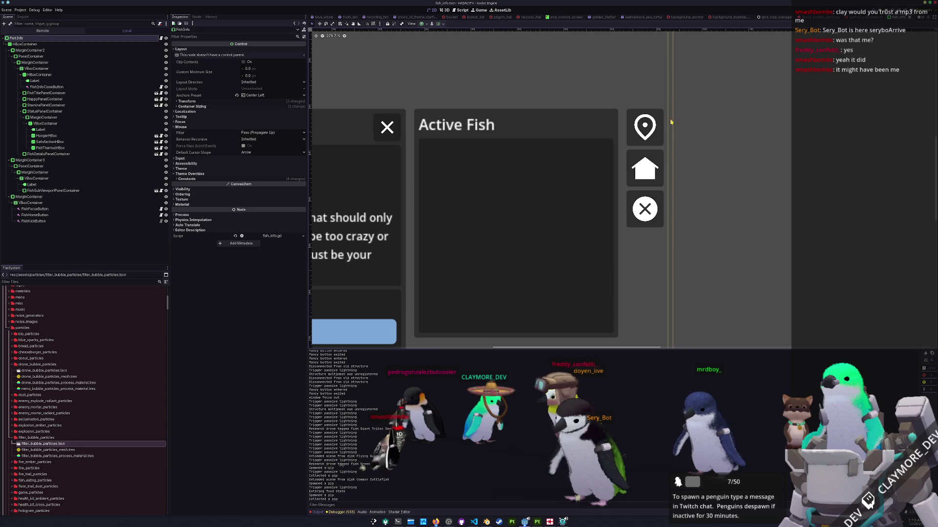
click(654, 124)
scroll(671, 120, up, 1)
scroll(604, 148, down, 2)
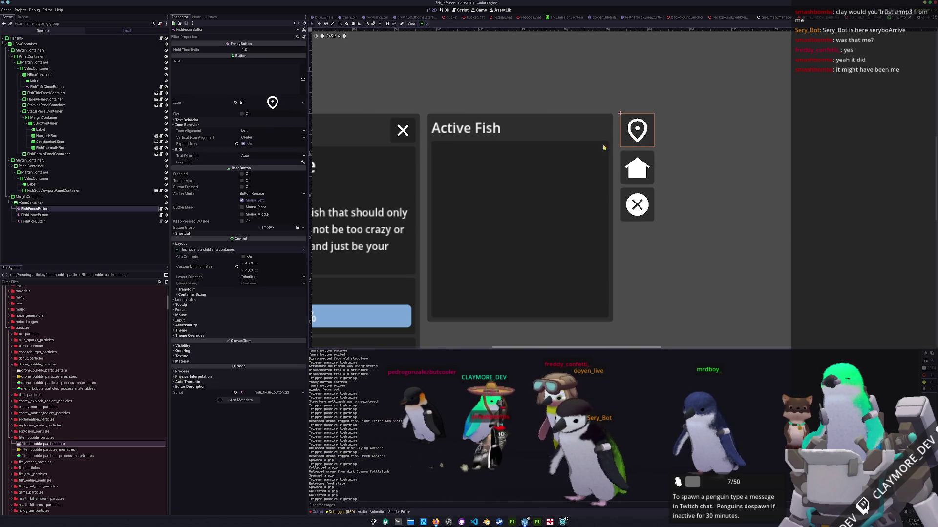
click(555, 130)
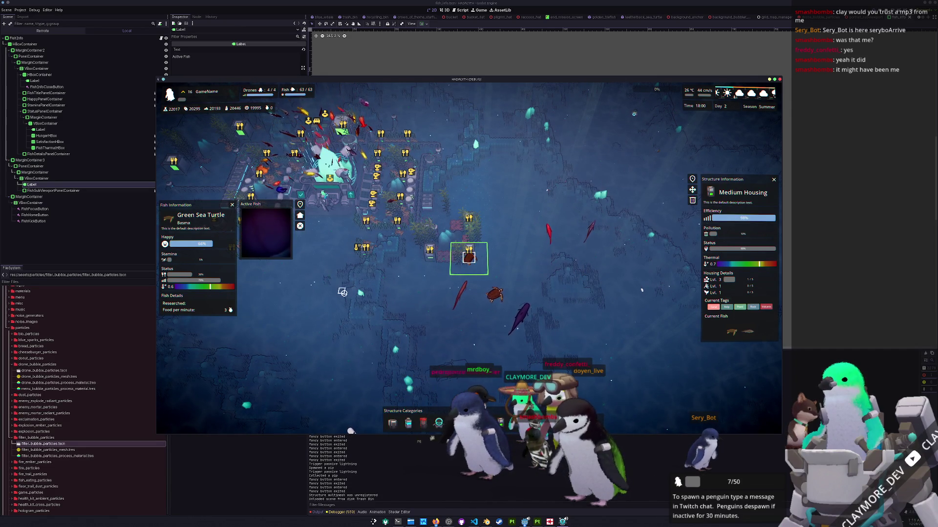
Close the info panels, stop the running game and view the debugger's Misc tab
key(s)
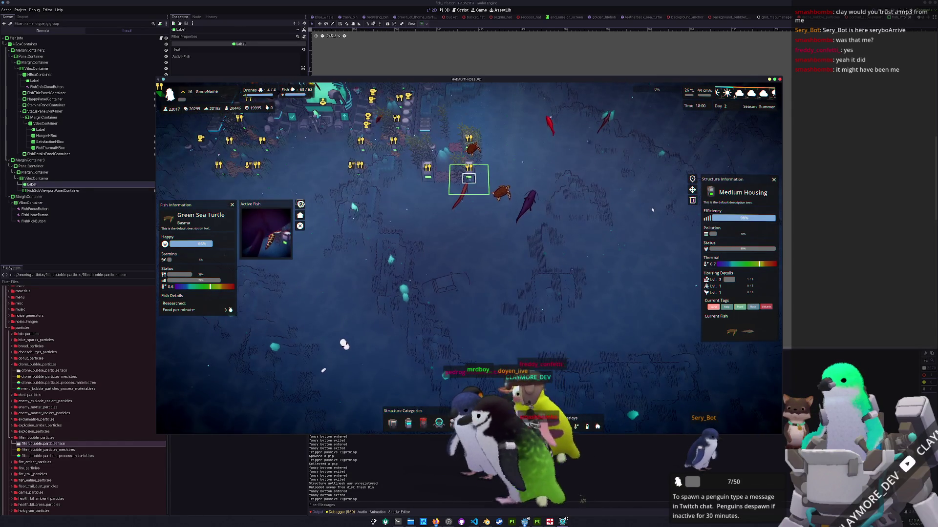
key(Escape)
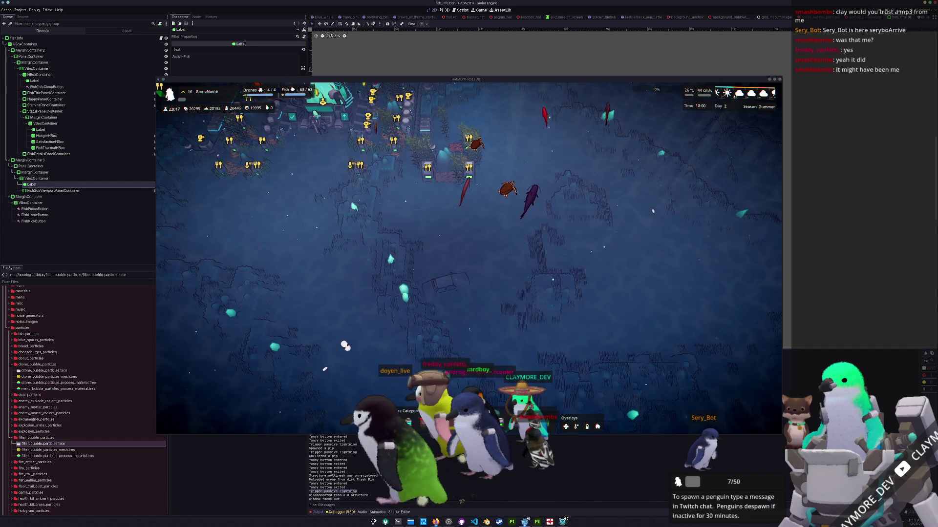
key(F8)
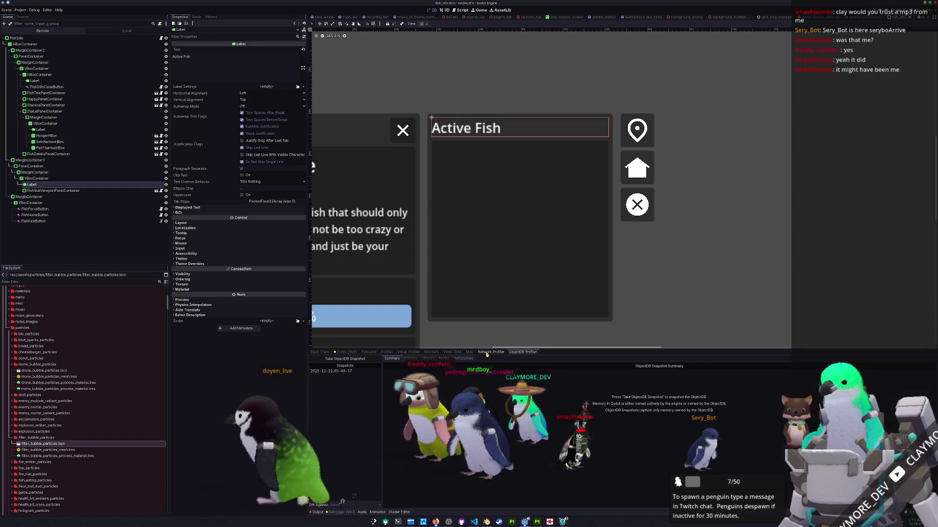
click(341, 512)
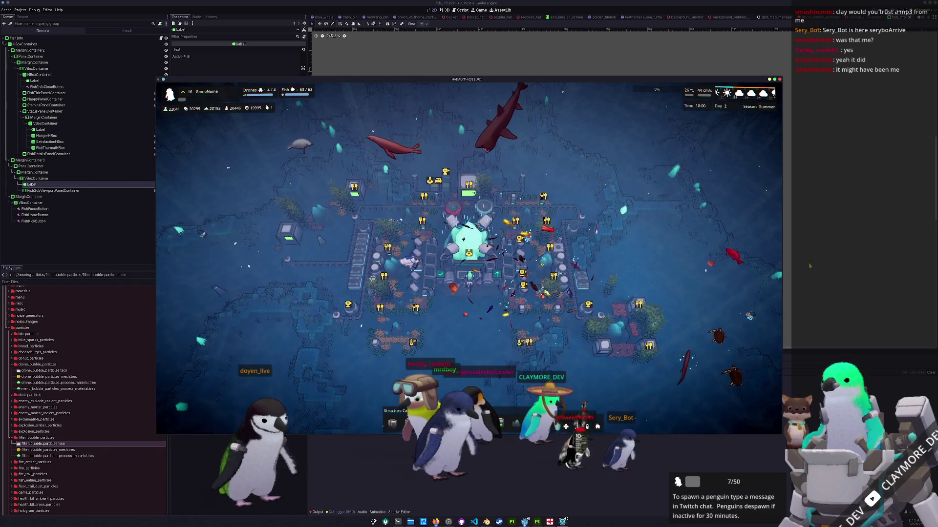
Stop the game and quick-open user_interface_manager.tscn
key(F8)
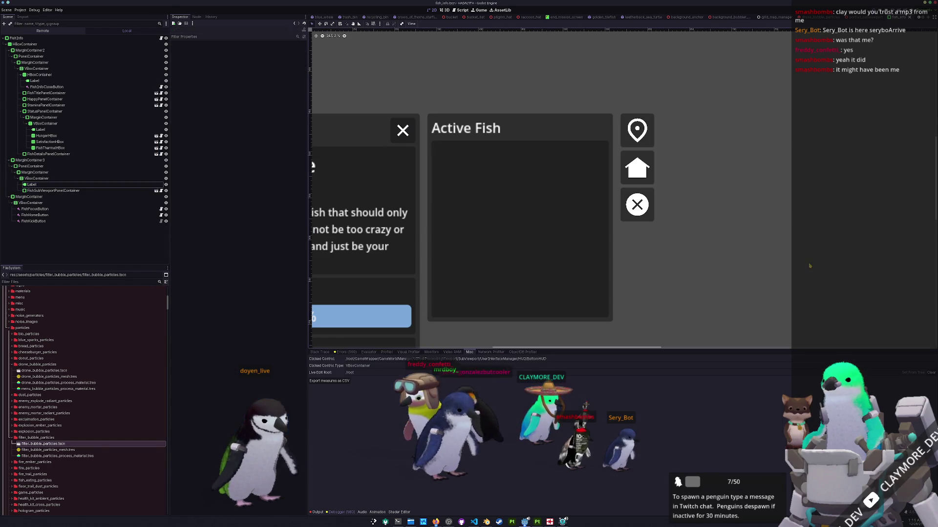
key(shift+alt+o)
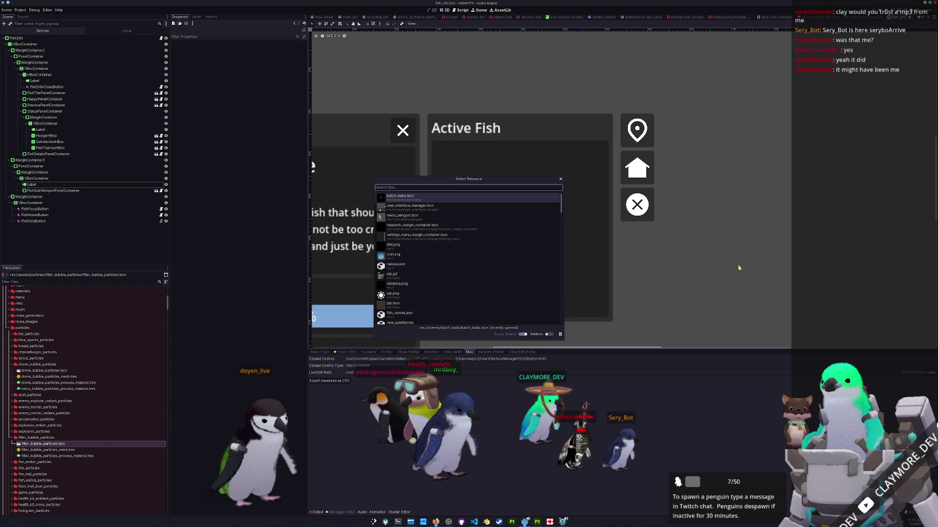
text(ui_manager)
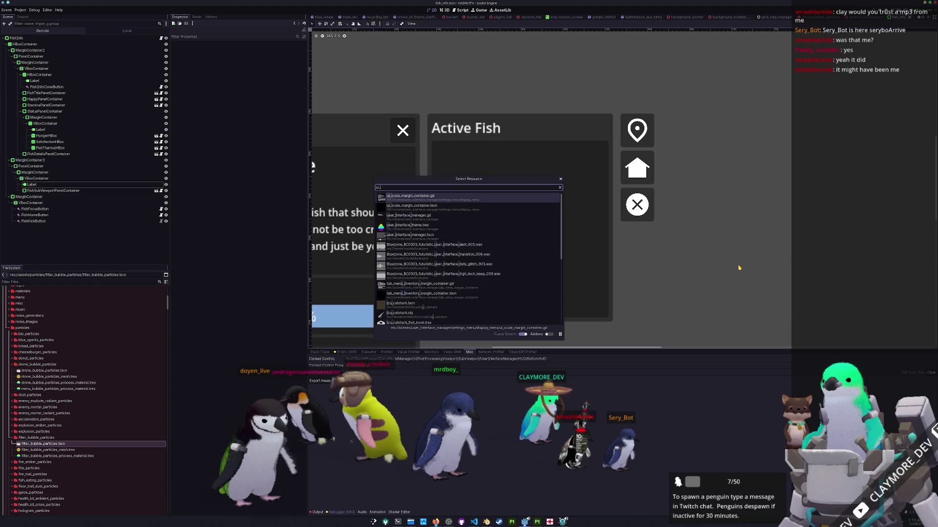
key(Return)
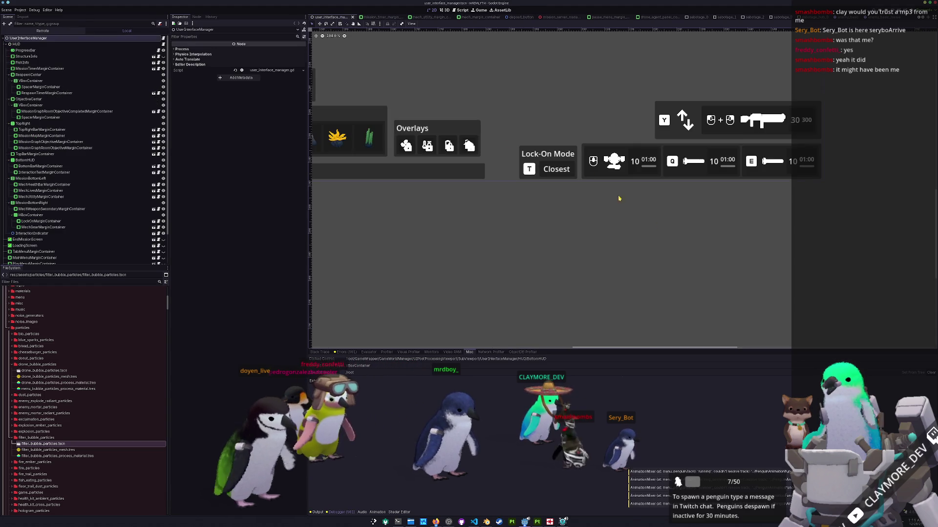
click(472, 188)
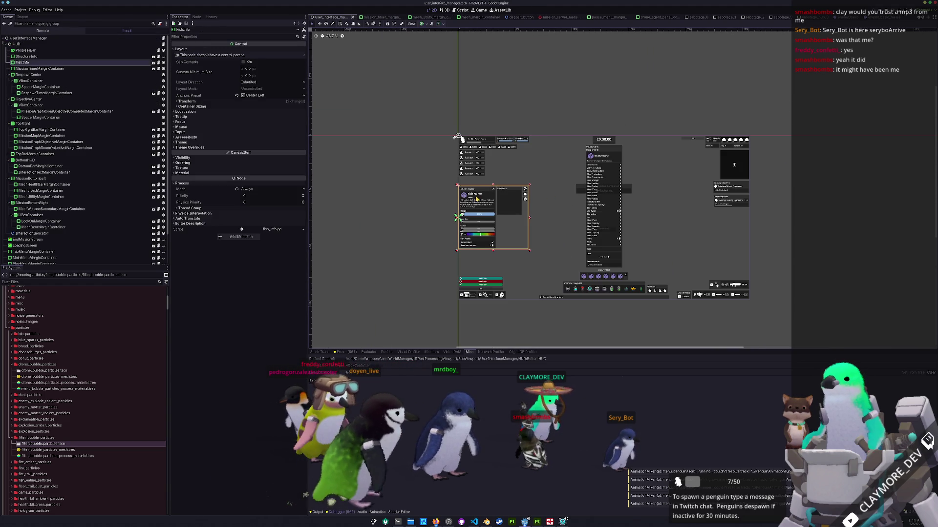
scroll(473, 188, up, 2)
Reorder StructureInfo and FishInfo below TopRight in the HUD node tree and run the game with F5
click(22, 62)
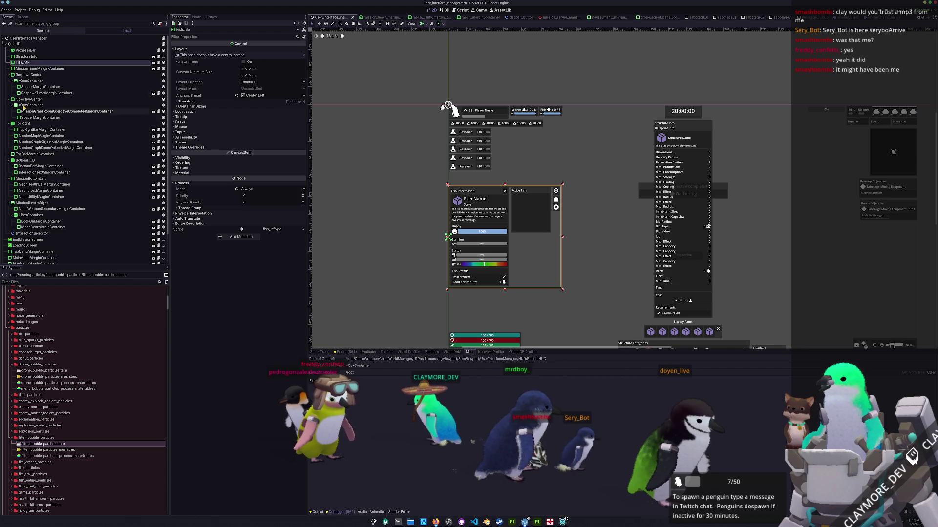
click(24, 124)
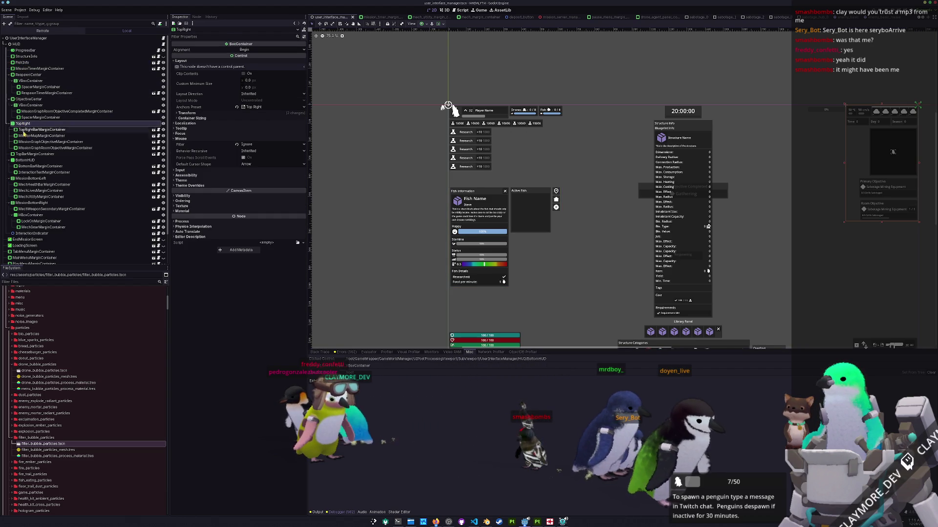
ctrl+click(26, 155)
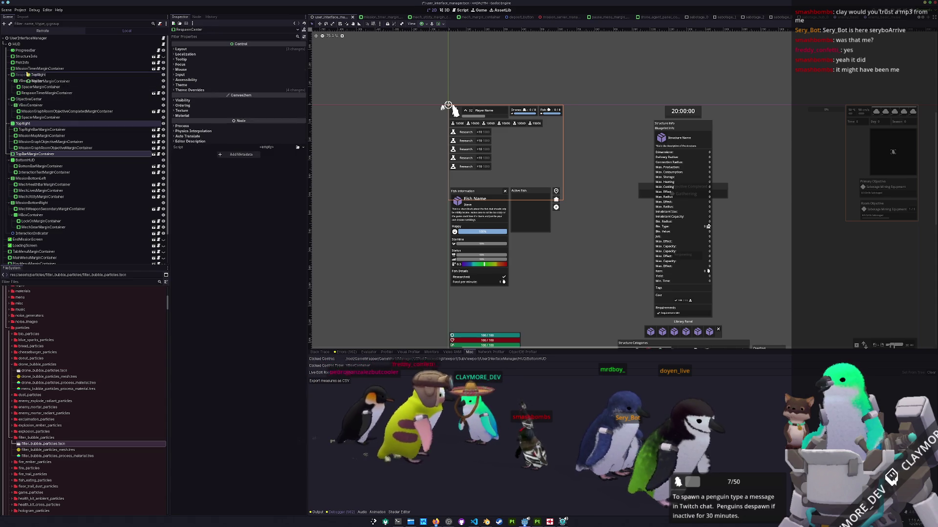
drag(25, 74, 24, 75)
click(22, 116)
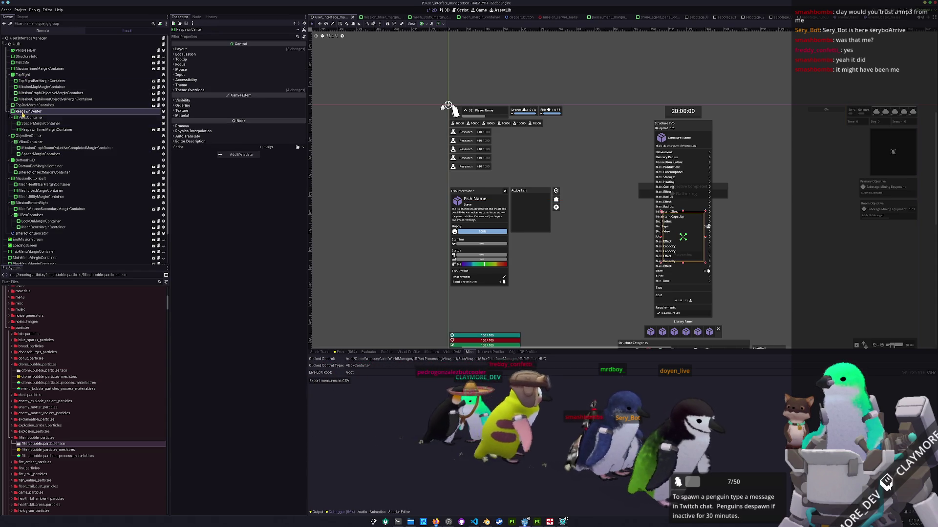
click(24, 63)
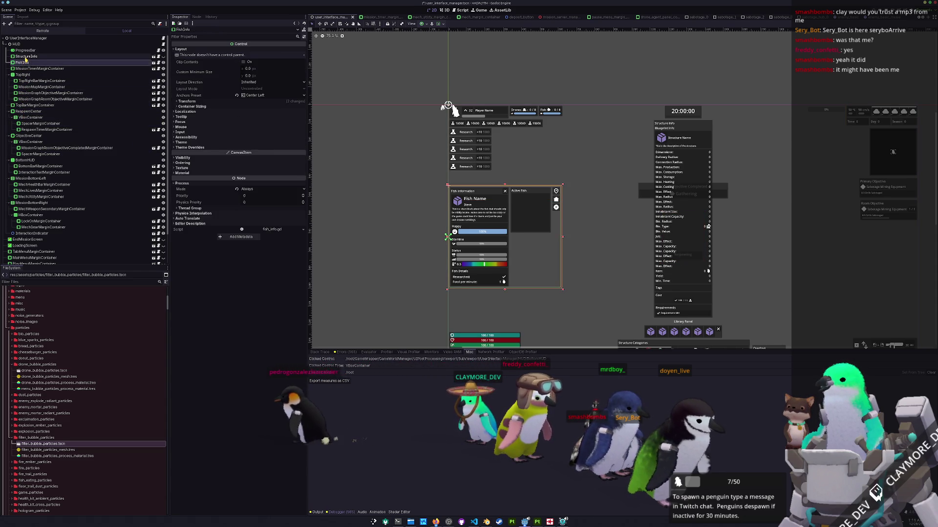
shift+click(24, 56)
mouse_move(33, 81)
mouse_down()
mouse_move(27, 199)
mouse_move(21, 108)
mouse_up()
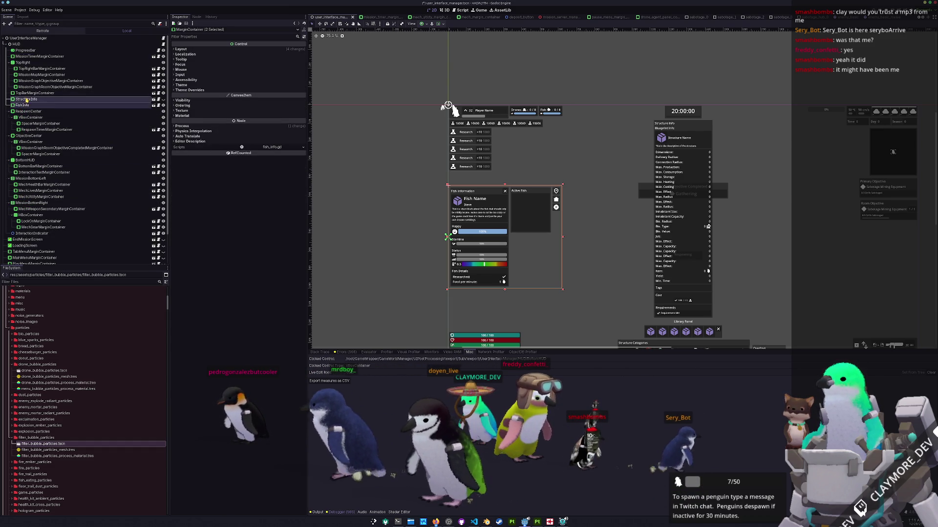
key(F5)
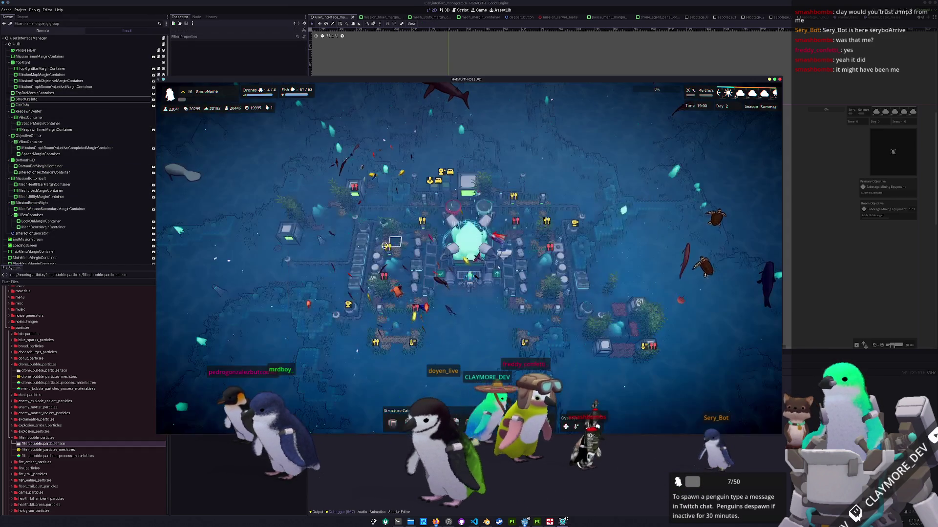
Open the Small Housing and Yellow Tetra info panels in the game, then stop it
click(379, 349)
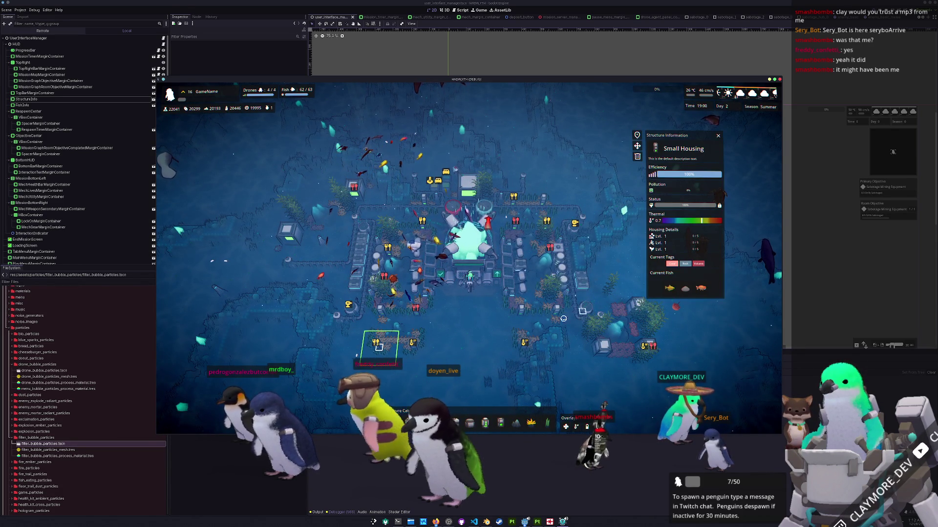
click(667, 289)
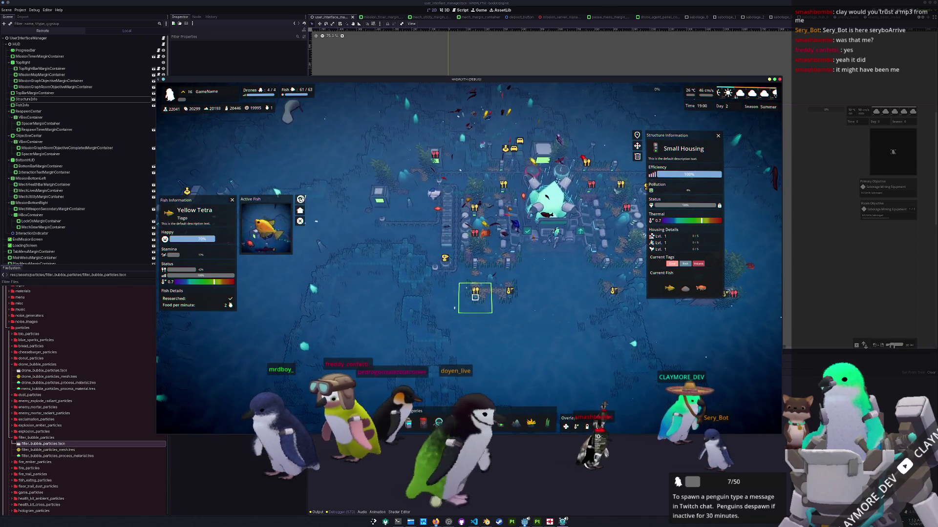
key(F8)
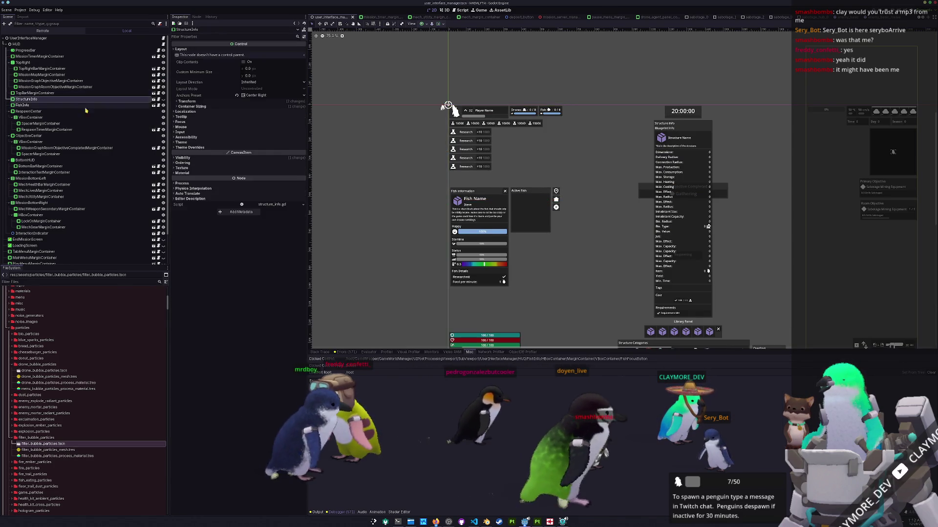
Select StructureInfo, anchor it via the preset menu, then select MissionMapMarginContainer and run the game
click(71, 100)
scroll(498, 160, down, 3)
scroll(498, 161, up, 1)
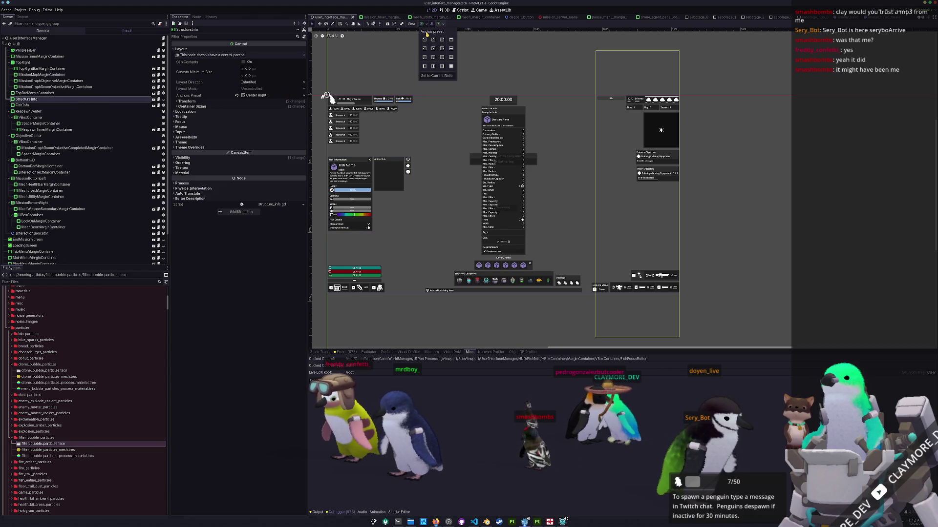
click(659, 136)
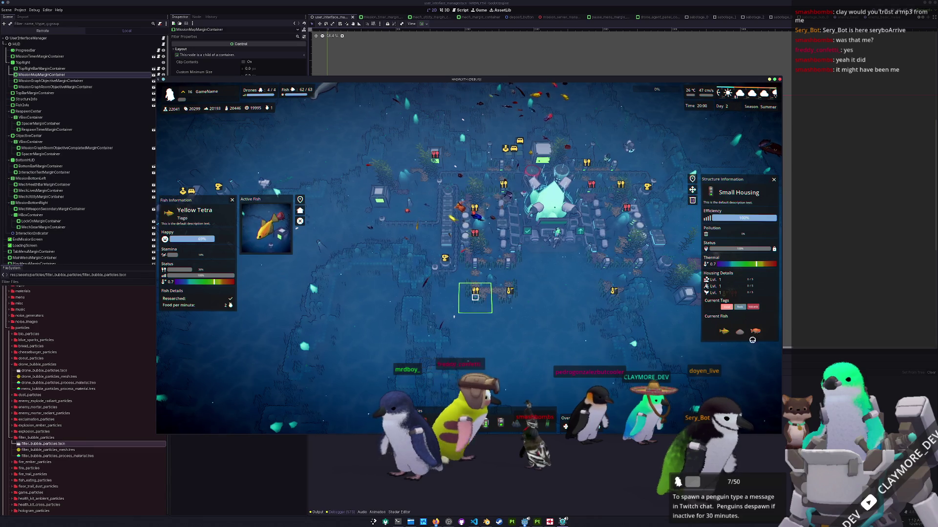
Pan over the base and inspect the Staghorn Coral, Small Housing and Core info panels
key(d)
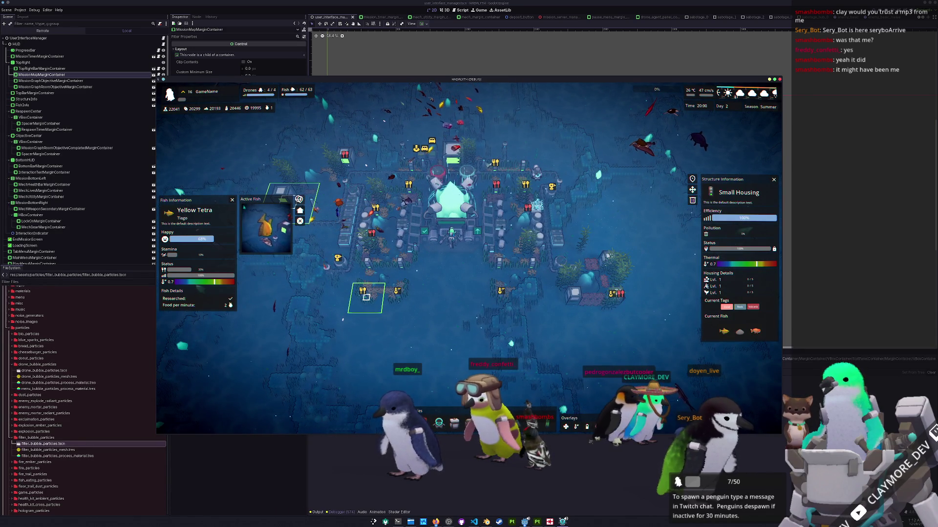
key(a)
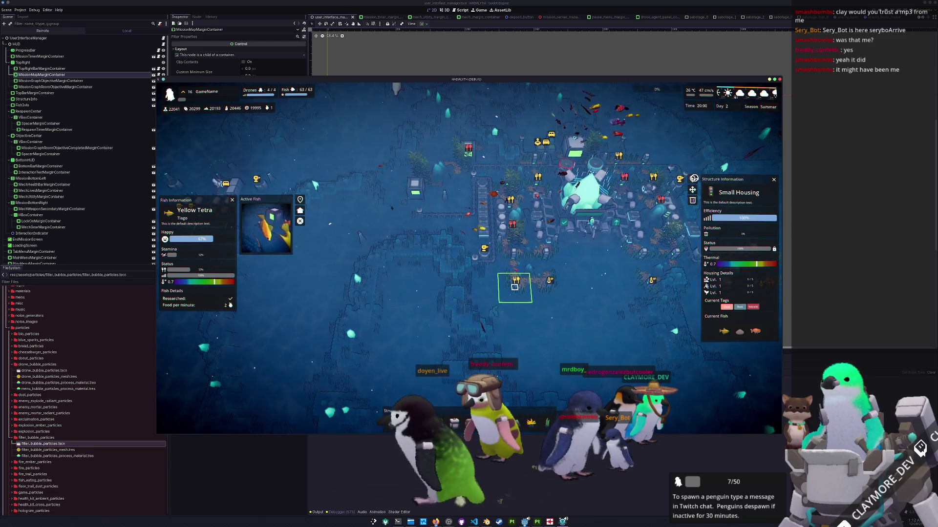
key(d)
key(s)
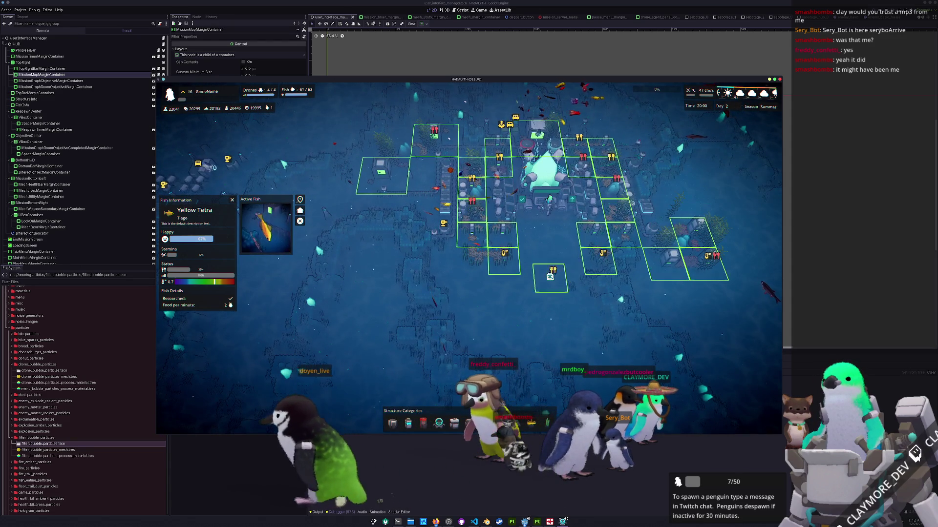
click(472, 257)
click(471, 257)
scroll(473, 257, up, 2)
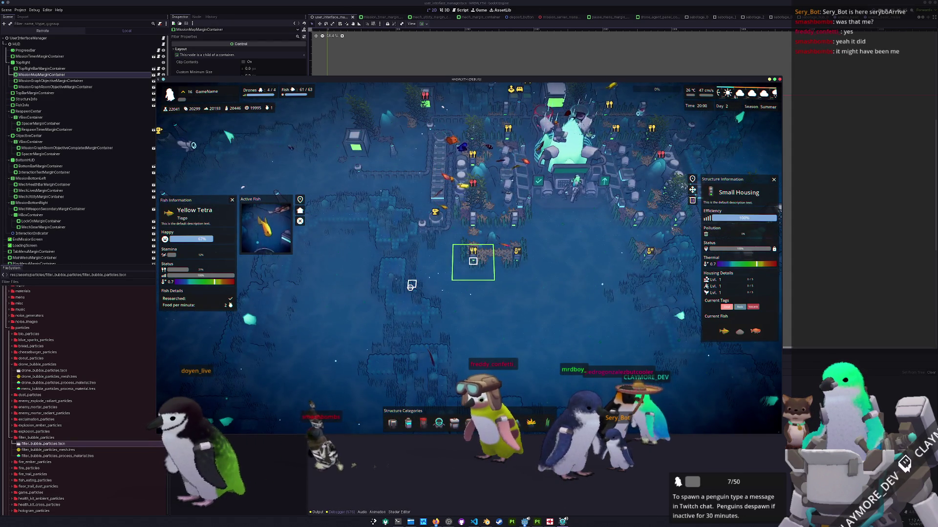
scroll(411, 285, up, 1)
scroll(411, 285, down, 1)
scroll(411, 289, up, 1)
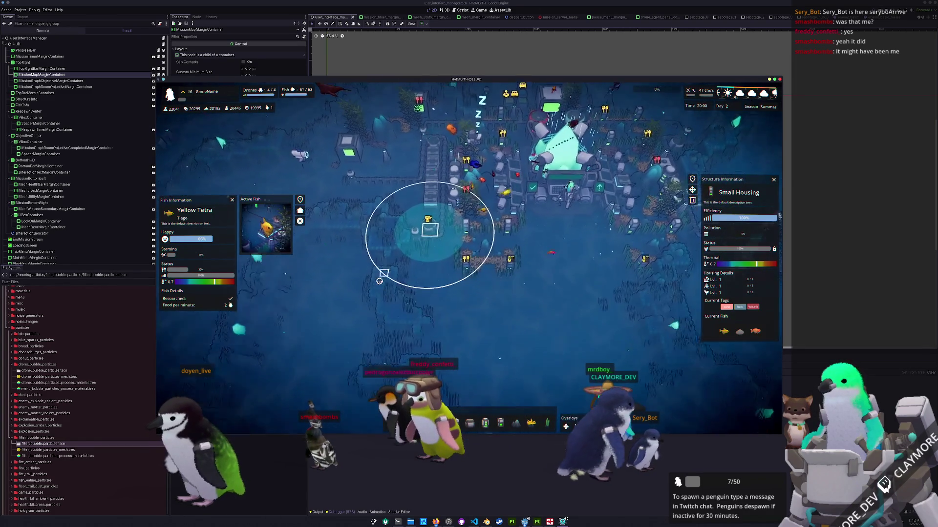
click(539, 207)
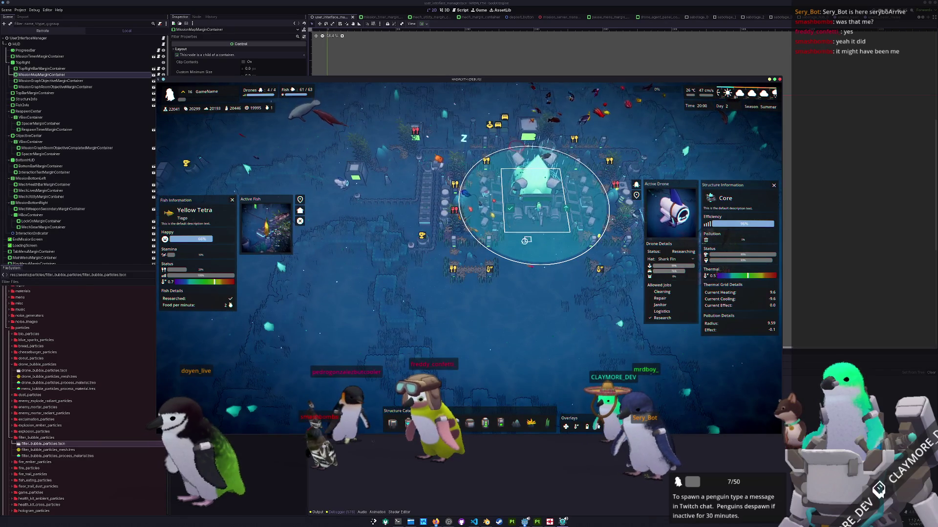
scroll(526, 240, up, 3)
key(Escape)
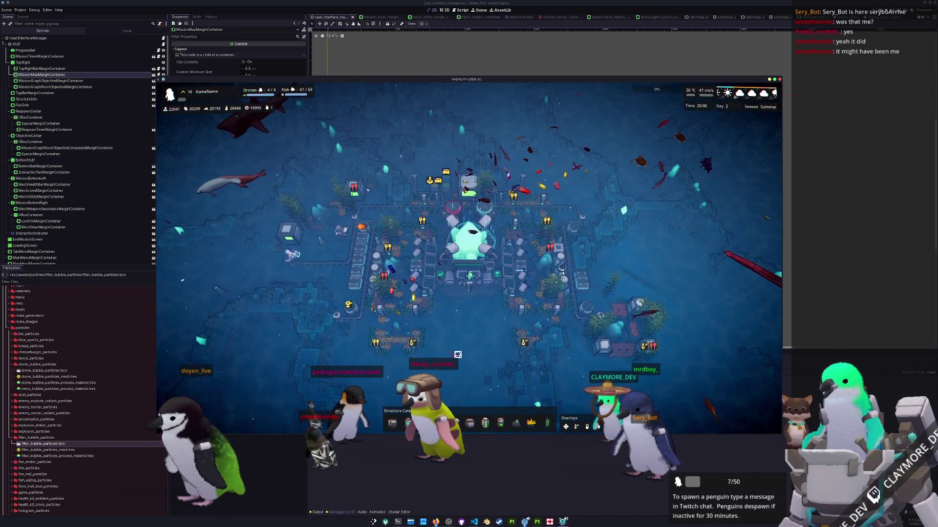
Pan north across the seafloor and run fish "Achilles Tang" 2000 in the developer console
key(e)
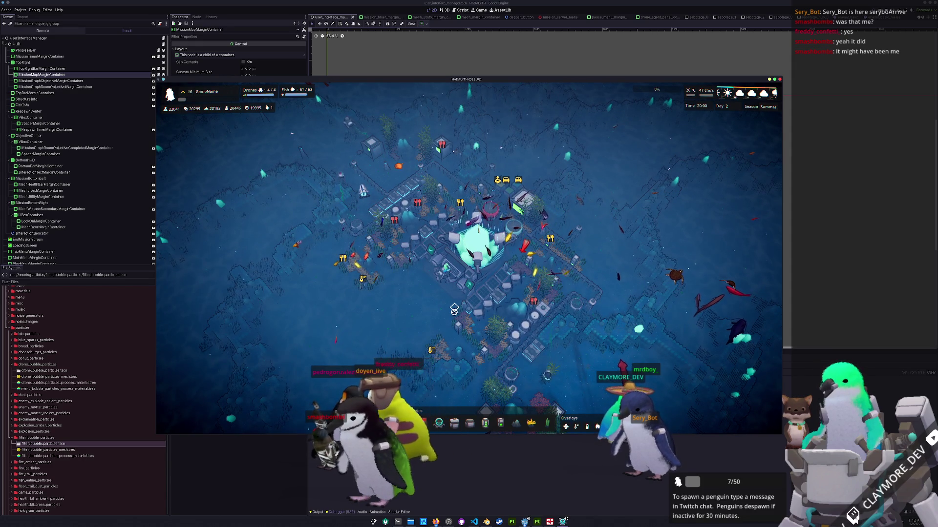
key(w)
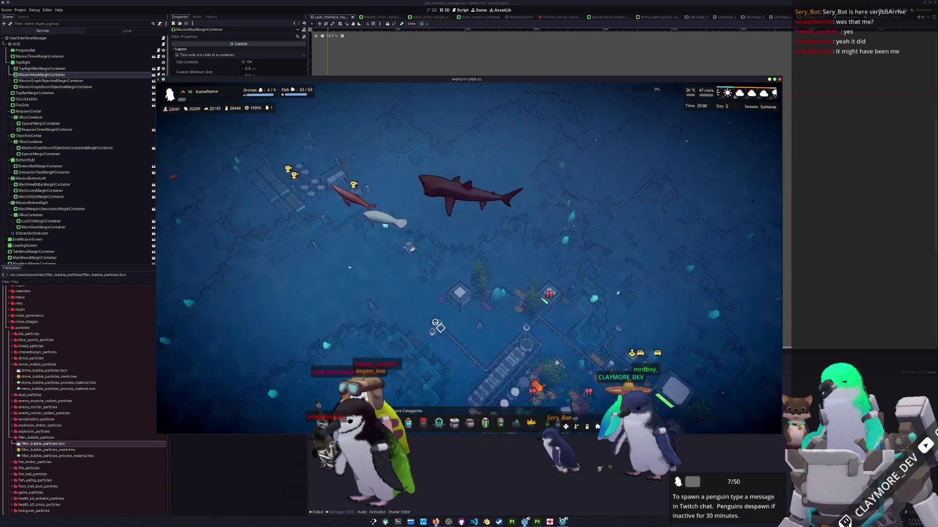
key(w)
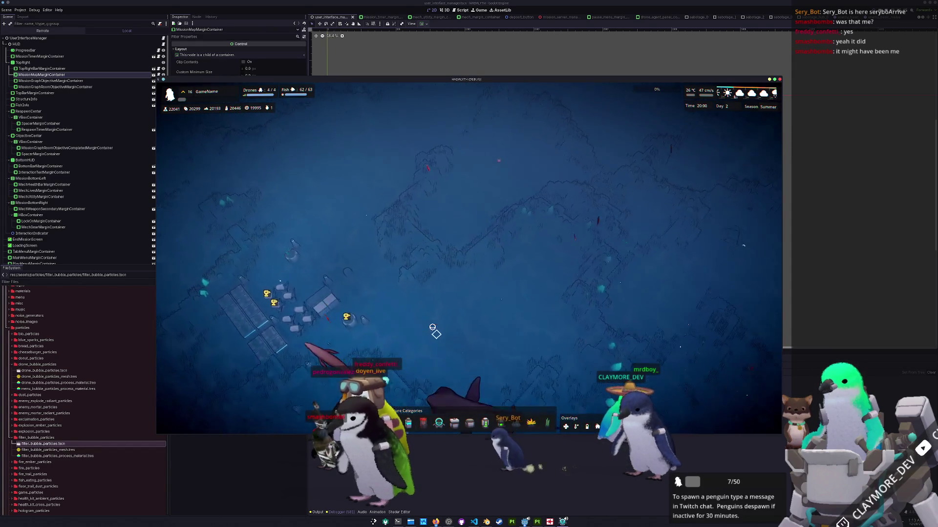
key(w)
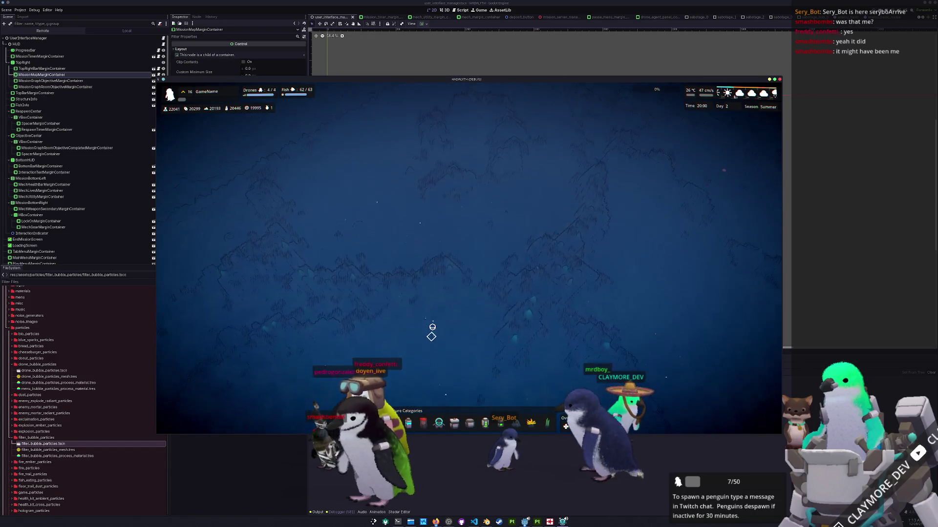
key(w)
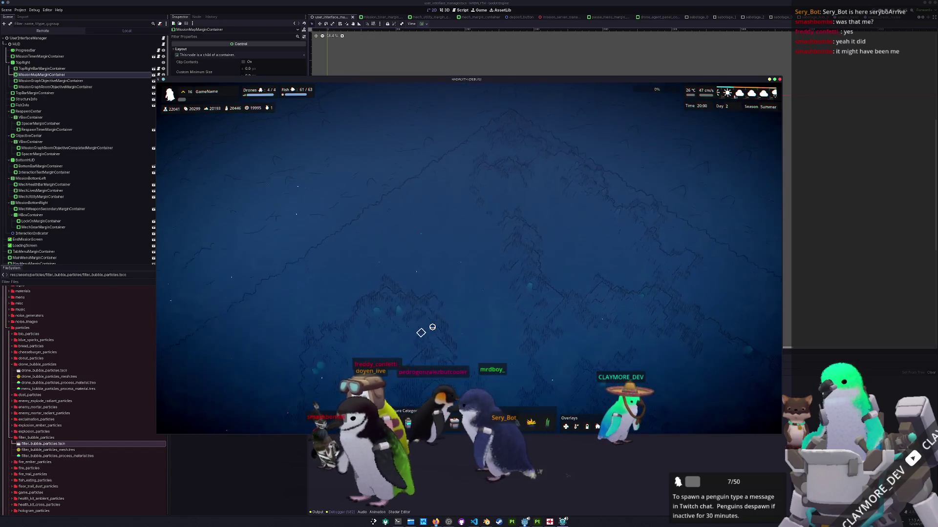
key(w)
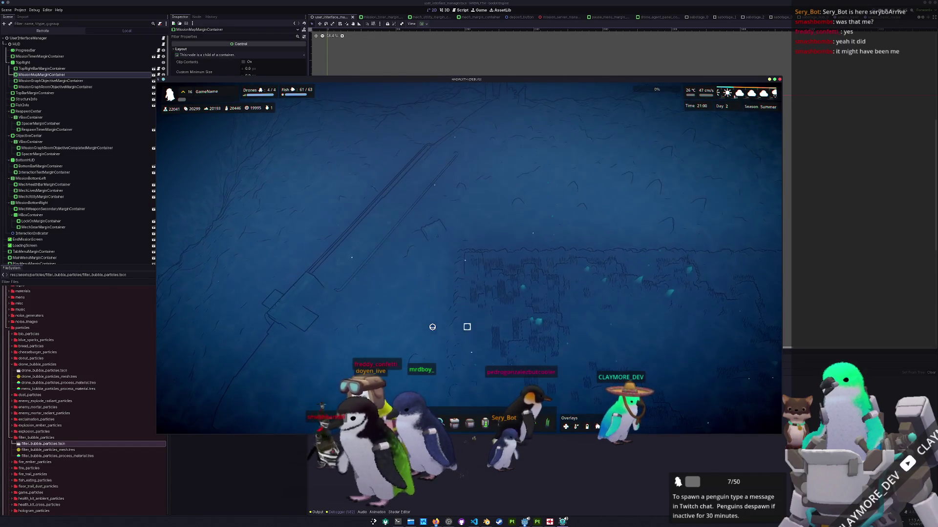
key(w)
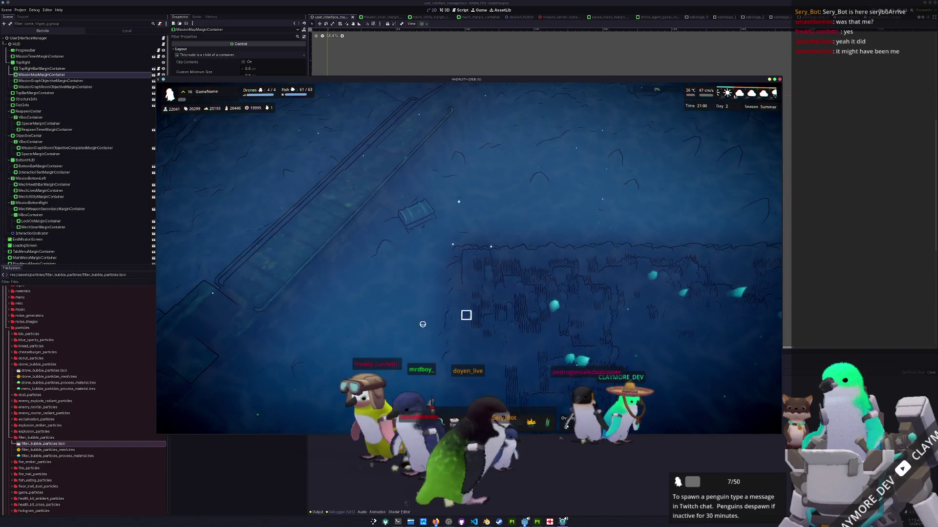
key(grave)
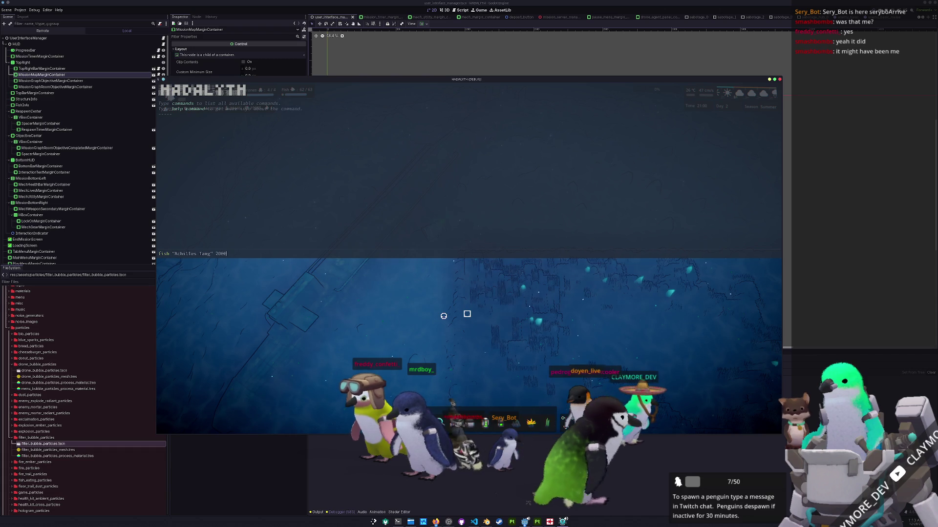
key(Return)
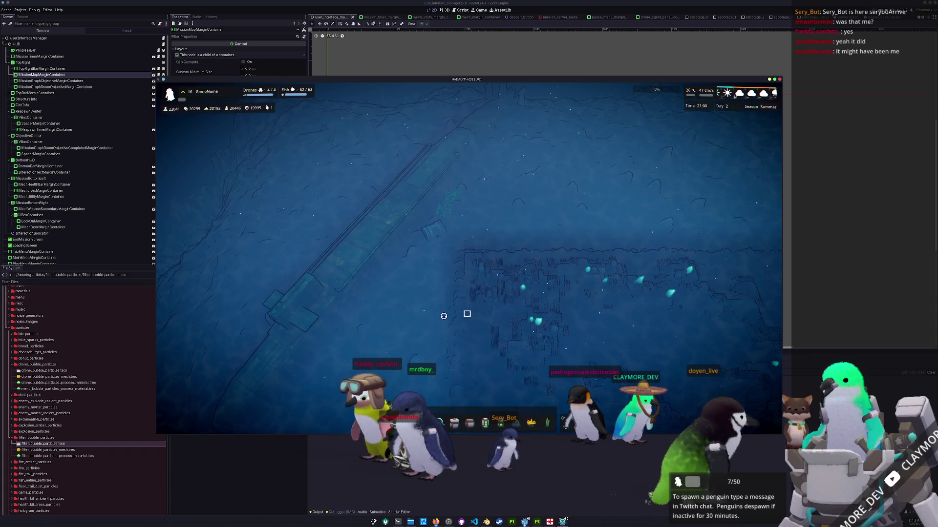
scroll(444, 315, up, 3)
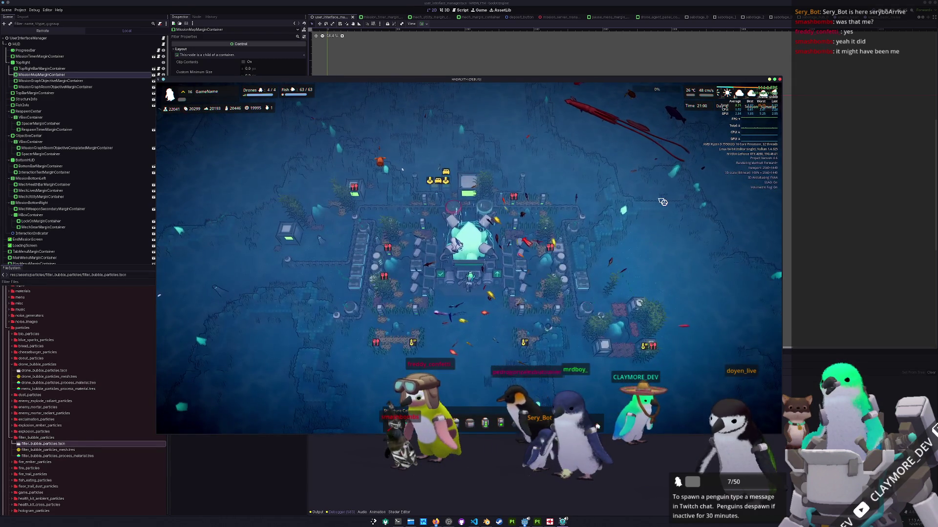
Pan the camera around the new Achilles Tang swarm, return to the base and reopen the console
key(a)
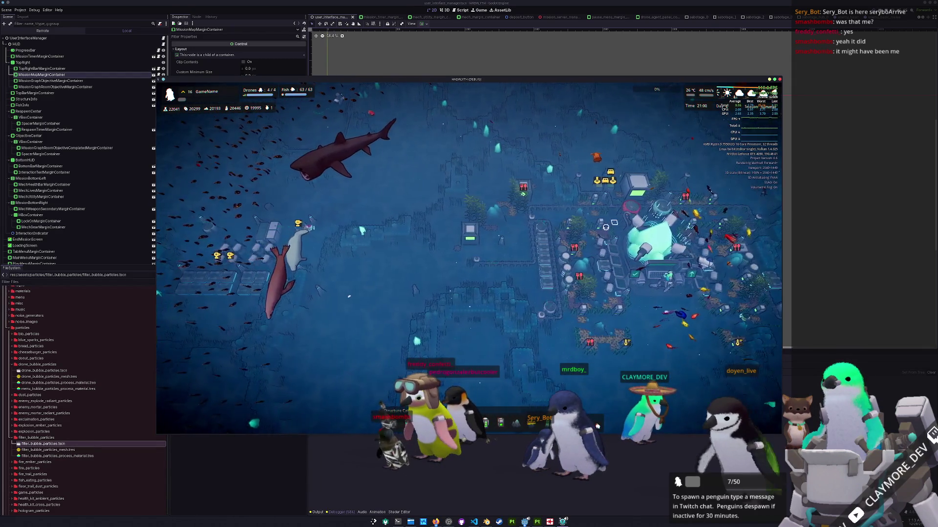
key(w)
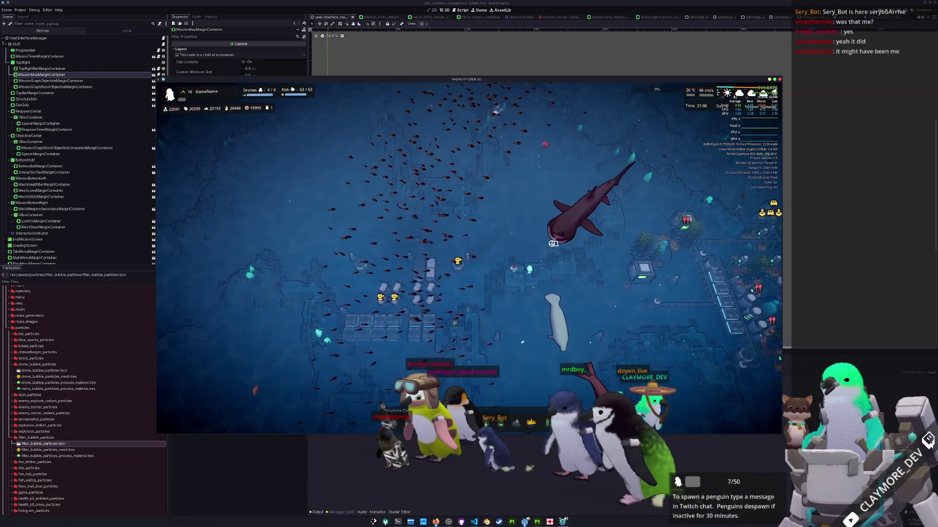
key(w)
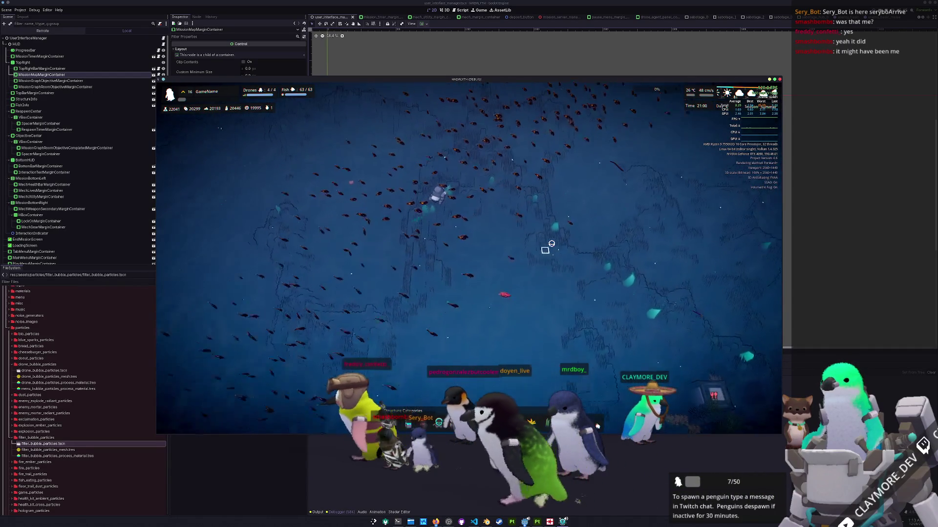
key(s)
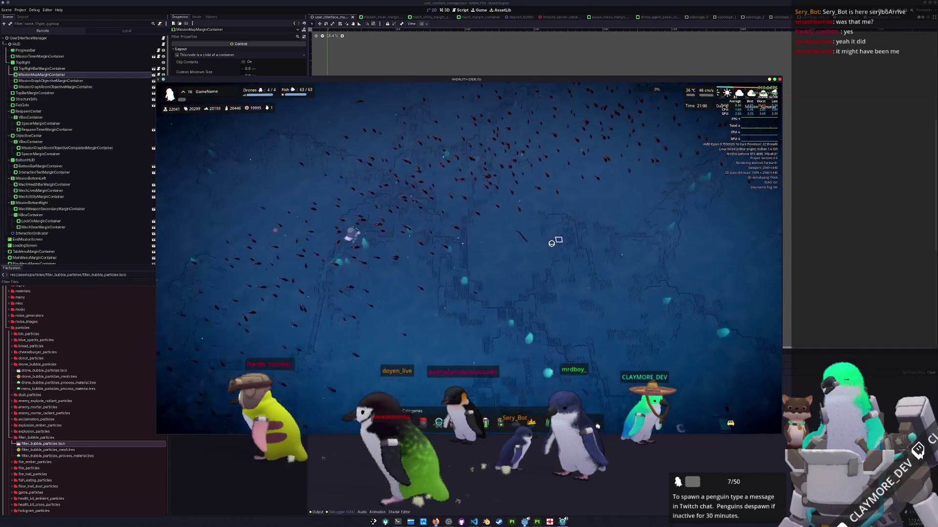
key(s)
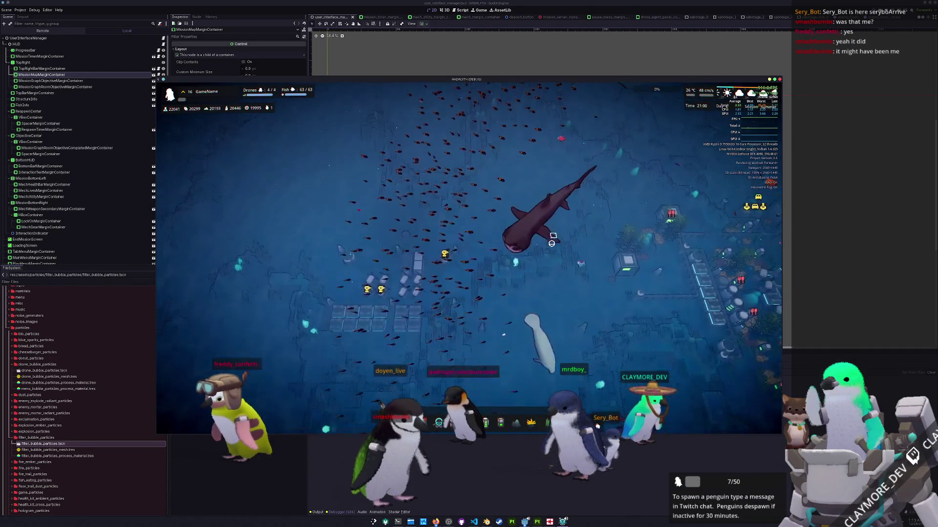
key(s)
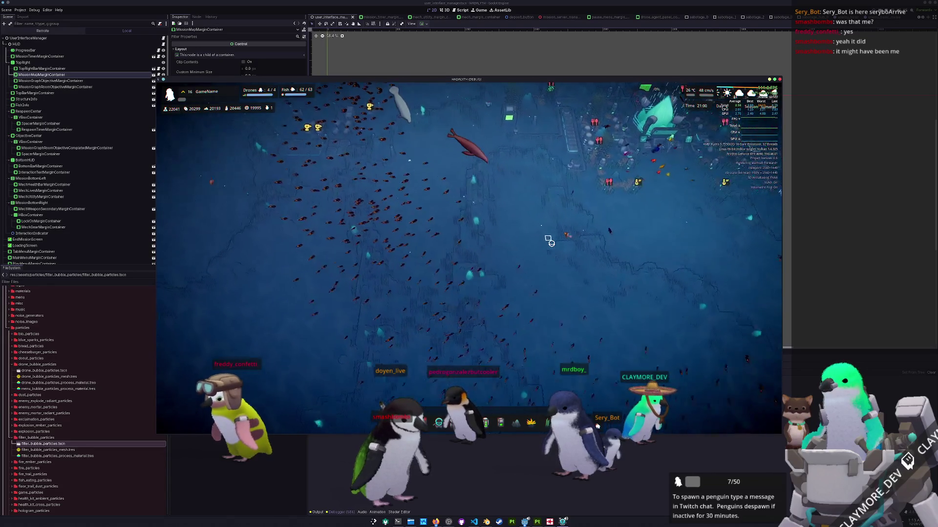
key(s)
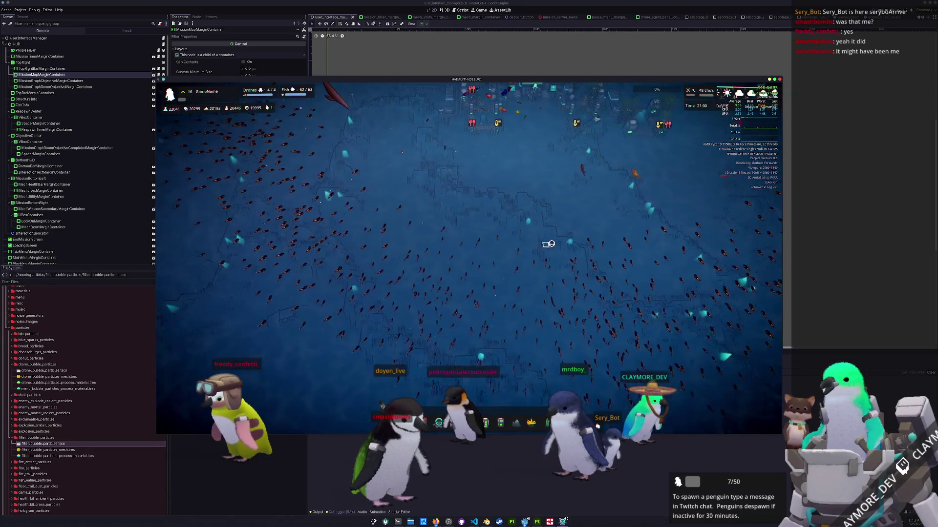
key(d)
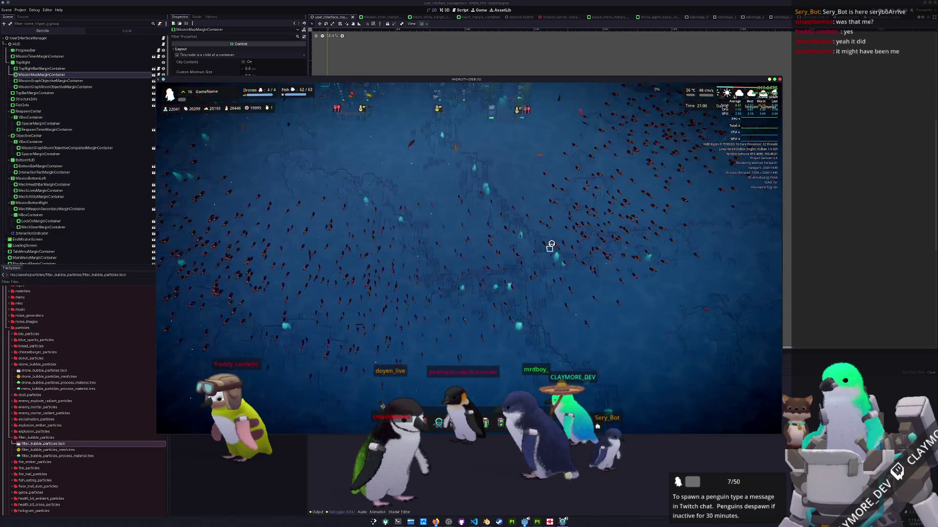
key(w)
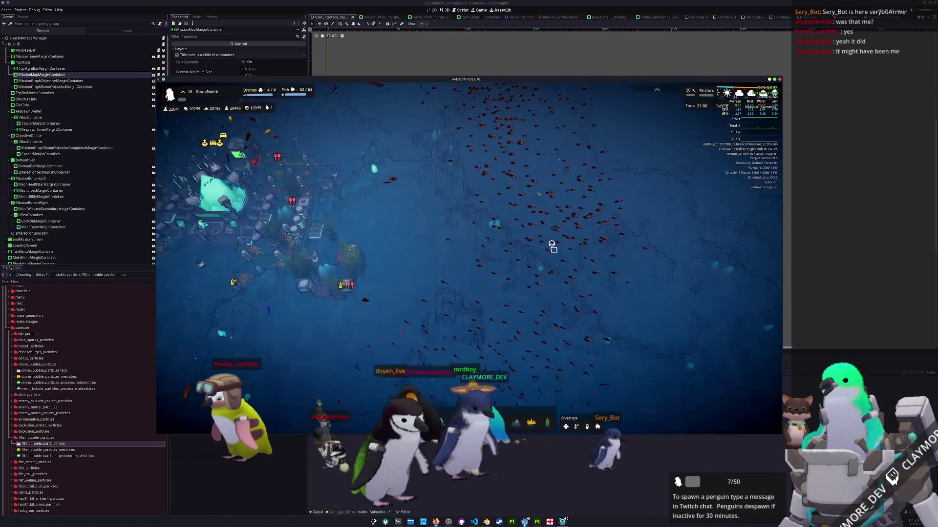
key(grave)
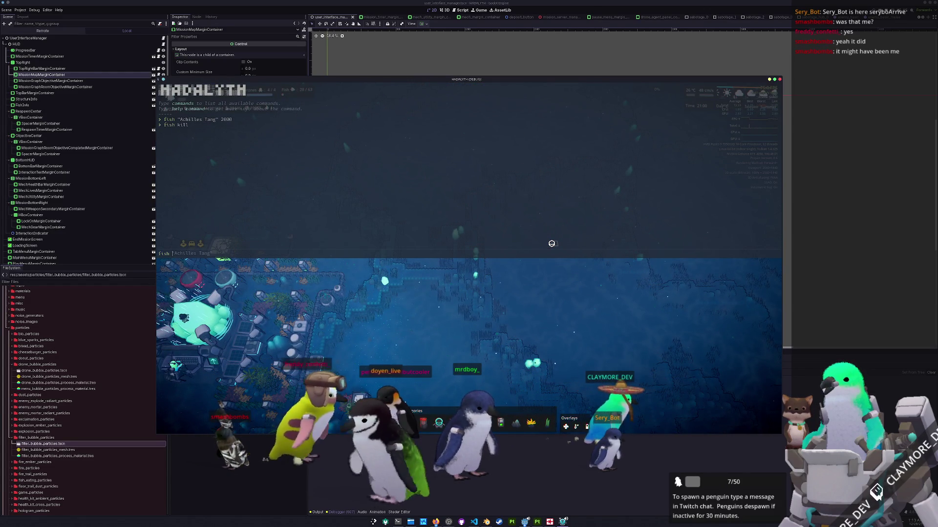
text(fish "Alligator Gar")
Run fish kill, then spawn 2000 Golden Tilefish from the console and close it
key(Tab)
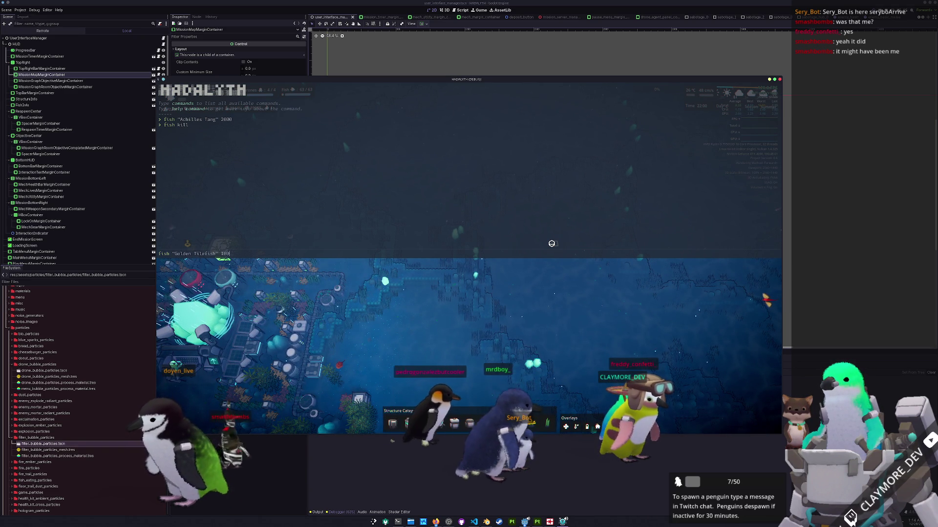
text(000)
key(Escape)
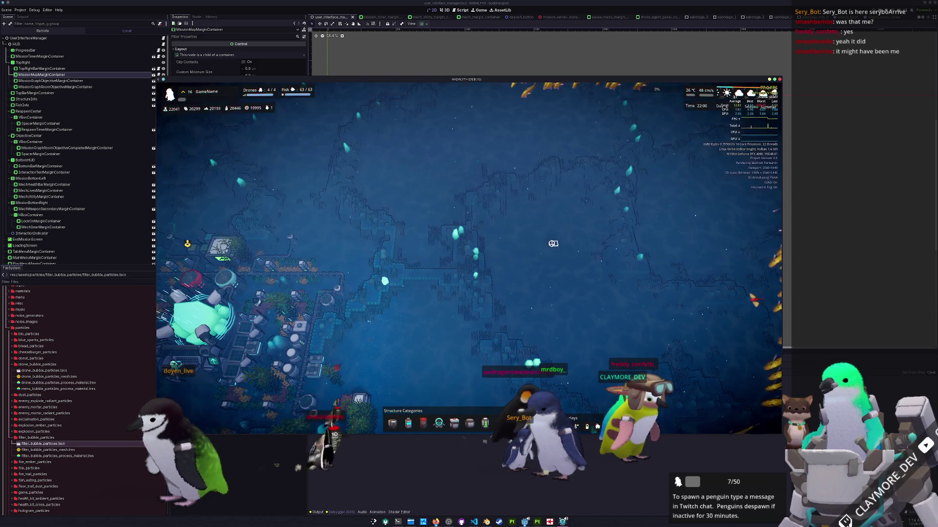
key(d)
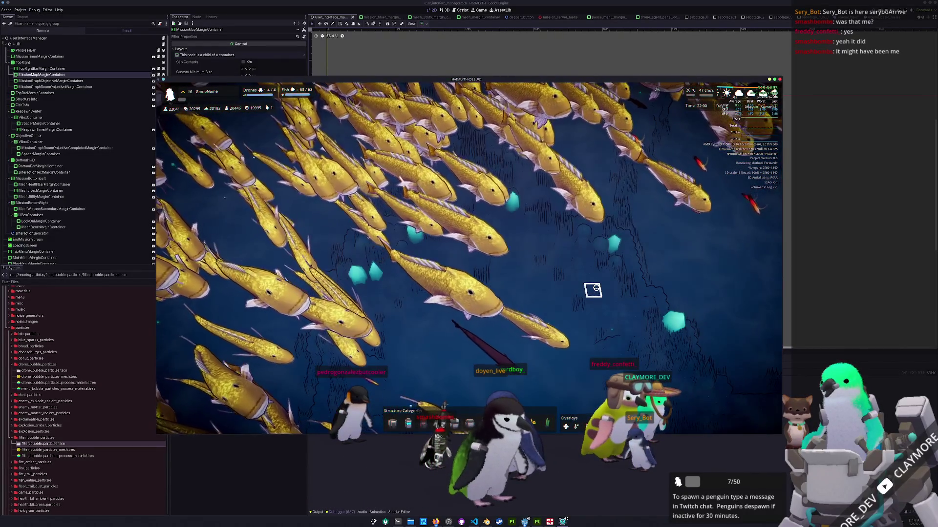
scroll(592, 290, down, 3)
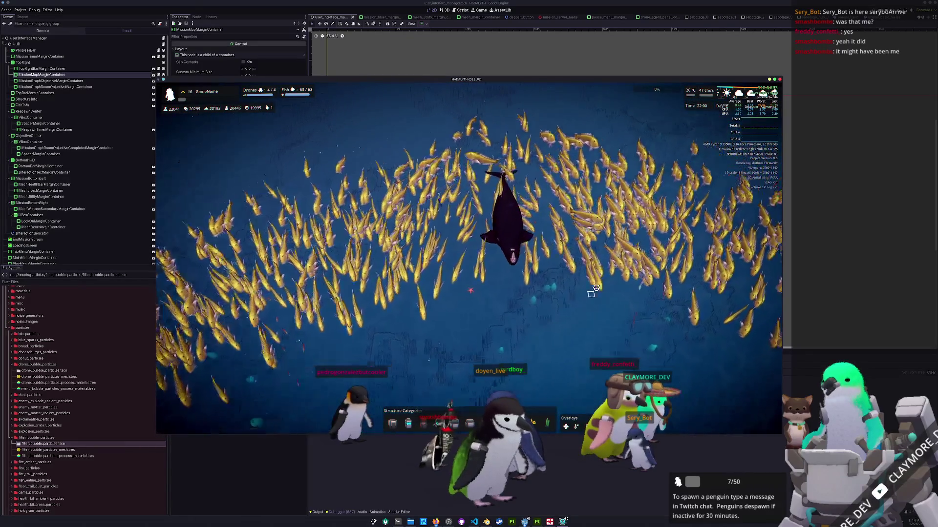
scroll(595, 288, up, 5)
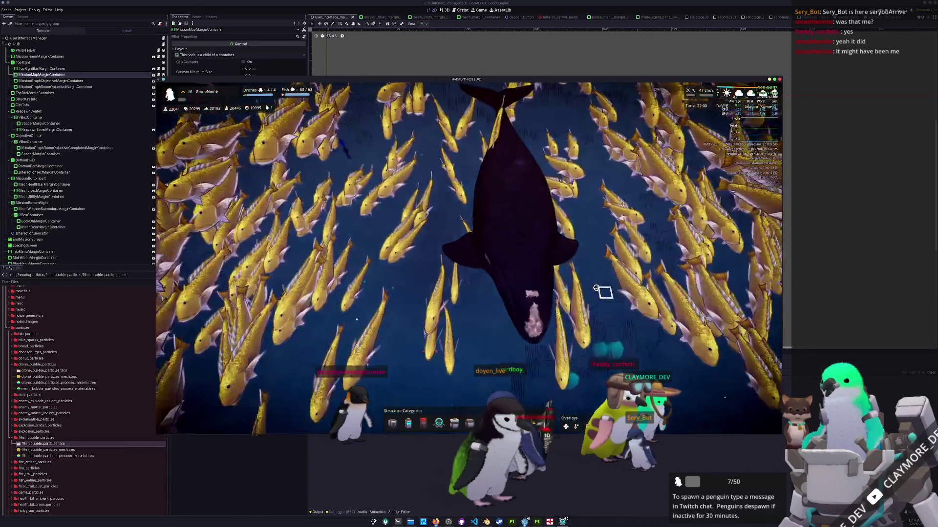
scroll(596, 287, down, 3)
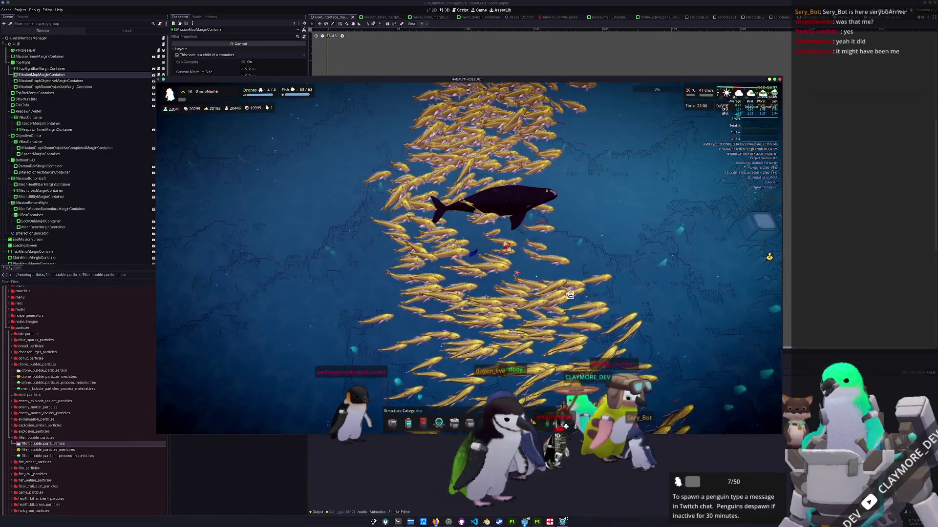
scroll(570, 294, down, 3)
Pan the camera around the golden swarm and back toward the base
key(a)
scroll(570, 294, up, 1)
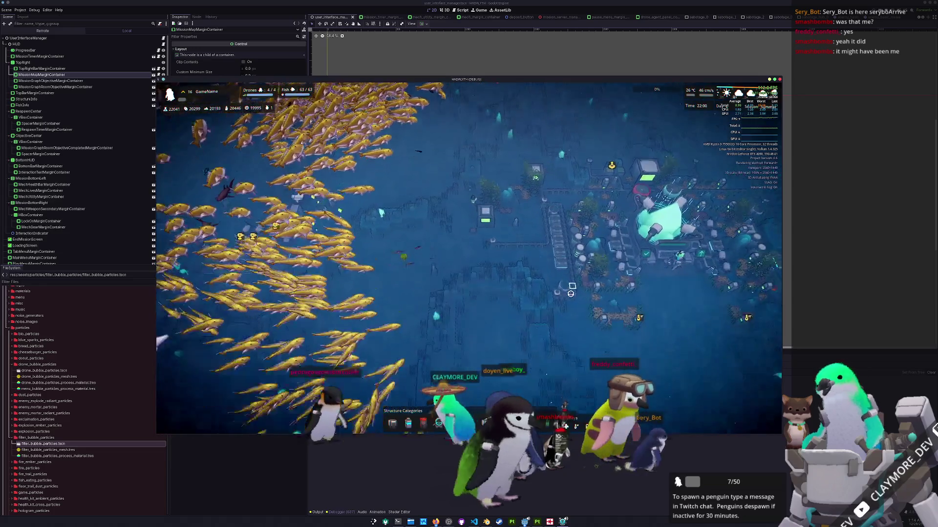
key(s)
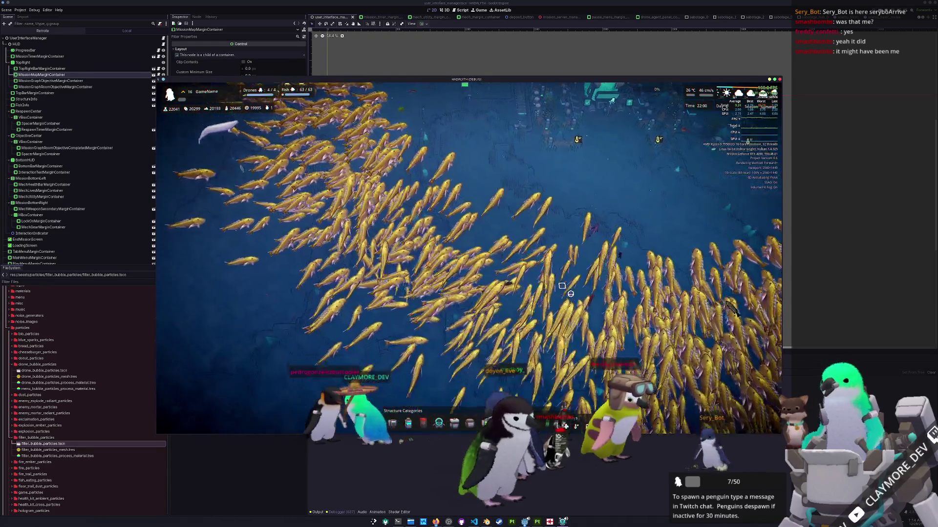
key(d)
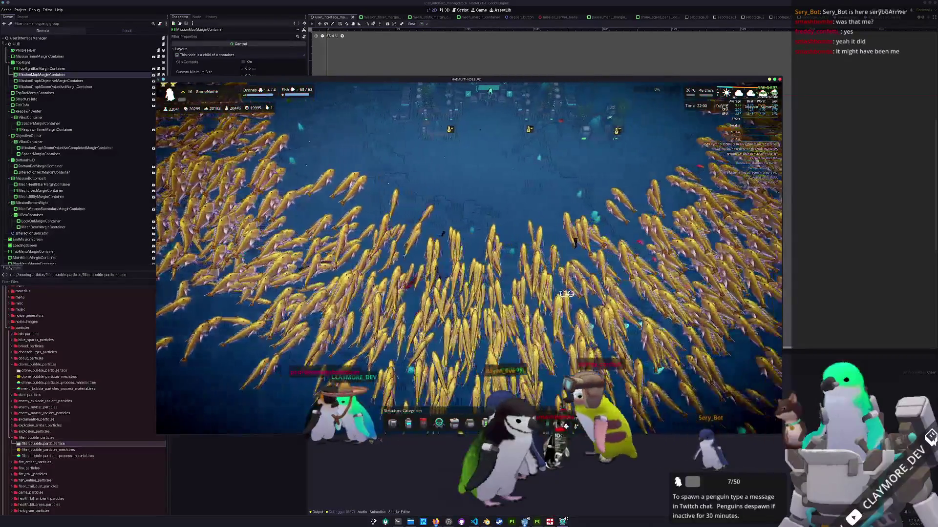
key(w)
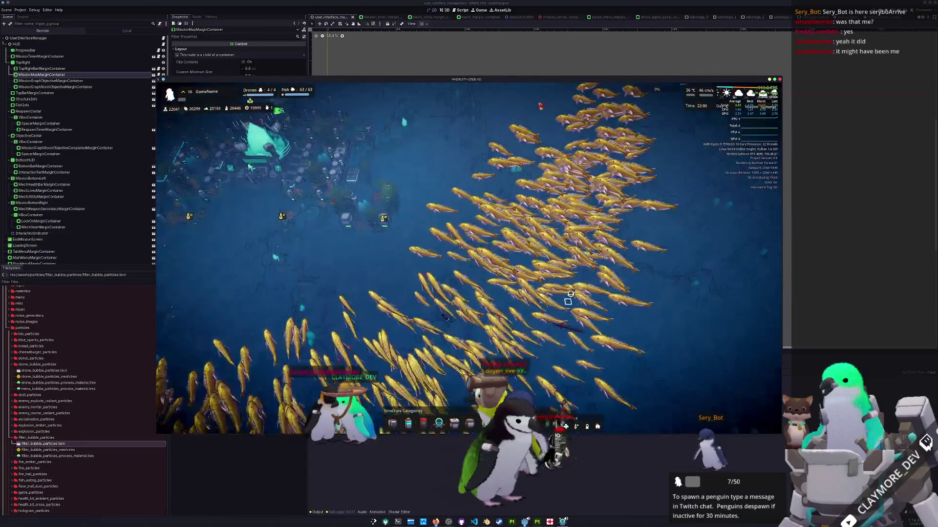
Run fish kill in the console to clear all spawned fish and return to the base
key(a)
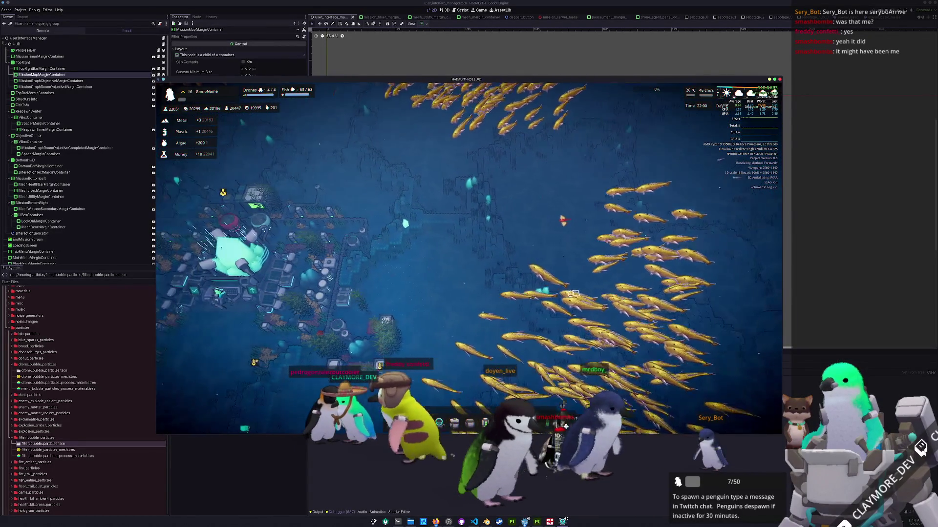
key(grave)
text(fish kill)
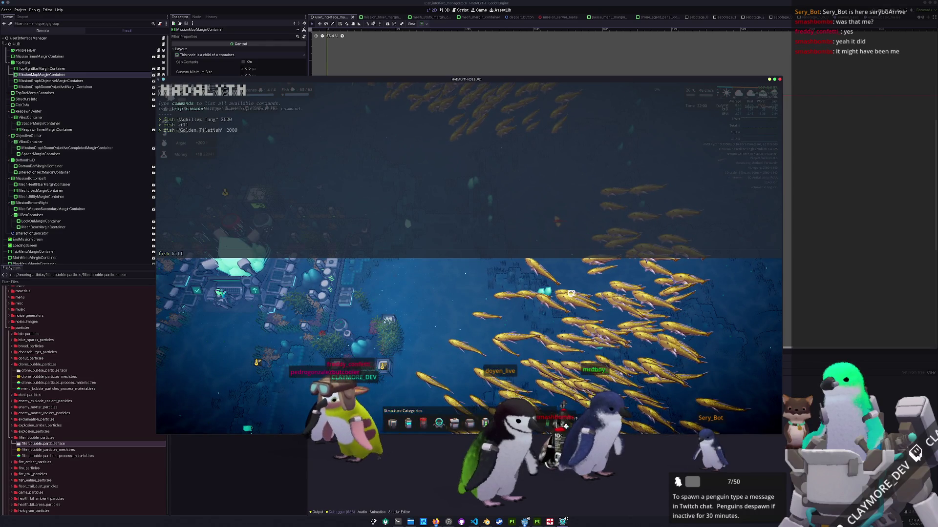
key(Return)
key(grave)
key(a)
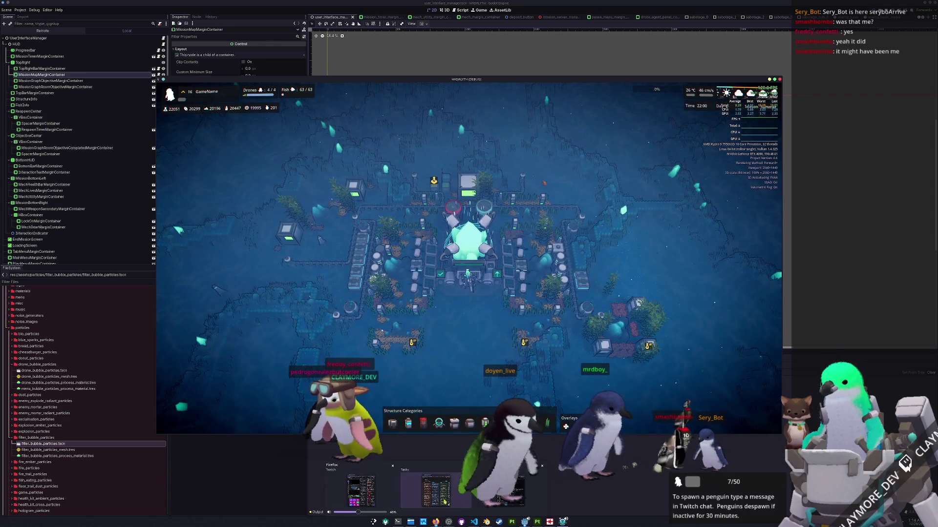
Move the single-subviewport card to the next Tasks column and check the Janitor Drone Hub details in-game
click(436, 491)
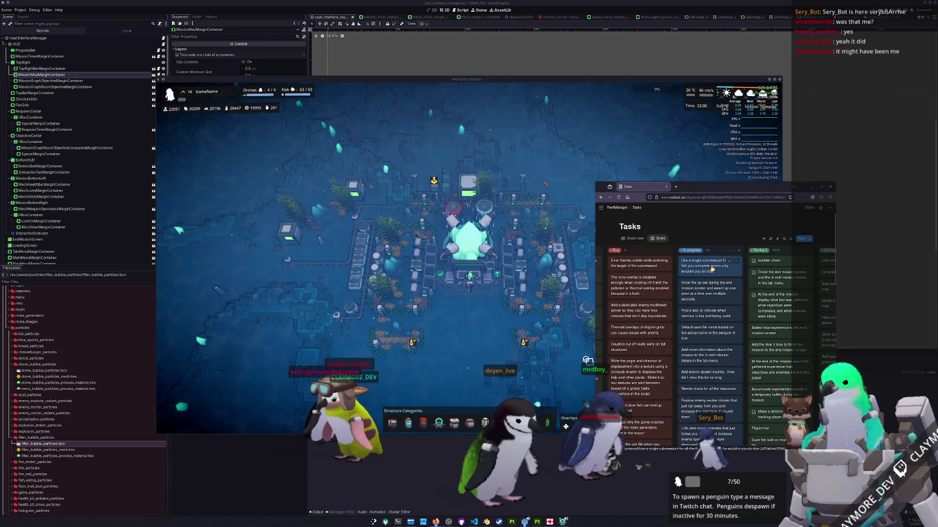
drag(780, 255, 751, 277)
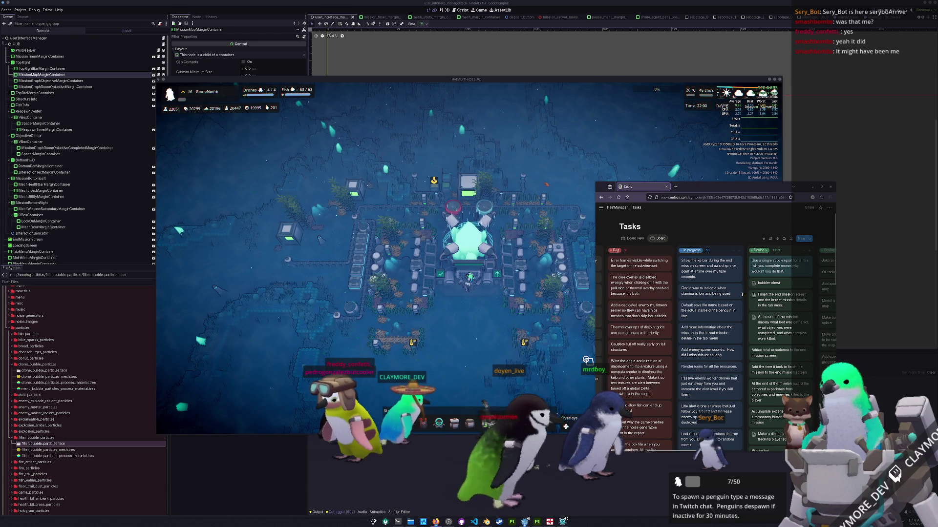
click(490, 223)
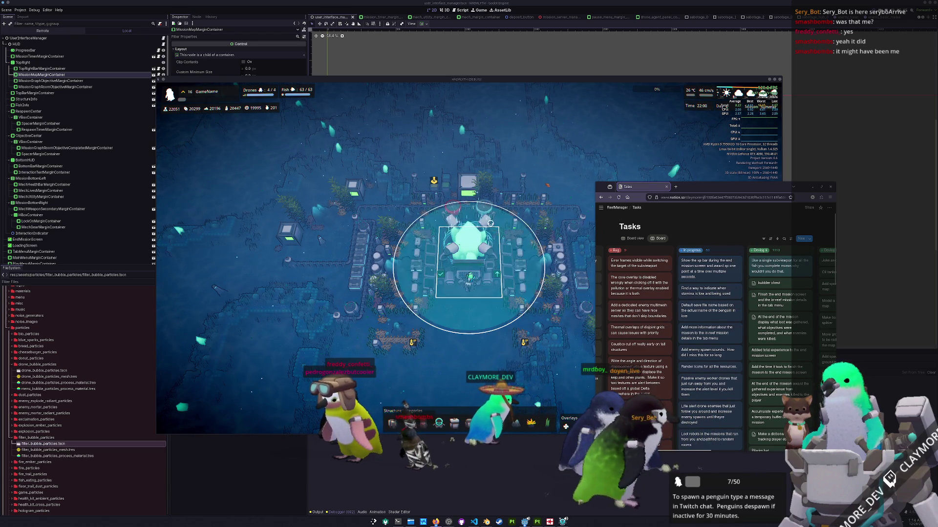
click(434, 189)
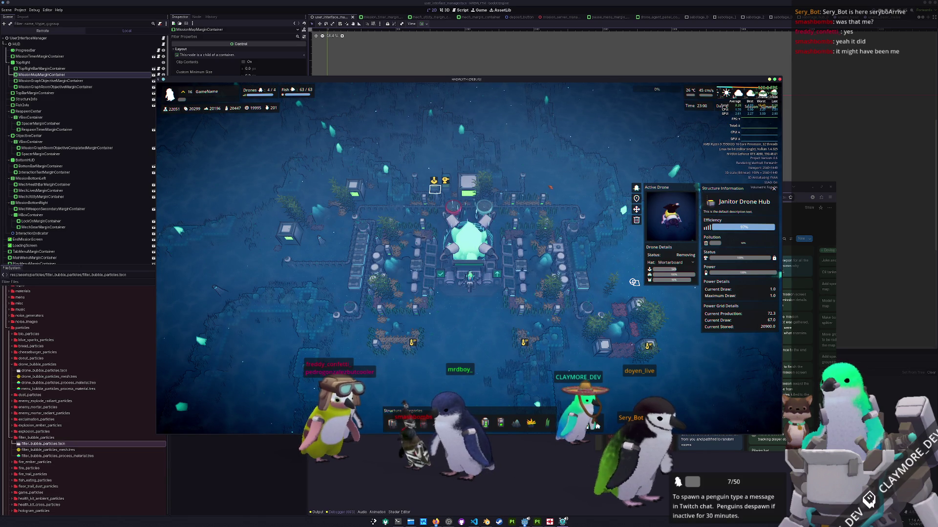
Add a Bug card noting drones share one subviewport, then return to the Godot editor
click(782, 235)
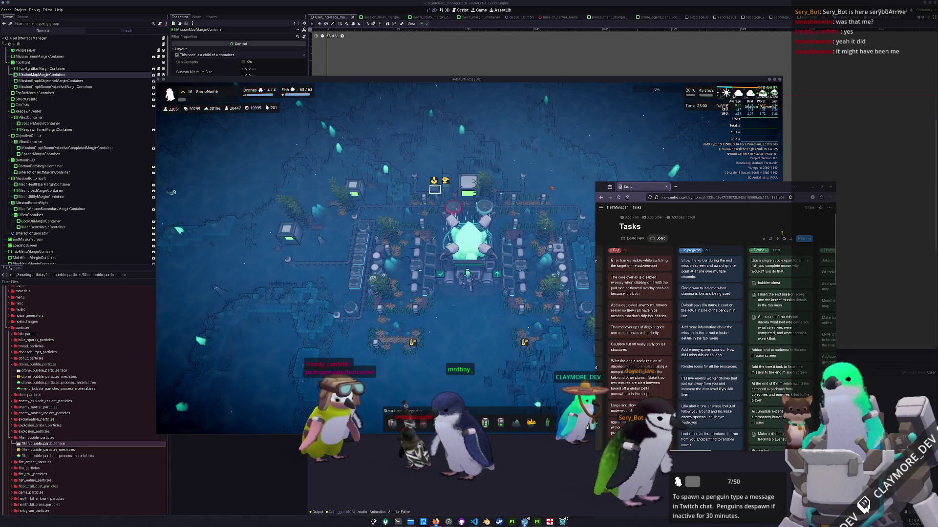
click(670, 251)
text(Make it so all)
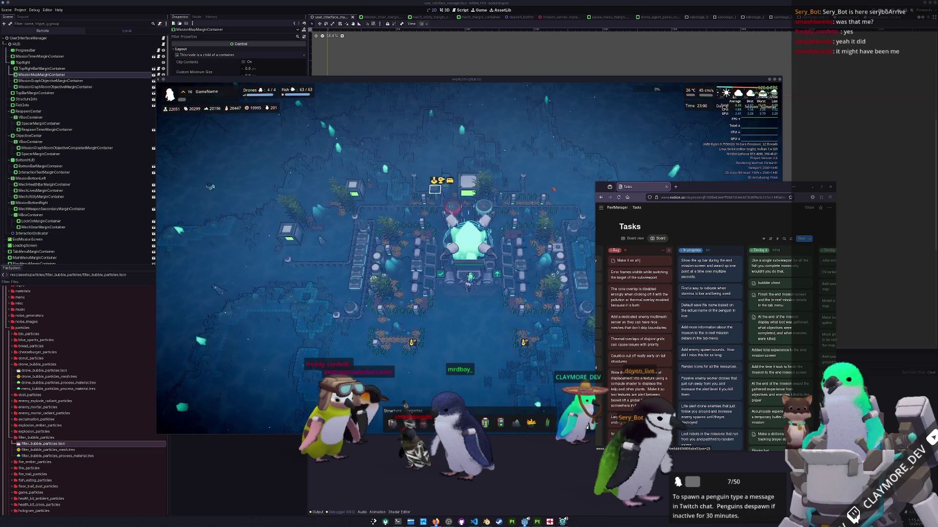
text(the drones use the su)
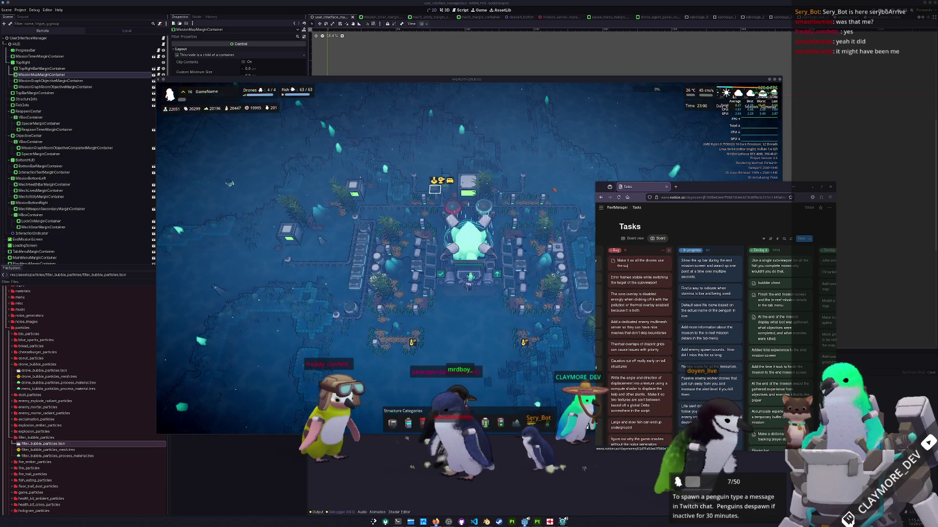
text(bme subview)
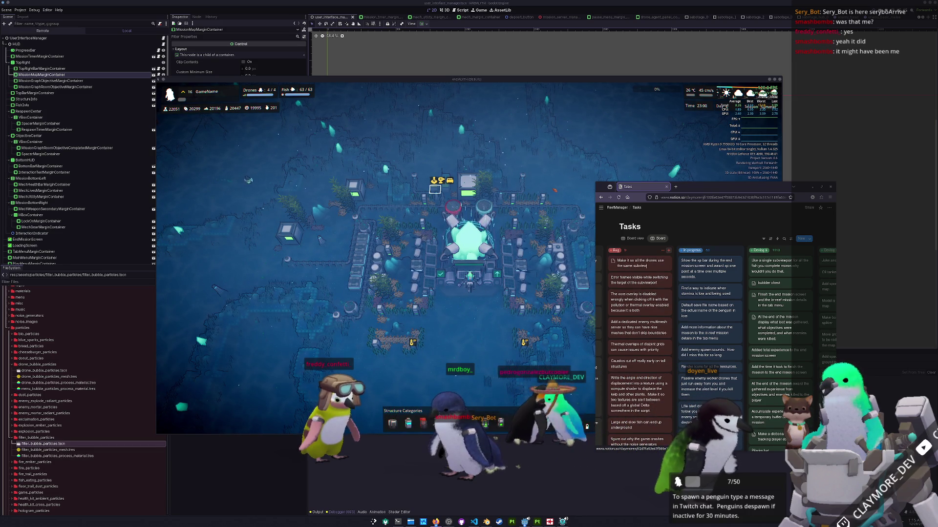
text( in)
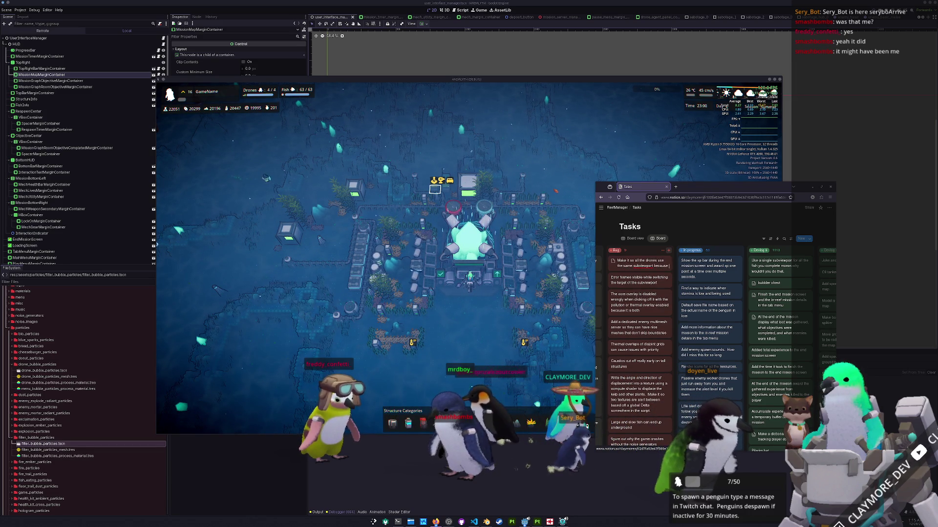
text(stead of)
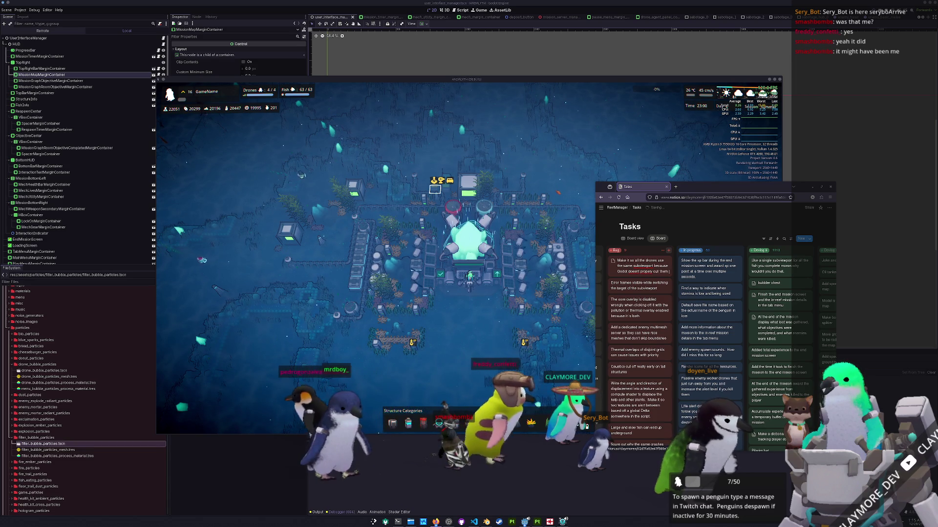
text( each having their own)
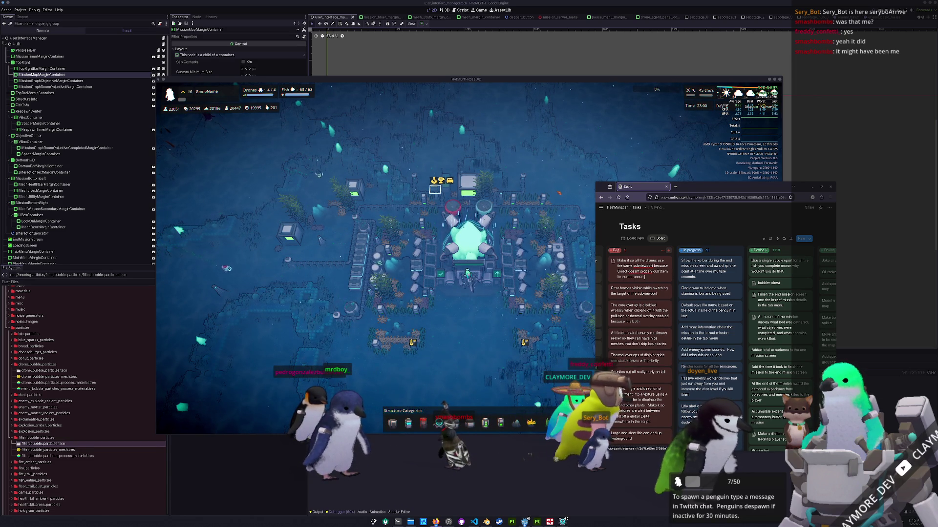
click(815, 165)
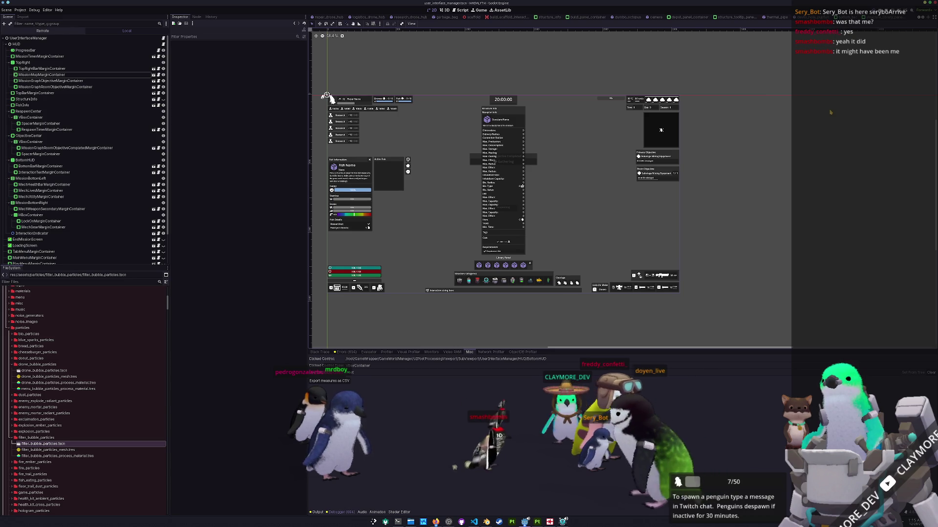
Quick-open portrait_subviewport.tscn, select SubViewport and keep its Update Mode at When Visible
key(alt+shift+o)
text(subviewportrait)
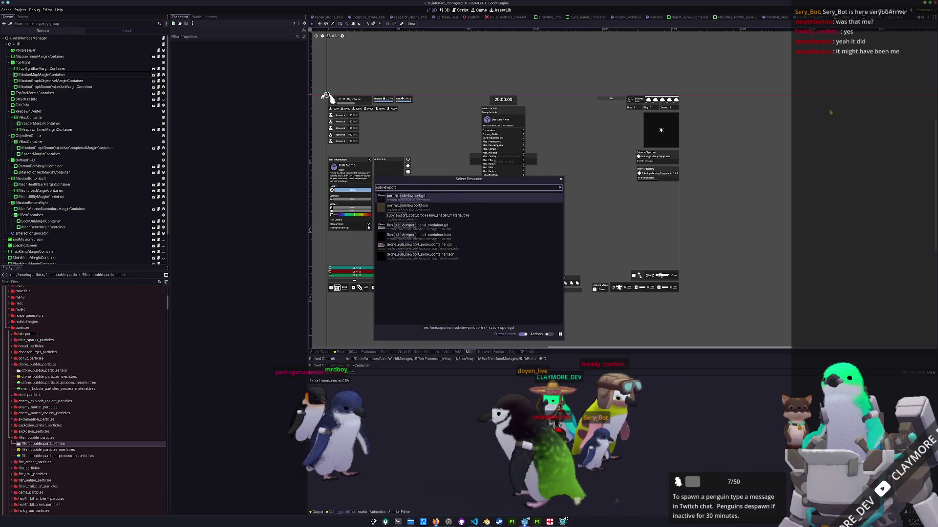
key(Return)
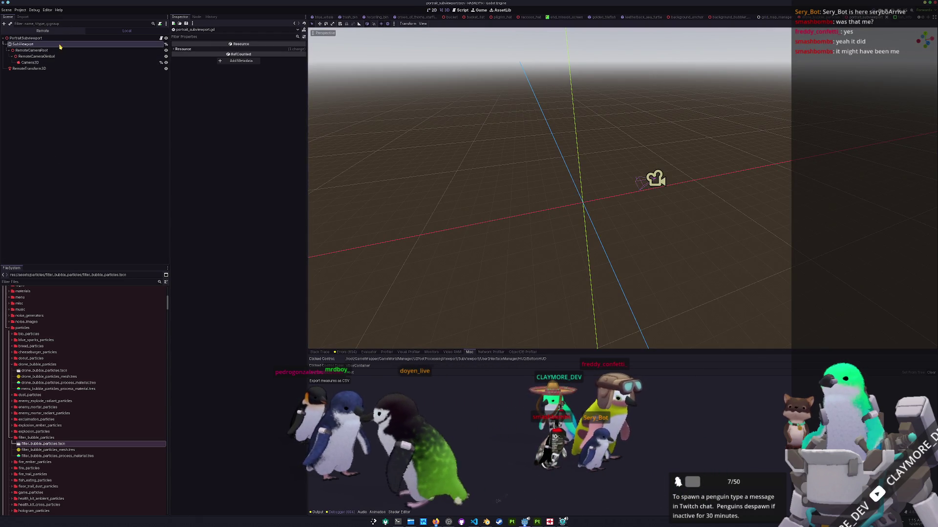
click(44, 44)
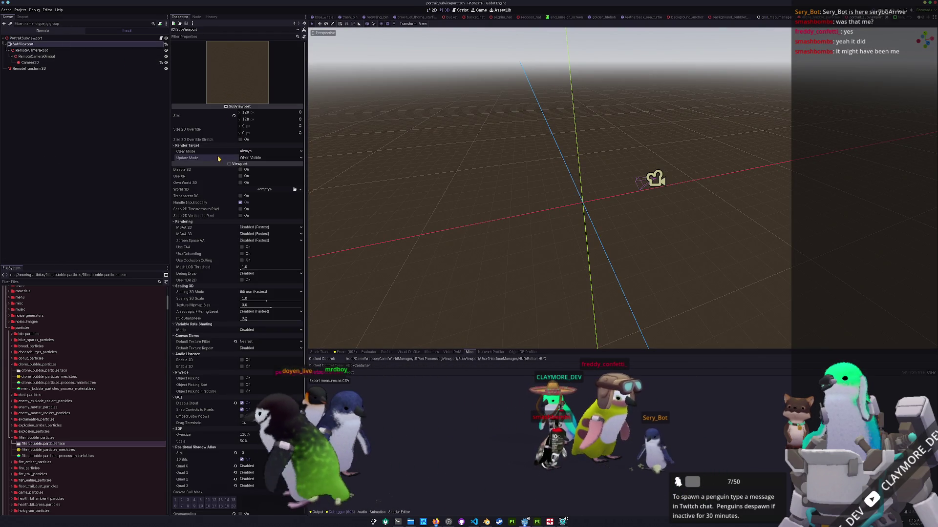
click(249, 157)
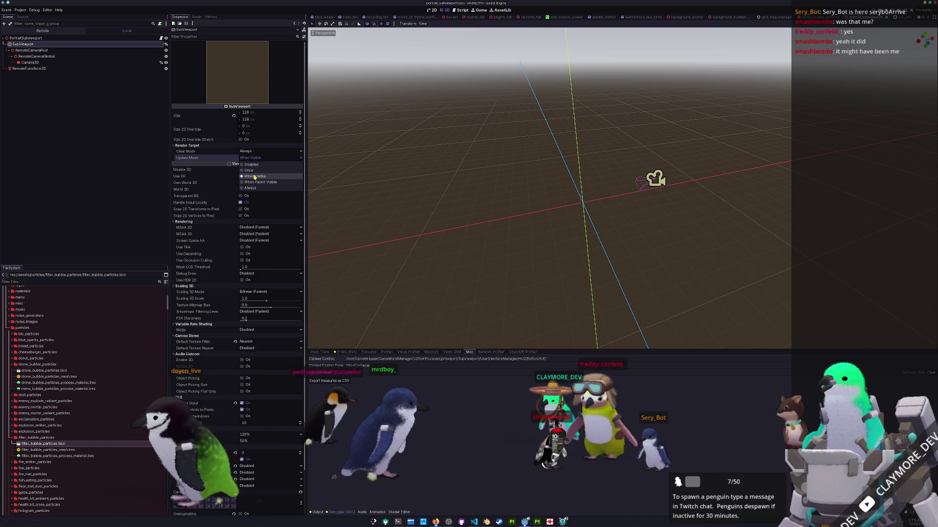
click(254, 177)
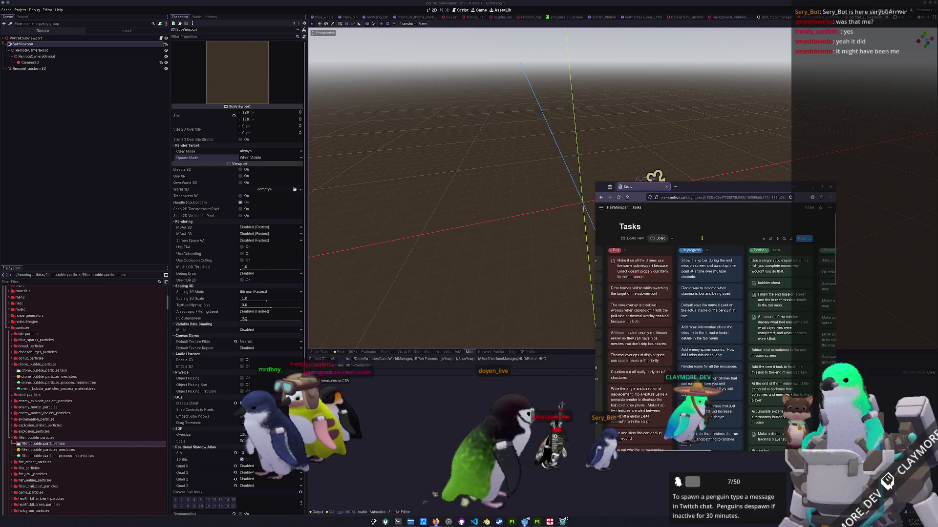
Switch to Blender, start a new General file and delete the default cube, camera and light
click(506, 512)
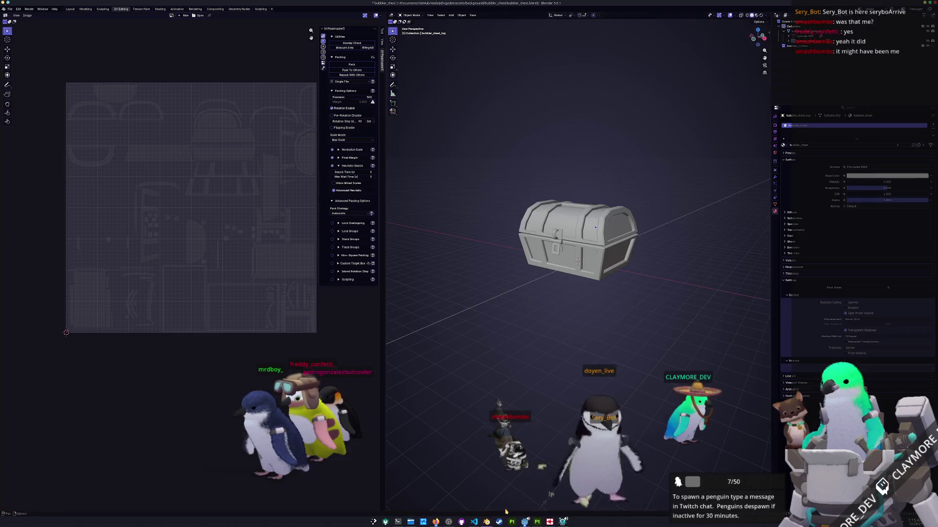
click(9, 9)
click(71, 20)
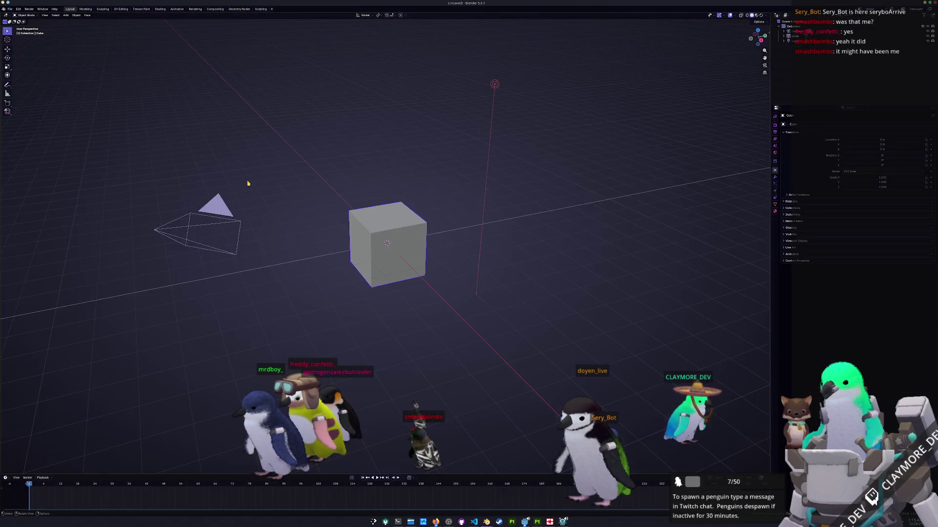
click(321, 212)
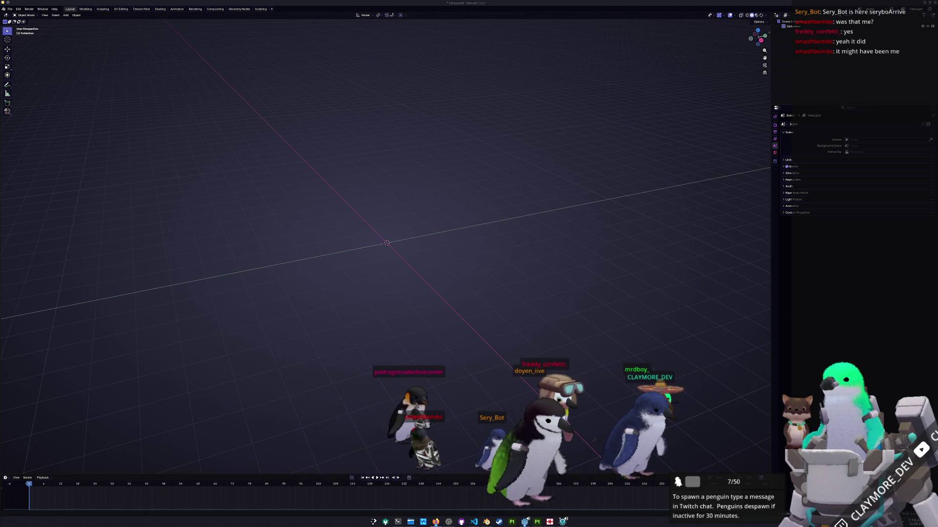
Show NOAA's Find a Species page in a widened browser window, then bring up Picker Wheel
key(alt+Tab)
scroll(511, 220, down, 5)
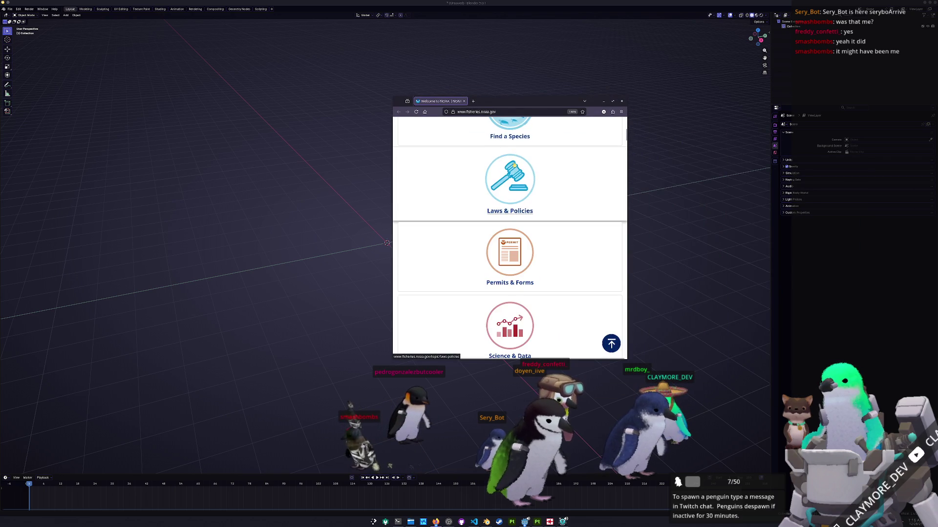
scroll(511, 188, up, 2)
click(512, 187)
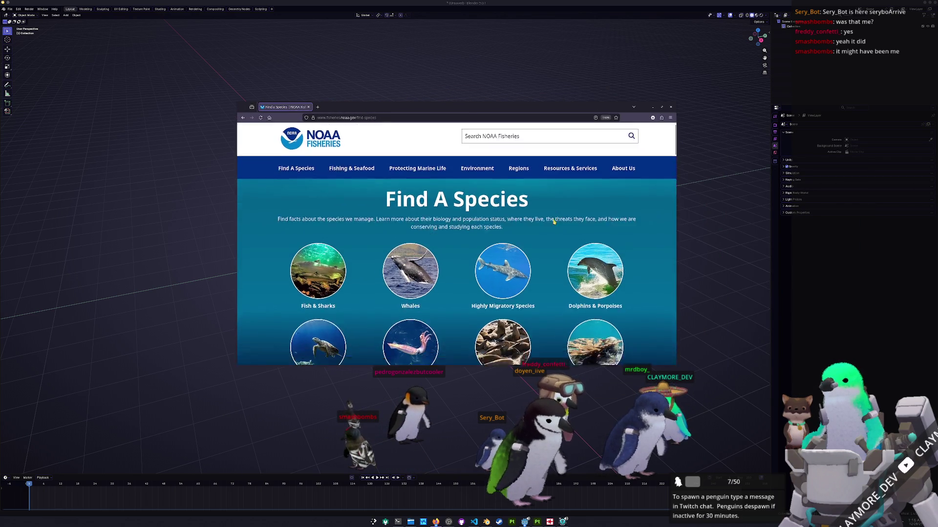
drag(473, 135, 676, 135)
scroll(412, 141, down, 2)
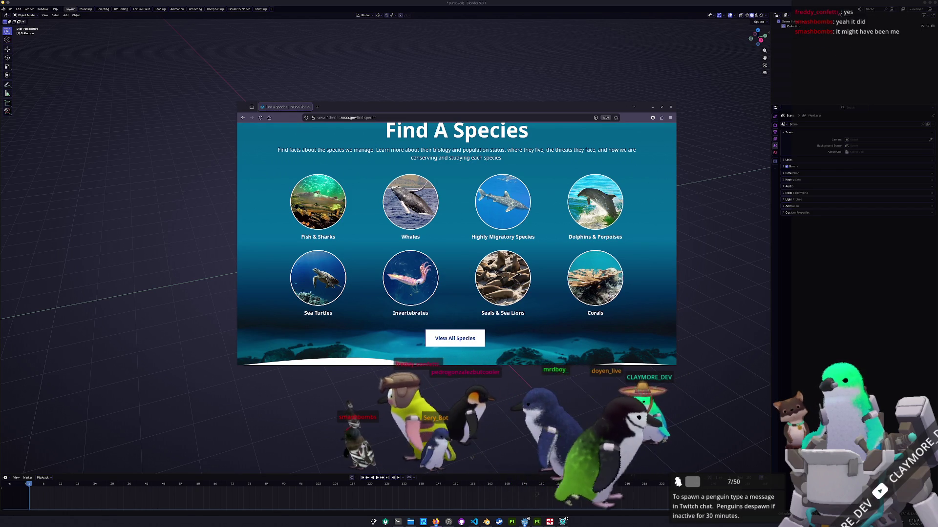
key(alt+Tab)
drag(353, 129, 280, 120)
scroll(316, 273, down, 1)
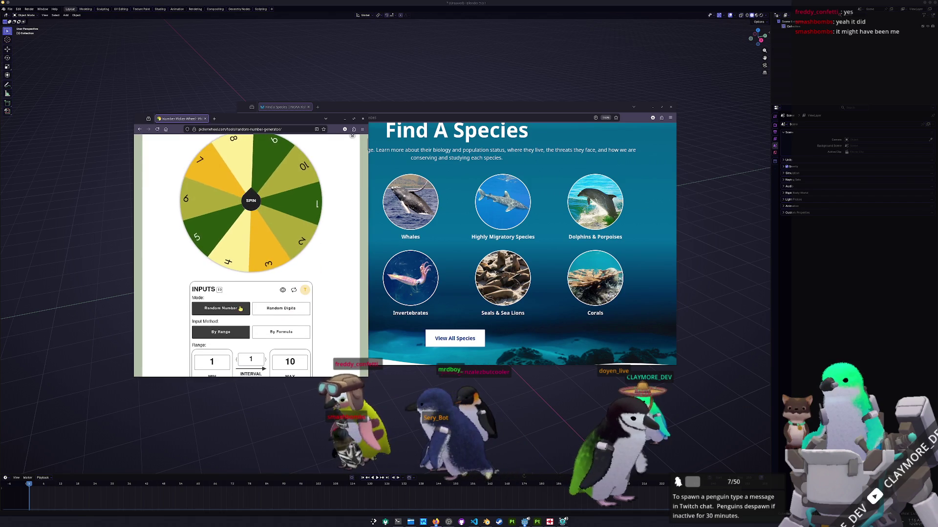
scroll(239, 308, down, 2)
text(8)
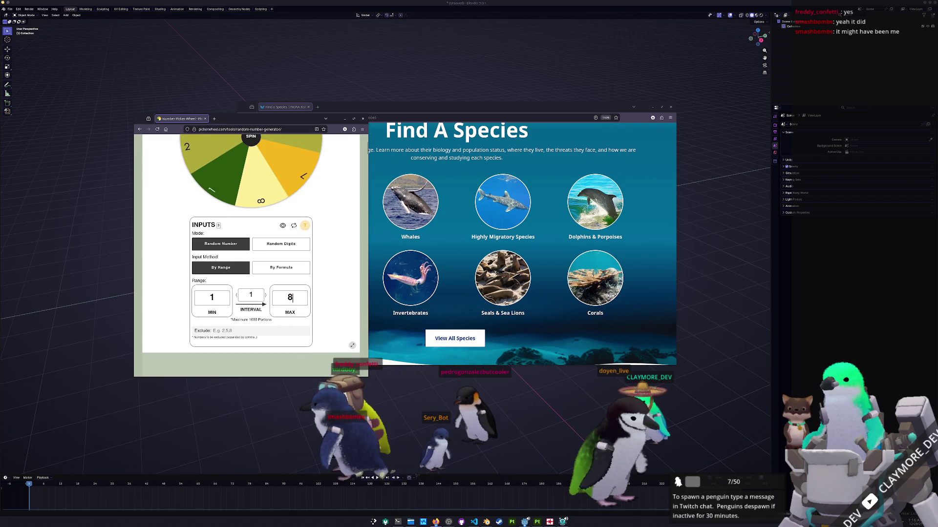
scroll(340, 282, up, 1)
scroll(276, 248, up, 2)
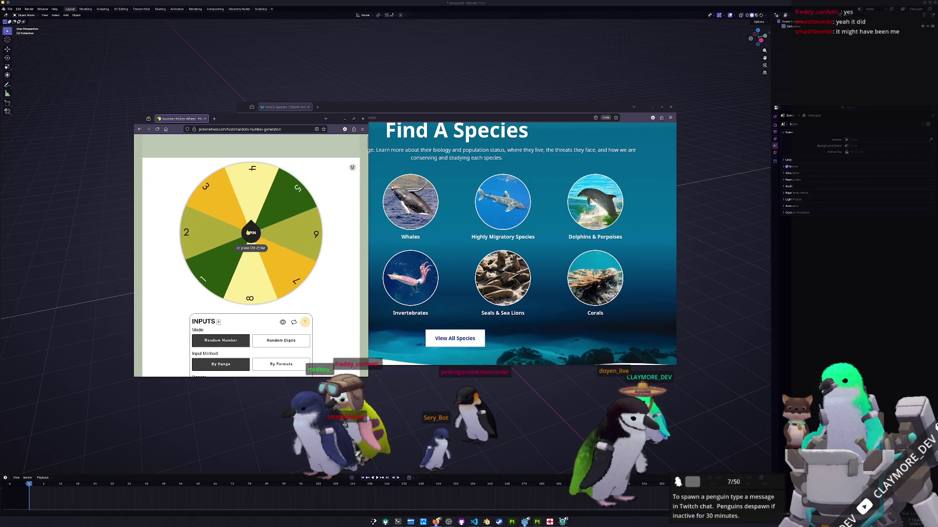
Spin the 1–8 number wheel, getting 6, and return to the NOAA species page
click(250, 233)
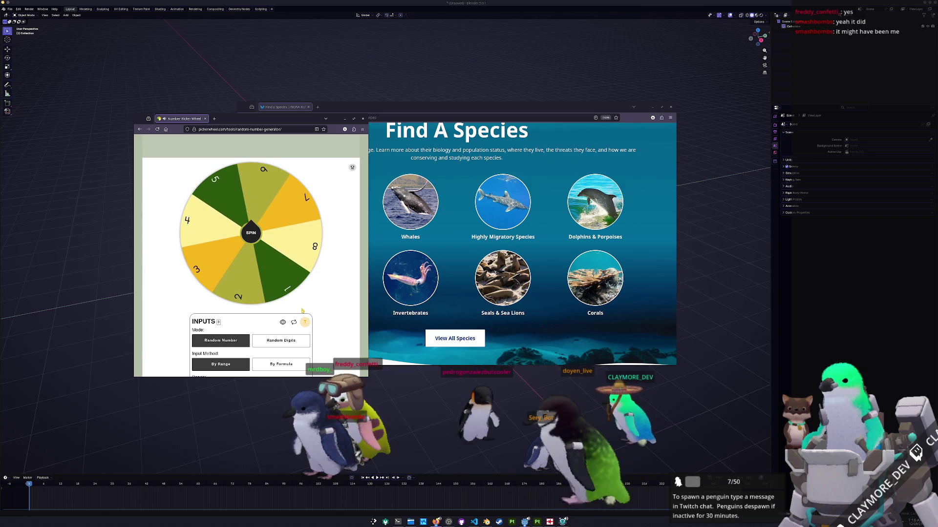
click(666, 191)
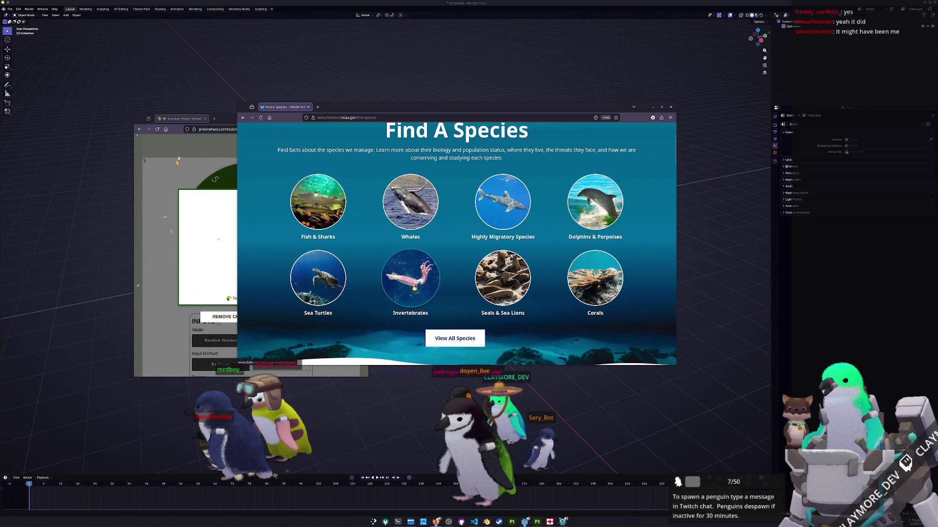
Show page 6 of the 67 invertebrate species and dismiss the previous spin result
click(414, 288)
scroll(385, 280, down, 5)
scroll(384, 279, down, 1)
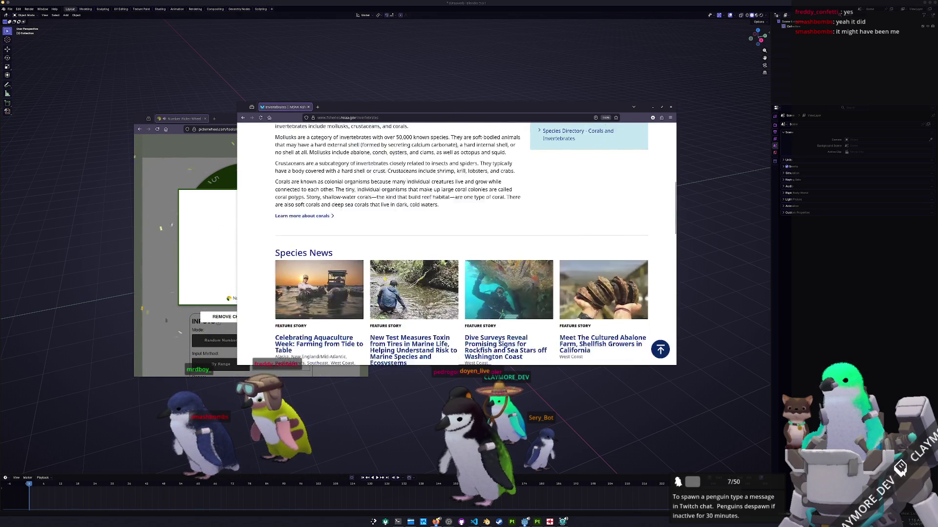
scroll(396, 268, up, 10)
scroll(409, 256, down, 3)
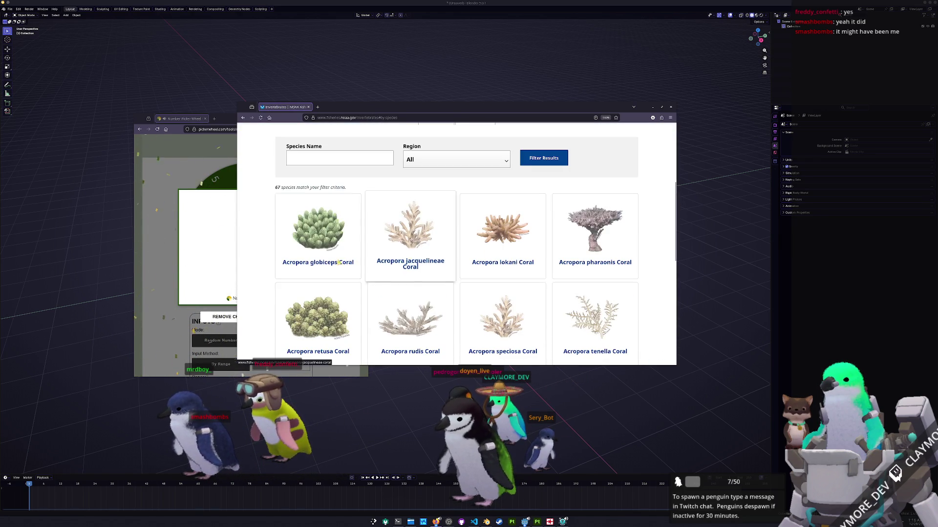
scroll(267, 266, down, 3)
scroll(267, 267, up, 2)
scroll(268, 267, down, 1)
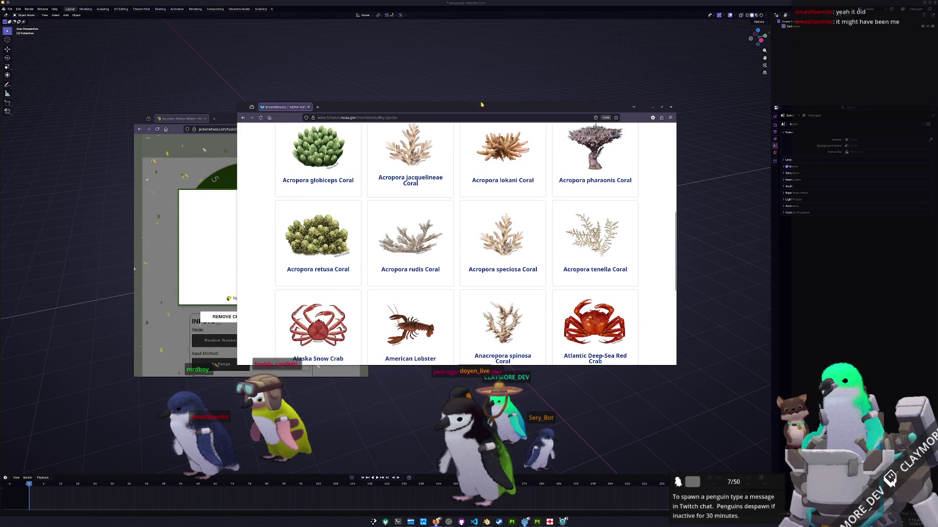
mouse_move(483, 109)
mouse_down()
mouse_move(666, 217)
mouse_move(665, 36)
mouse_up()
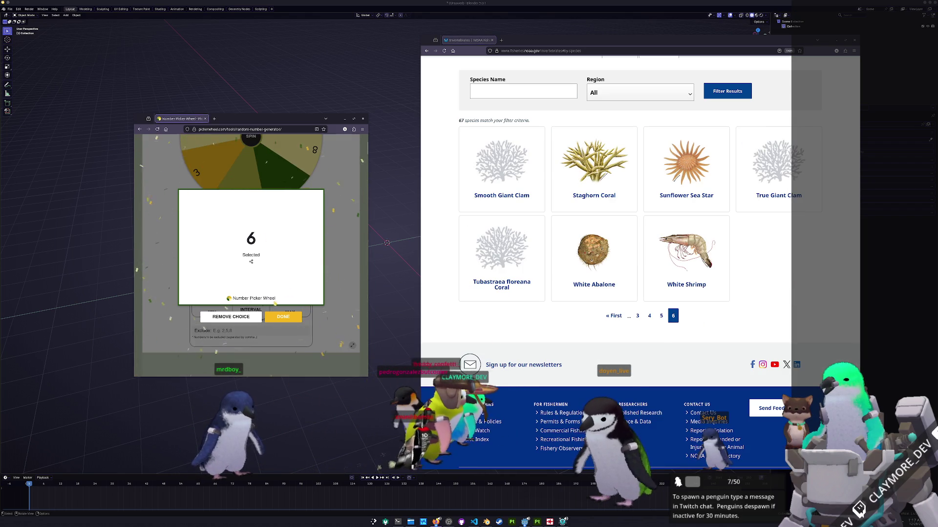
key(Escape)
Set the wheel's Max to 6, spin it to get 4, and go to page 4 of the NOAA results
click(251, 264)
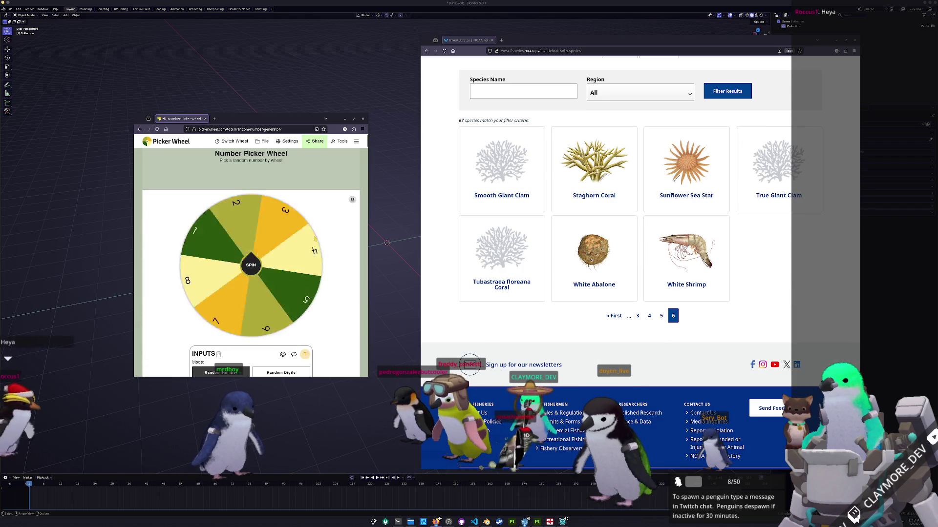
scroll(270, 259, down, 2)
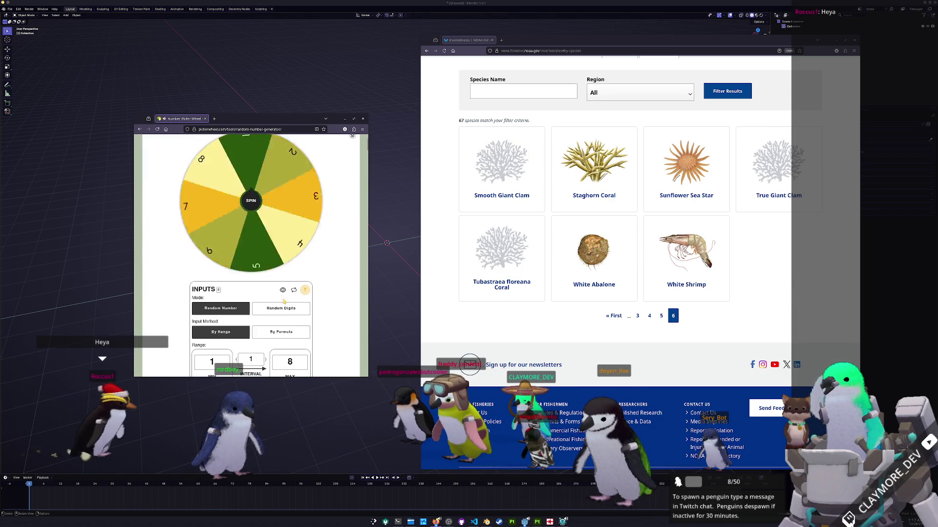
key(BackSpace)
text(6)
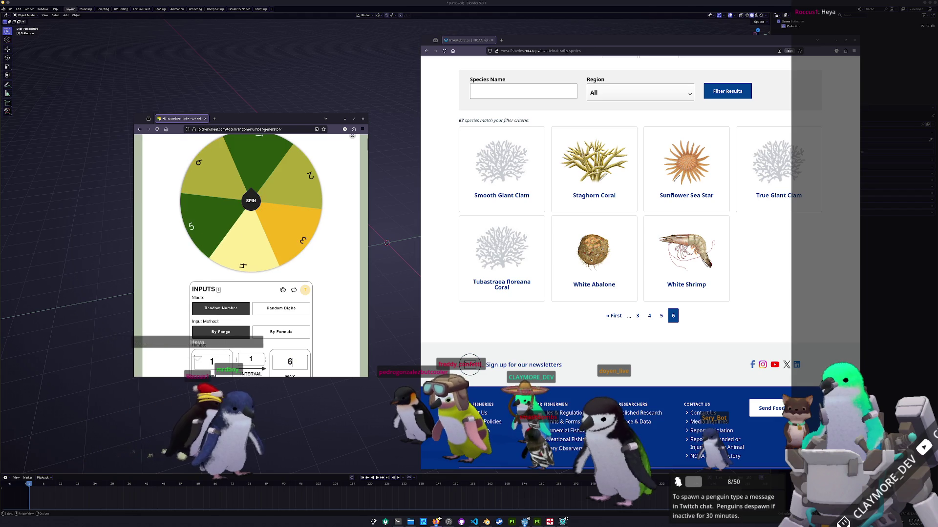
click(245, 209)
scroll(249, 220, up, 2)
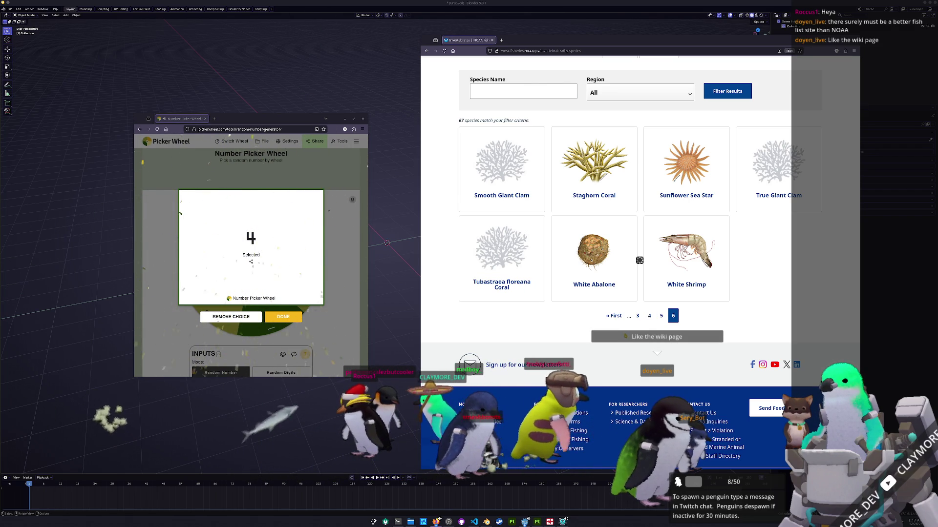
click(649, 316)
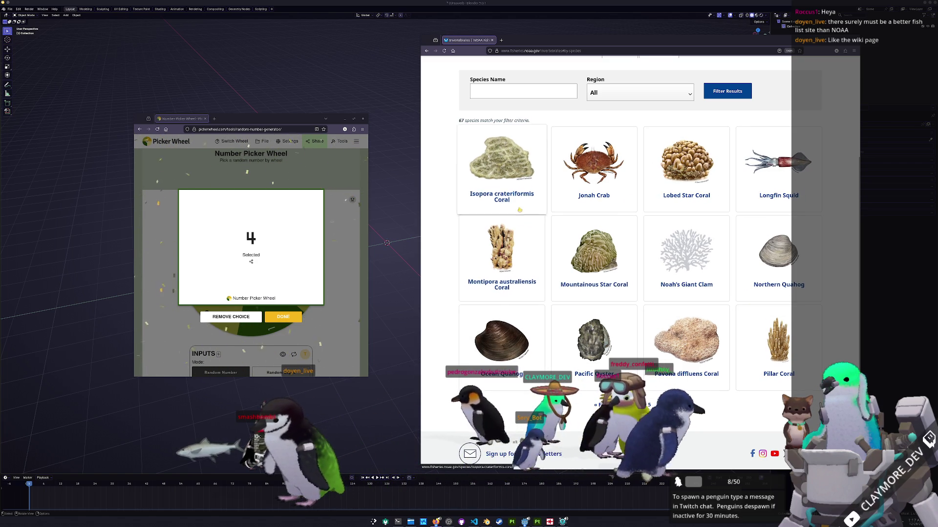
Open the Longfin Squid species page from its card and review its details
click(780, 203)
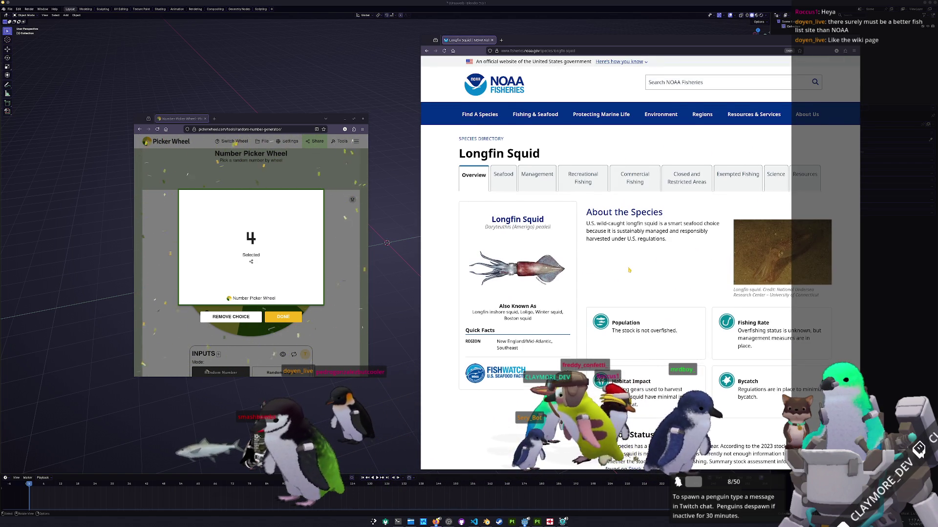
scroll(629, 271, down, 2)
scroll(629, 270, down, 6)
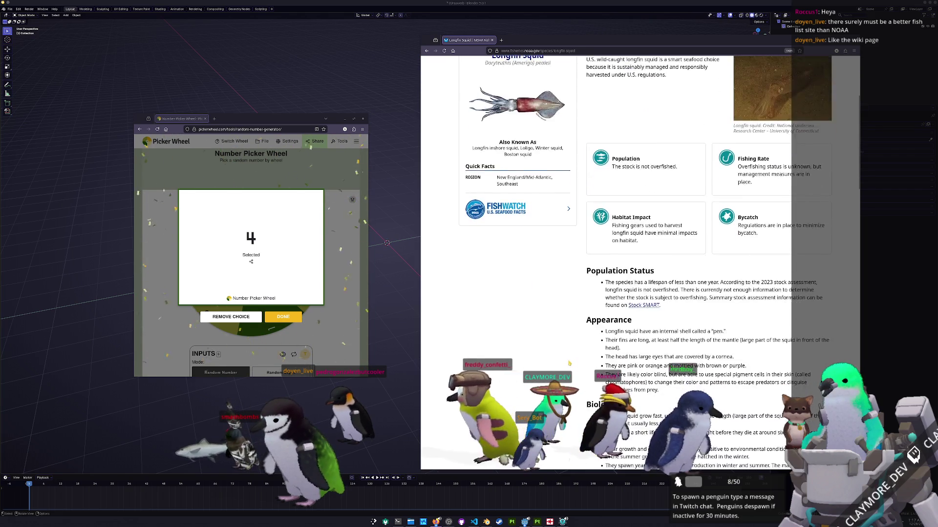
scroll(629, 270, up, 8)
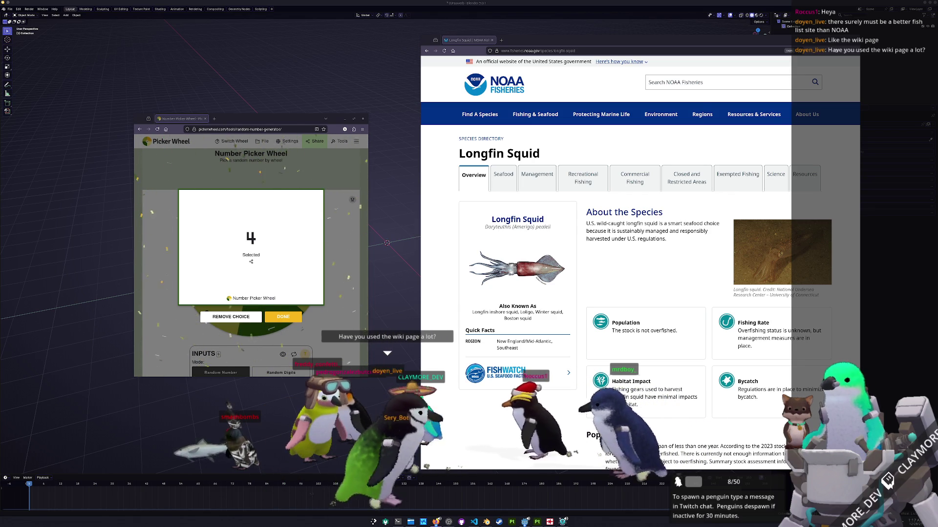
Enlarge the Wikipedia Fish article window, then centre the List of fish by common name window
key(alt+Tab)
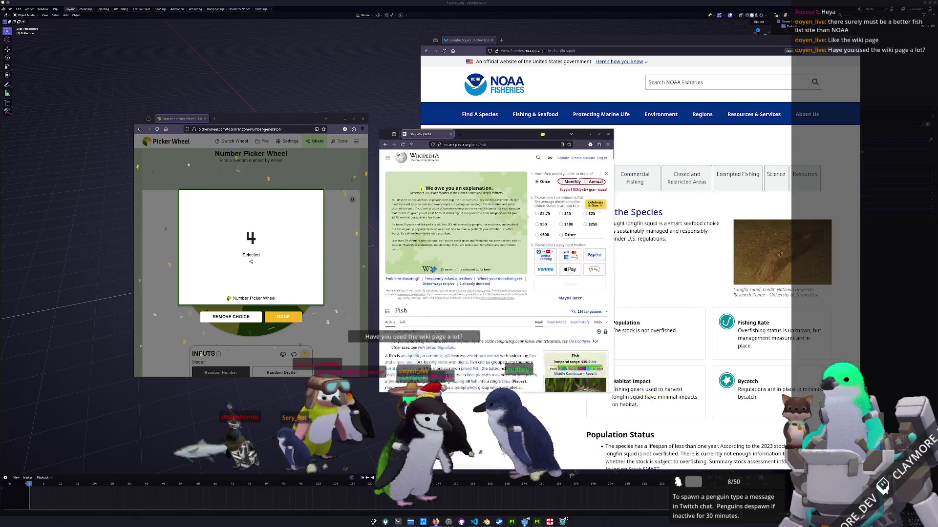
drag(436, 191, 322, 46)
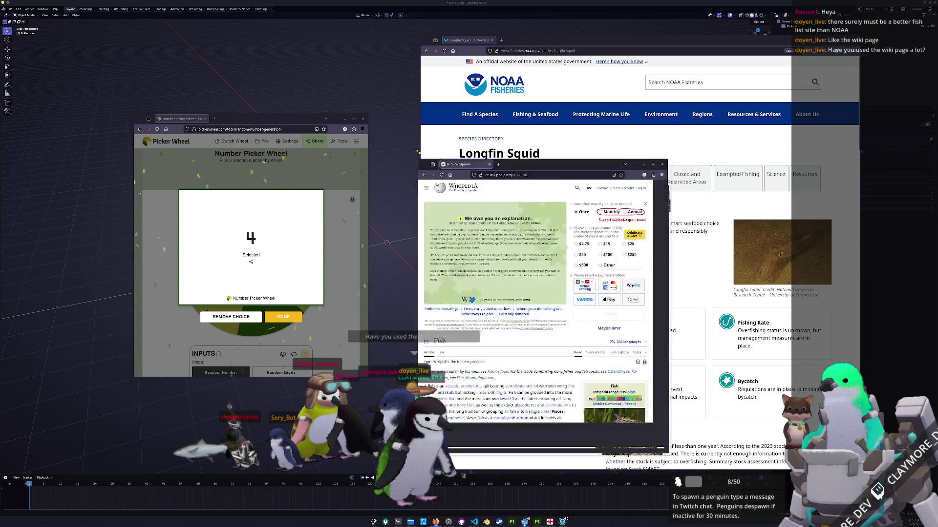
scroll(512, 276, down, 2)
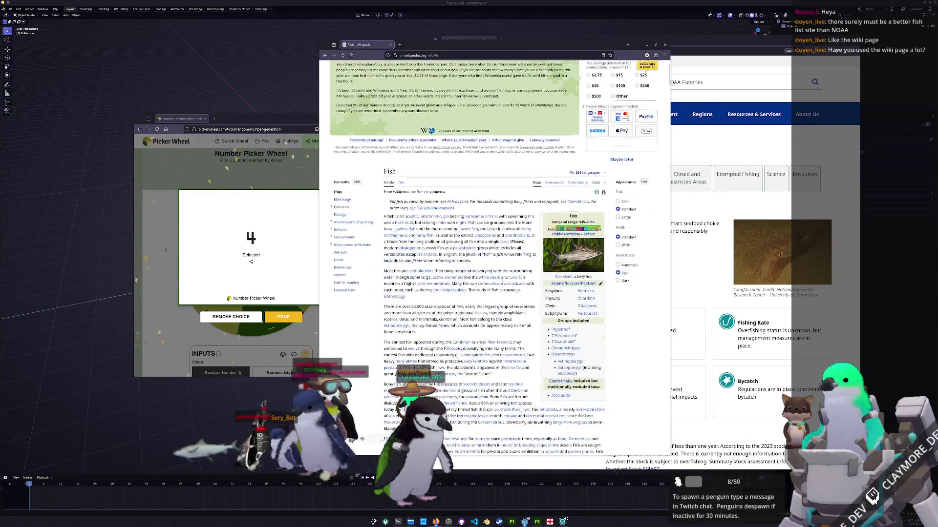
scroll(513, 275, down, 1)
mouse_move(562, 261)
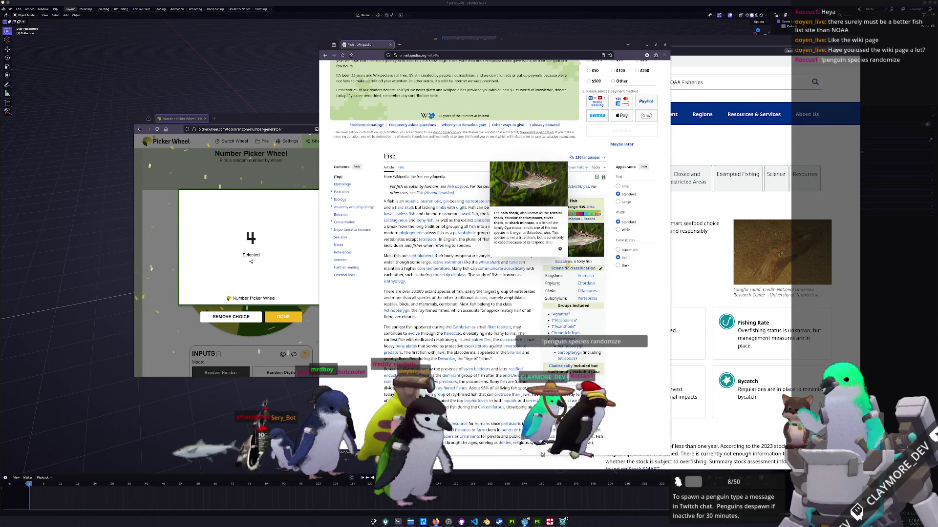
scroll(513, 264, down, 2)
scroll(513, 265, down, 1)
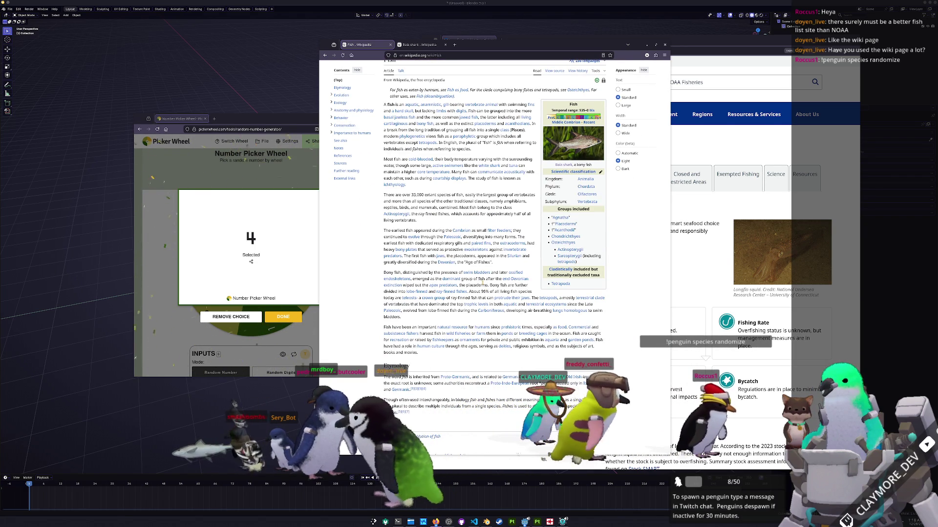
scroll(495, 264, down, 1)
scroll(494, 264, down, 2)
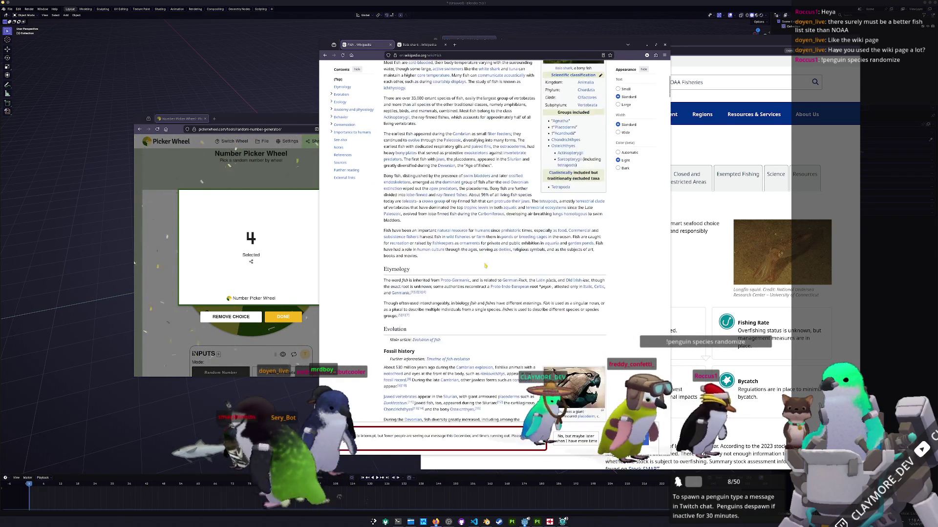
scroll(494, 264, down, 2)
scroll(495, 264, down, 4)
scroll(494, 264, down, 3)
scroll(495, 265, down, 3)
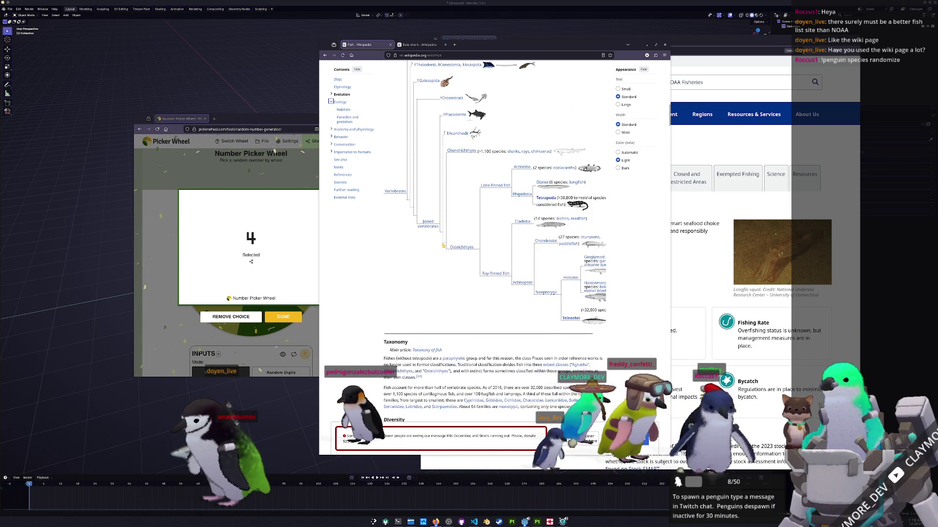
scroll(440, 235, up, 2)
scroll(454, 256, up, 1)
scroll(465, 271, down, 1)
scroll(465, 271, up, 1)
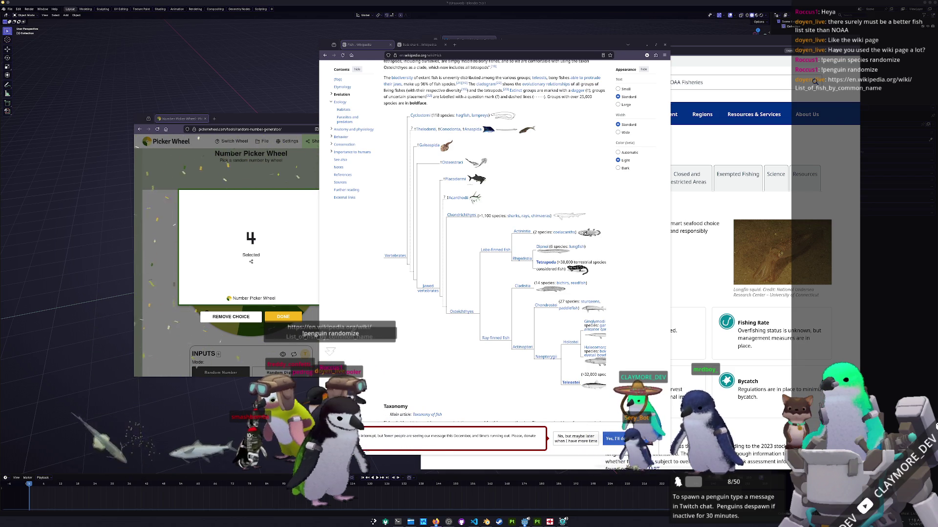
drag(701, 184, 493, 192)
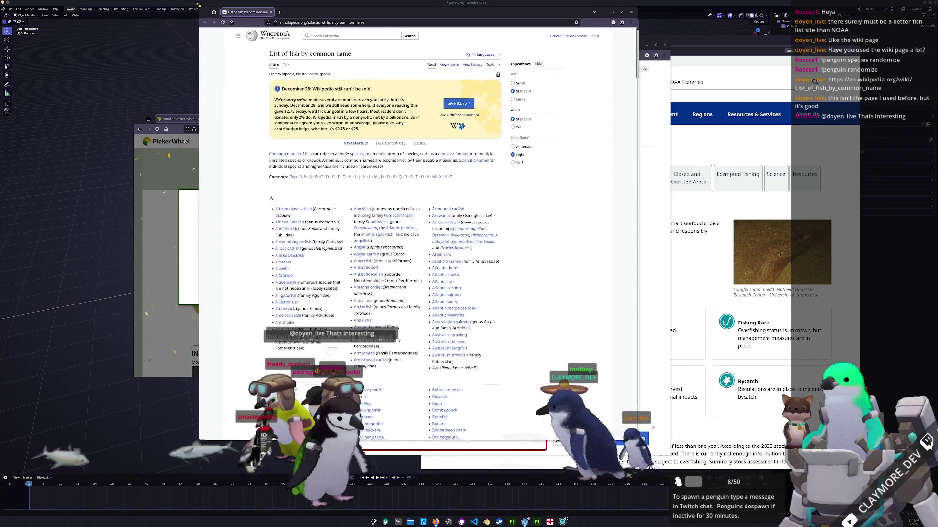
Inspect the fish list's HTML in DevTools around the Atlantic salmon link and section B heading
drag(404, 177, 195, 1)
right_click(493, 295)
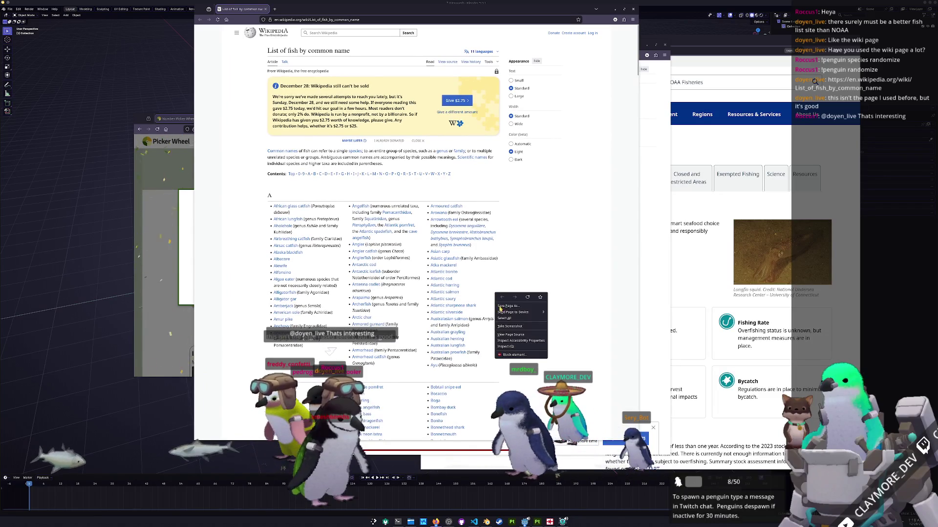
click(517, 348)
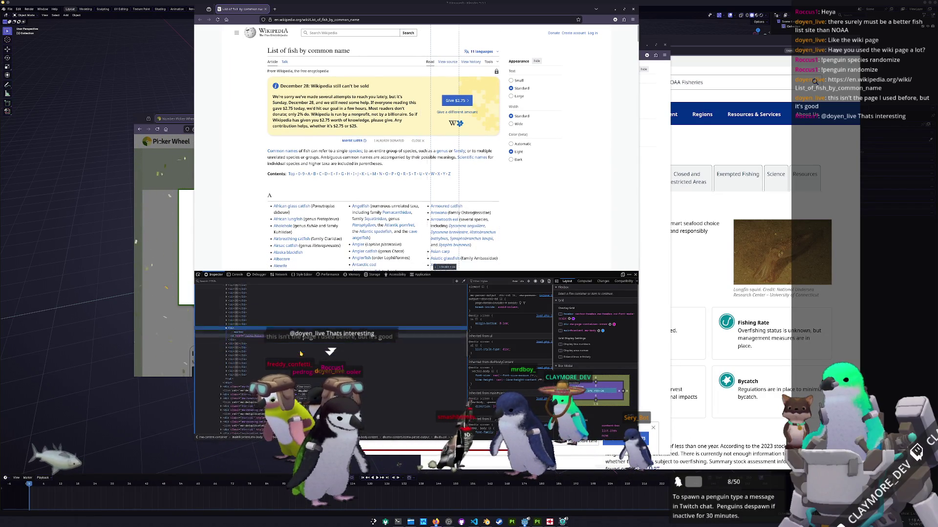
scroll(234, 326, down, 3)
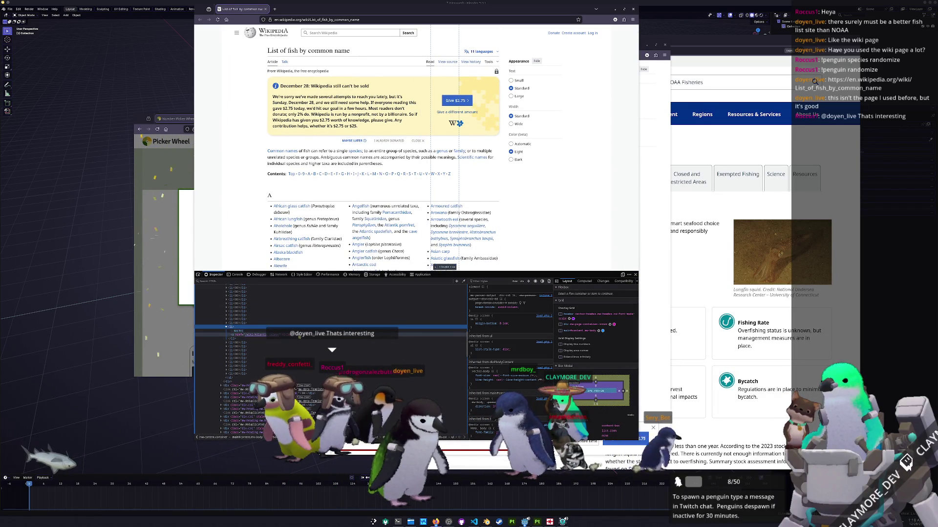
click(230, 328)
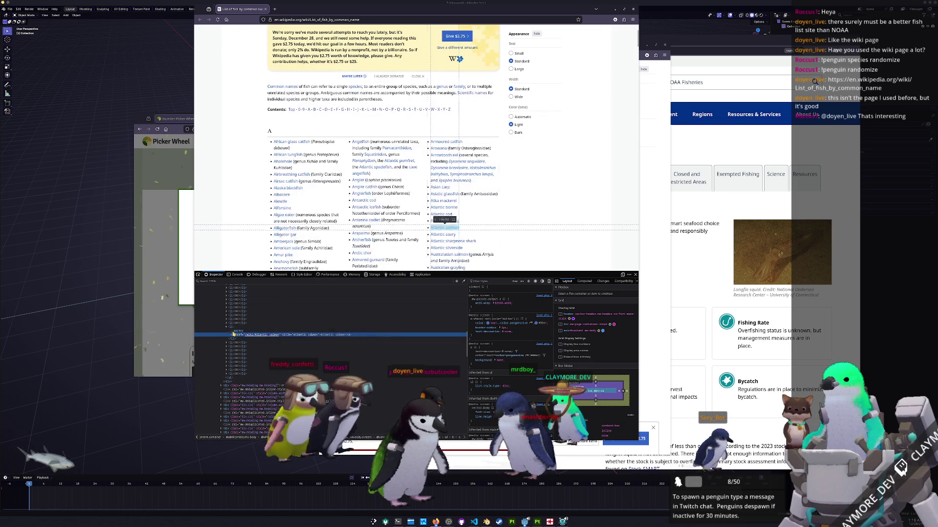
click(222, 388)
scroll(259, 230, down, 3)
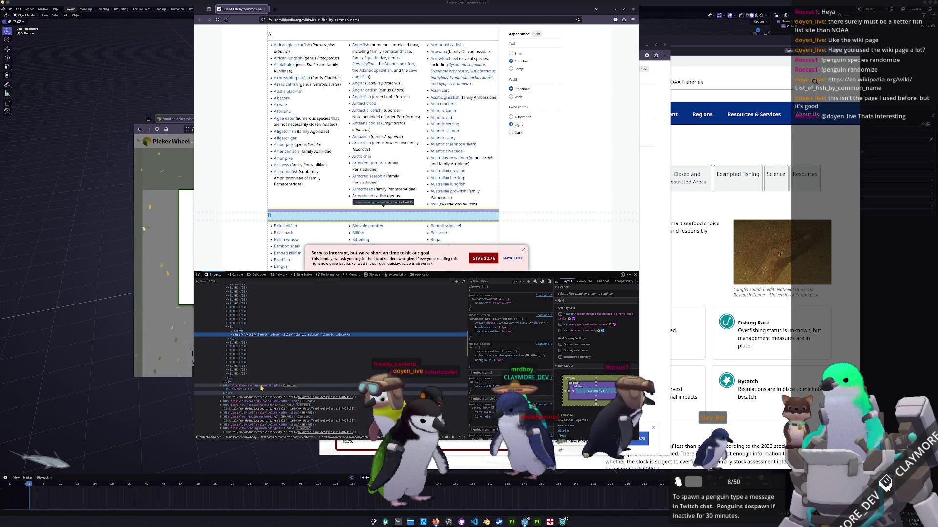
click(261, 387)
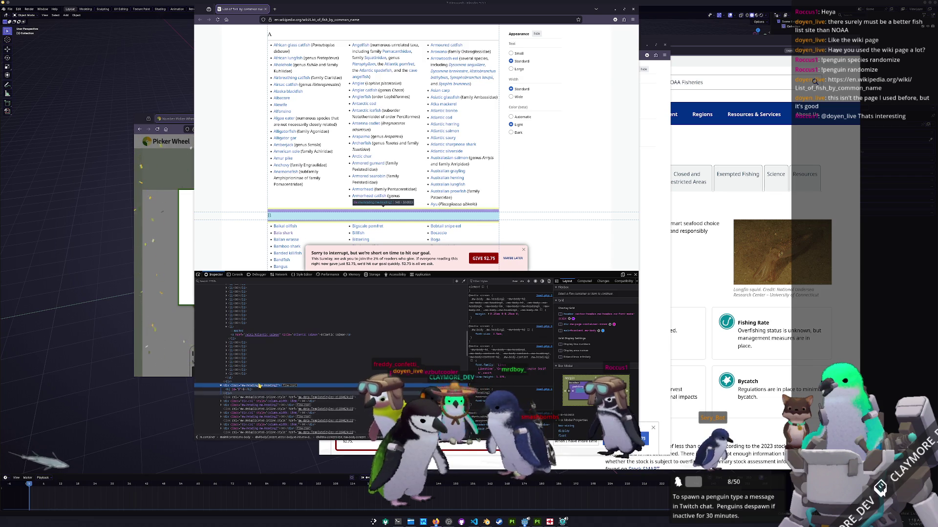
scroll(257, 386, down, 1)
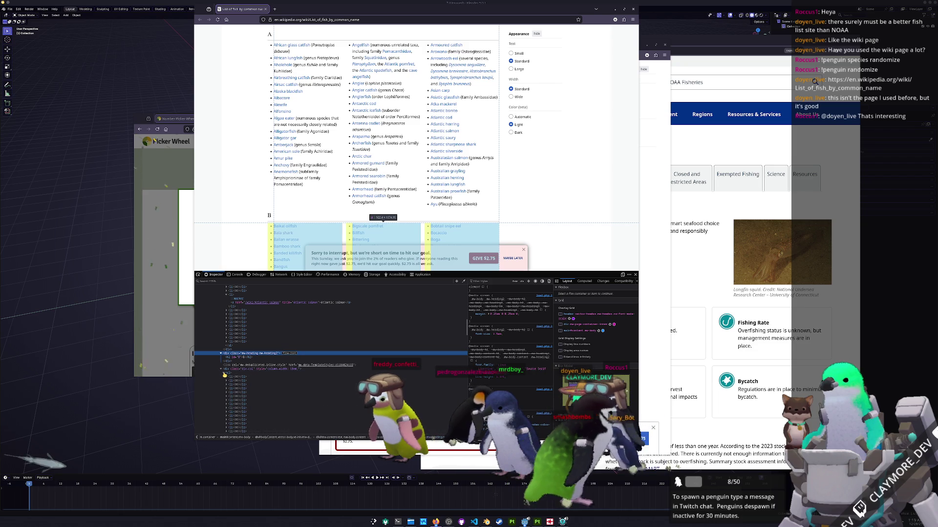
Examine the section B list columns and Blackfish link nodes, then search the HTML for div elements
click(226, 372)
scroll(229, 359, down, 1)
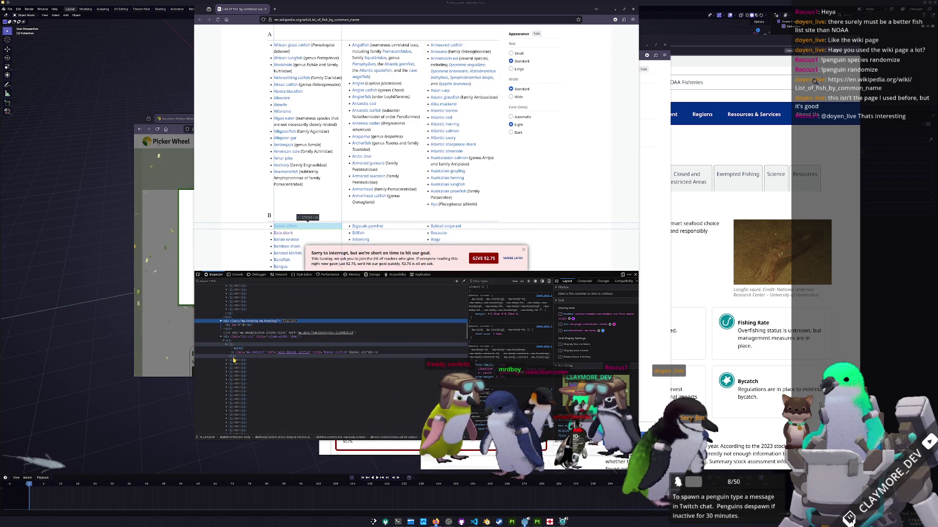
scroll(232, 352, down, 3)
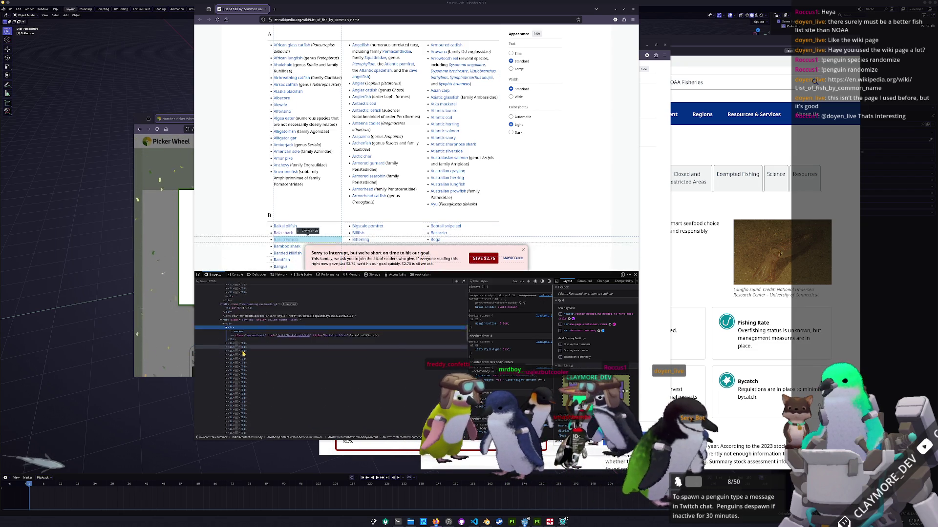
scroll(235, 363, down, 3)
scroll(237, 373, down, 3)
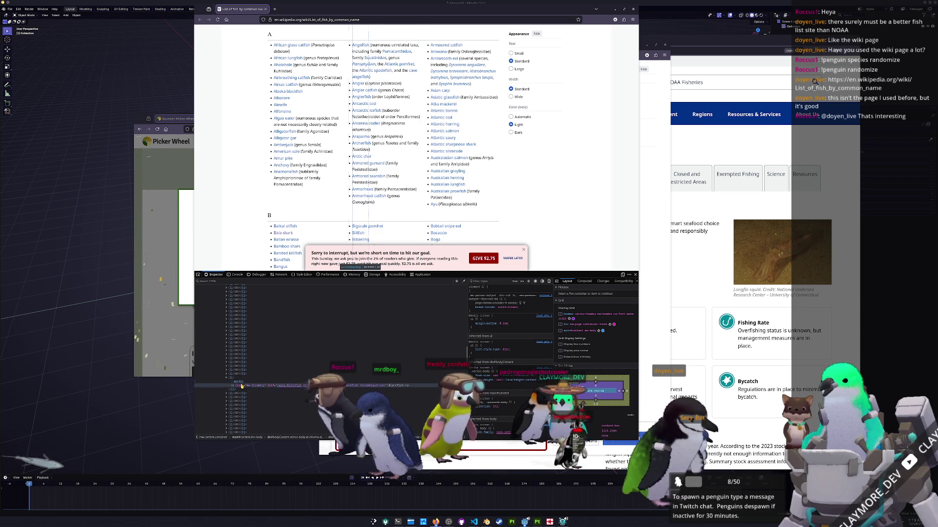
click(231, 385)
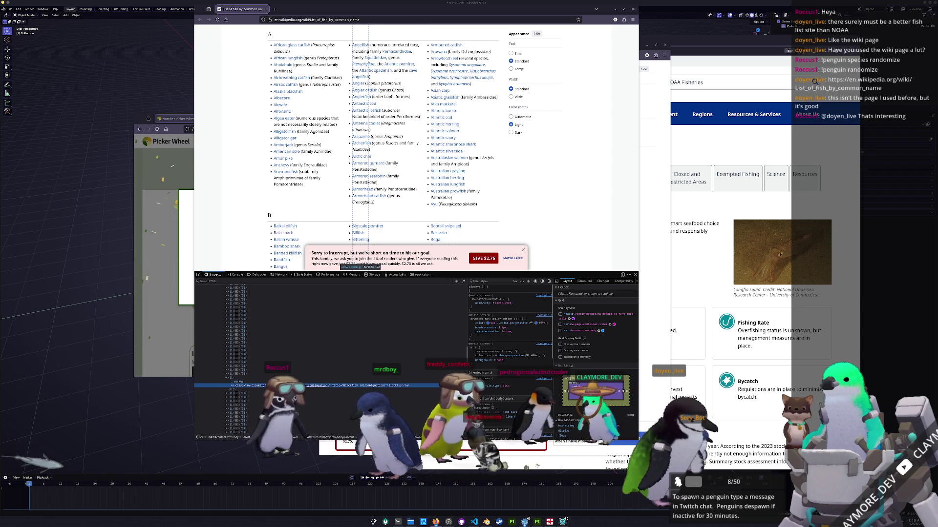
scroll(254, 391, down, 3)
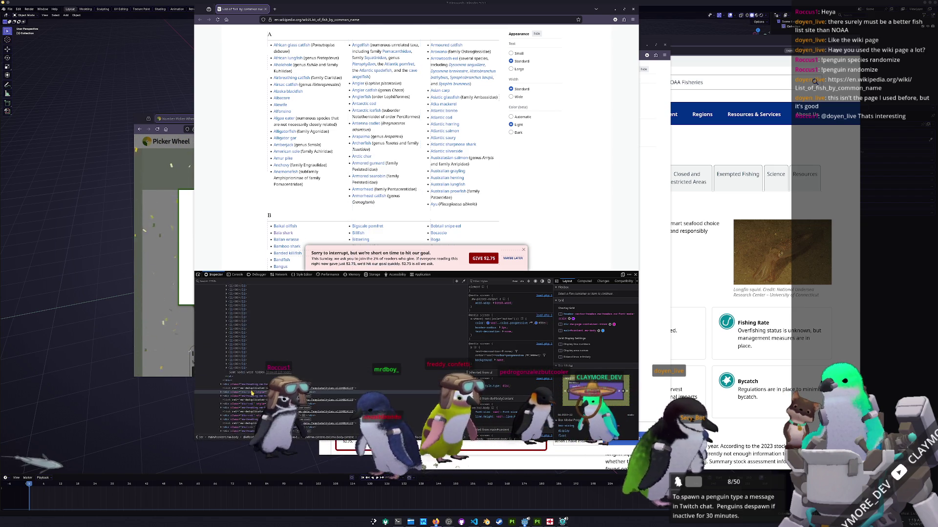
scroll(250, 391, down, 3)
scroll(238, 391, down, 3)
scroll(227, 392, down, 3)
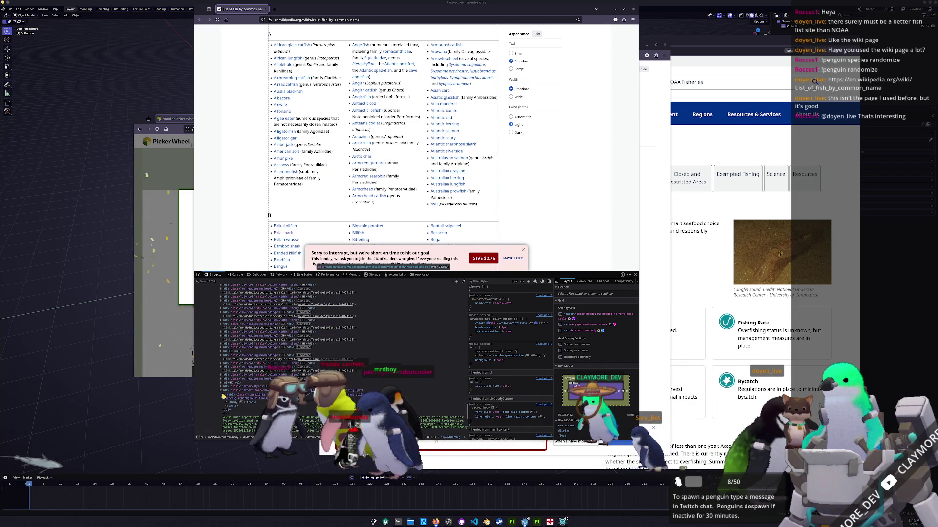
click(287, 279)
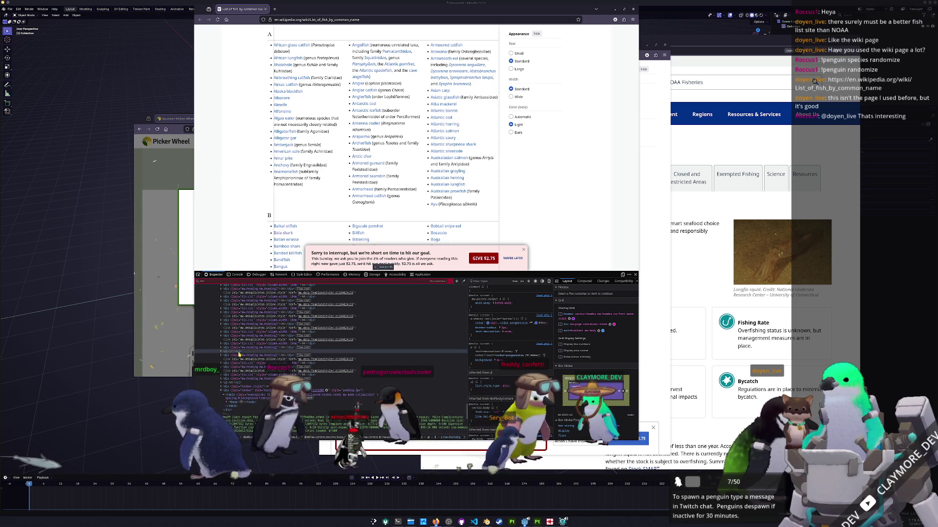
key(Return)
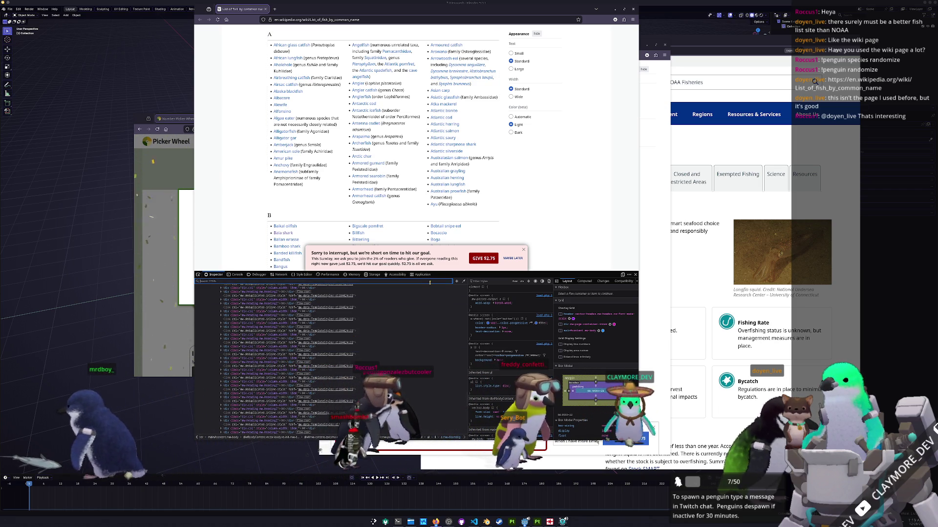
scroll(456, 125, up, 3)
Load Wikipedia's robots.txt in place of the page address and close the inspector
click(365, 20)
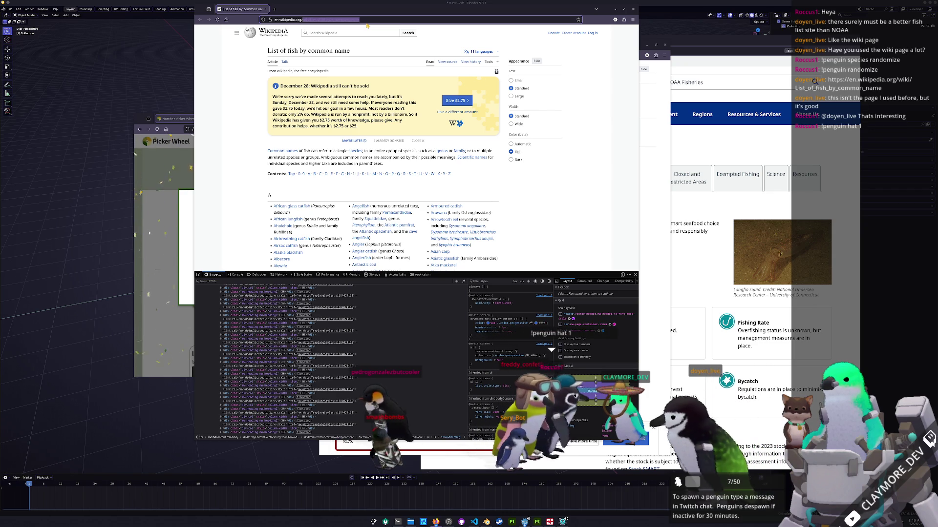
text(robots.txt)
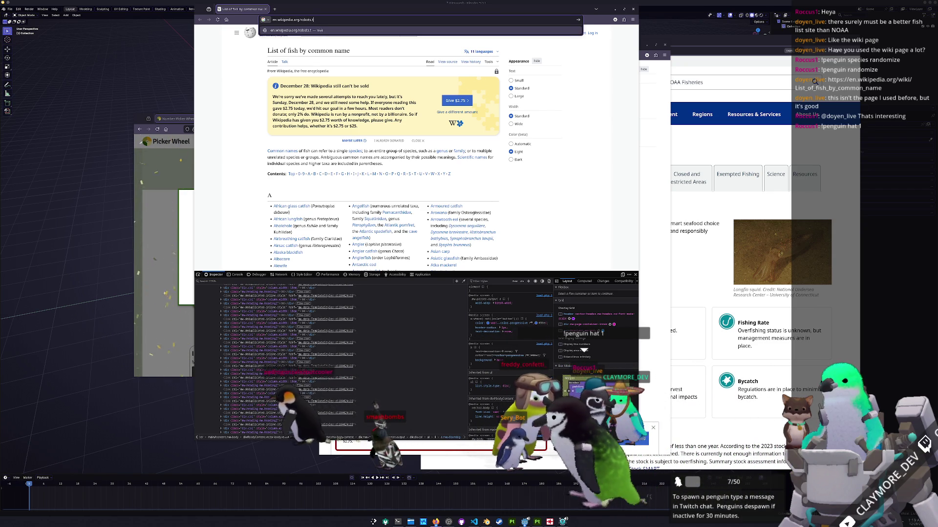
key(Return)
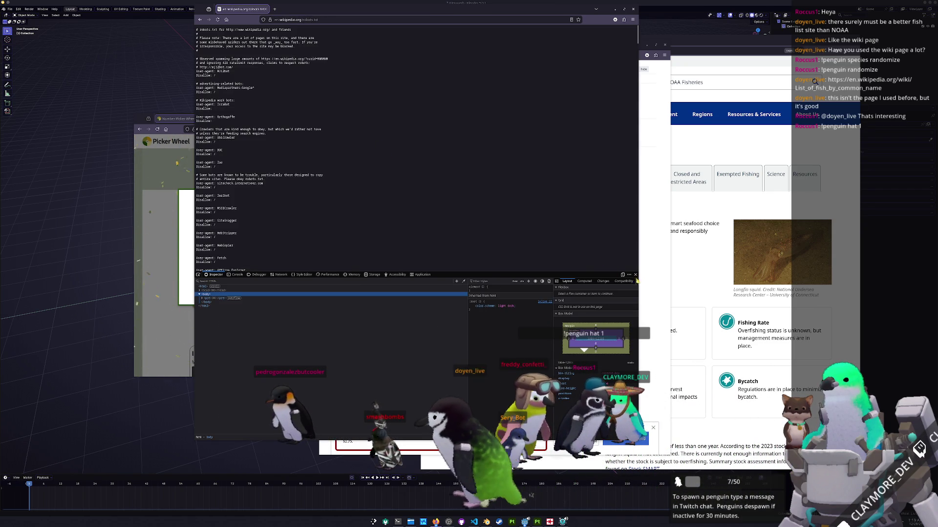
key(F12)
ctrl+scroll(432, 243, up, 5)
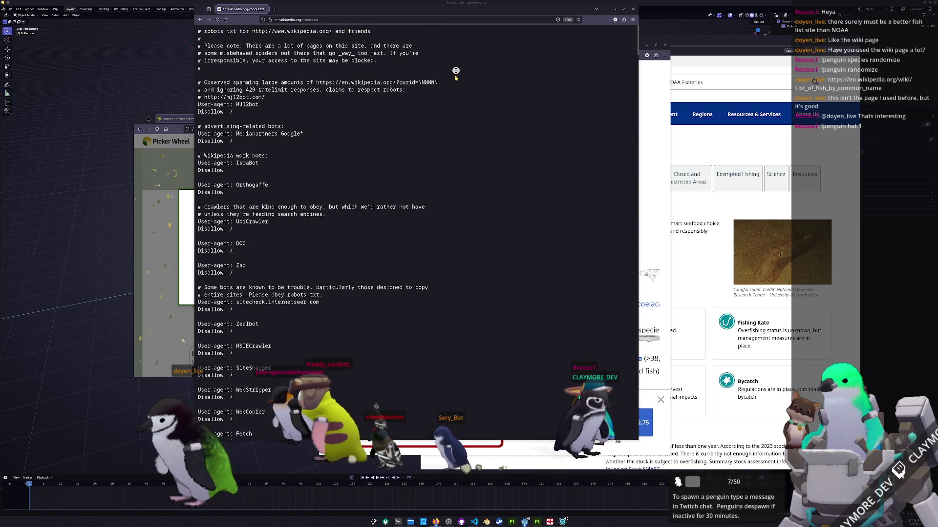
scroll(457, 67, down, 1)
scroll(461, 63, up, 1)
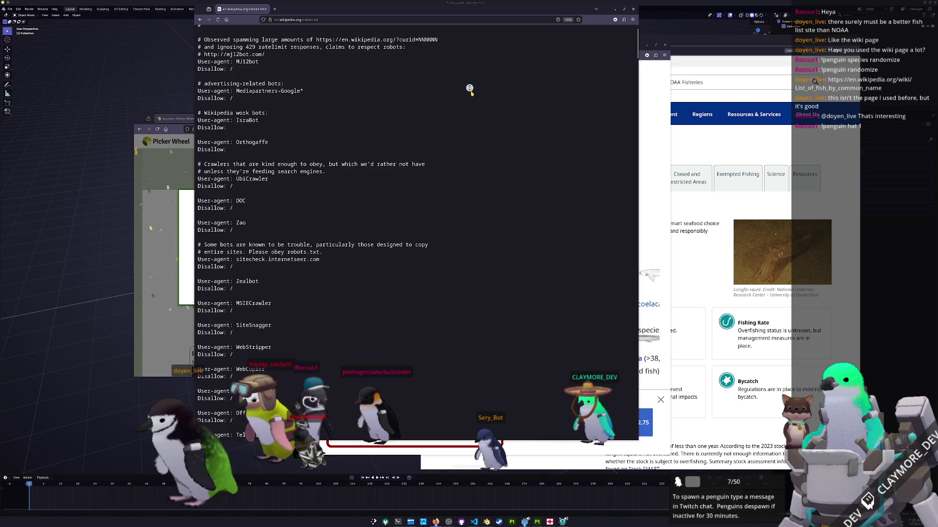
middle_click(469, 92)
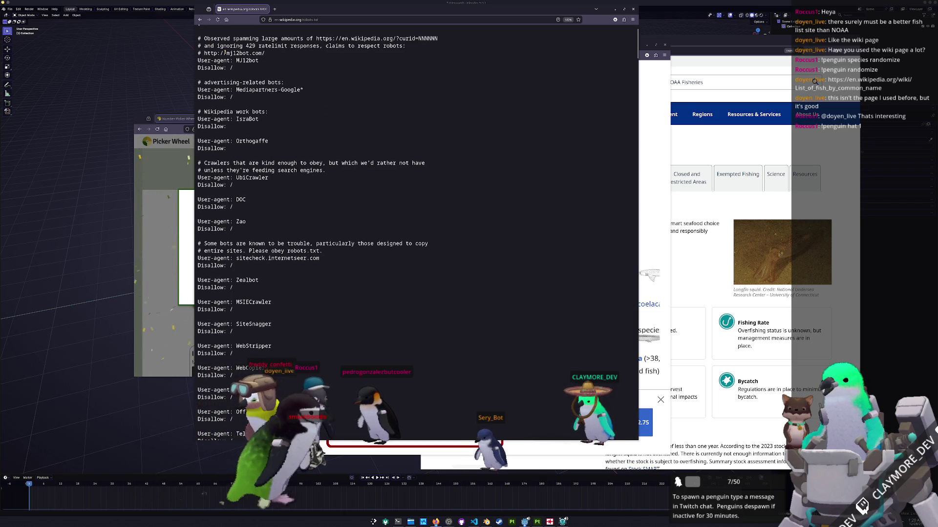
Visit the mj12bot.com link in a new tab, close it, and return to the top of robots.txt
right_click(262, 55)
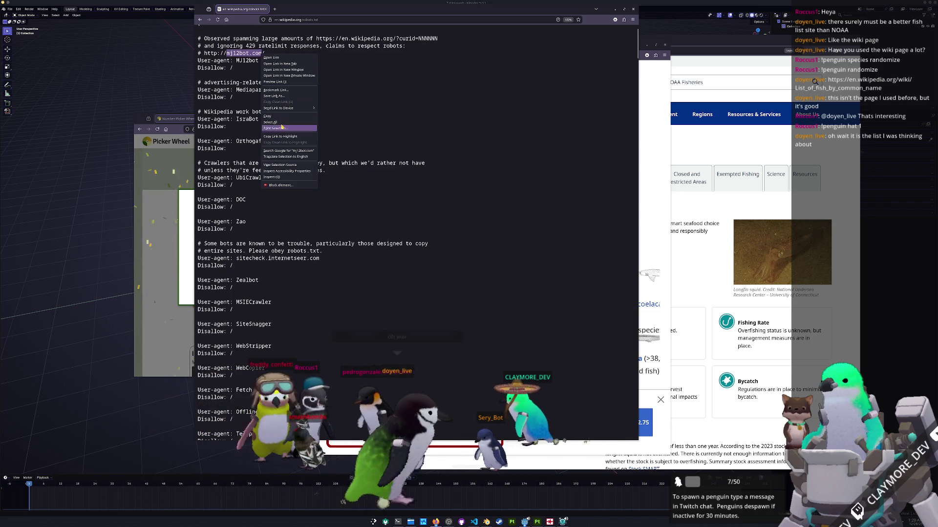
click(283, 64)
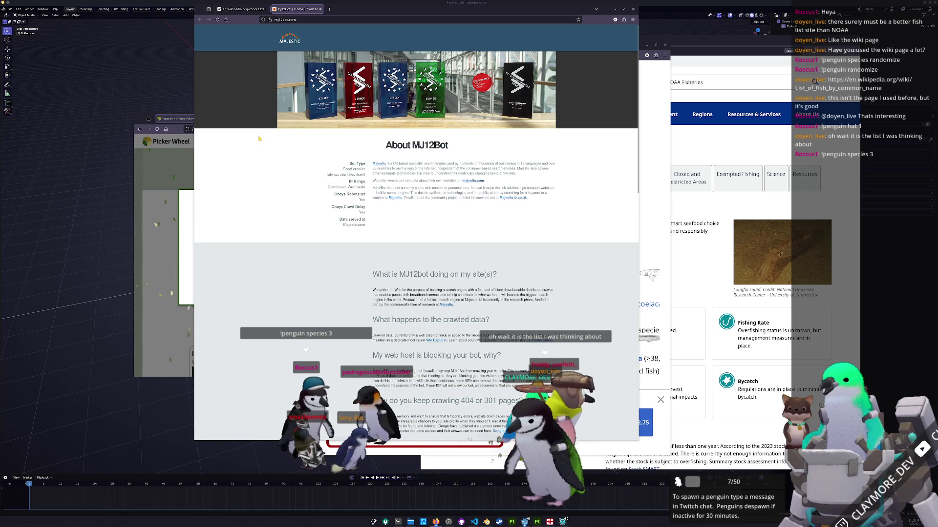
middle_click(299, 10)
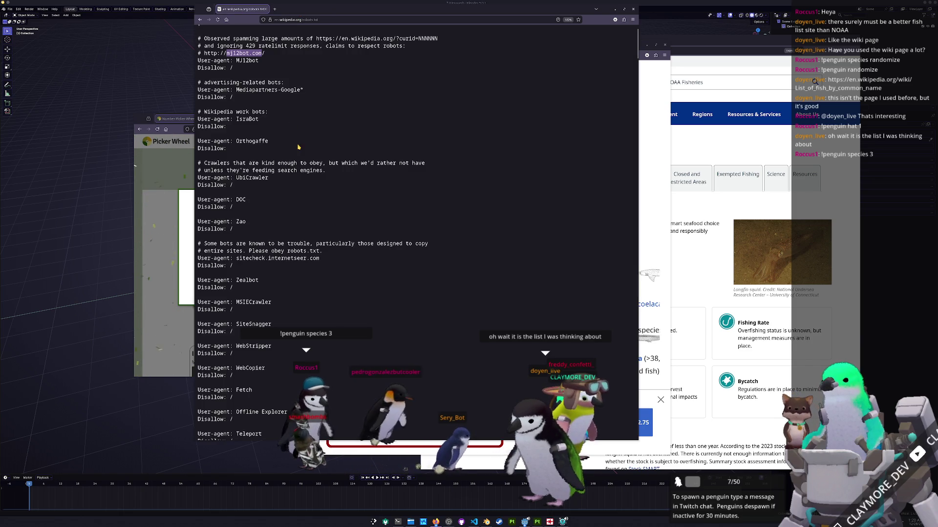
scroll(344, 139, down, 2)
scroll(345, 147, down, 2)
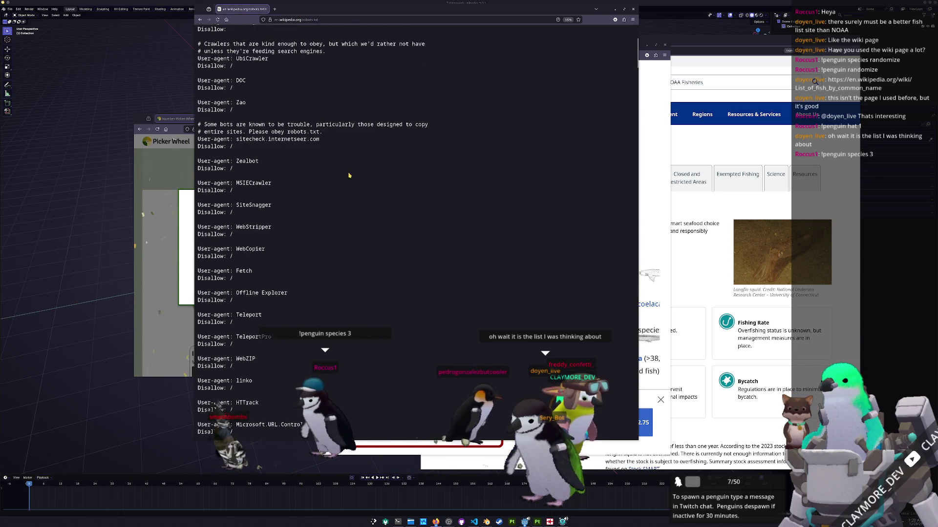
scroll(347, 161, down, 3)
scroll(352, 185, down, 3)
scroll(344, 190, down, 5)
scroll(337, 191, down, 2)
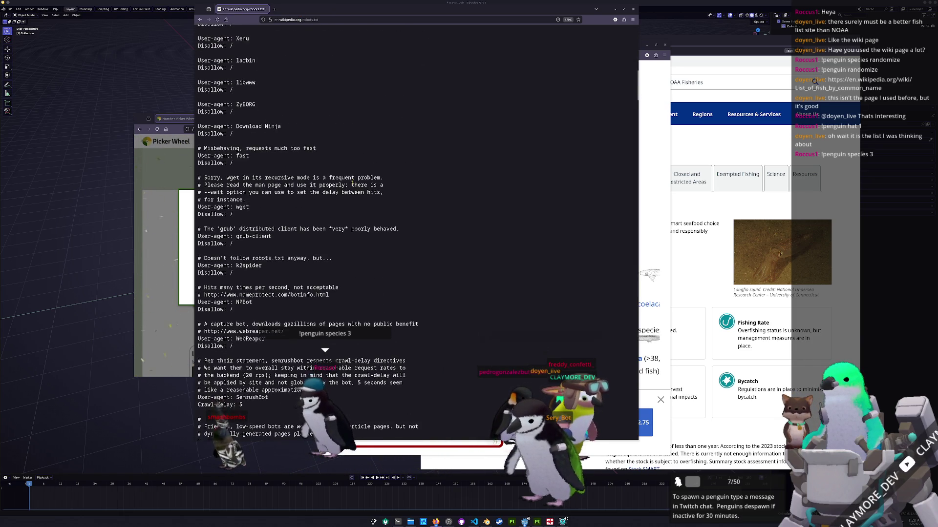
scroll(307, 175, up, 5)
scroll(285, 165, down, 2)
scroll(325, 337, down, 2)
scroll(325, 315, down, 2)
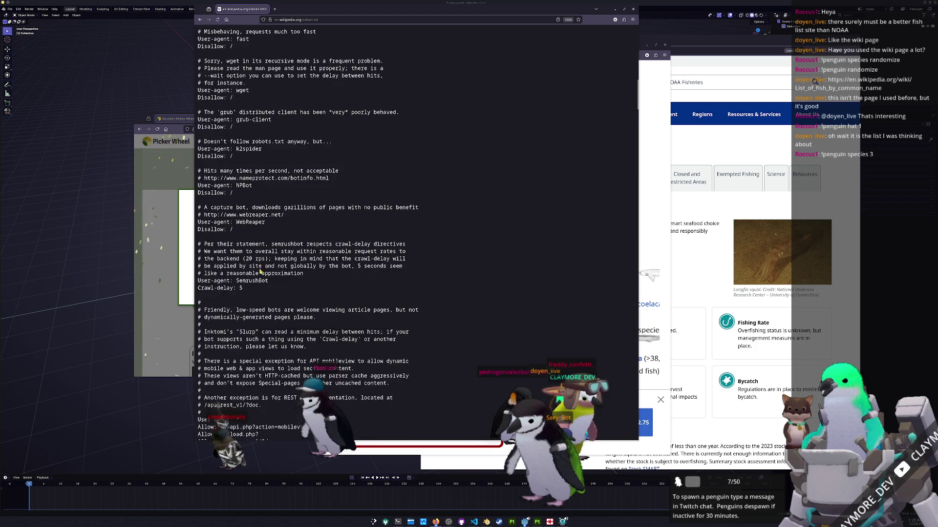
scroll(326, 289, down, 3)
scroll(326, 264, down, 3)
scroll(325, 256, down, 2)
scroll(325, 258, down, 3)
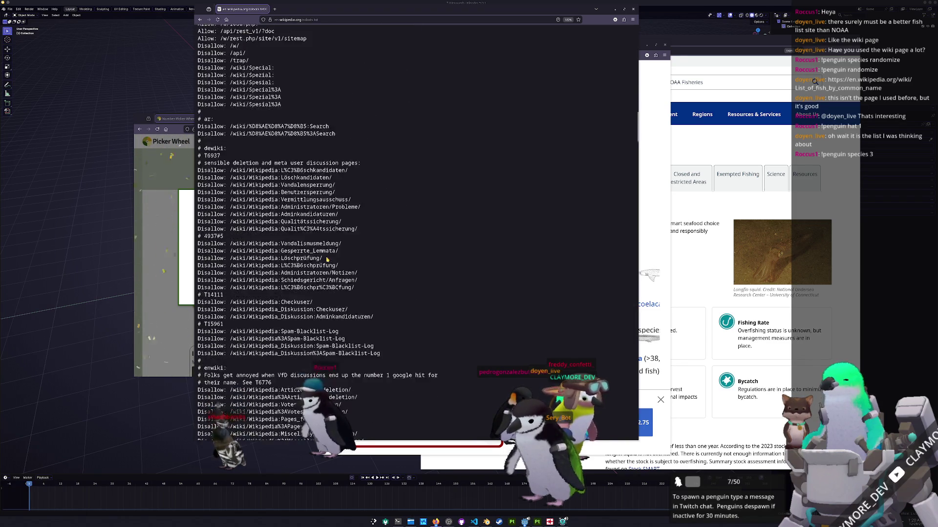
scroll(327, 258, down, 3)
scroll(327, 260, down, 3)
scroll(330, 263, up, 2)
scroll(352, 270, up, 2)
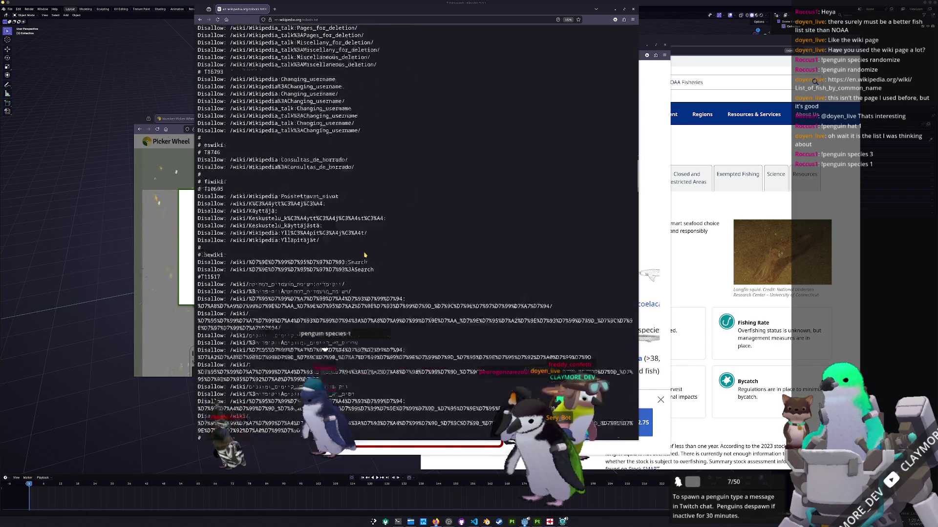
scroll(381, 278, up, 2)
scroll(418, 290, up, 1)
key(Home)
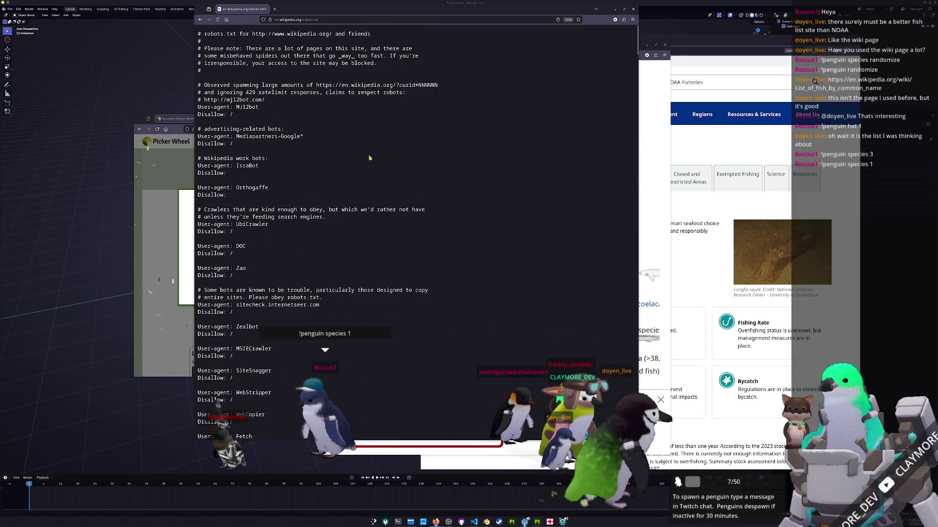
Go back to the fish list, skim to its end, then start Open Folder in VS Code
key(alt+Left)
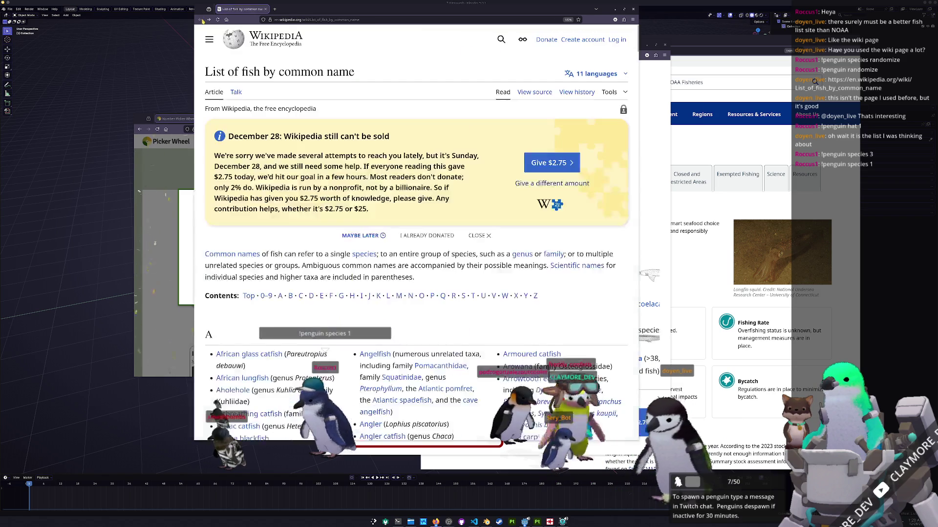
scroll(414, 220, down, 3)
scroll(415, 220, down, 3)
scroll(339, 205, up, 3)
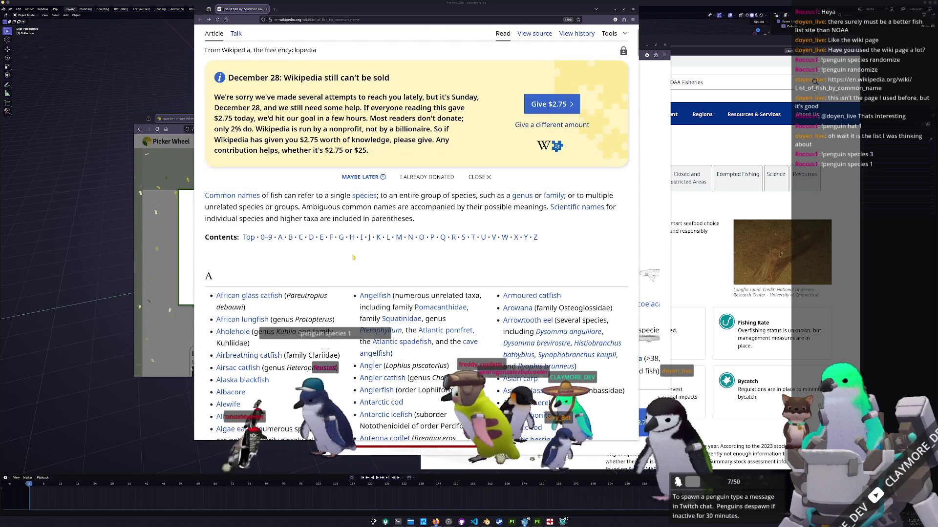
middle_click(337, 250)
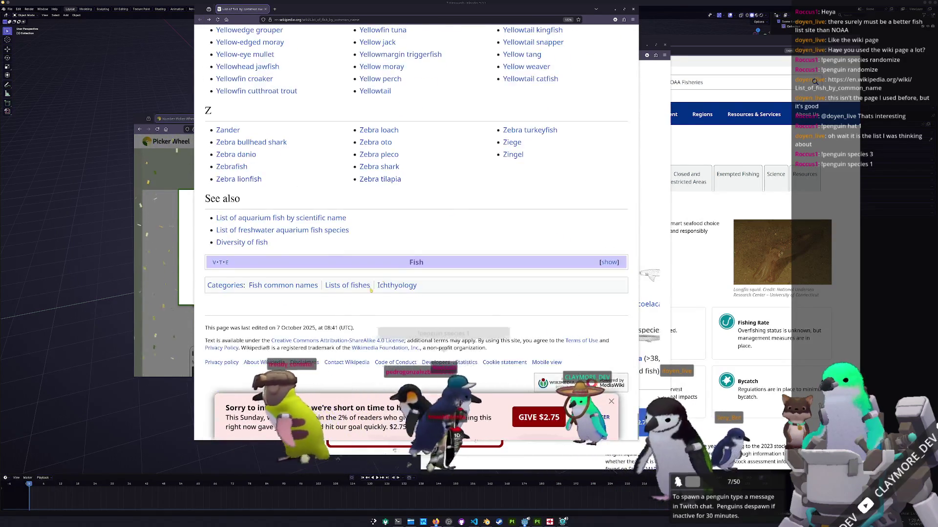
scroll(485, 269, up, 3)
scroll(485, 269, down, 2)
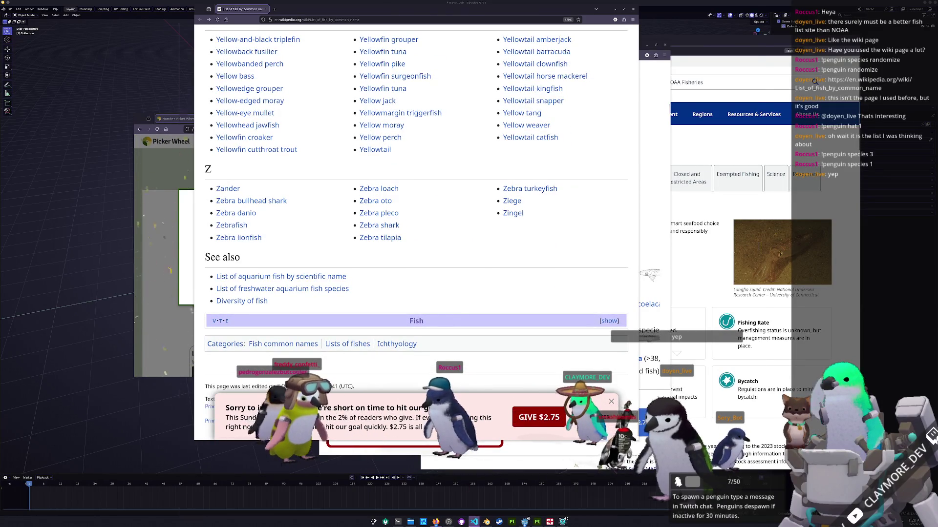
key(alt+Tab)
key(ctrl+k)
key(ctrl+o)
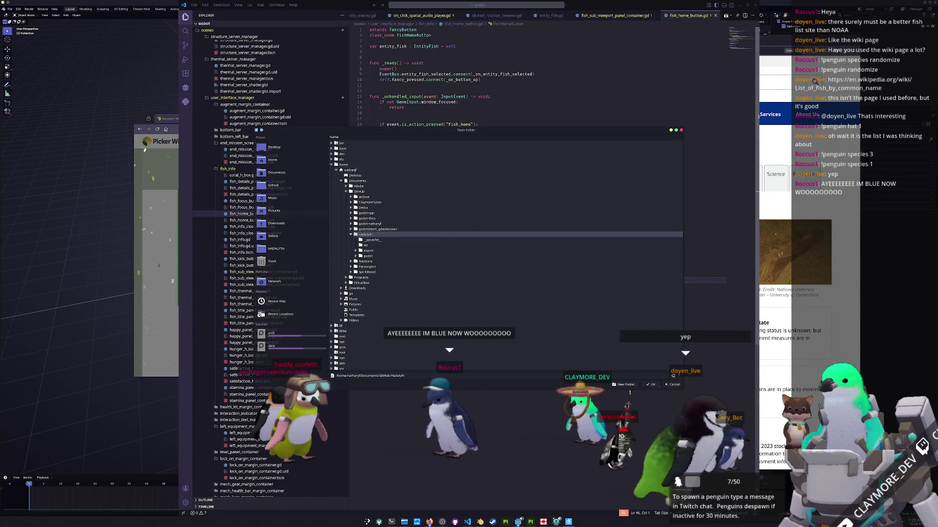
Open the Hadalyth folder as workspace and create a new file named wiki_fish.py
click(650, 384)
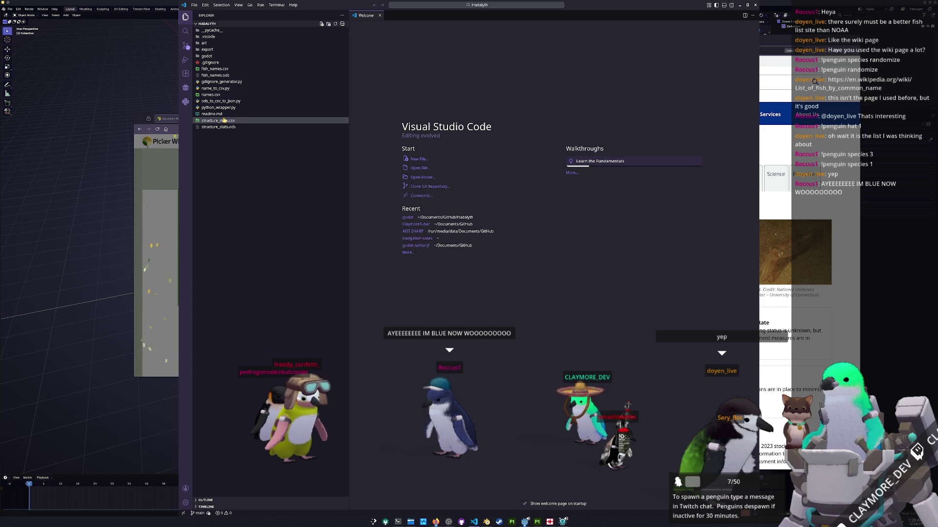
right_click(236, 158)
click(261, 162)
text(fis)
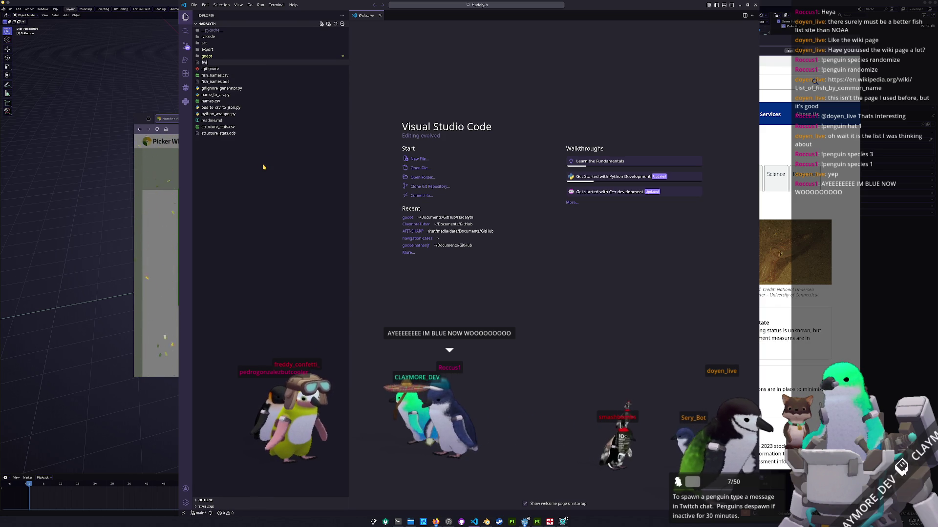
text(wiki_fish.p)
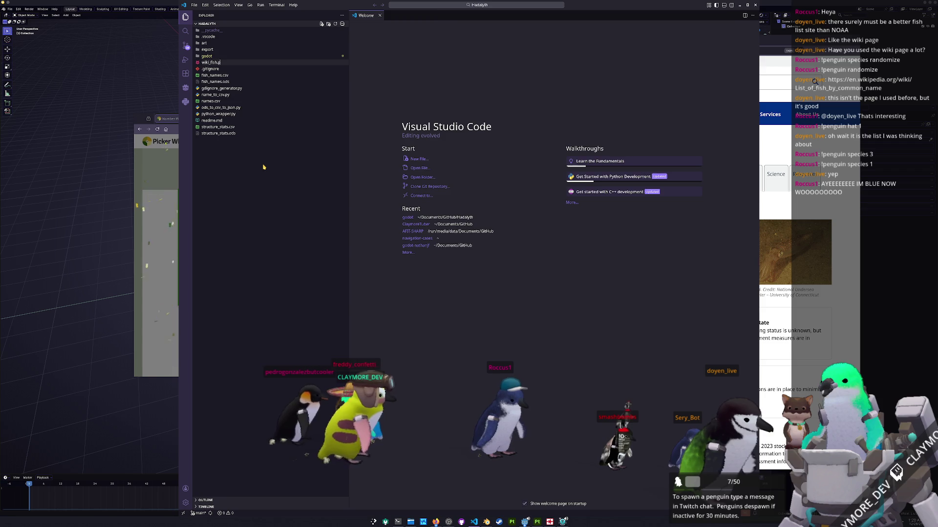
key(Return)
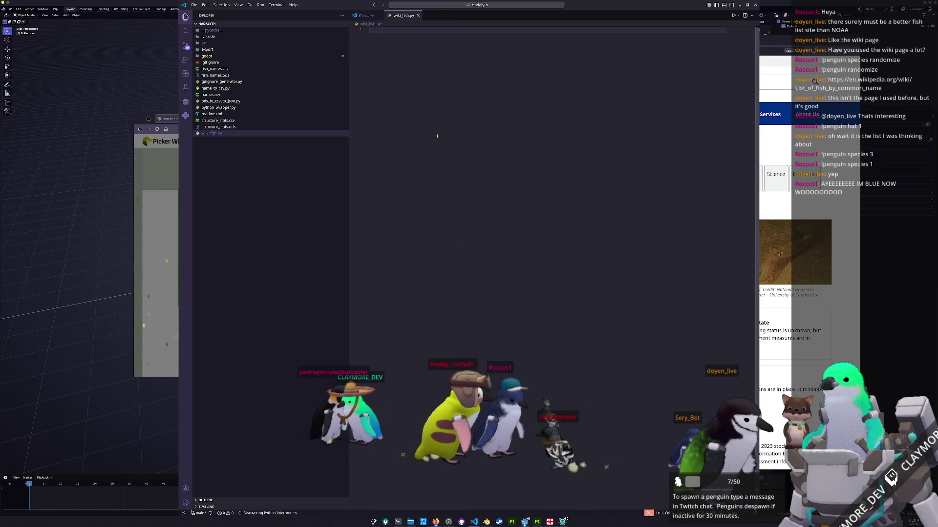
text(import requests)
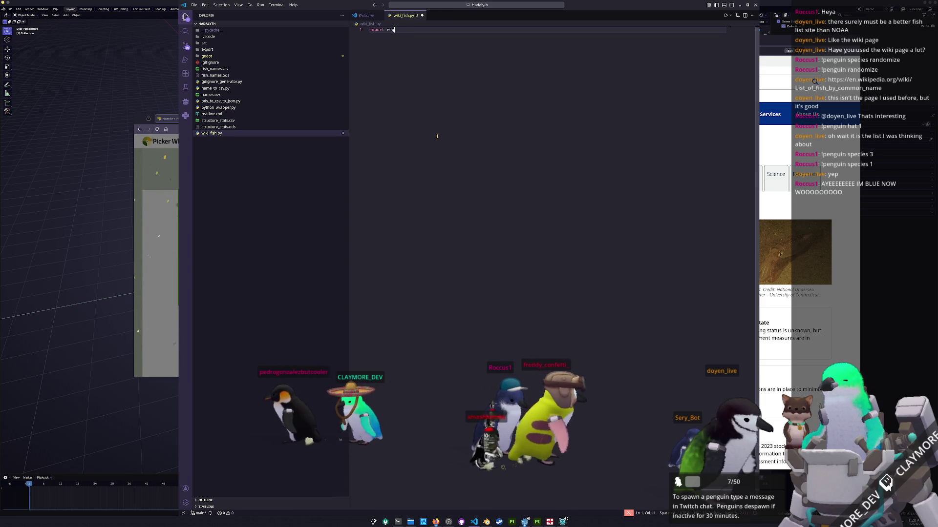
Trim the import line and look up Python: Select Interpreter in the Command Palette, then dismiss it
key(BackSpace)
key(BackSpace)
key(BackSpace)
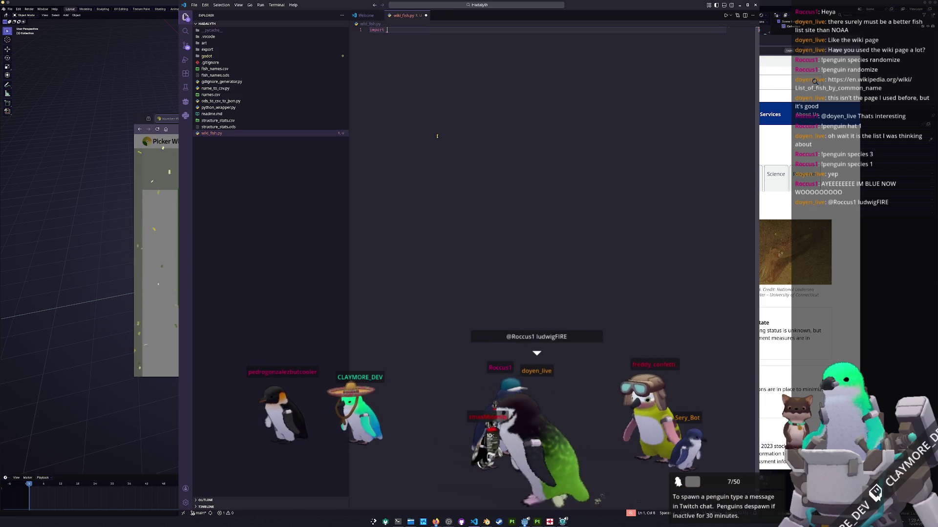
key(ctrl+p)
text(>c)
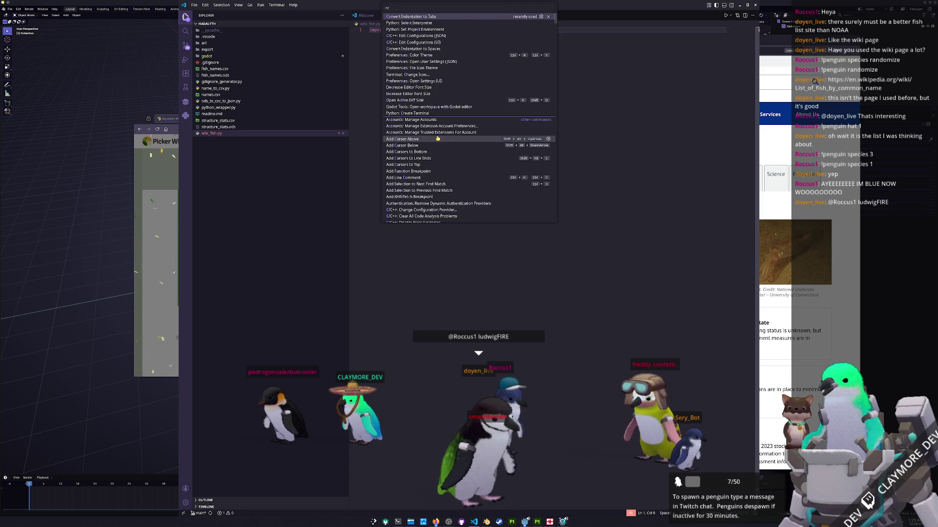
key(BackSpace)
text(selec)
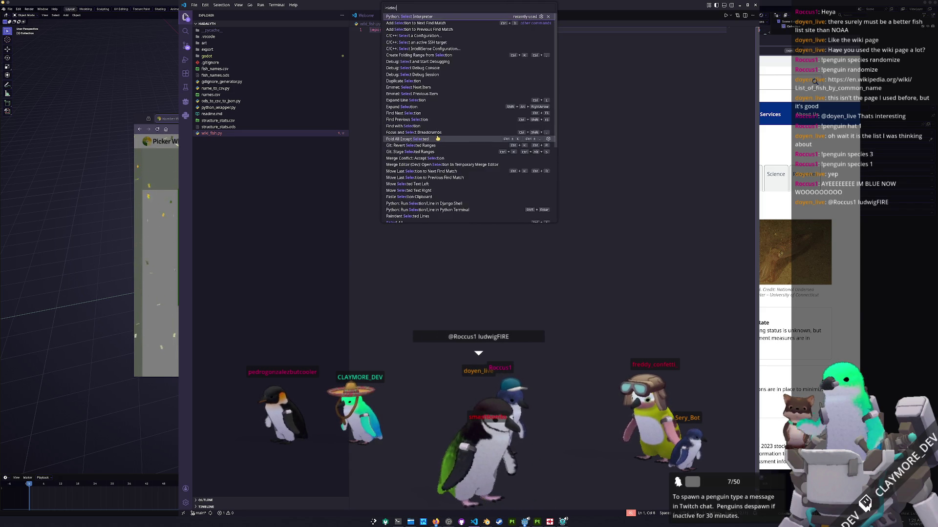
text( all)
key(Down)
key(Up)
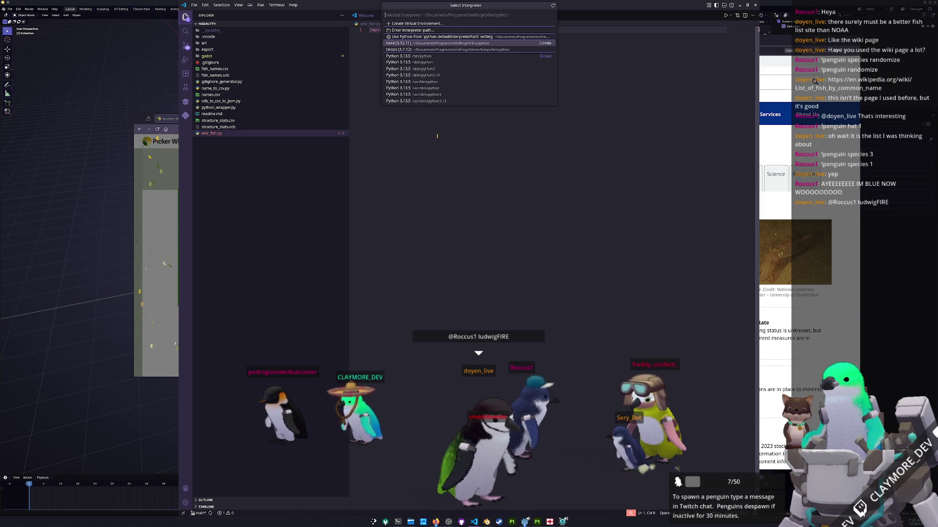
key(Escape)
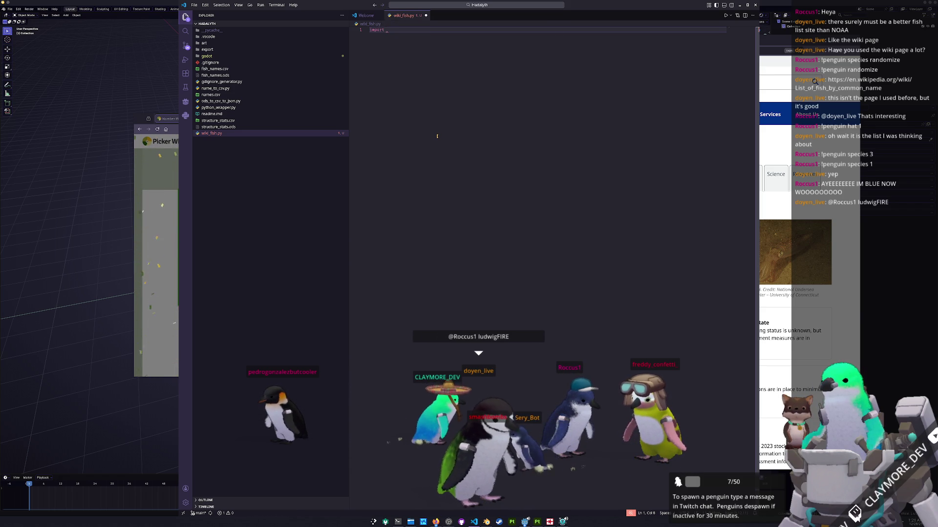
text(requests)
Write import requests, import bs4 and def main(): with a pass placeholder body
key(Return)
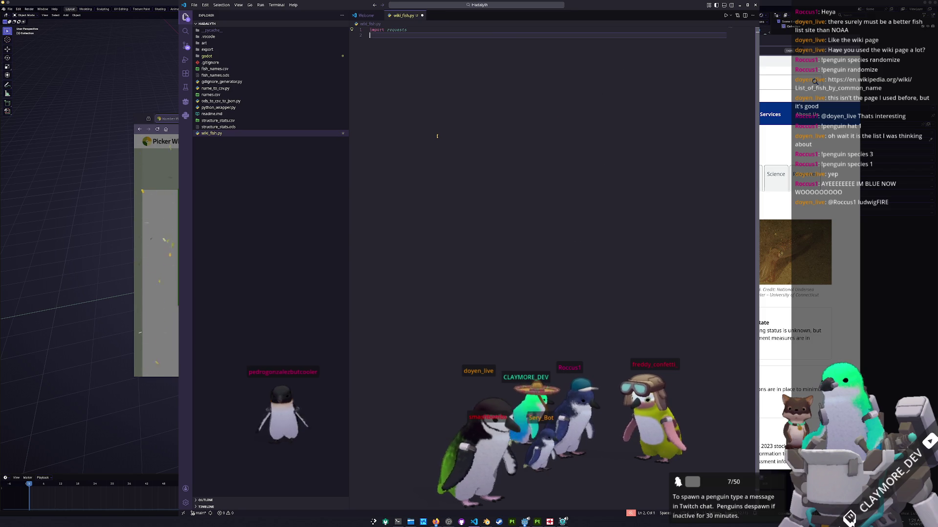
text(import bs4)
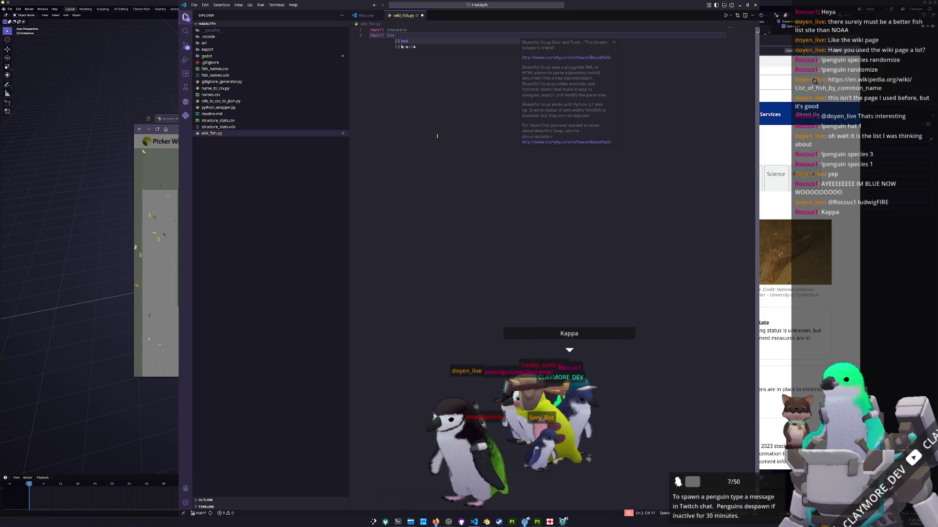
key(Return)
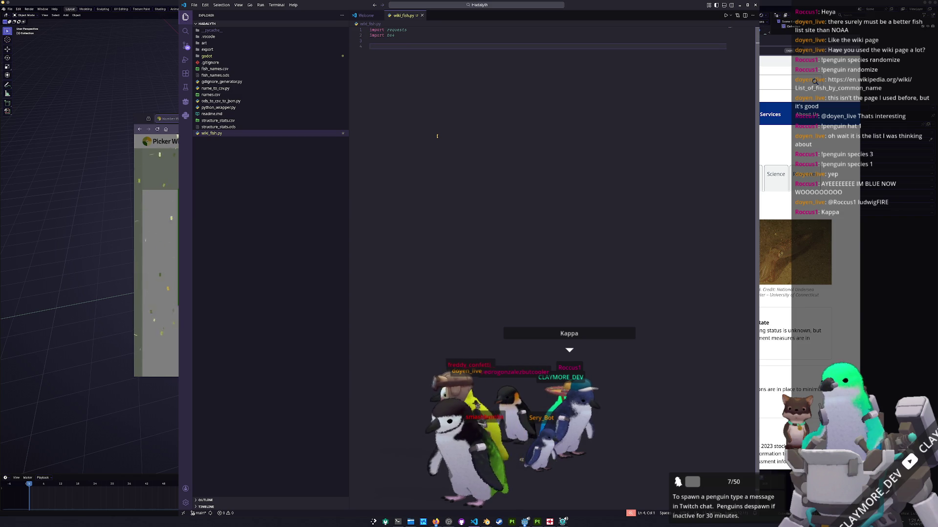
text(func main)
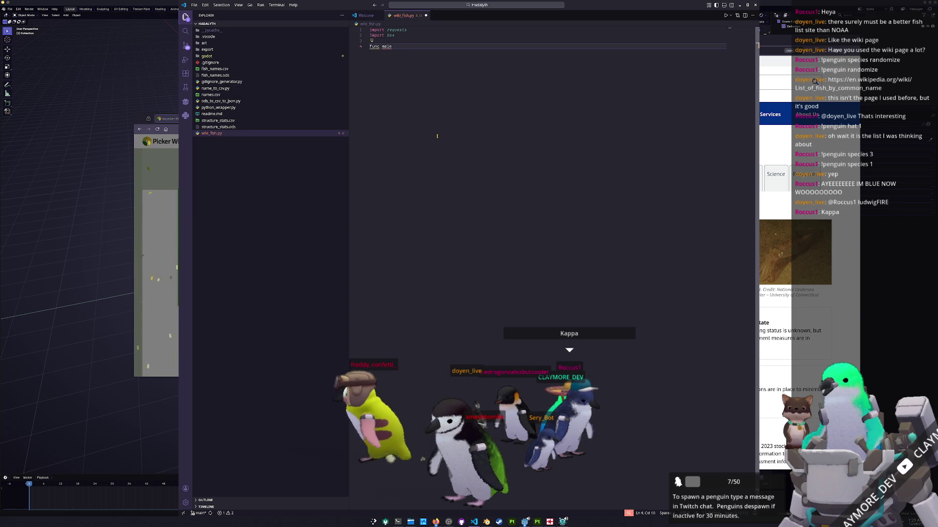
key(BackSpace)
key(BackSpace)
key(BackSpace)
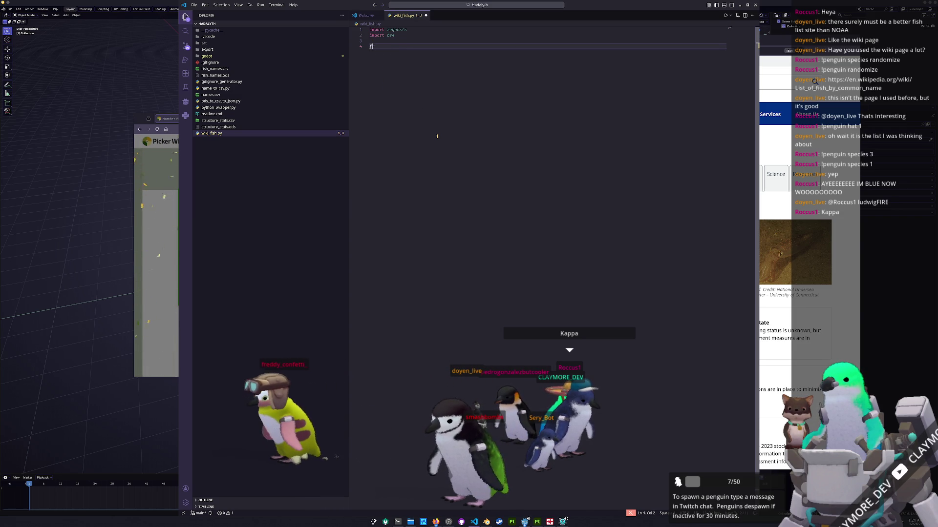
text(ef main()
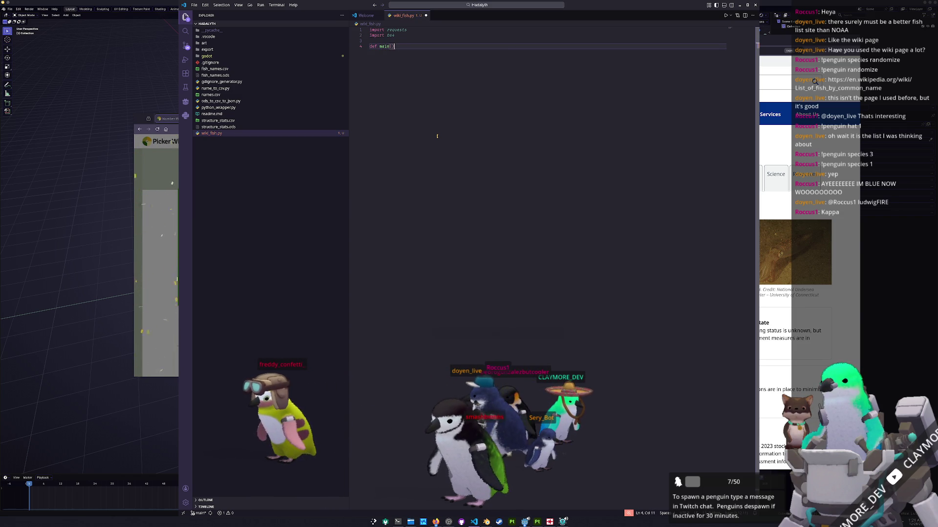
text(pass)
key(Return)
key(Return)
key(Return)
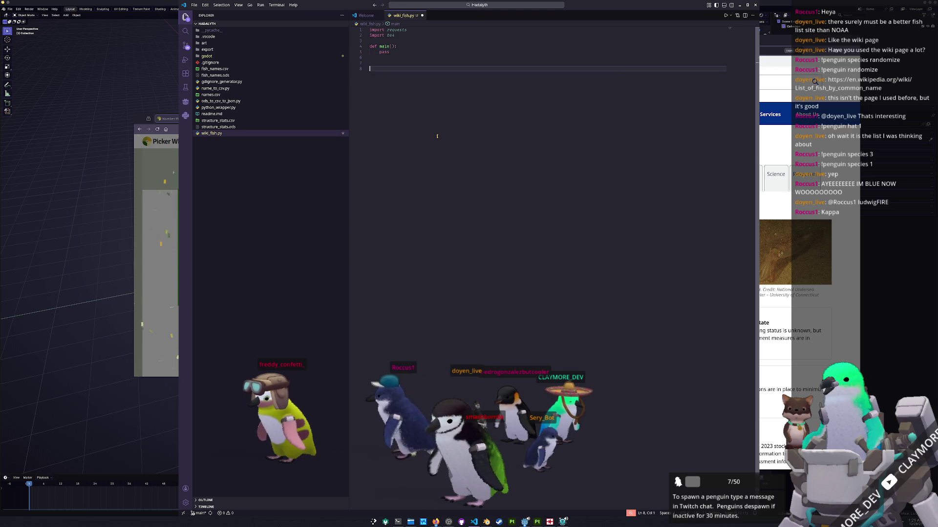
text(if __name)
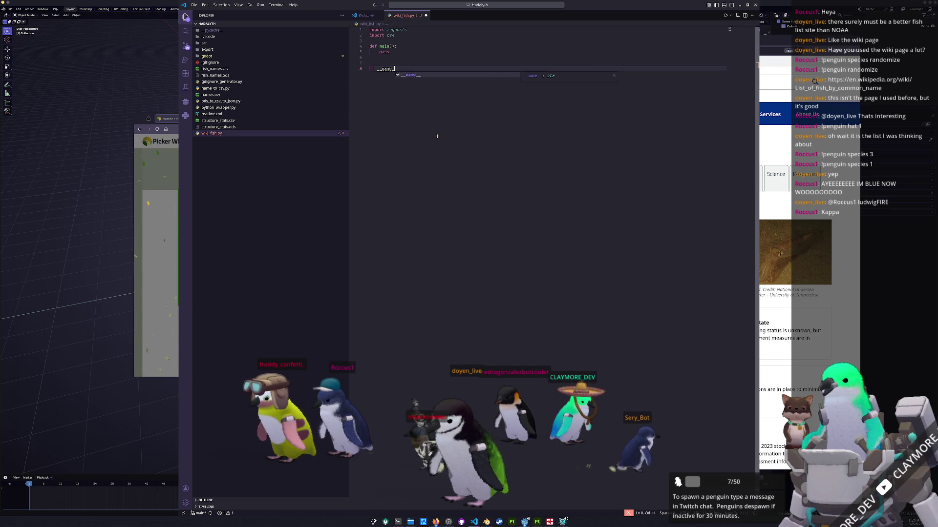
text(__ == __)
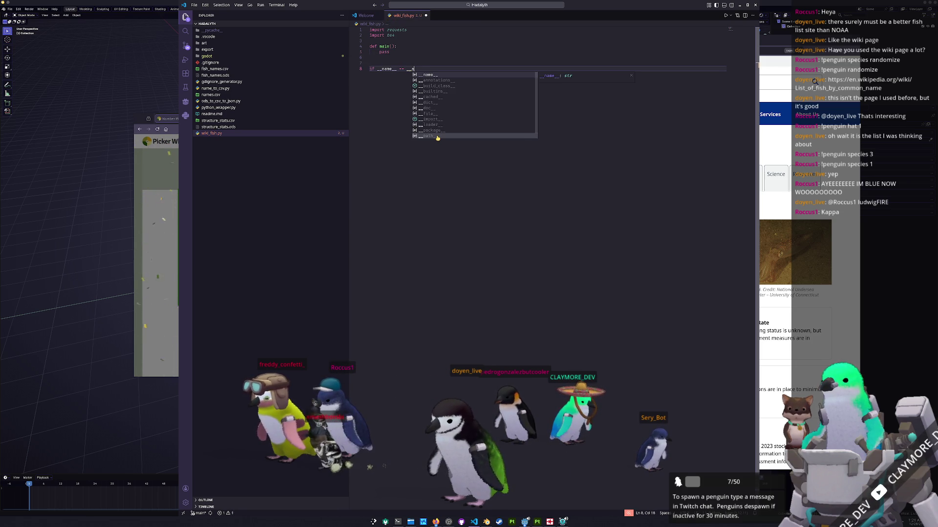
Add the if __name__ == "__main__": main() guard and blank lines above main
key(BackSpace)
key(BackSpace)
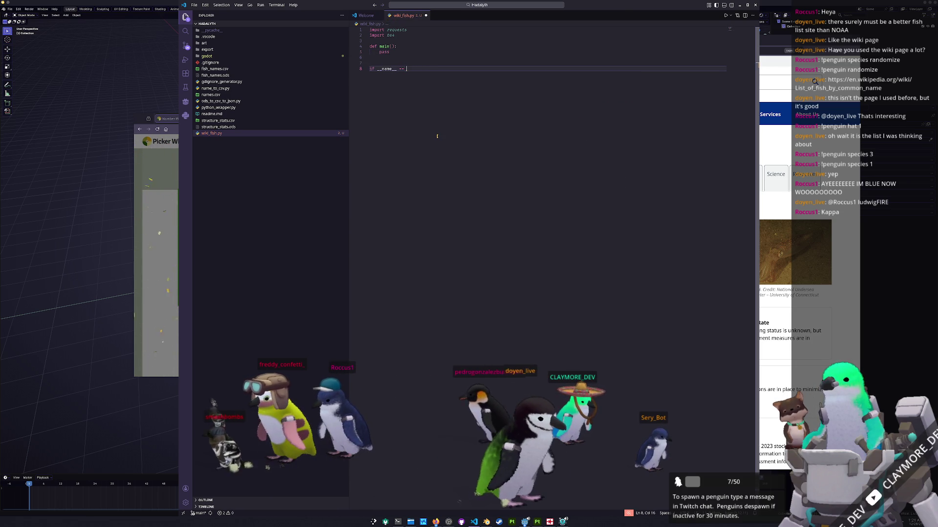
text("__main__":)
text(main())
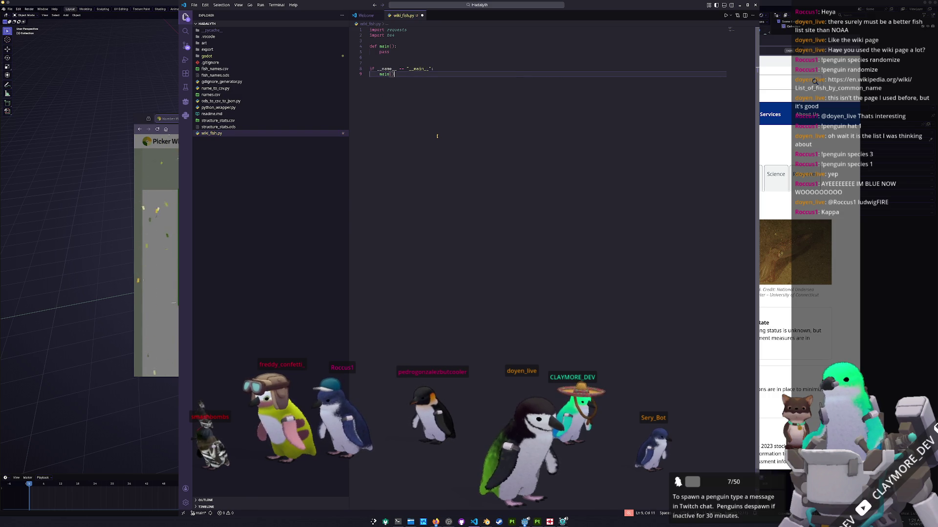
key(Up)
key(Up)
key(Up)
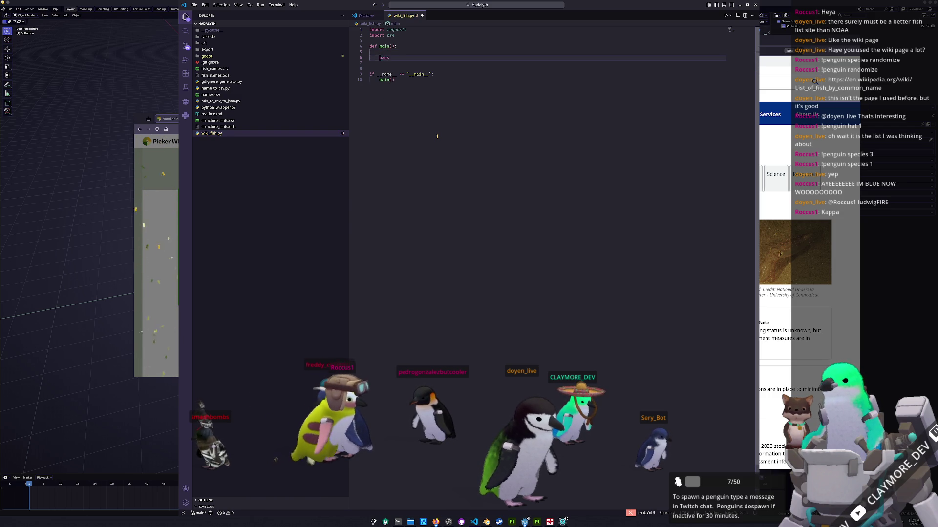
key(Up)
key(Up)
key(Return)
key(Return)
text(con)
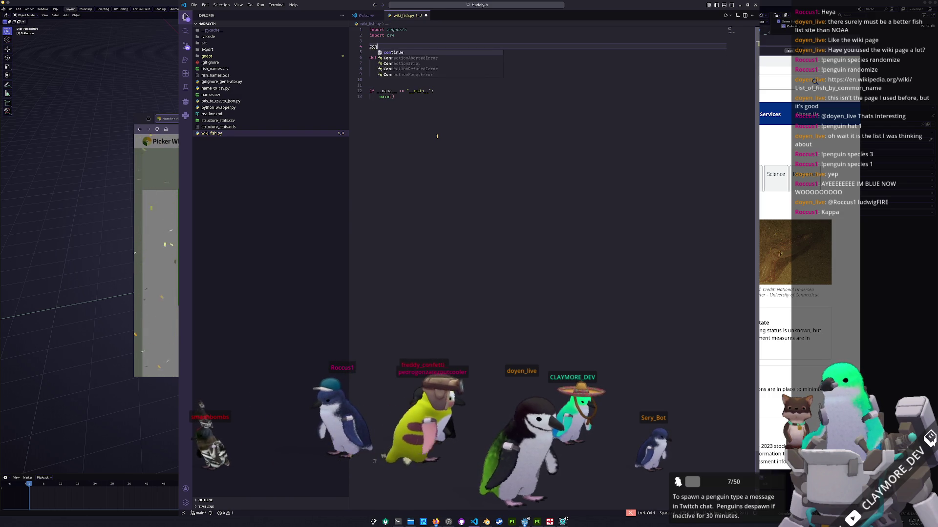
key(BackSpace)
key(BackSpace)
key(BackSpace)
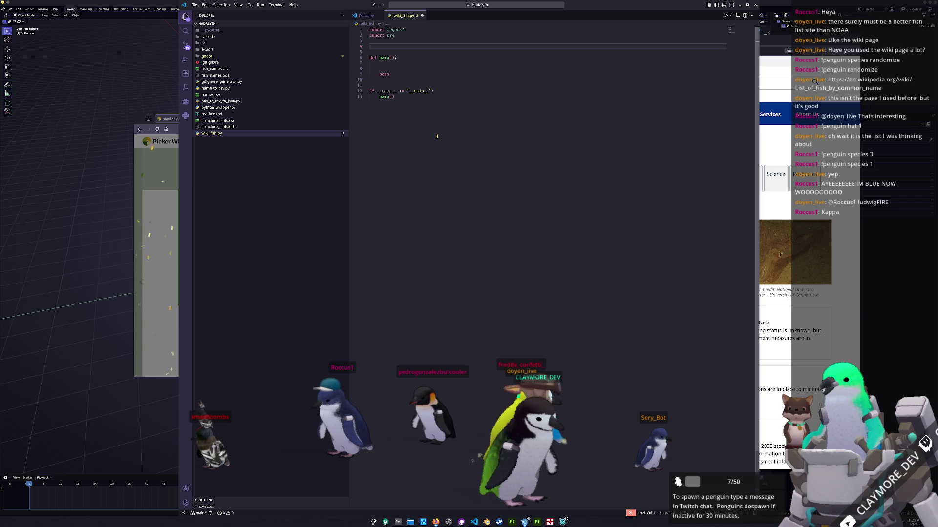
text(url)
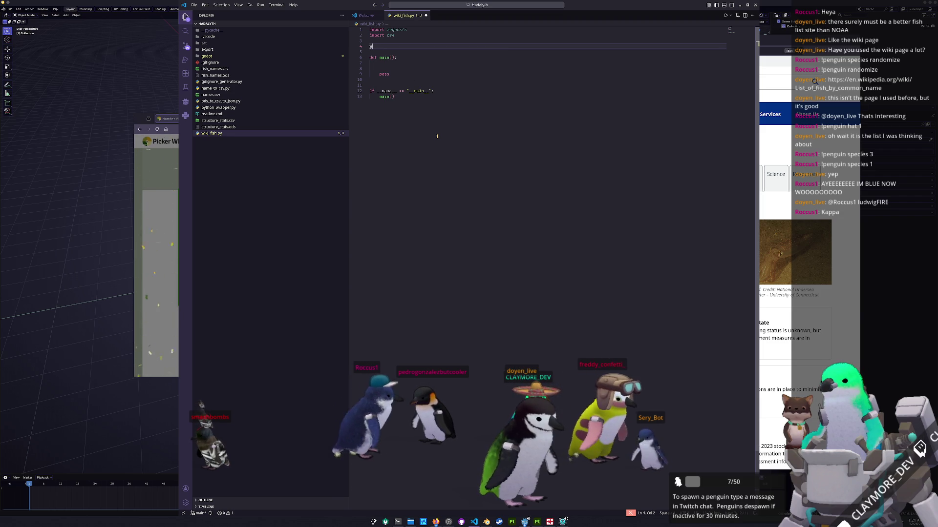
text(iki)
text(_u)
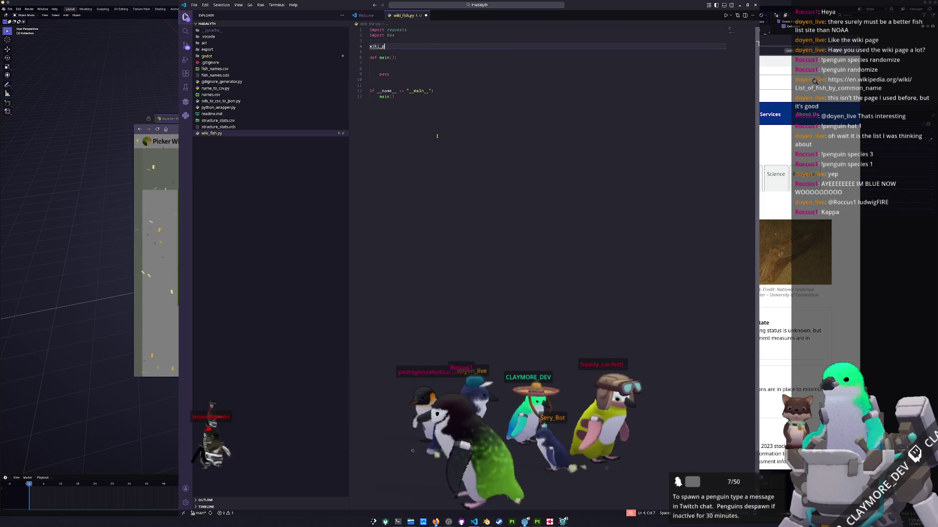
text(age_url = ")
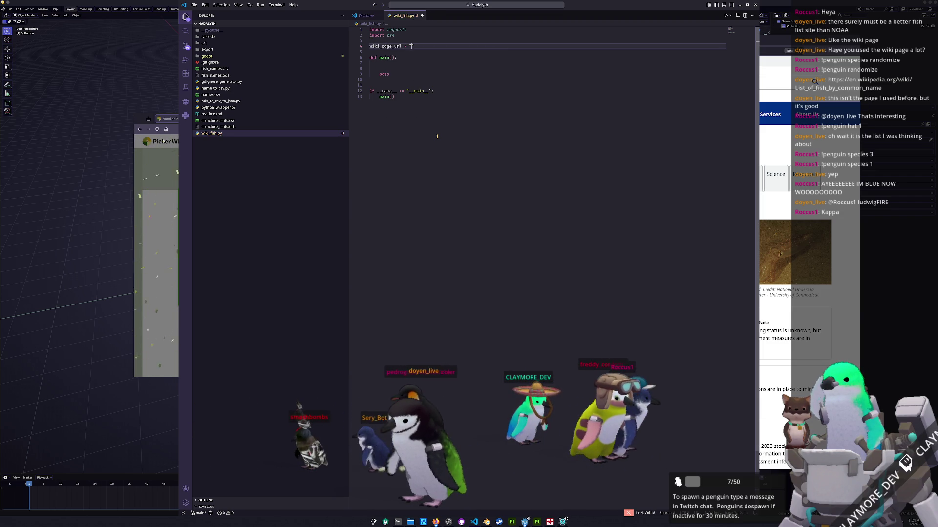
Copy the List of fish by common name URL from Firefox into wiki_page_url
key(alt+Tab)
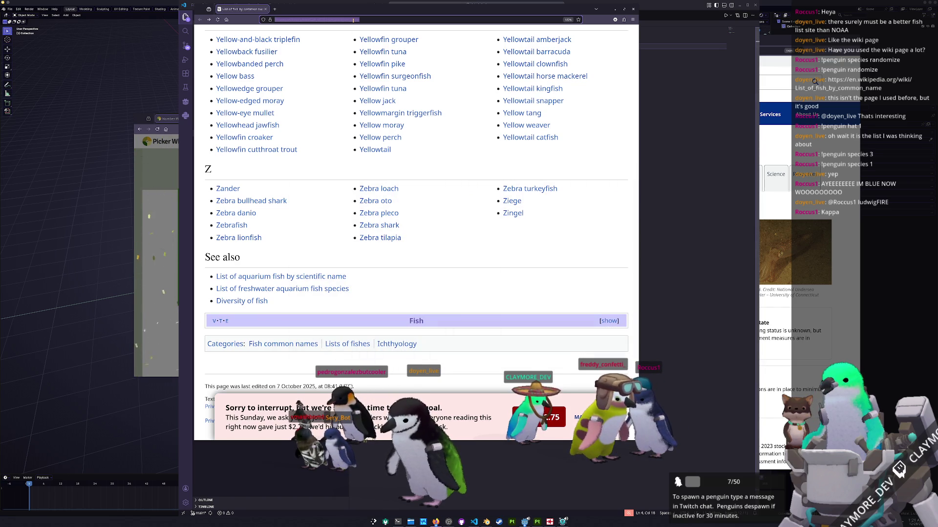
click(685, 152)
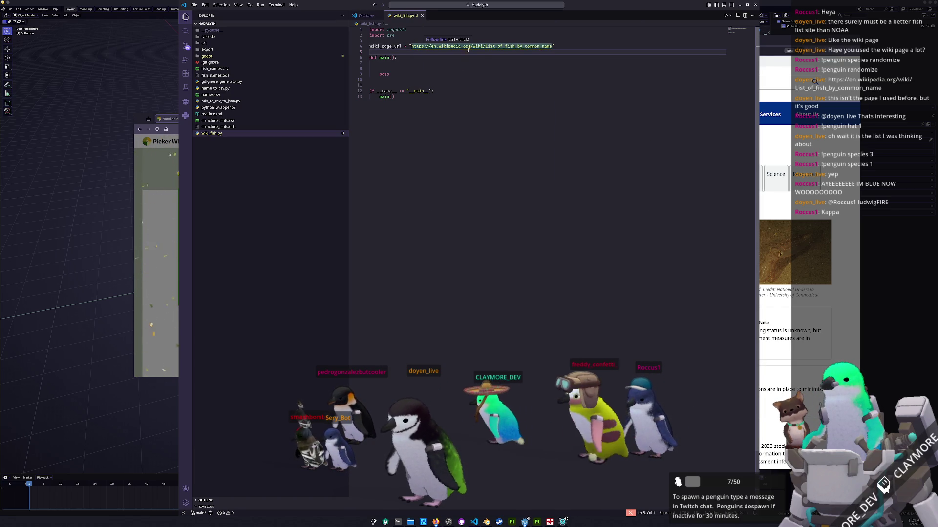
Start a bs4. line inside main, browse its suggestions, then open odb_to_csv_to_json.py for reference
click(435, 65)
key(Return)
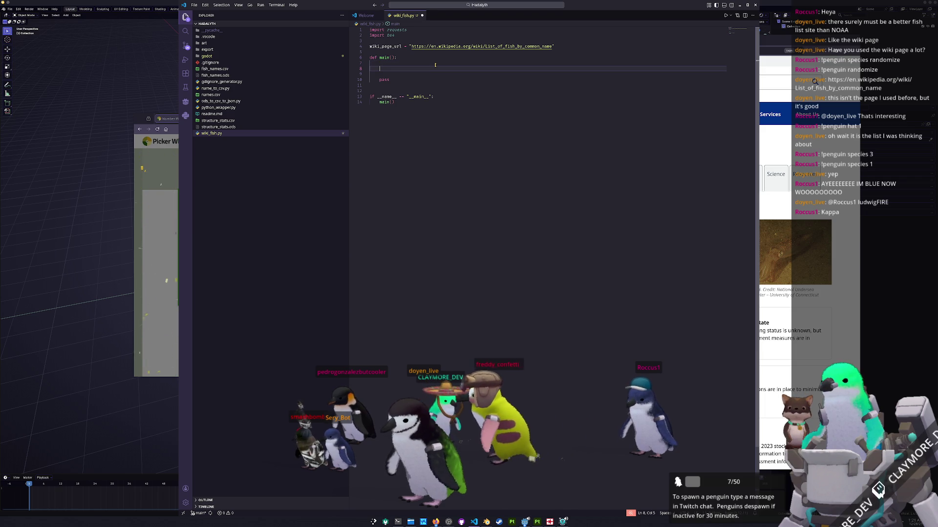
text(bs)
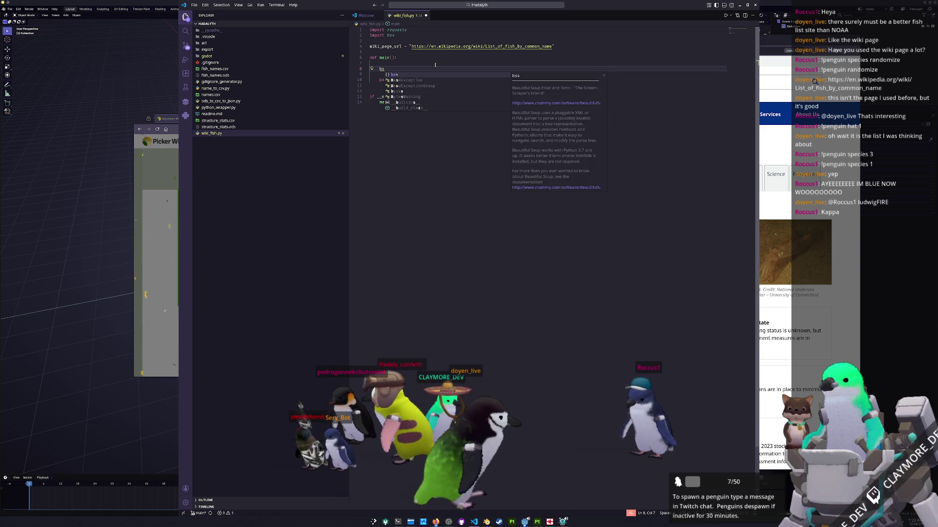
text(4.)
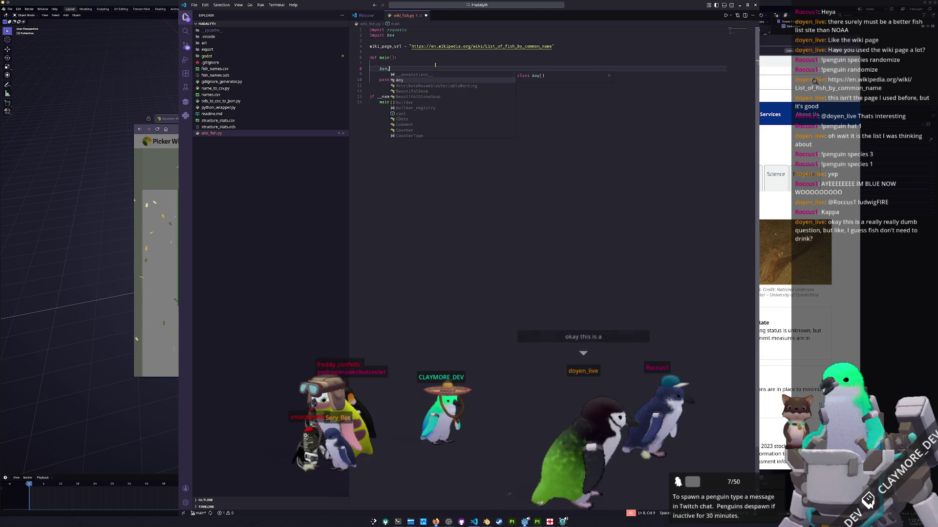
key(Up)
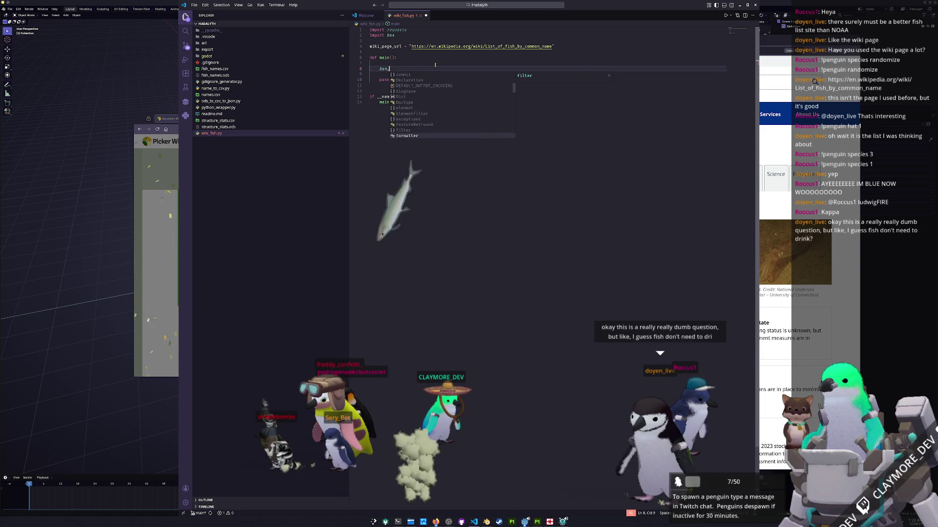
key(Down)
key(Down)
key(Down)
key(Down)
key(Down)
key(Down)
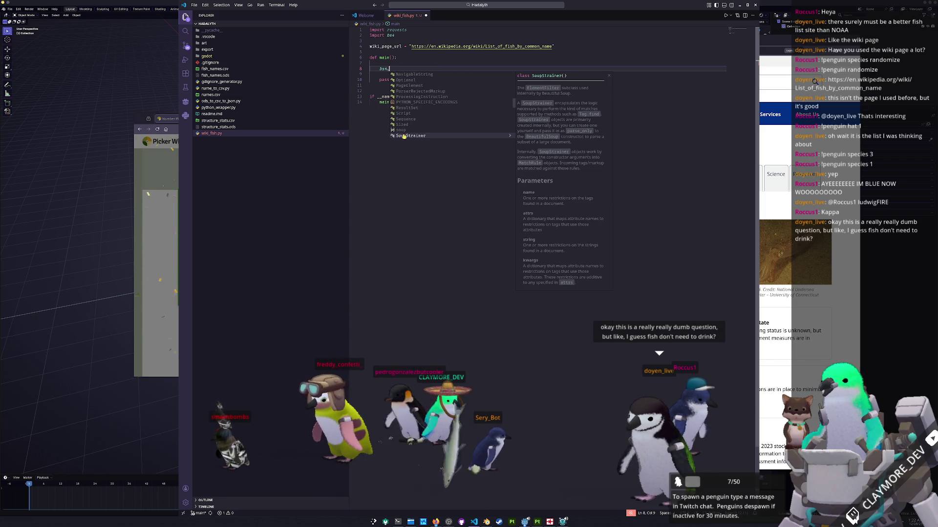
click(410, 125)
click(225, 101)
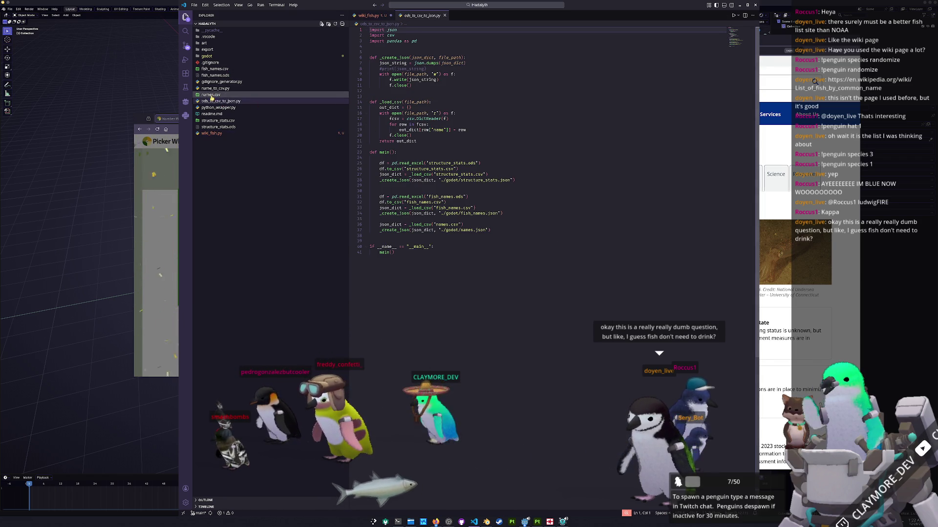
Look through python_wrapper.py and name_to_csv.py to find the BeautifulSoup soup line to reuse
click(220, 107)
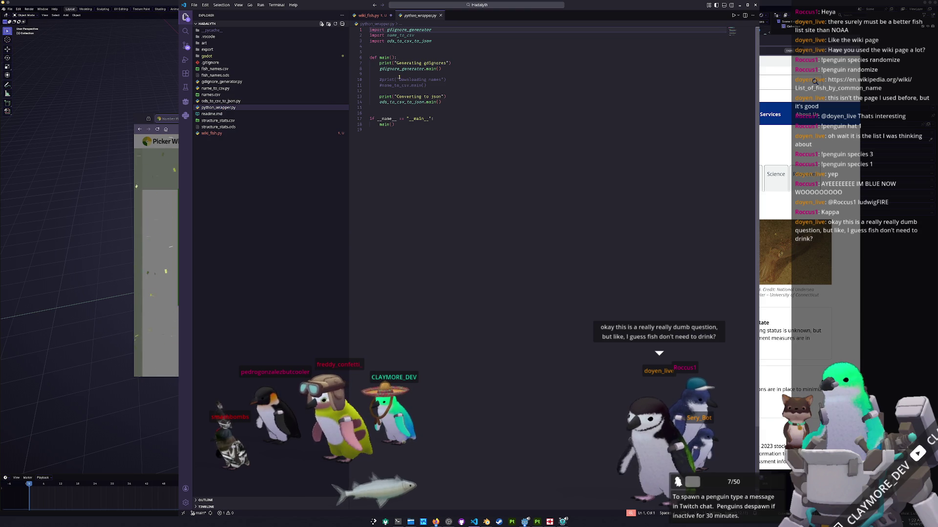
click(399, 85)
click(219, 87)
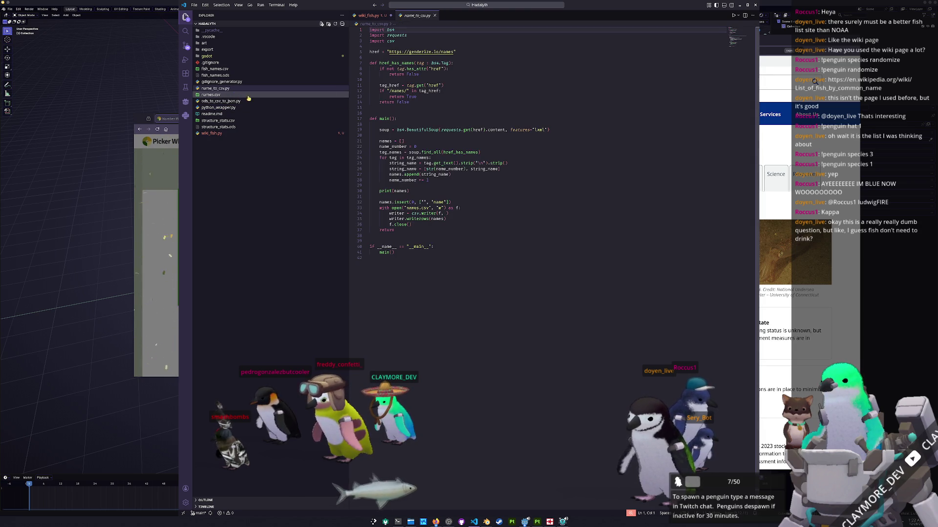
click(410, 30)
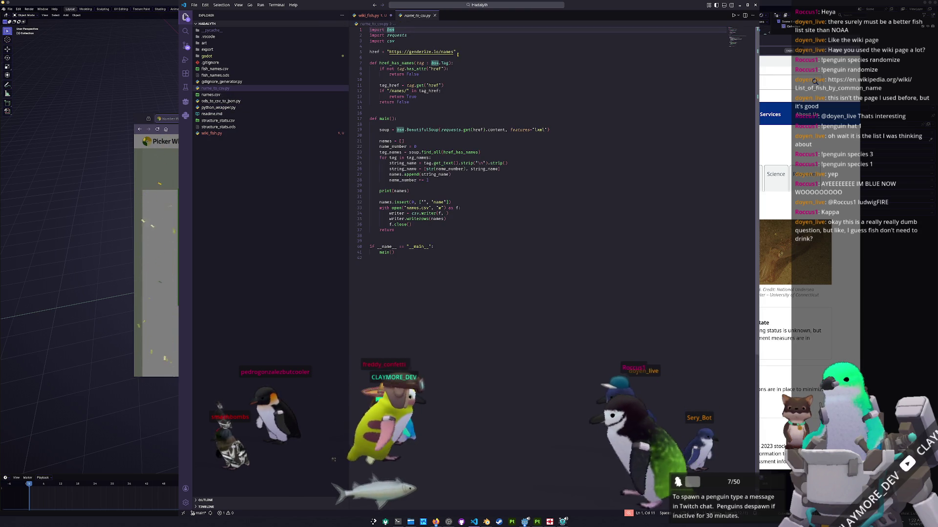
click(440, 53)
click(429, 79)
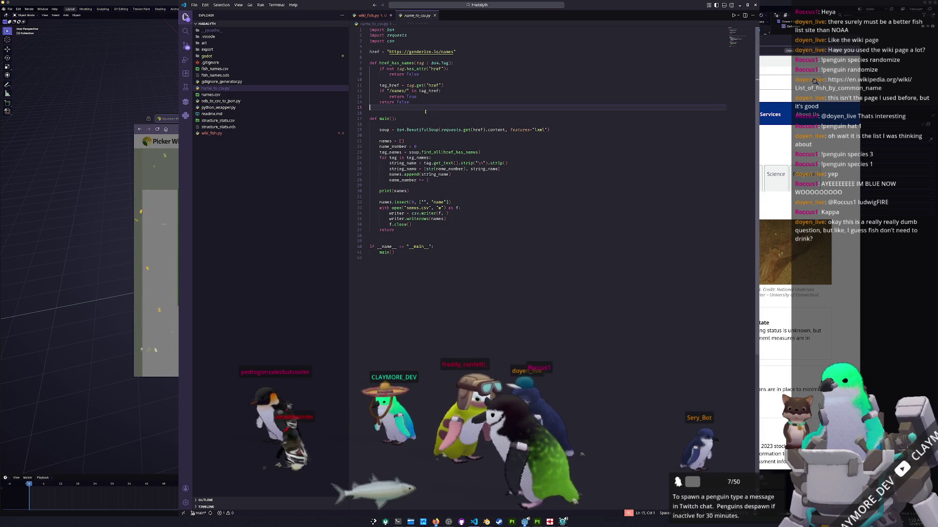
click(393, 129)
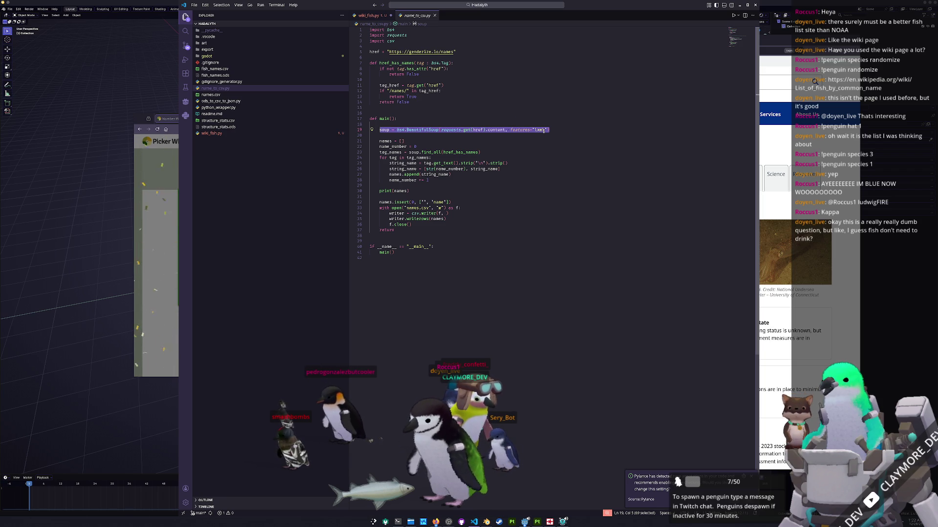
Paste soup = bs4.BeautifulSoup(requests.get(href).content, features="xml") into main and rename wiki_page_url to href
click(362, 15)
click(412, 67)
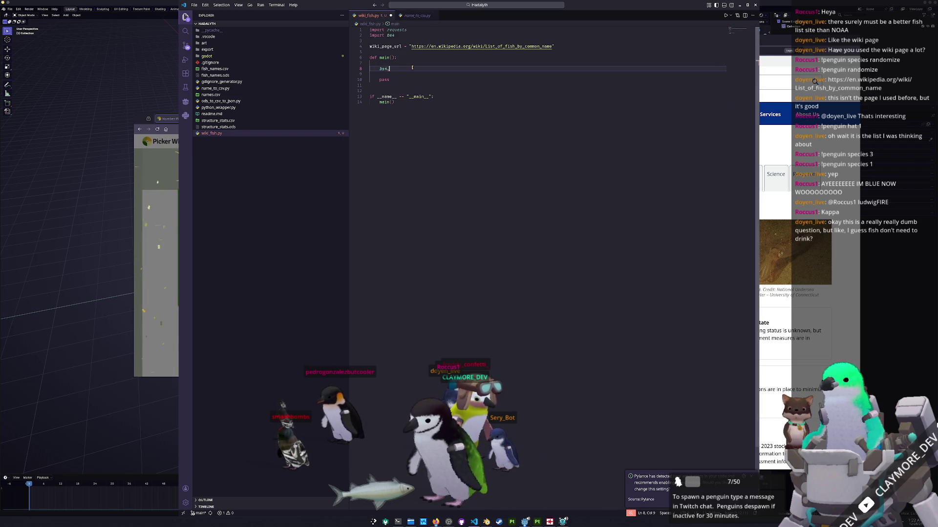
key(ctrl+v)
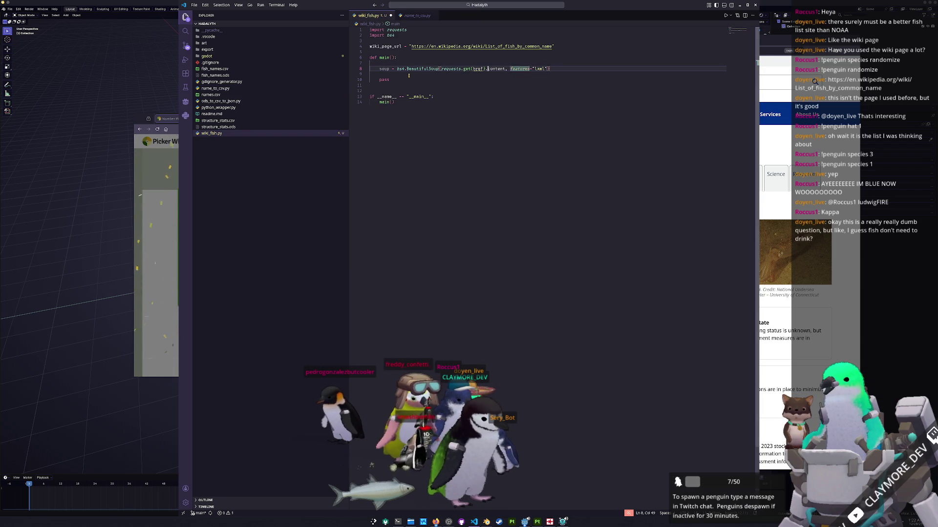
key(Up)
key(Up)
key(Up)
key(Up)
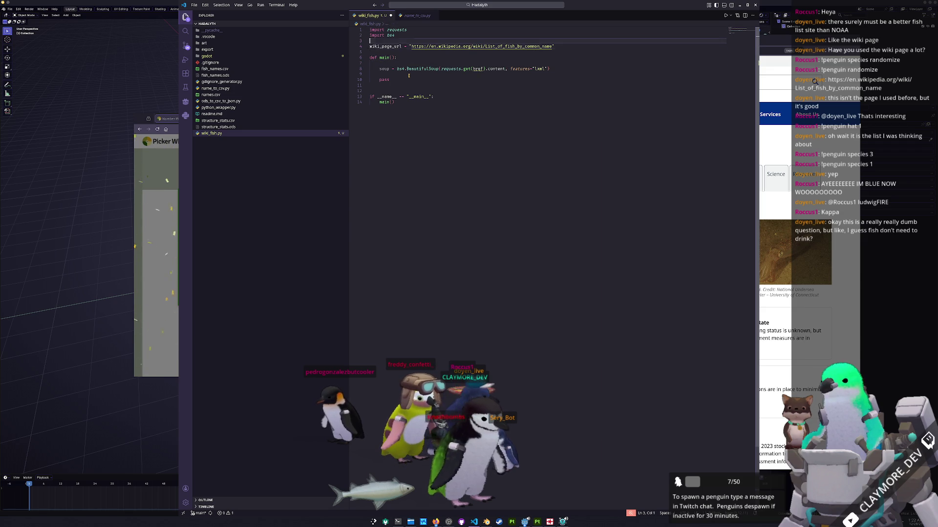
text(href)
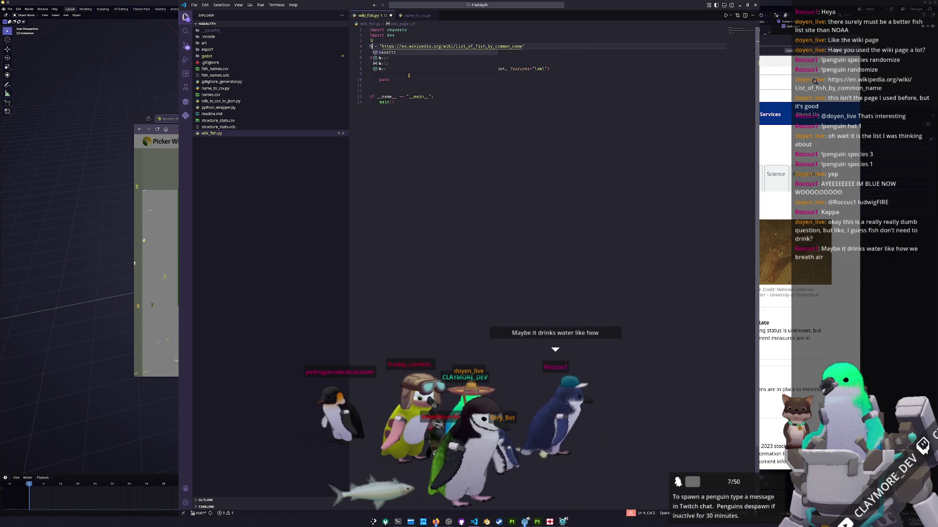
key(Down)
key(Down)
key(Down)
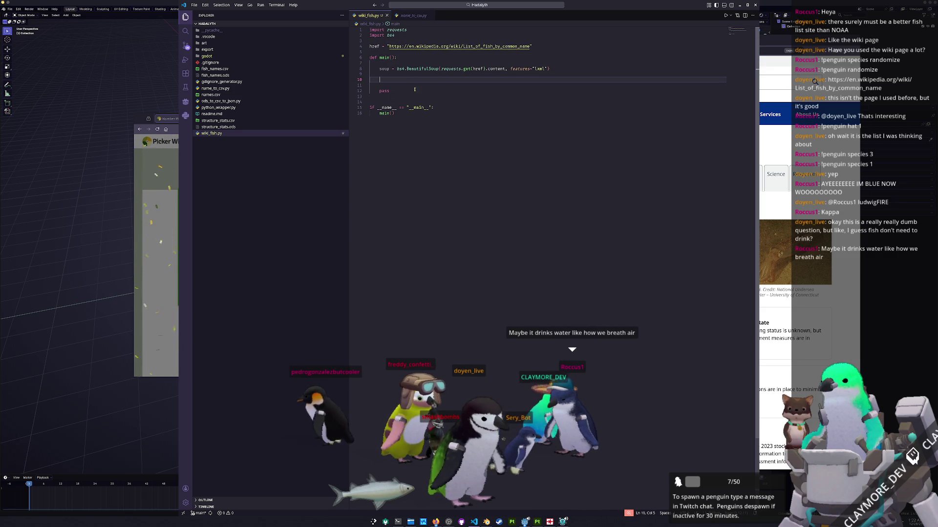
Review name_to_csv.py's href_has_names filter function and its final return False for reference
click(412, 15)
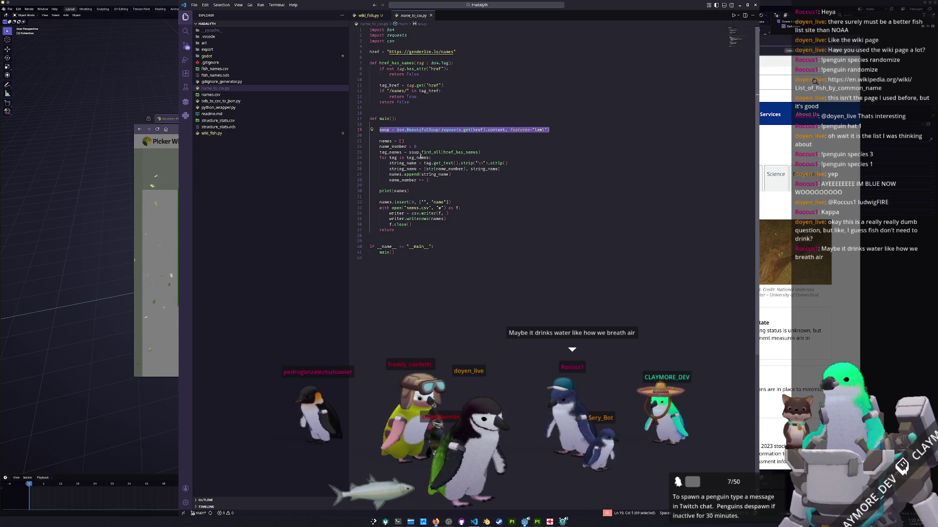
mouse_move(459, 152)
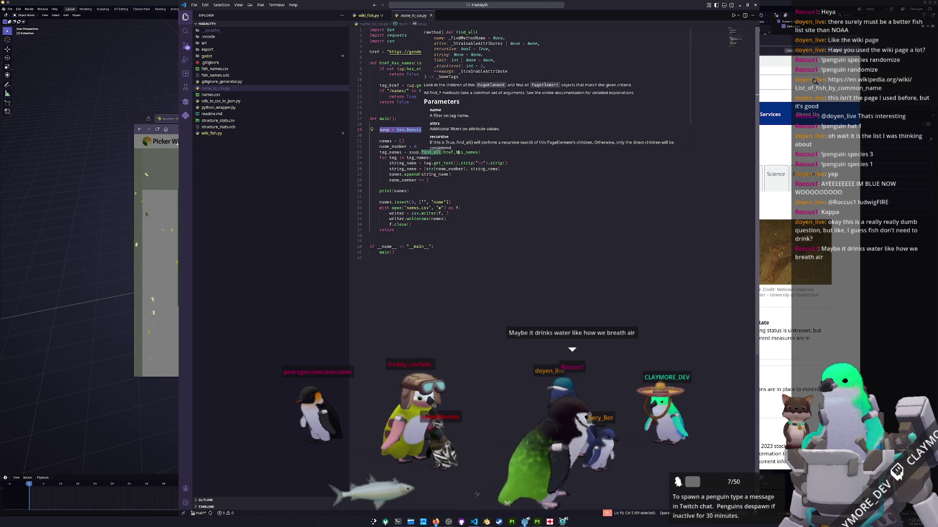
click(393, 63)
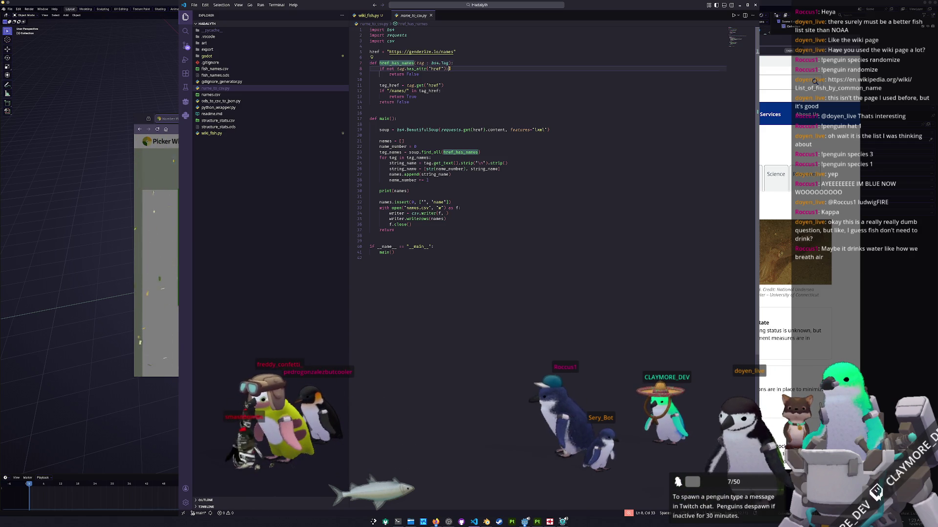
click(448, 103)
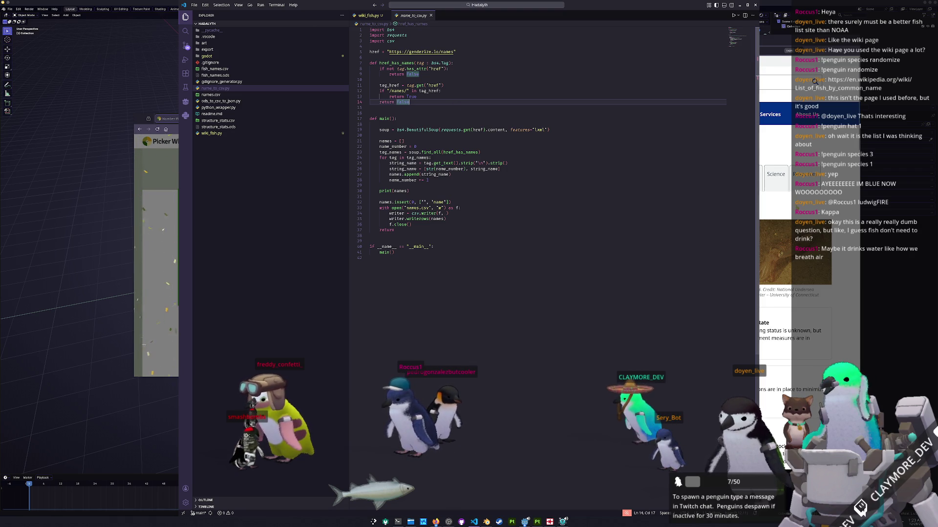
click(772, 184)
click(402, 179)
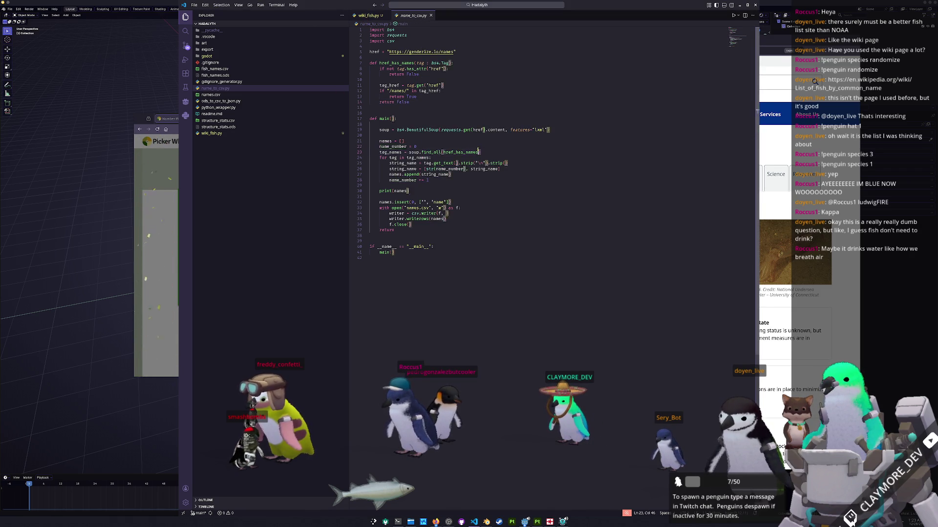
Add tag_names = soup.find_all(href_has_names) and the def href_has_names(tag : bs4.Tag): header to wiki_fish.py
drag(378, 147, 379, 151)
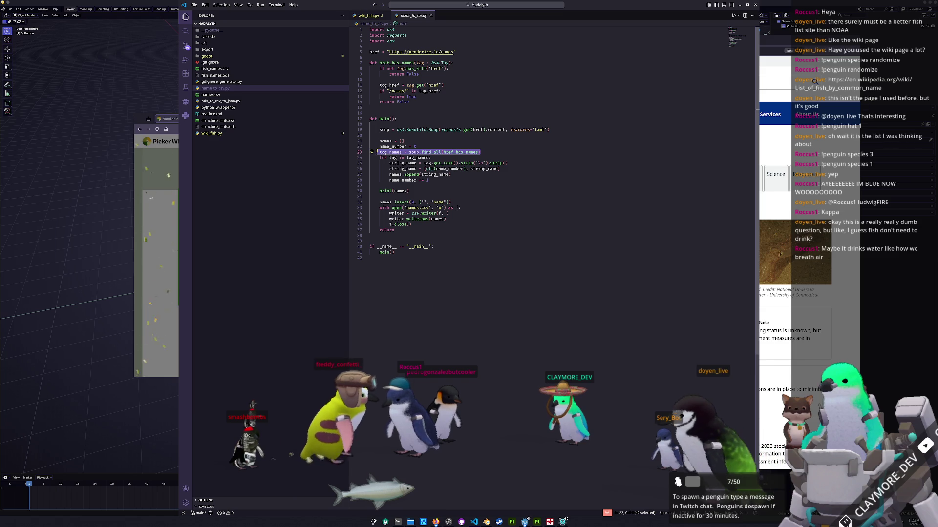
click(369, 14)
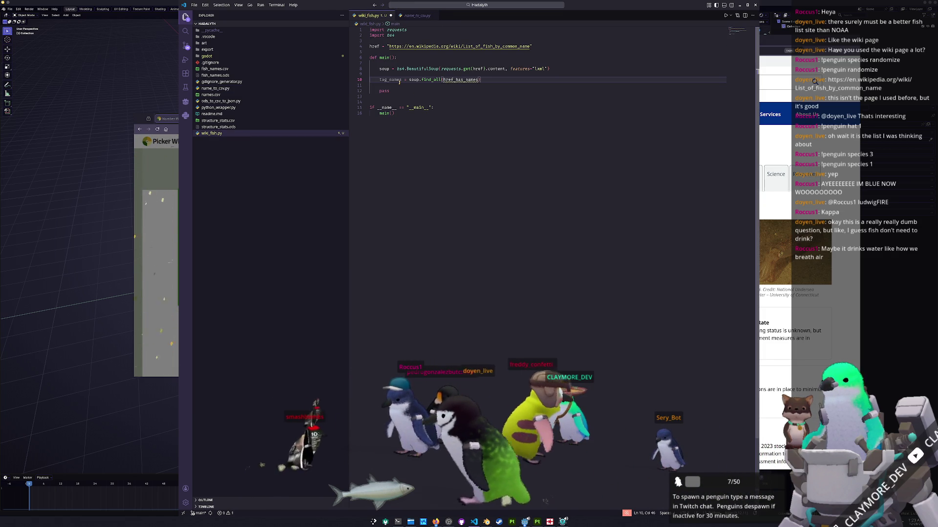
text(tag_names = soup.find_all(href_has_name))
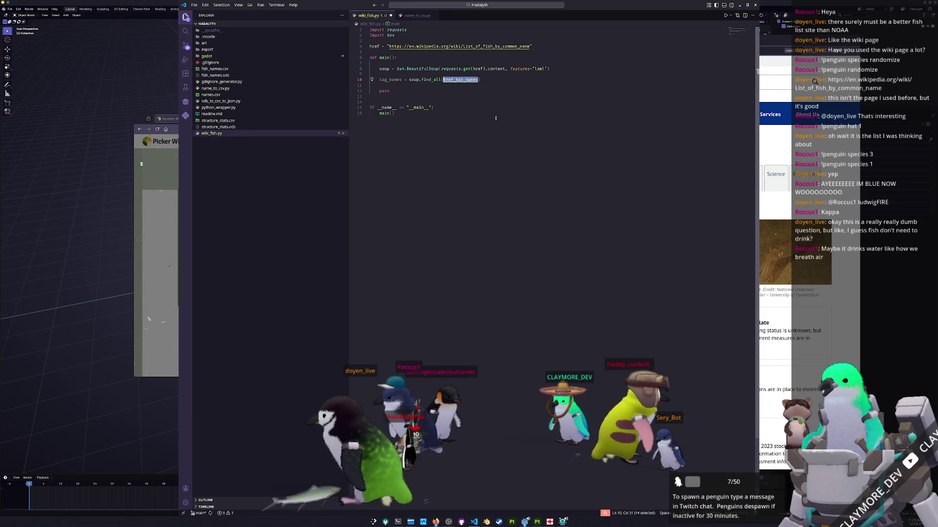
click(415, 16)
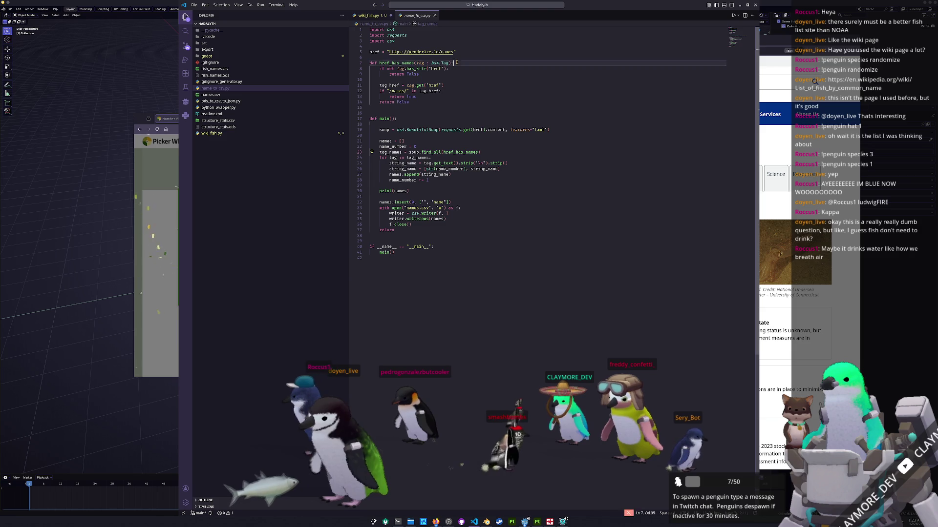
key(ctrl+Tab)
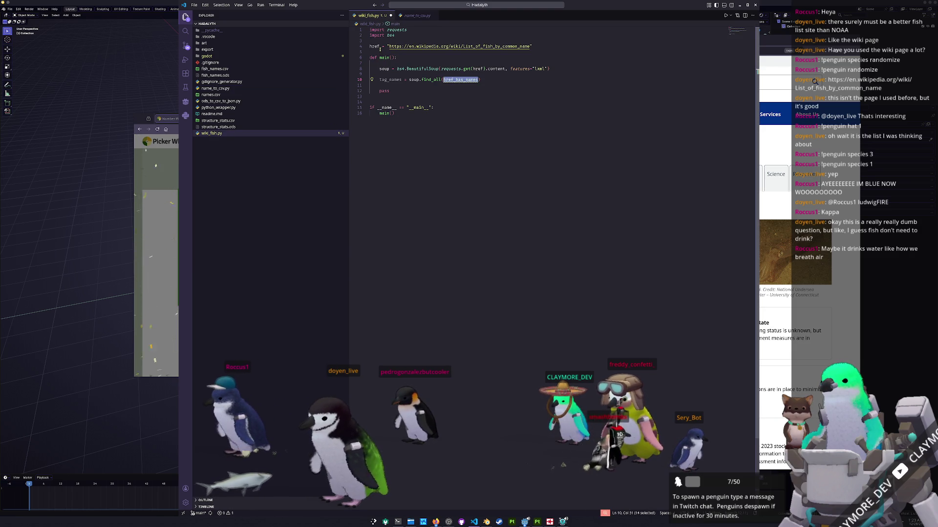
key(ctrl+v)
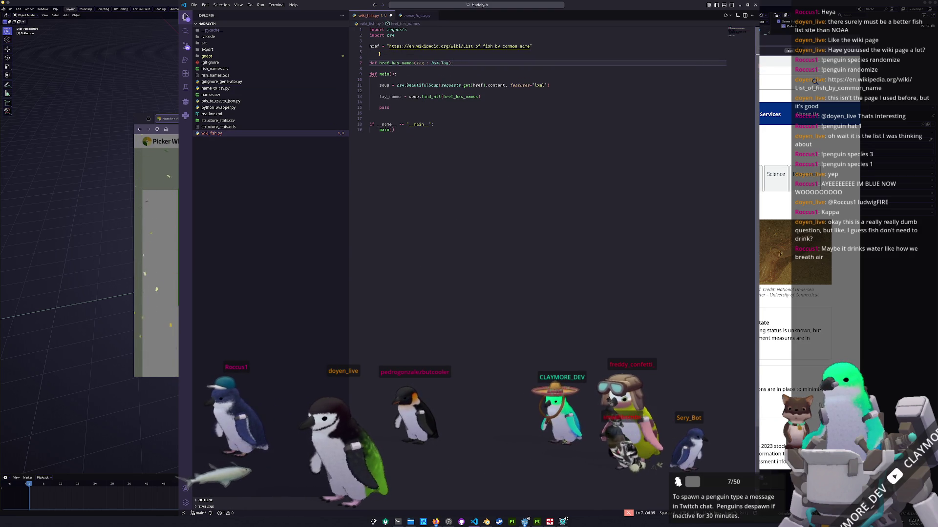
Rename the filter to href_has_fish in both the def line and the find_all call
key(Home)
text(fi)
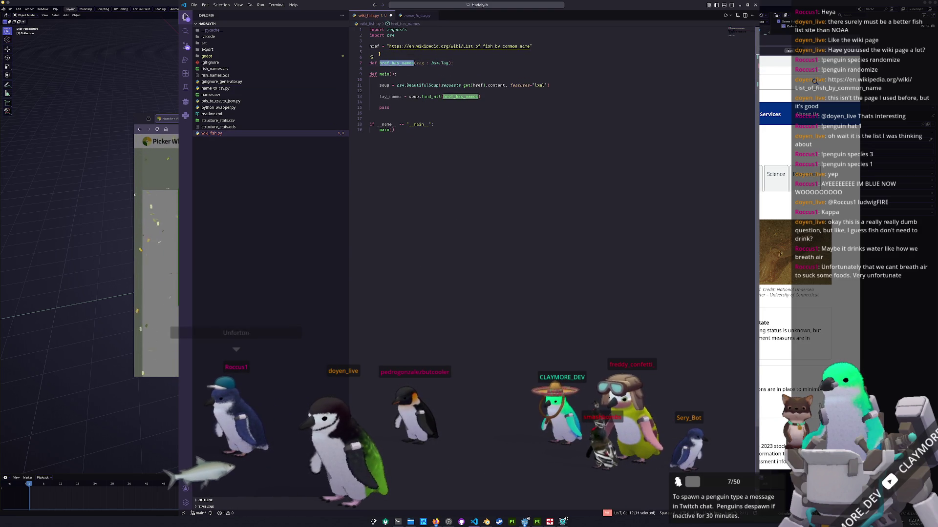
text(has_fish)
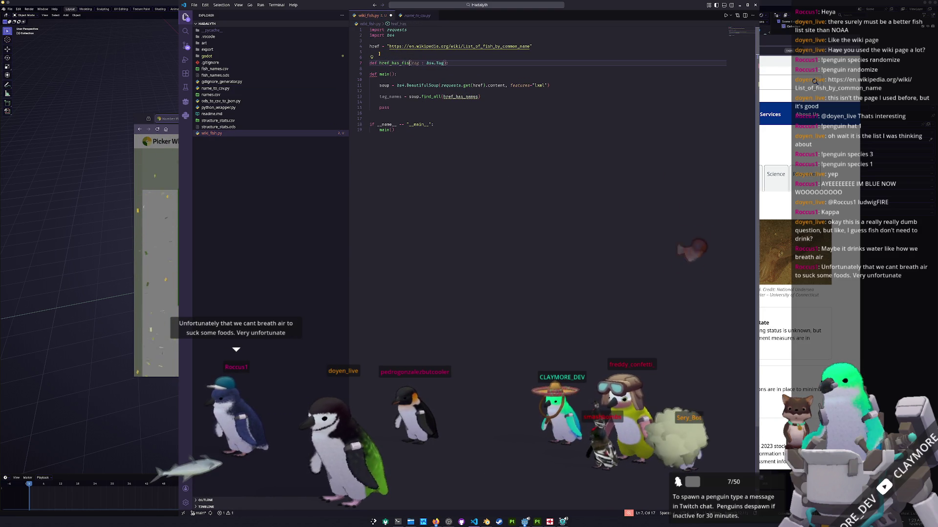
key(ctrl+shift+Left)
key(ctrl+c)
key(Down)
key(Down)
key(Down)
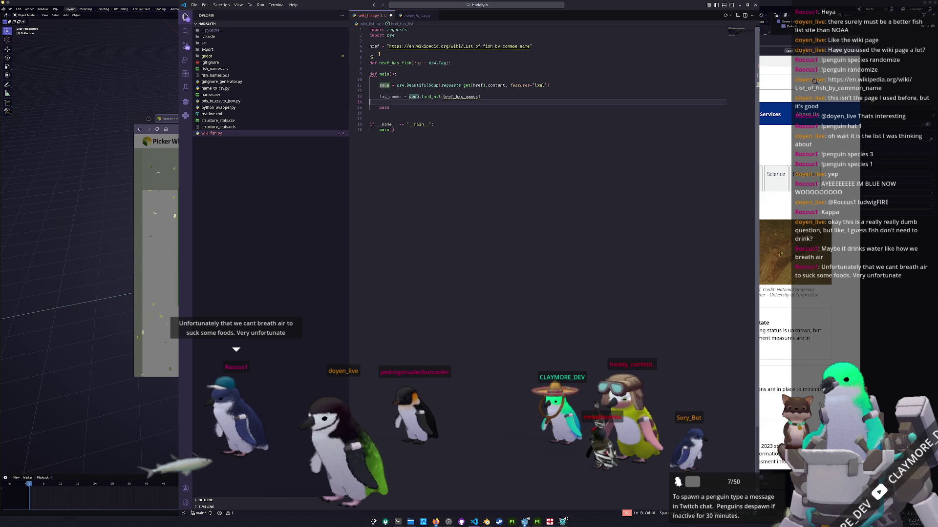
key(End)
key(Left)
key(ctrl+shift+Left)
key(ctrl+v)
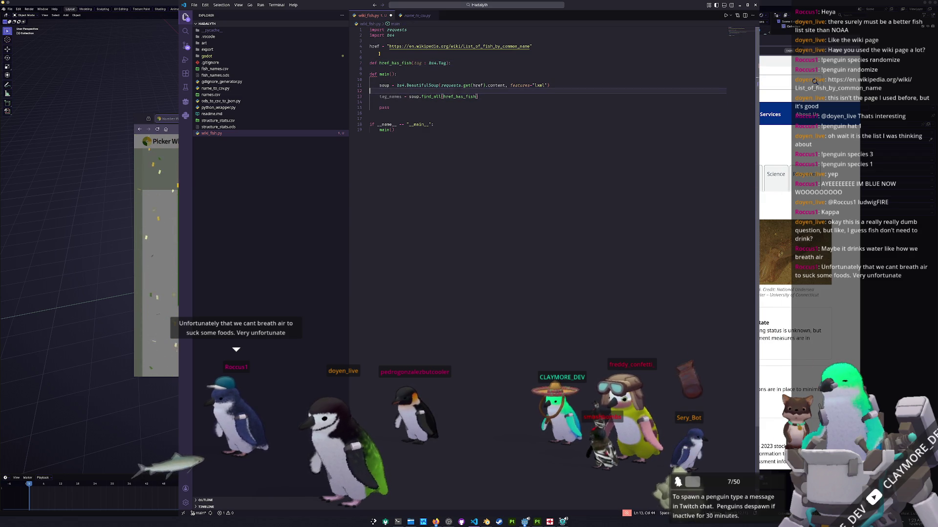
Give href_has_fish an indented body that does print(tag) followed by pass
key(Up)
key(Up)
key(Up)
key(Return)
key(Tab)
text(pass)
key(Return)
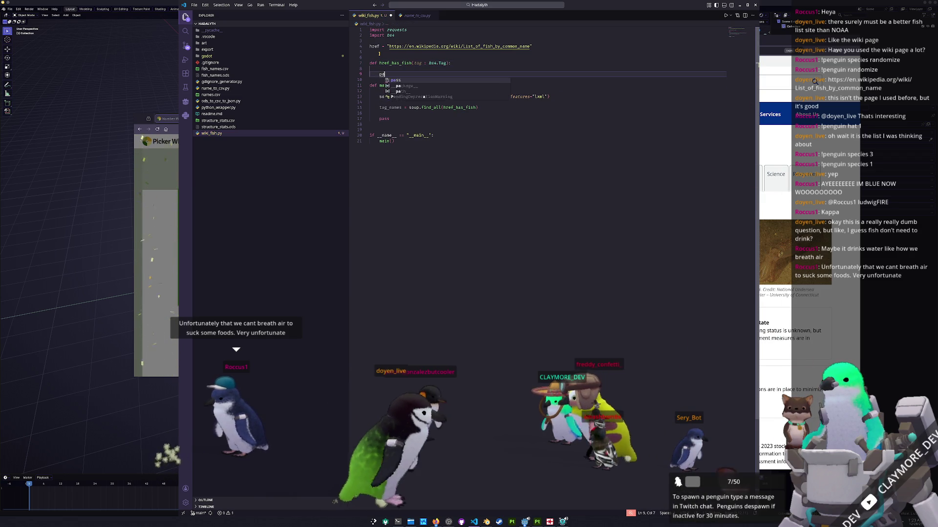
click(410, 15)
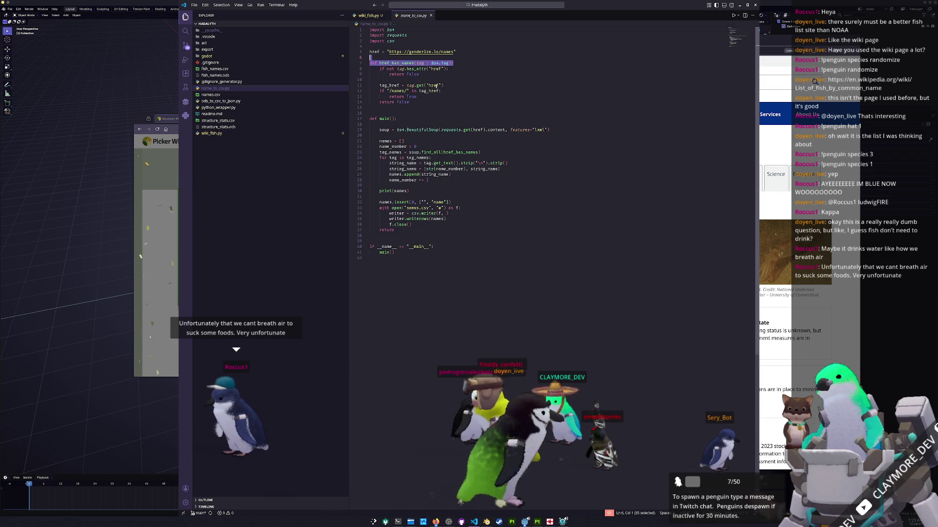
click(370, 15)
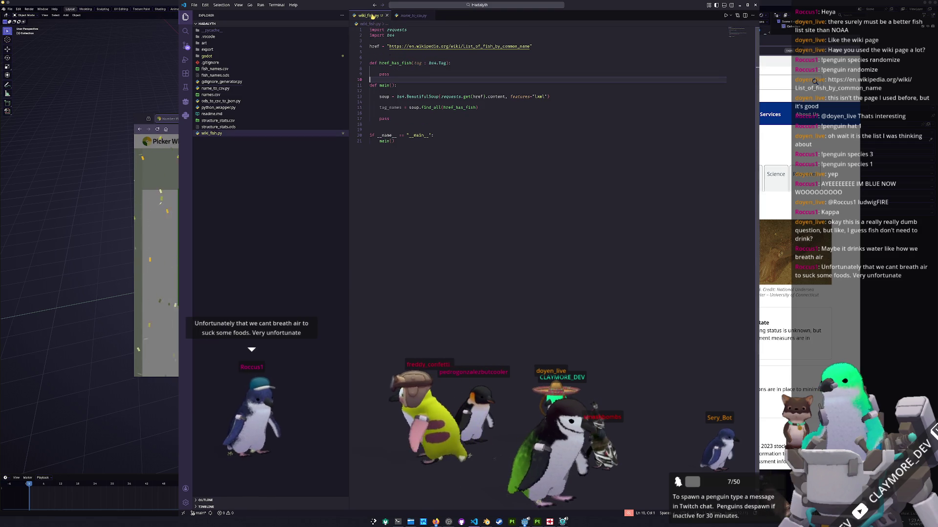
click(396, 68)
key(Return)
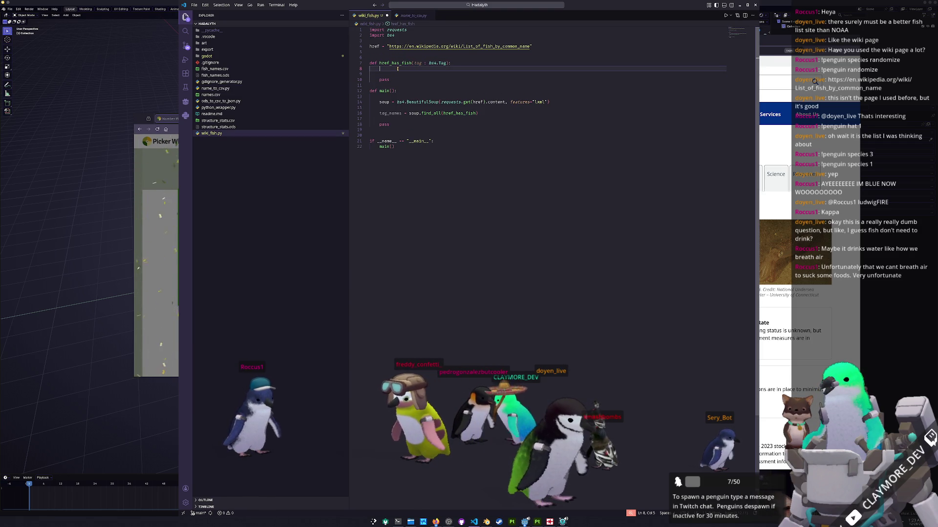
key(Return)
text(print(tag))
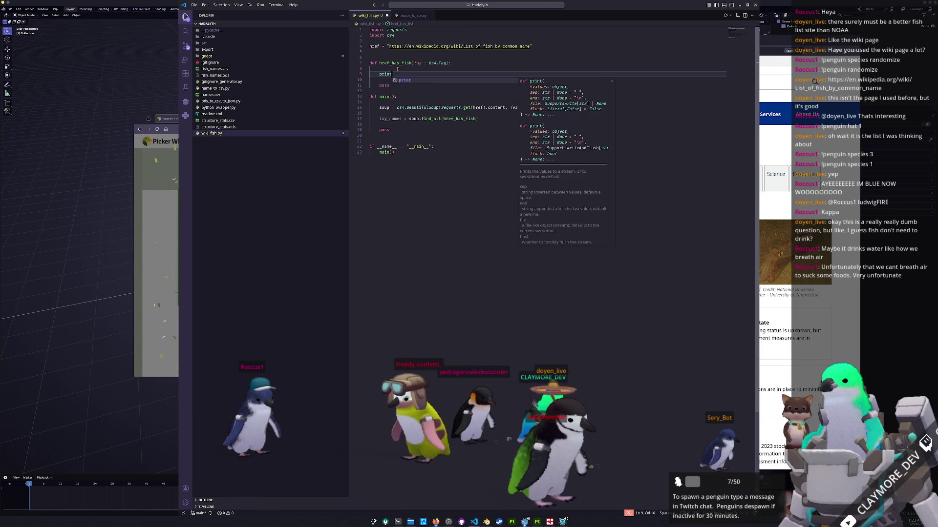
key(Down)
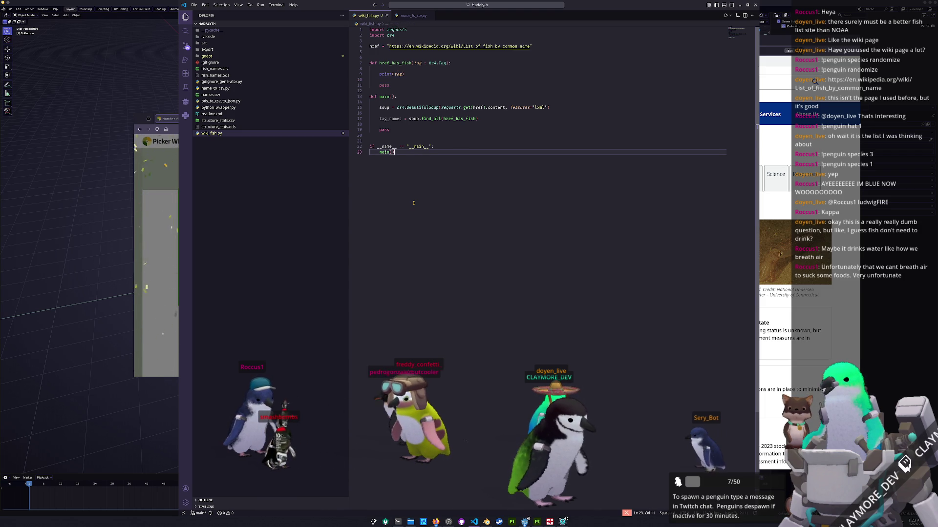
Run python wiki_fish.py in Konsole's conda environment, getting Wikipedia's user-agent message, then return to main's pass line
key(ctrl+alt+t)
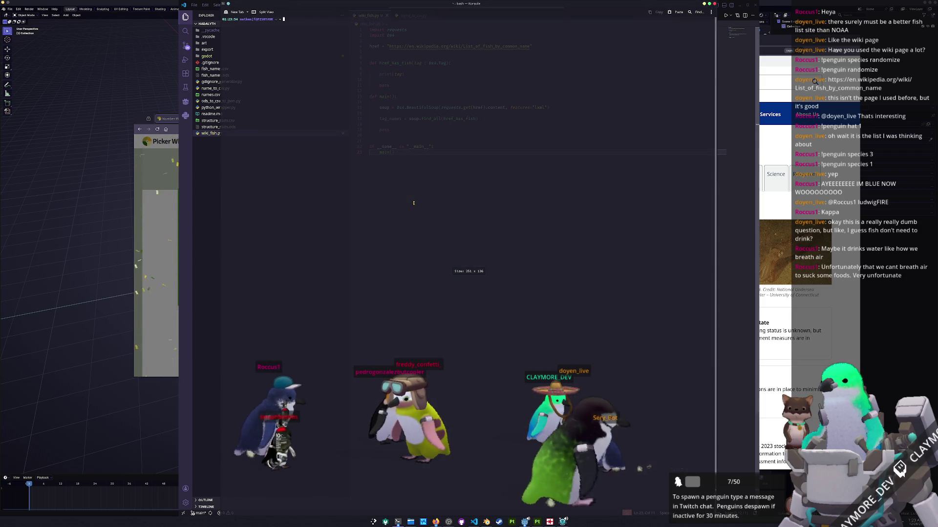
text(conda activate)
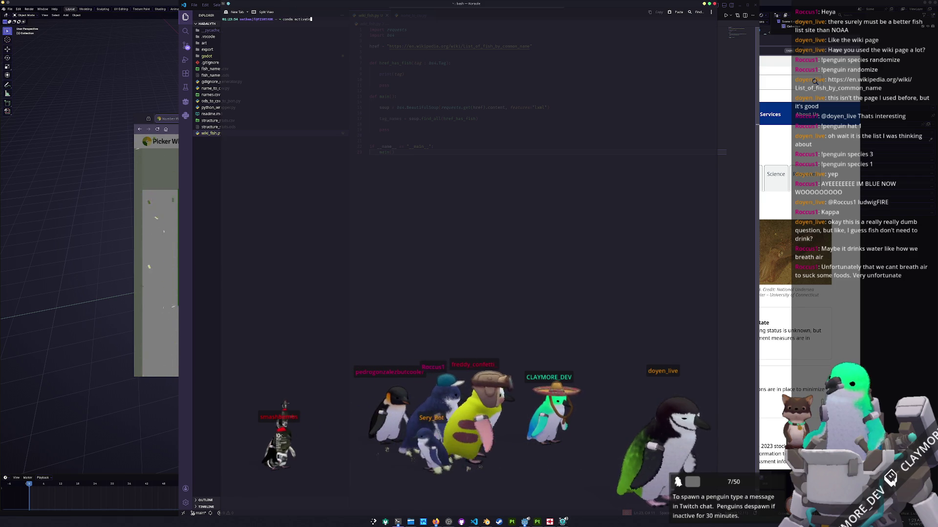
key(Return)
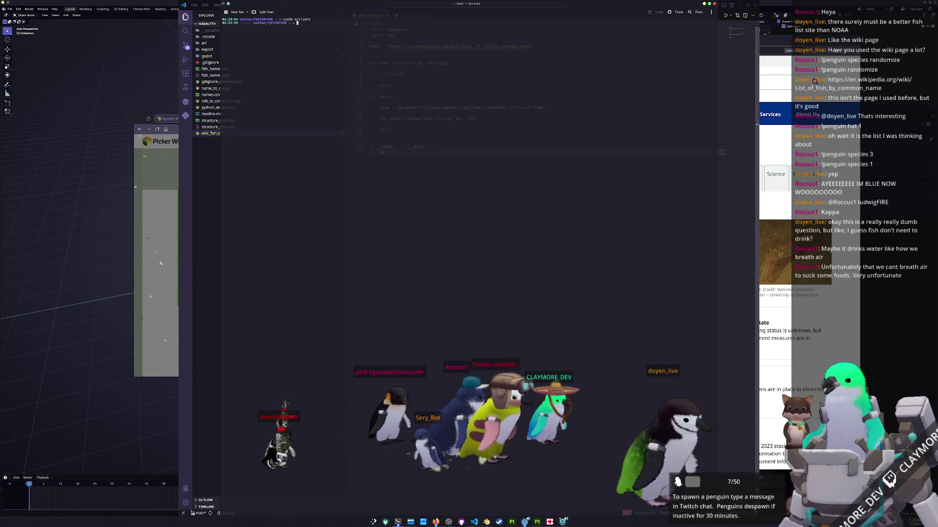
text(cd Documents/GitHub/Hadalyth/)
text(python wiki_fish.py)
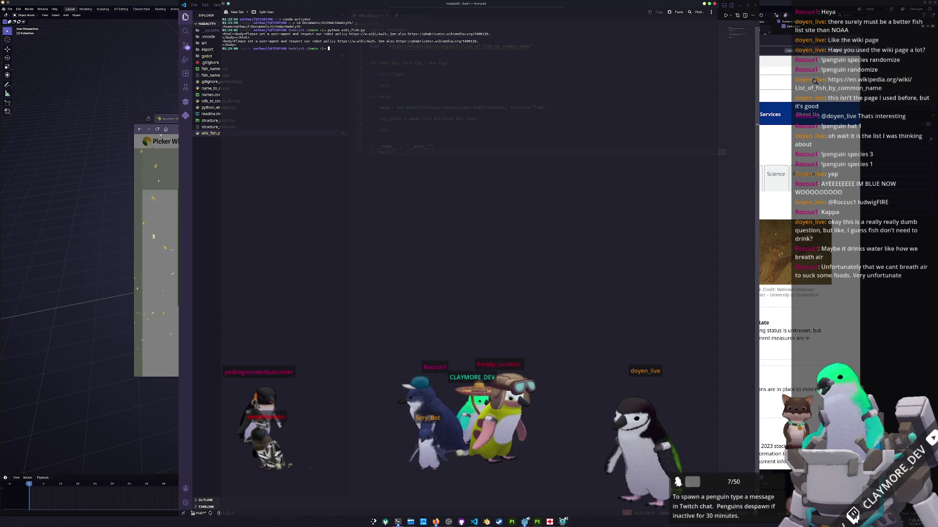
key(alt+Tab)
click(388, 130)
mouse_move(414, 107)
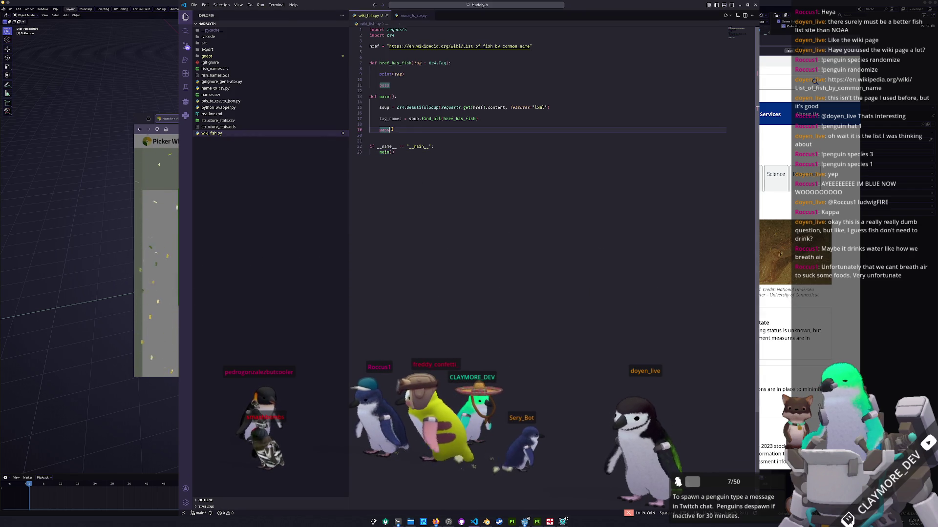
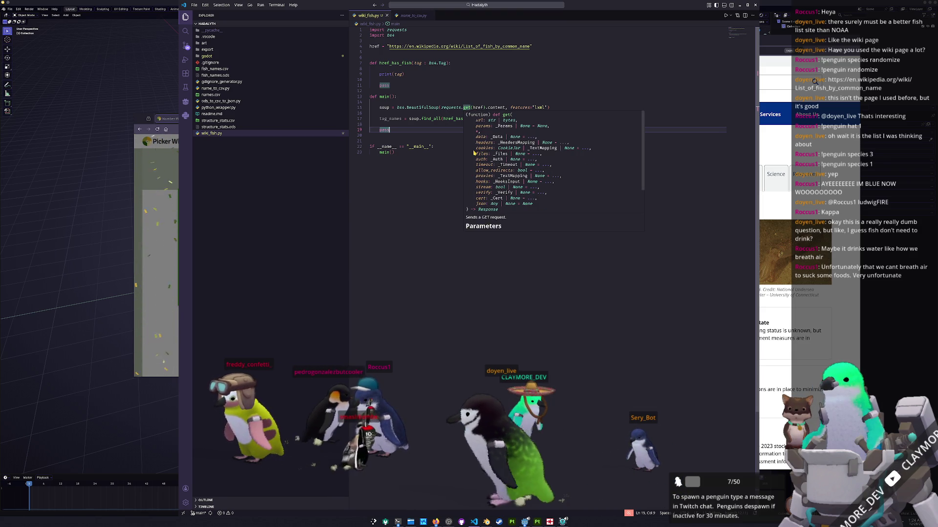
scroll(475, 195, down, 1)
scroll(475, 193, down, 2)
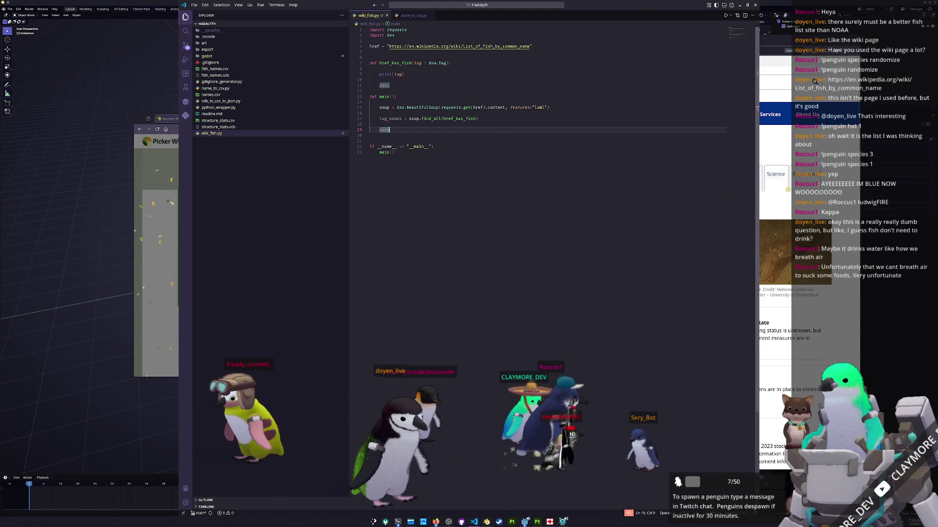
Move the NOAA species window aside and cycle windows until the Wikipedia fish list is in front
key(alt+Tab)
drag(537, 46, 585, 57)
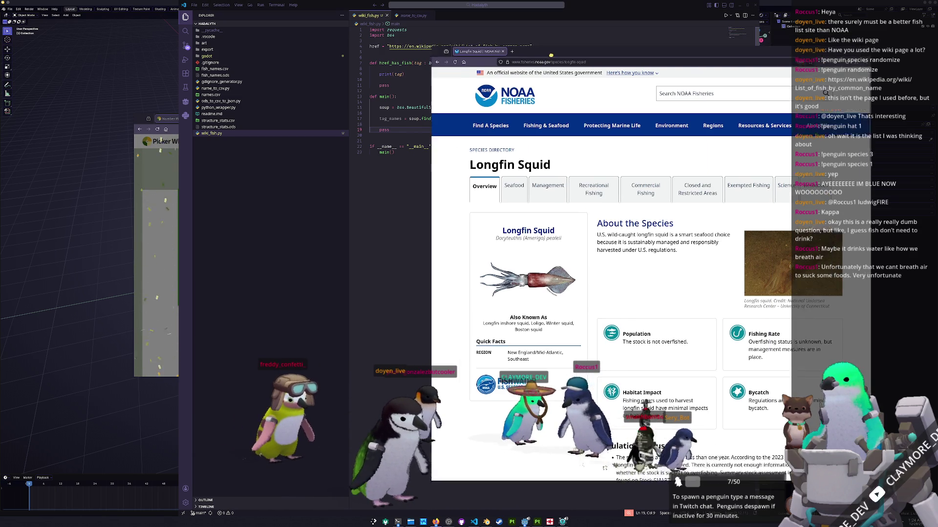
key(alt+Tab)
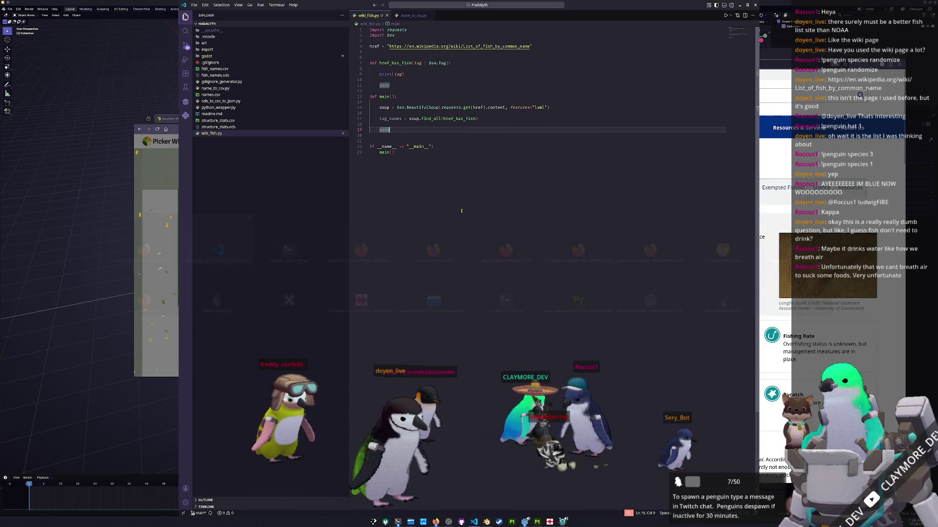
key(alt+Tab)
key(alt+Tab)
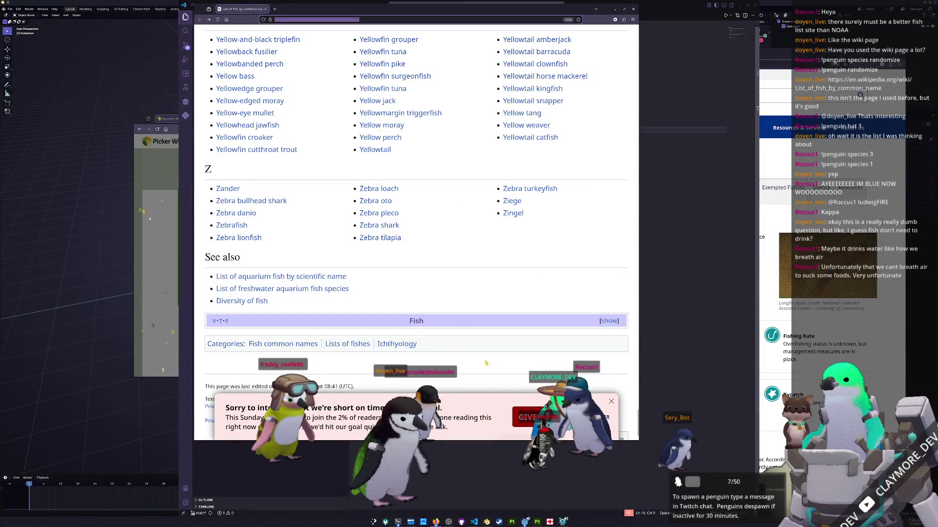
Save the Wikipedia fish list page into Documents > GitHub > Hadalyth
right_click(526, 288)
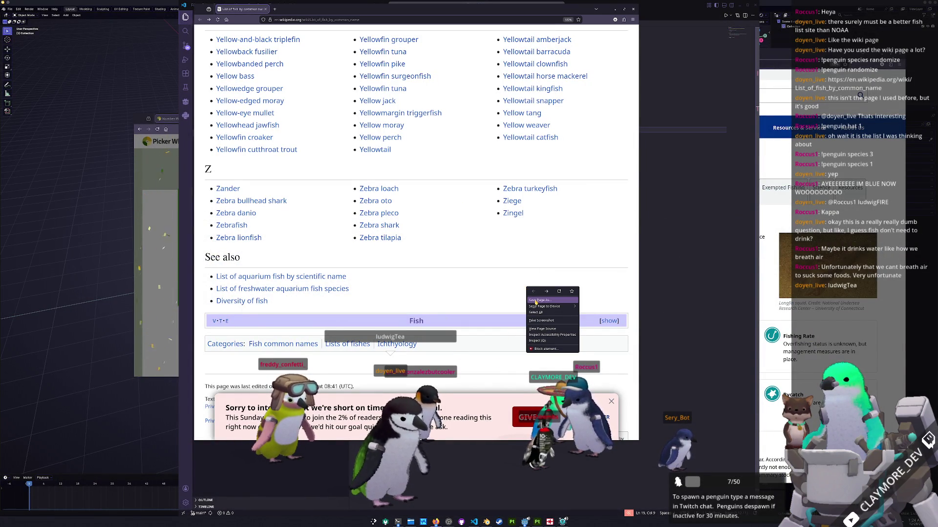
click(534, 302)
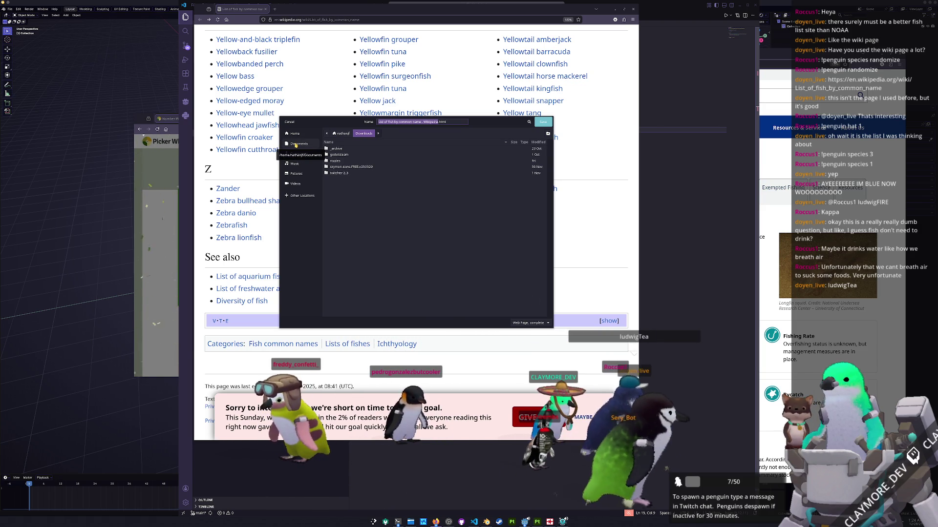
click(296, 143)
double_click(337, 154)
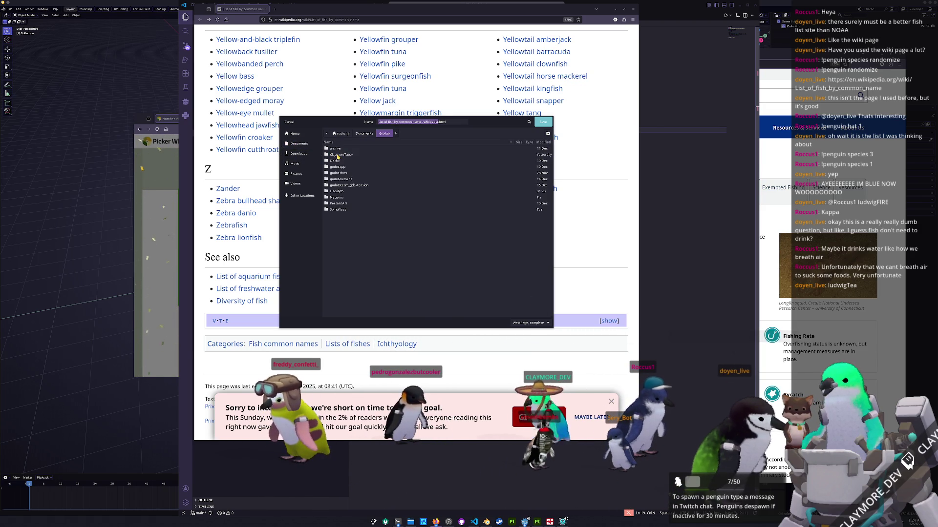
double_click(337, 192)
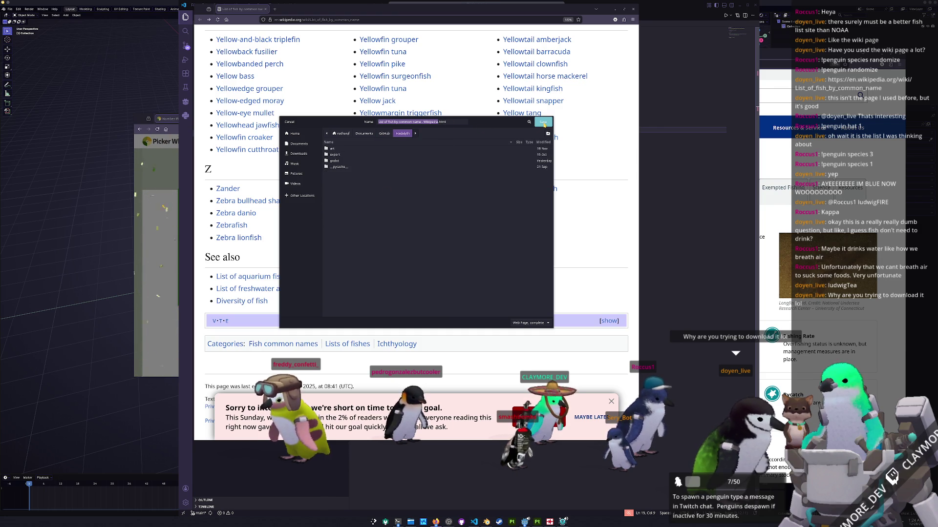
click(543, 122)
Replace requests.get(href).content in BeautifulSoup with open("./wiki.htm")
click(676, 219)
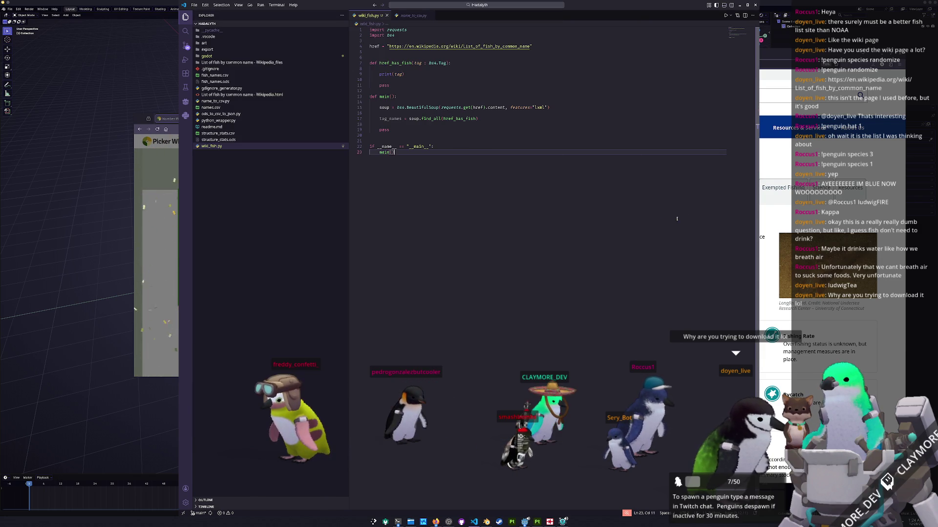
click(463, 126)
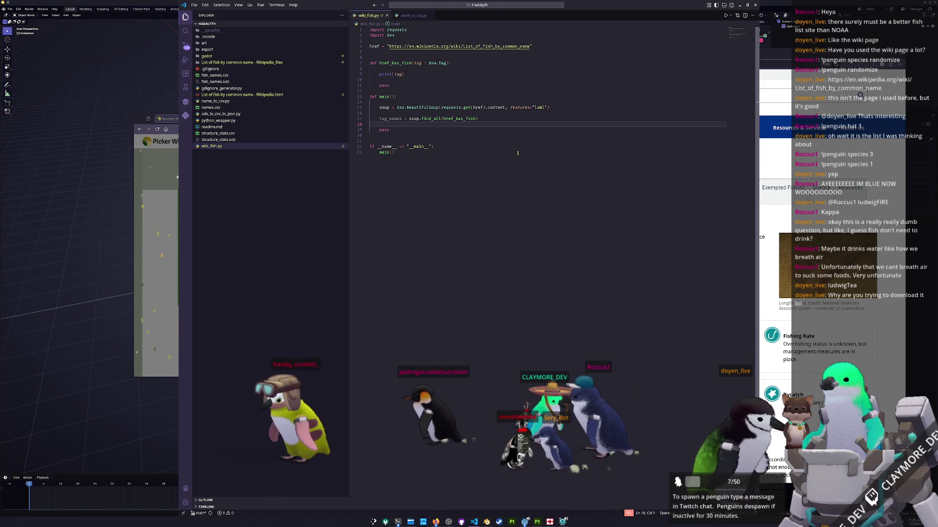
drag(417, 107, 485, 107)
key(BackSpace)
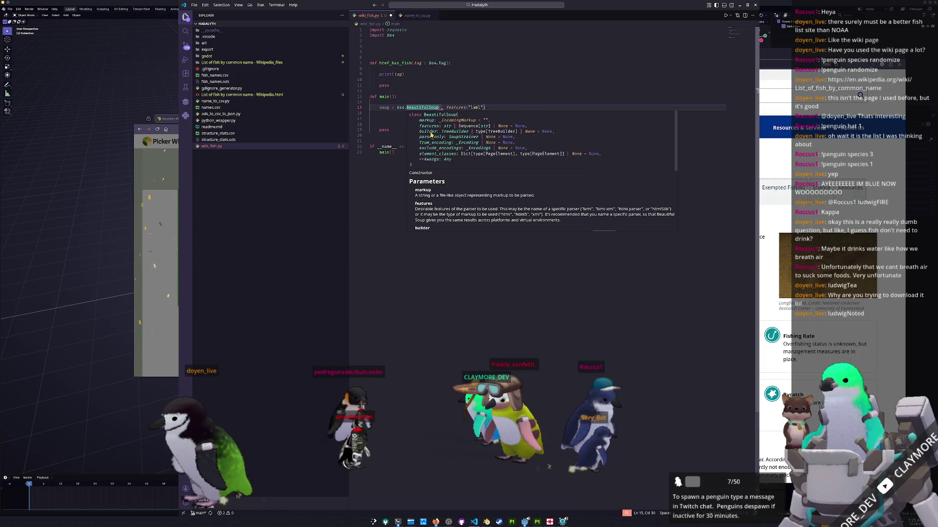
scroll(423, 171, down, 1)
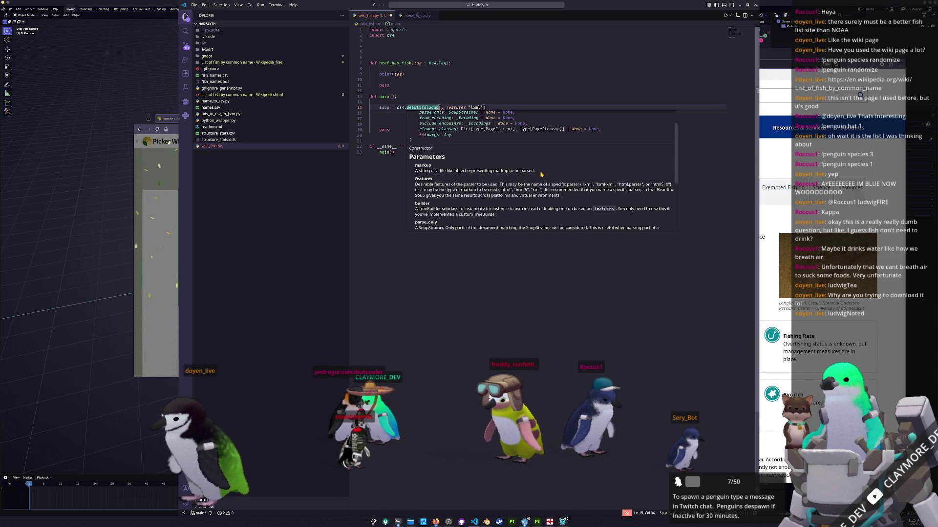
click(450, 101)
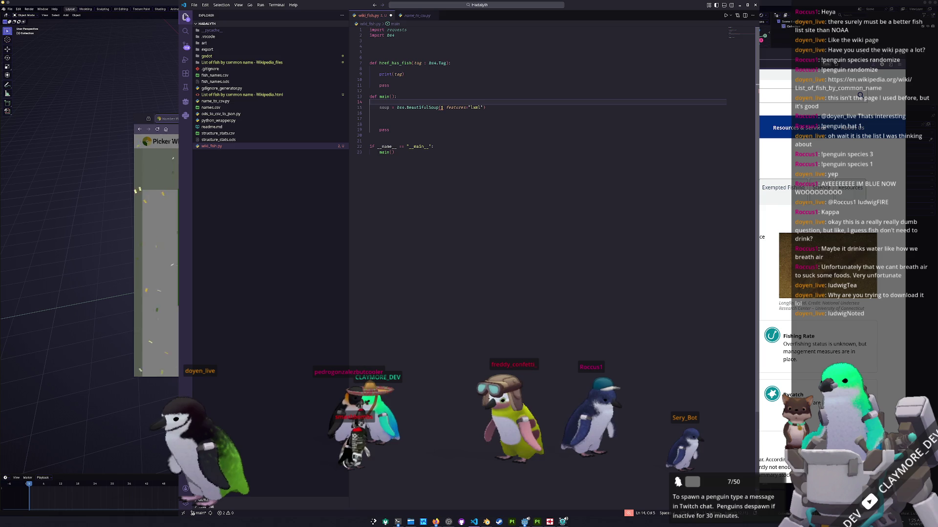
text(ril)
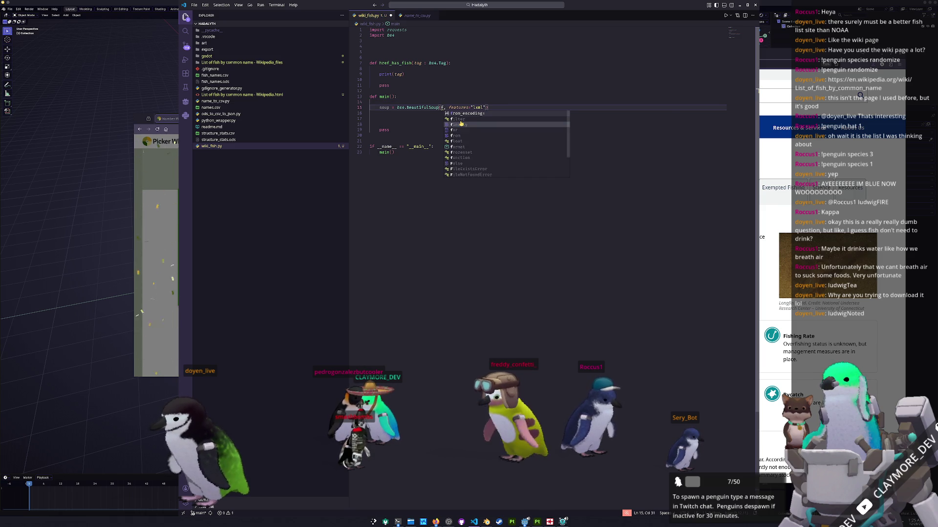
key(BackSpace)
key(BackSpace)
key(BackSpace)
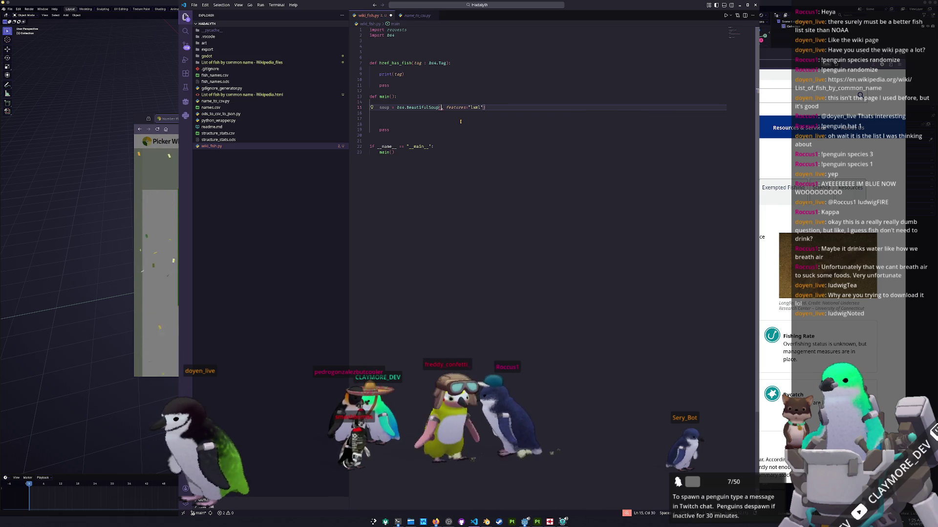
text(open()
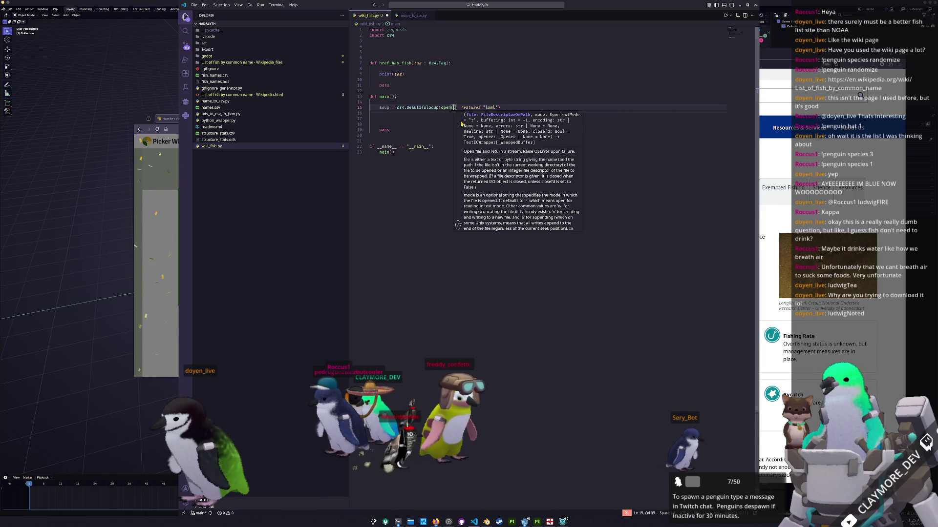
text(")
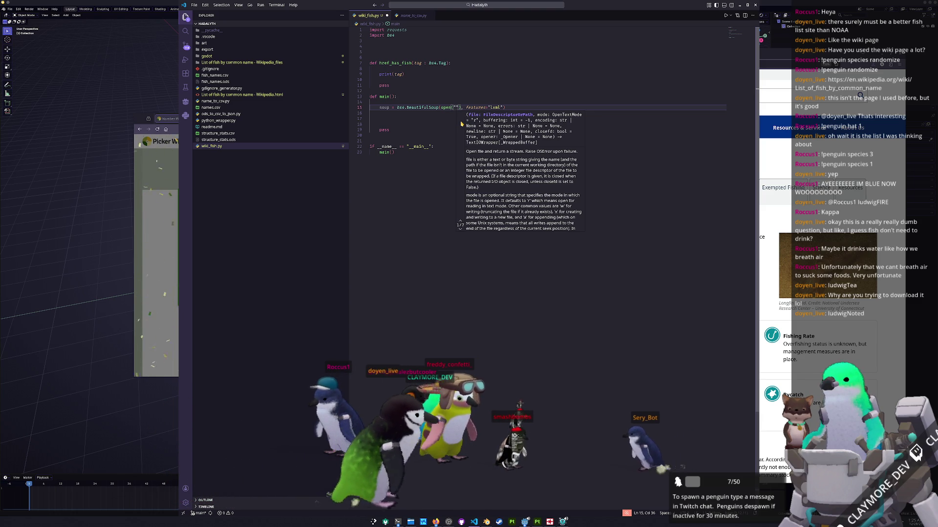
text(./)
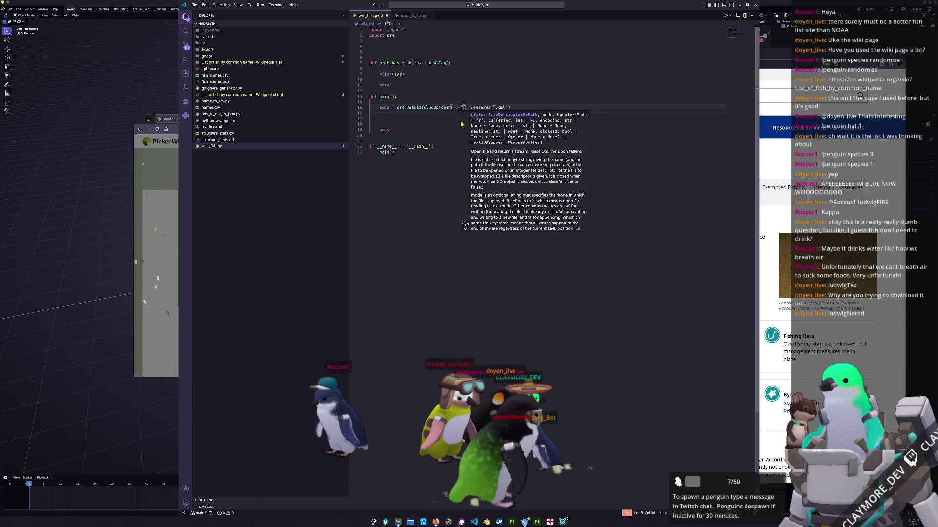
Rename the saved Wikipedia HTML file to wiki.html in the Explorer
click(269, 95)
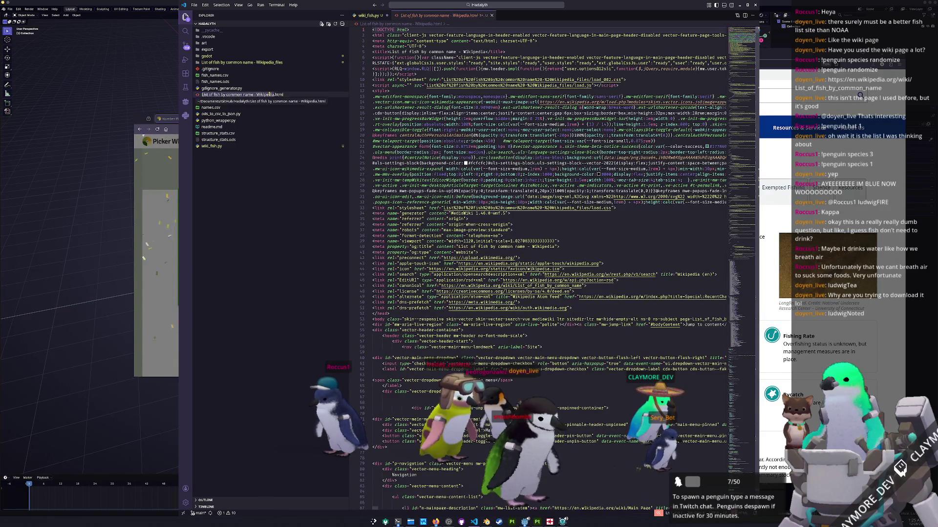
text(wiki)
key(Return)
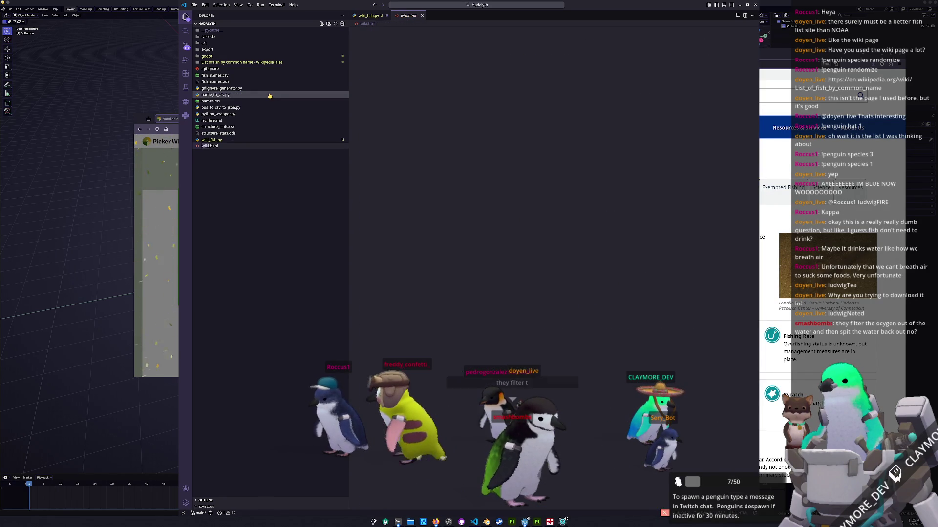
click(368, 15)
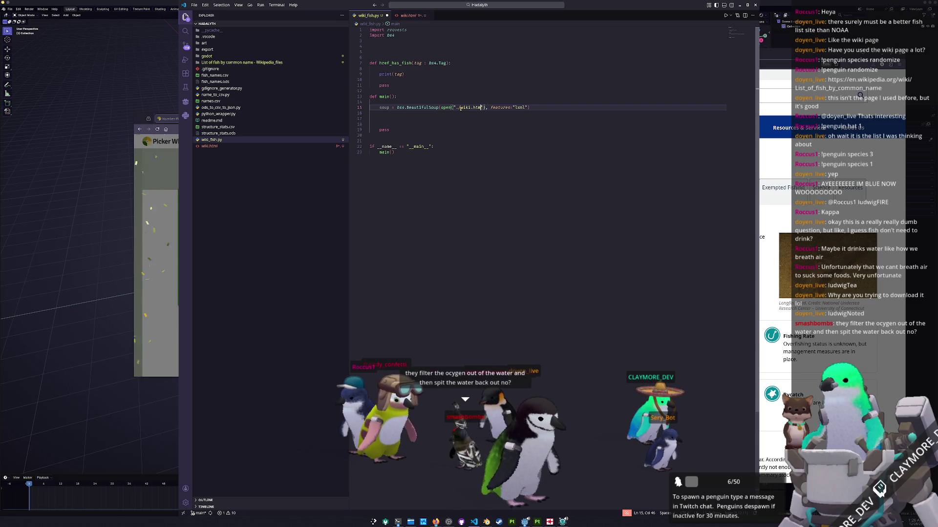
Rerun wiki_fish.py in the terminal and return to the editor
click(398, 521)
key(Up)
key(Return)
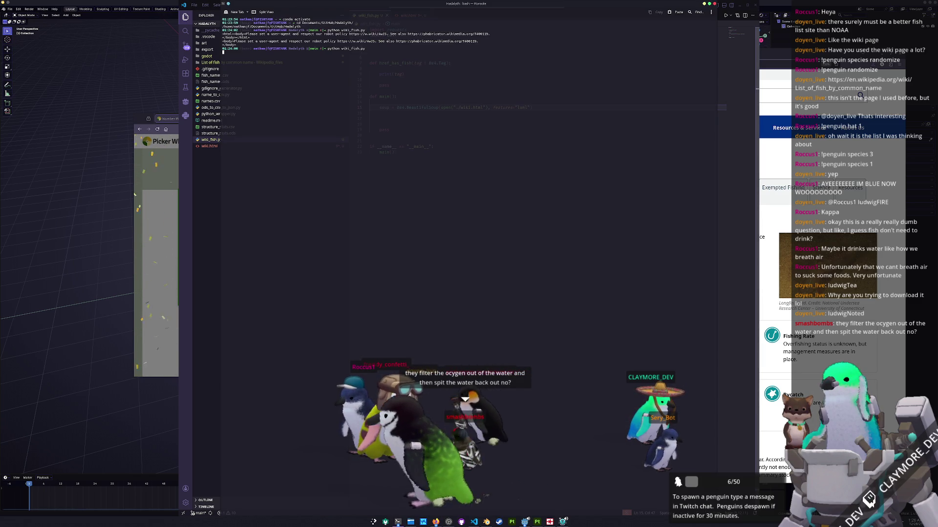
key(alt+Tab)
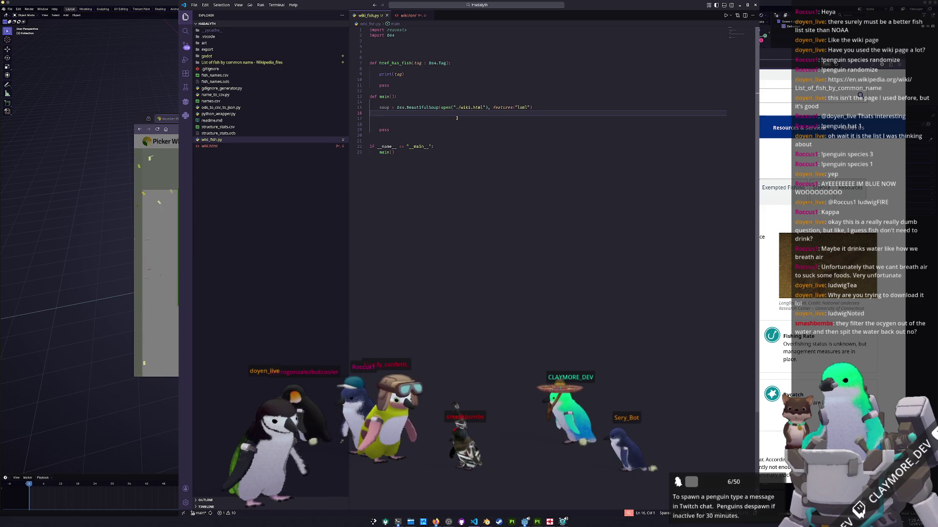
text(l", )
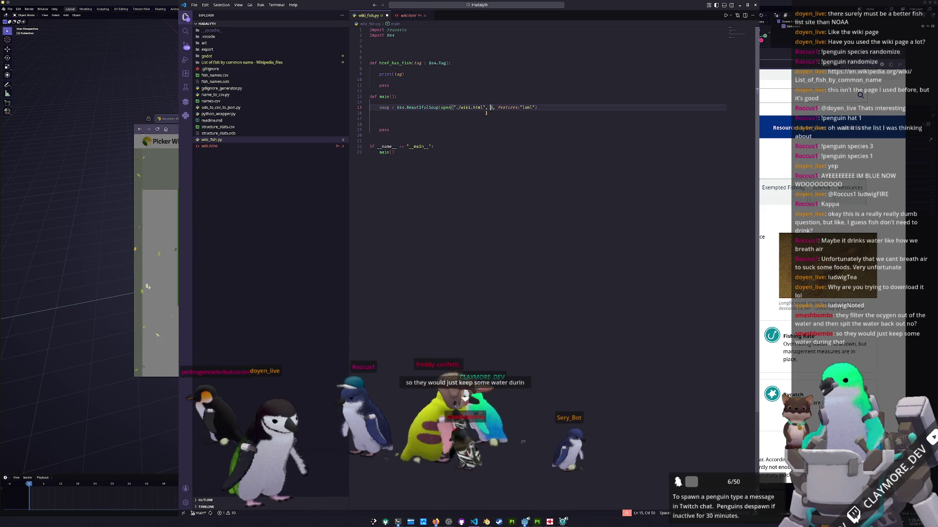
text("r)
Start a soup. line in main and delete the unfinished has call
click(486, 113)
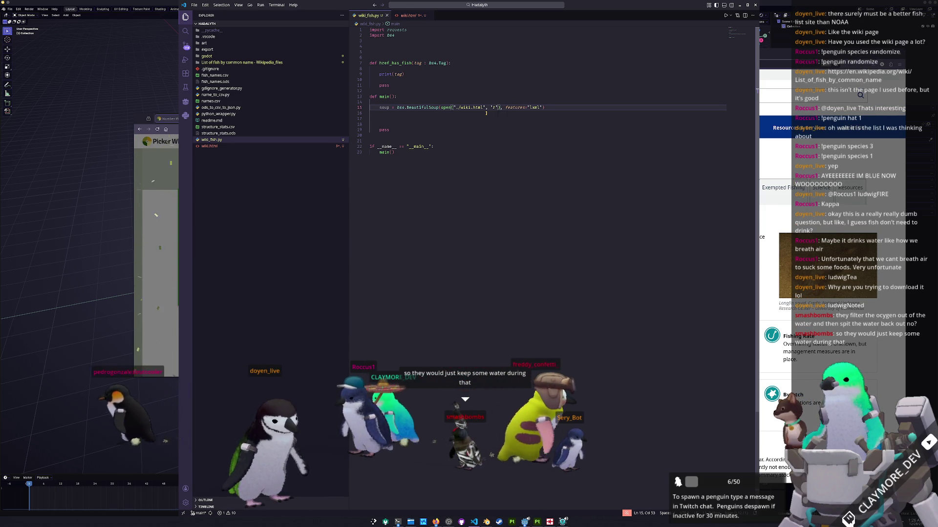
key(Return)
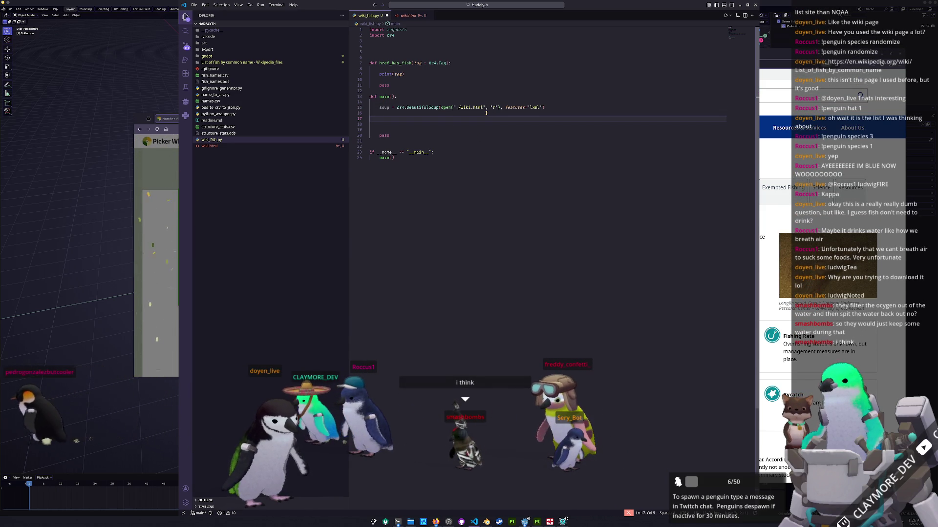
text(bs)
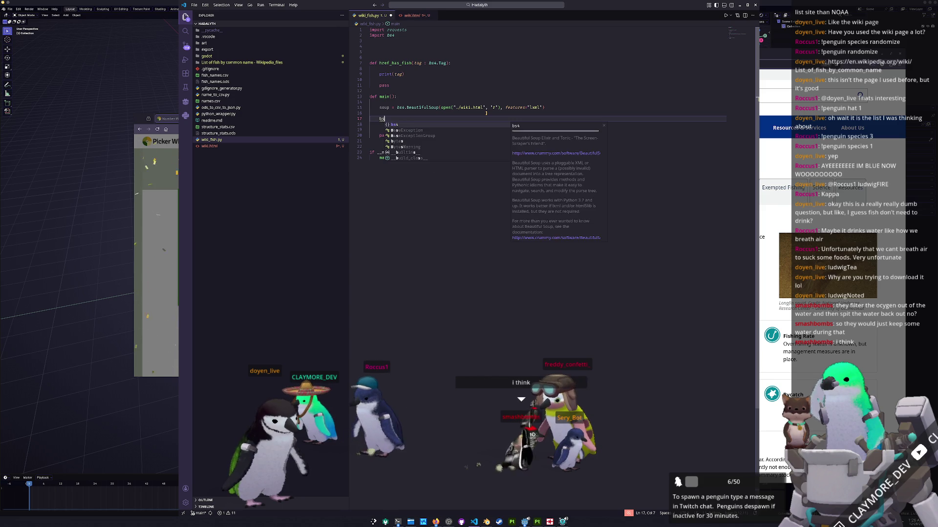
key(BackSpace)
key(BackSpace)
text(sou)
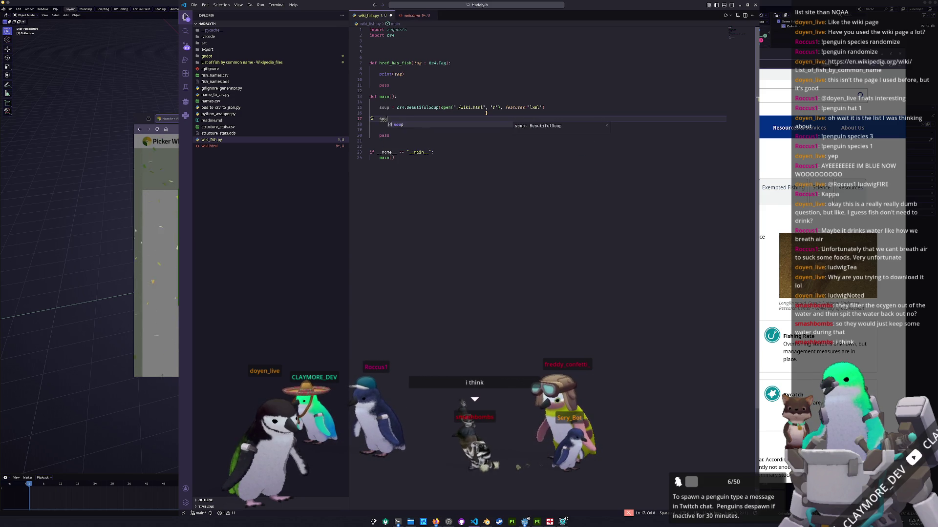
text(p.has)
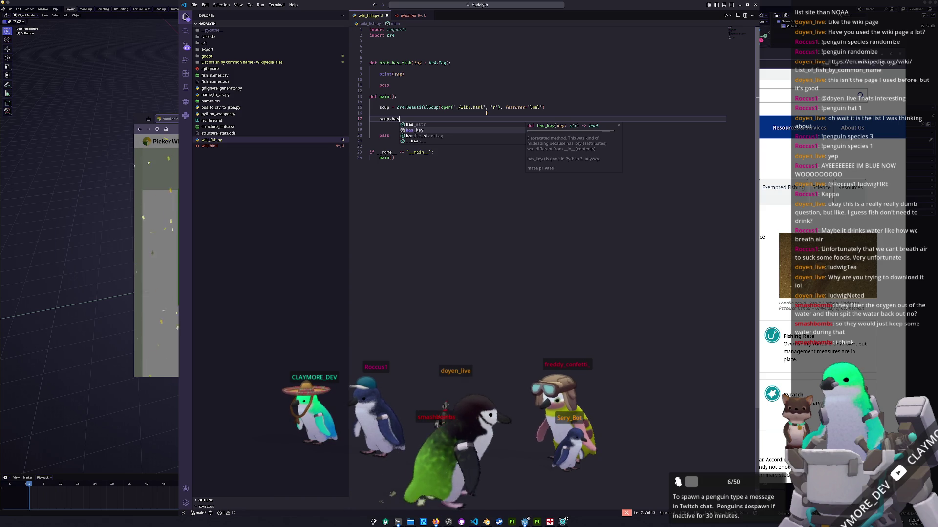
key(Down)
key(Down)
key(BackSpace)
key(BackSpace)
key(BackSpace)
right_click(486, 113)
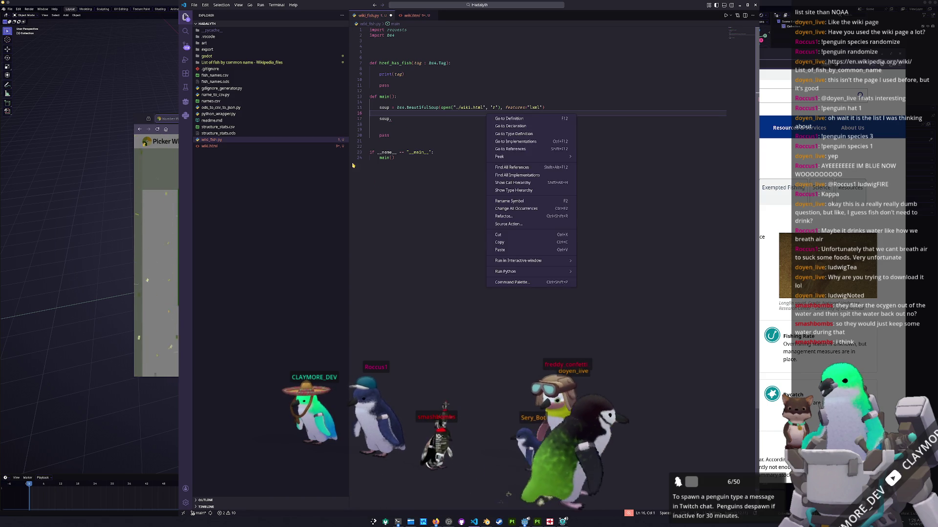
key(Escape)
Look at the find_all call in name_to_csv.py, then return to wiki_fish.py
click(220, 94)
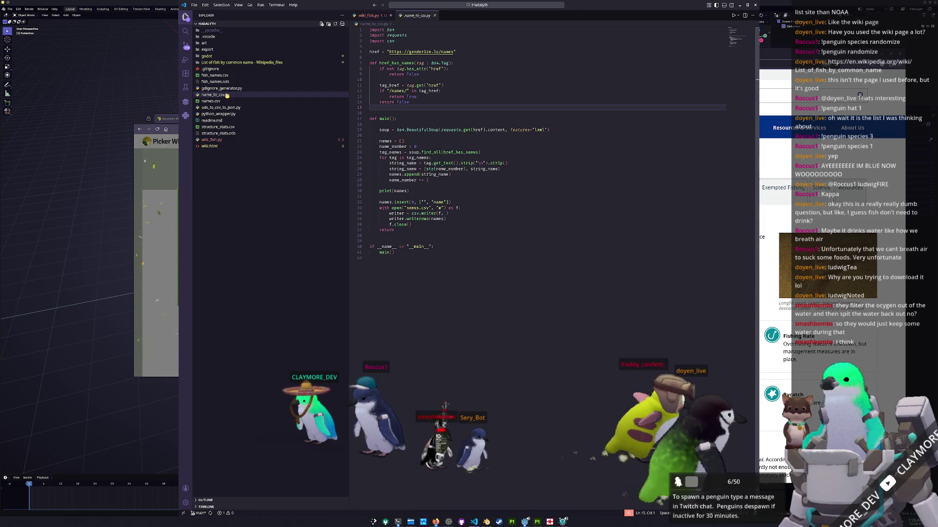
double_click(431, 152)
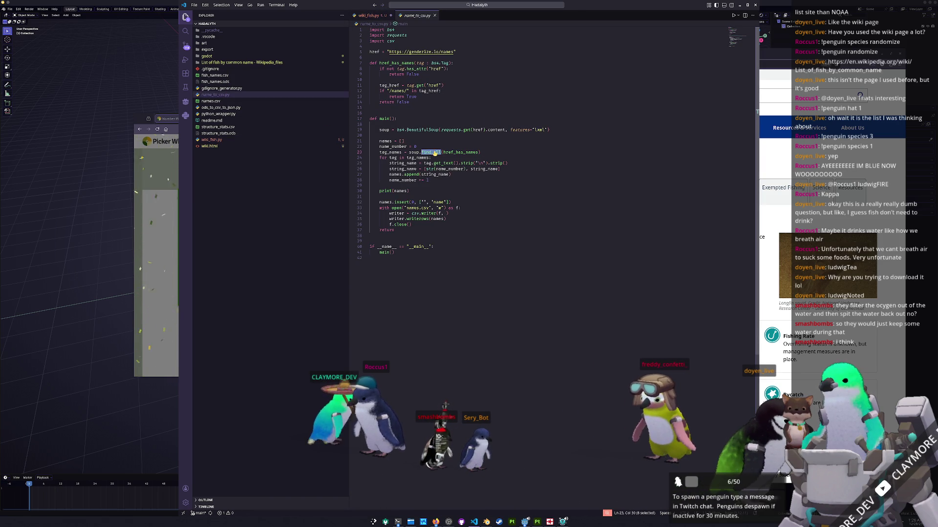
click(229, 114)
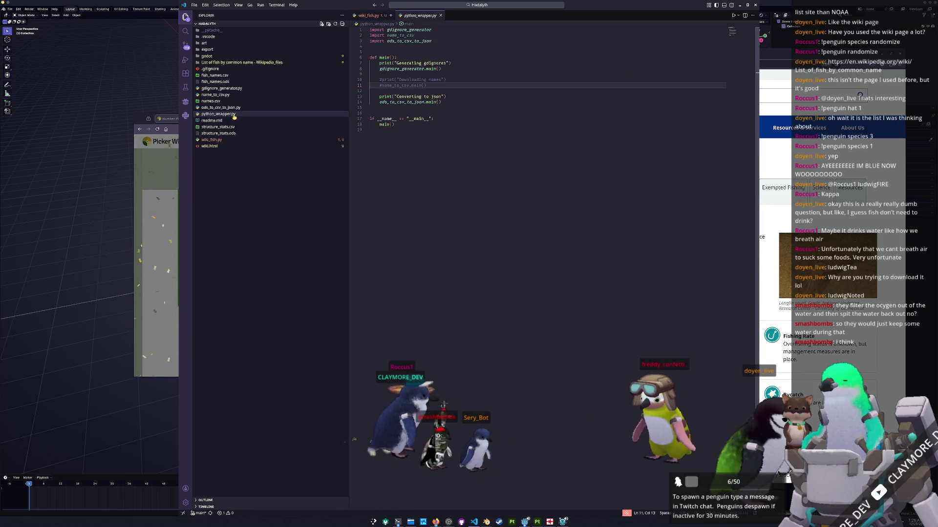
click(219, 139)
Complete line 17 as soup.find_all(href_has_fish), checking the earlier terminal output
click(400, 119)
text(find)
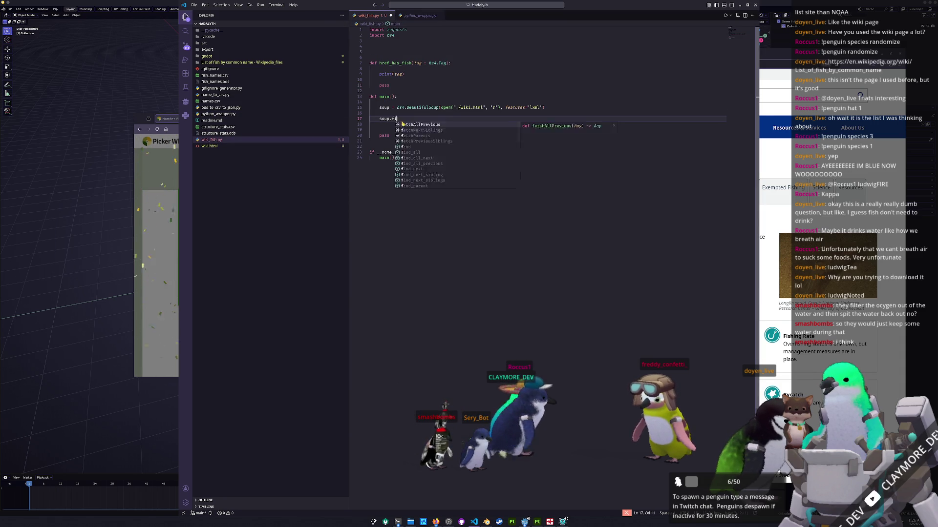
text(_all()
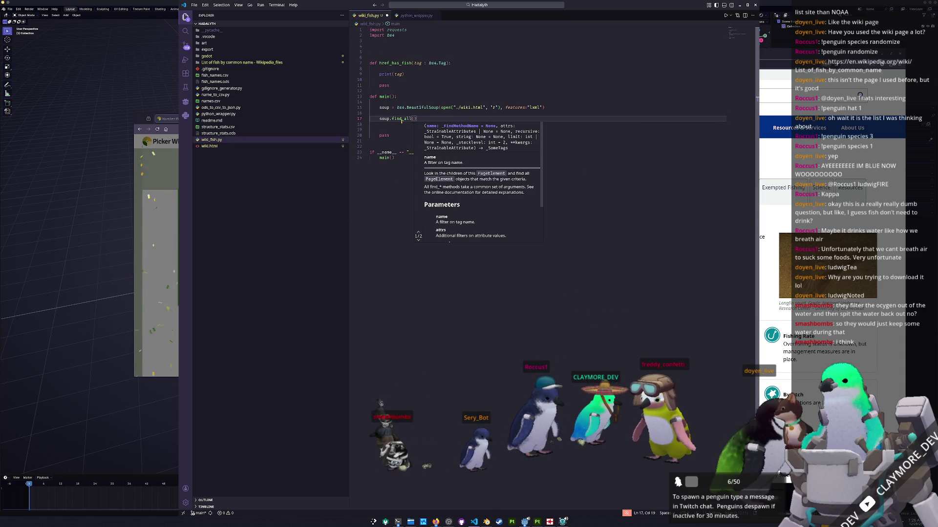
text(href_has_fish)
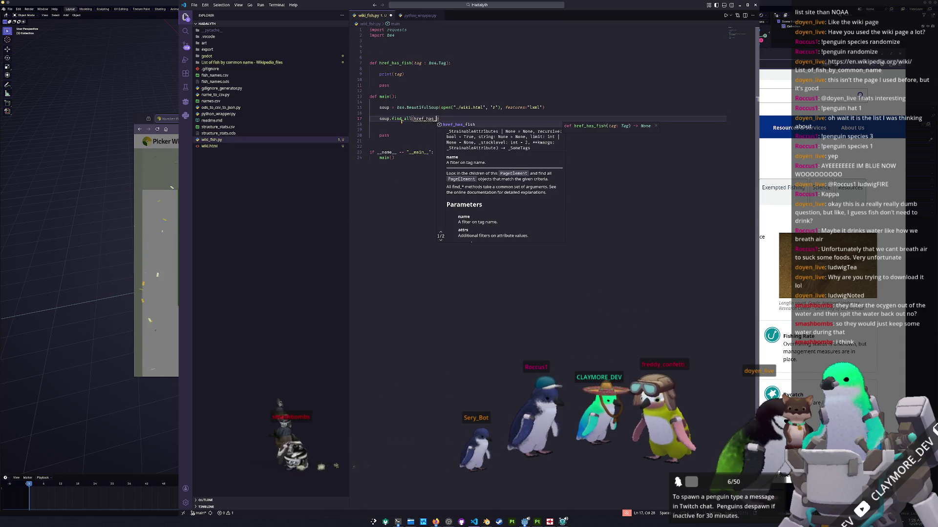
key(Escape)
key(F12)
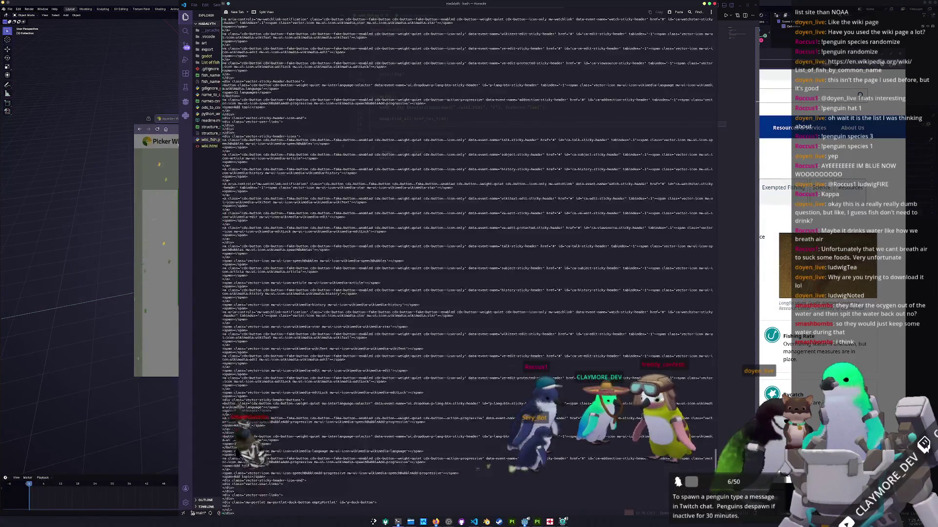
key(F12)
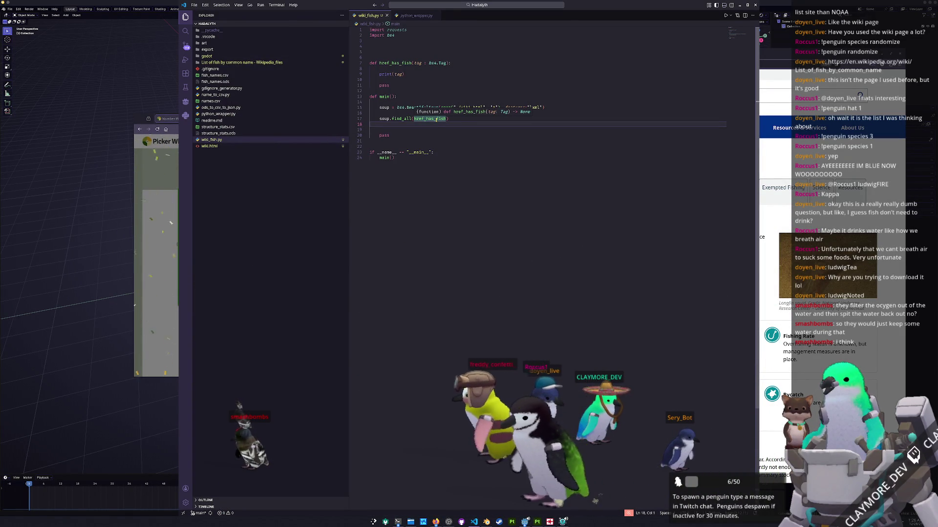
key(Up)
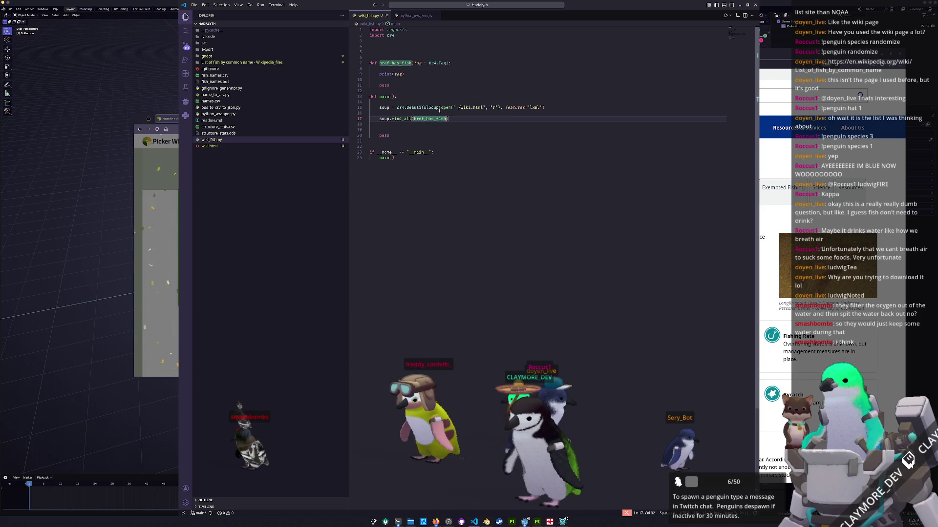
Insert a line above print(tag) in href_has_fish and start a tag.has check, reviewing has_attr and has_key
click(415, 74)
key(Home)
key(Return)
key(Up)
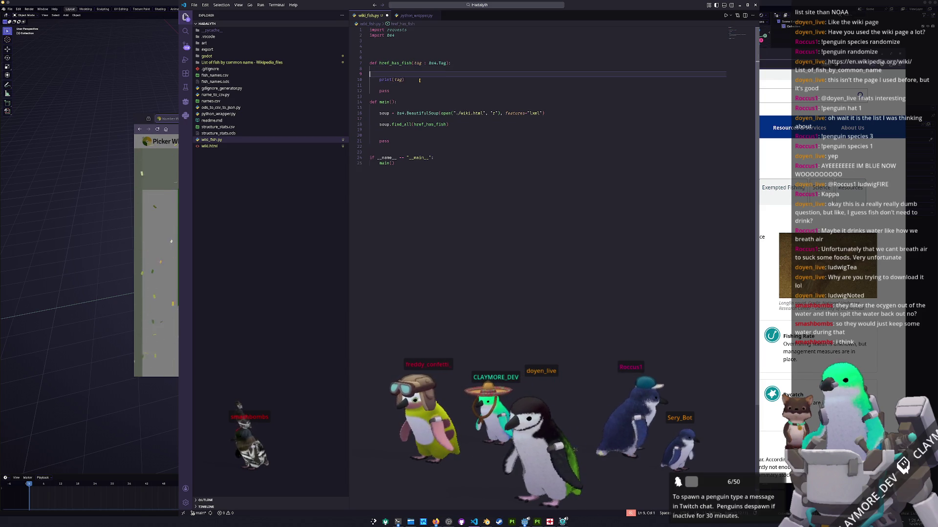
key(Return)
text(t)
text(is)
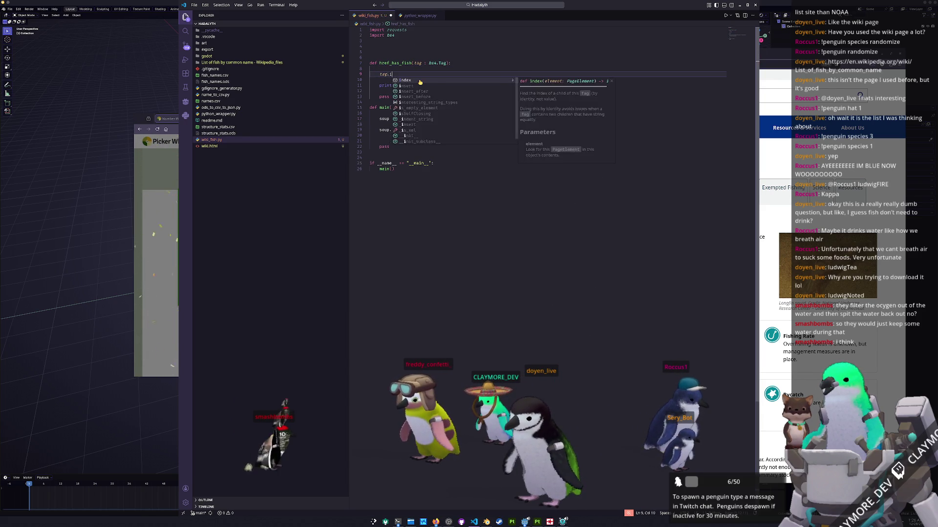
key(BackSpace)
key(BackSpace)
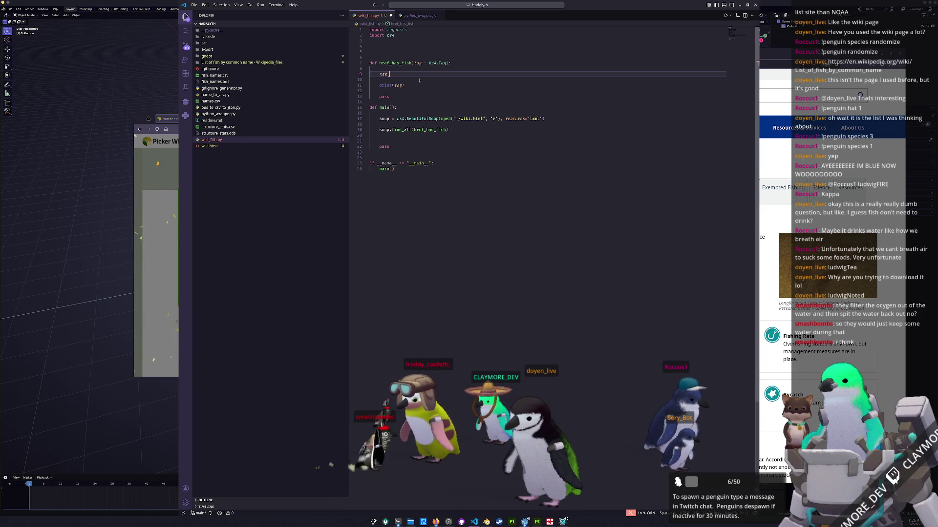
text(has)
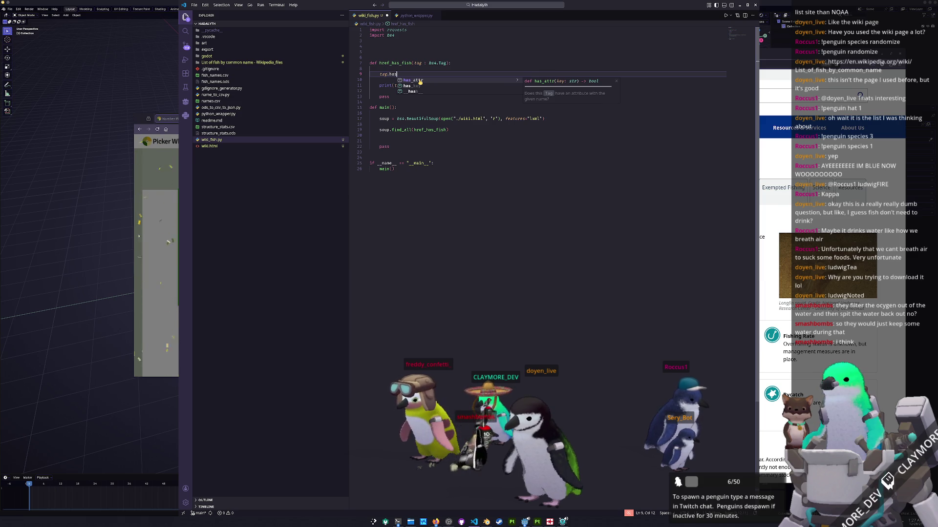
key(Down)
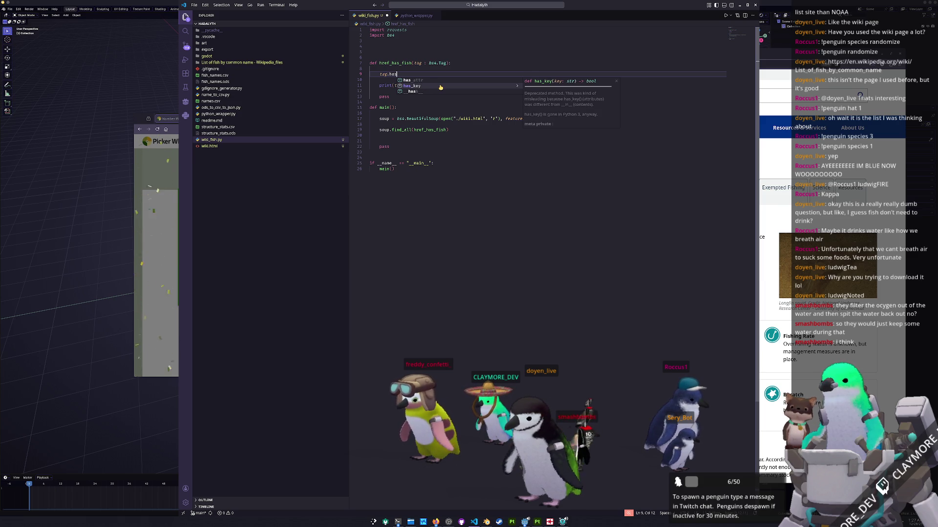
key(Up)
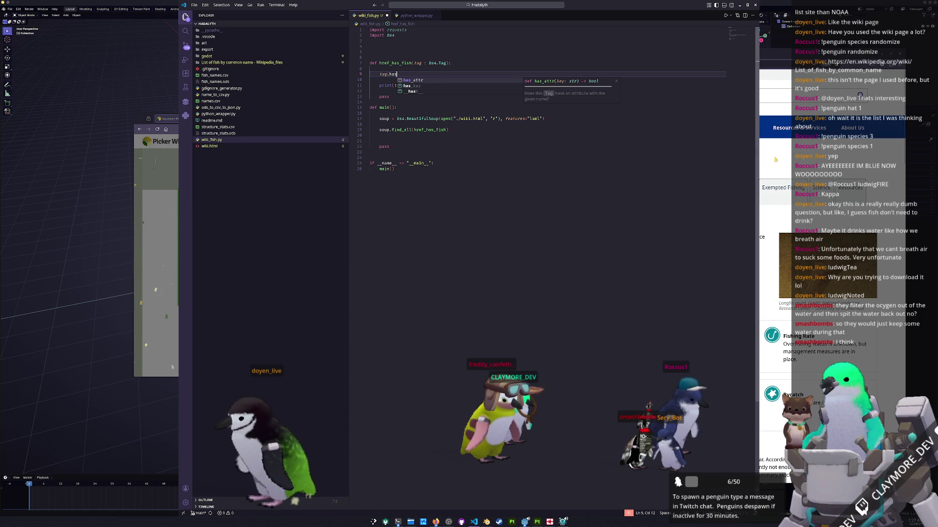
Bring up the browser with Google results for 'bs4 tag is type'
key(alt+Tab)
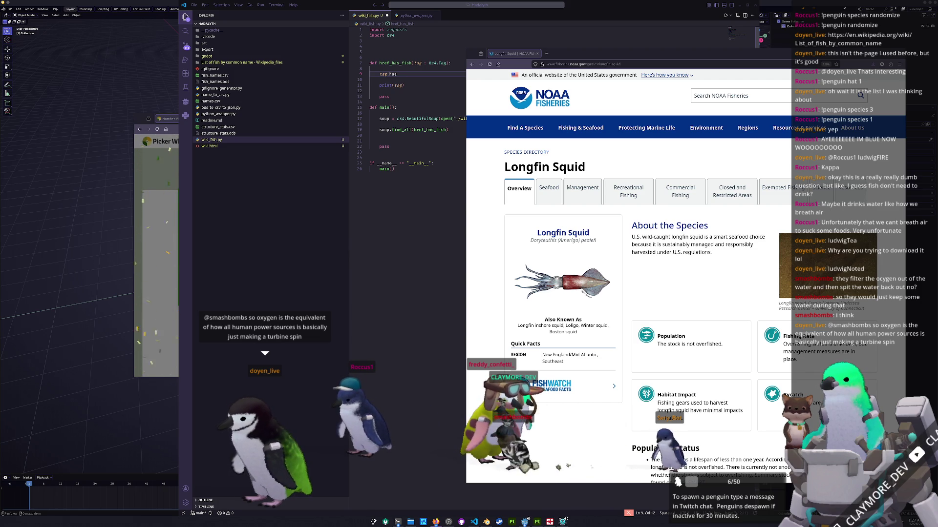
key(alt+Tab)
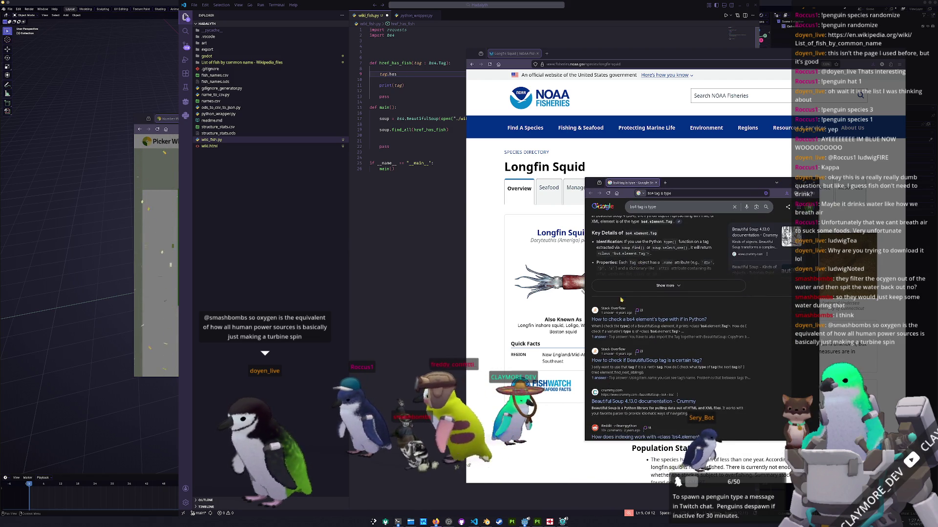
Open the Stack Overflow question on checking a bs4 element's type
click(638, 320)
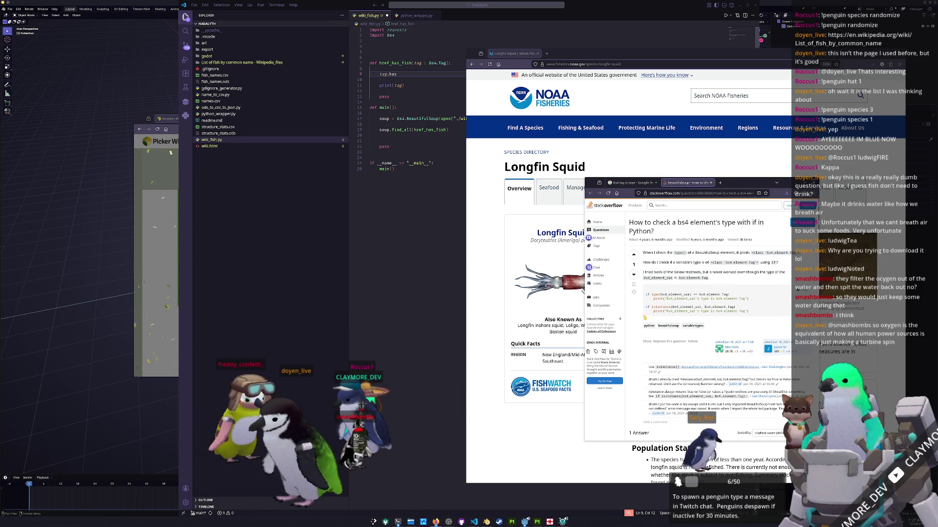
scroll(645, 317, down, 2)
scroll(644, 320, down, 2)
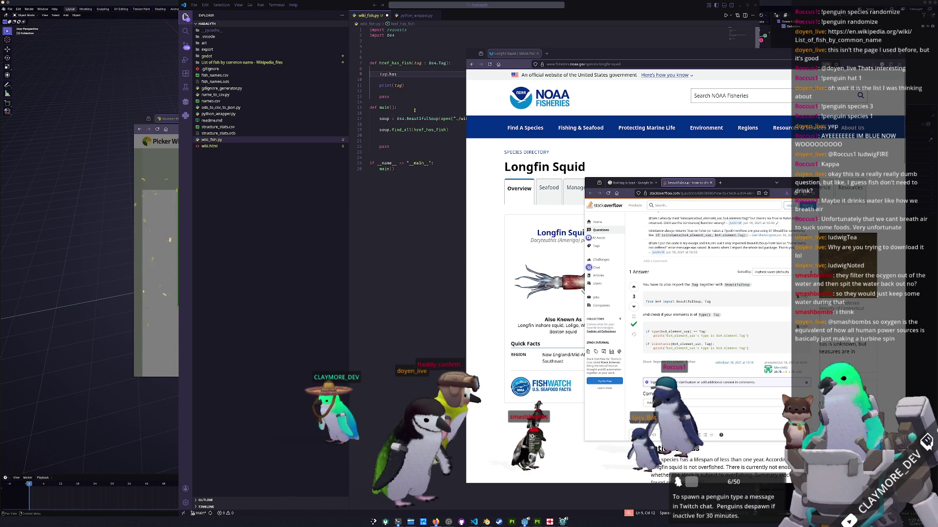
Return to wiki_fish.py and read the hover documentation for bs4.Tag on line 7
click(441, 64)
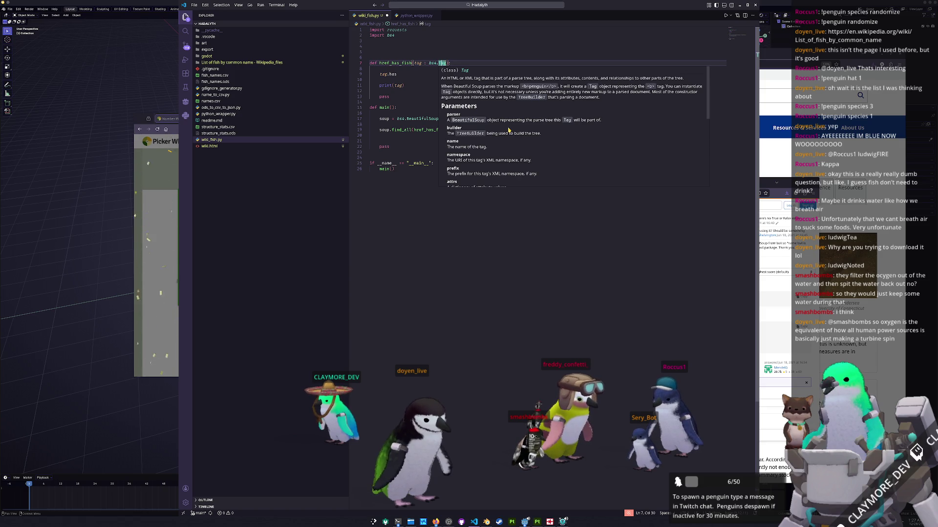
scroll(577, 136, down, 1)
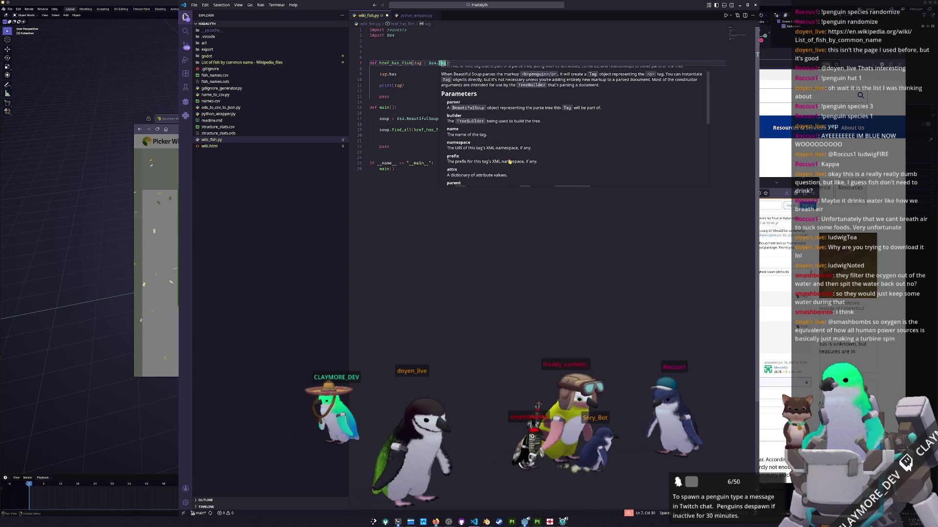
scroll(511, 160, down, 1)
scroll(514, 160, down, 1)
scroll(519, 158, down, 1)
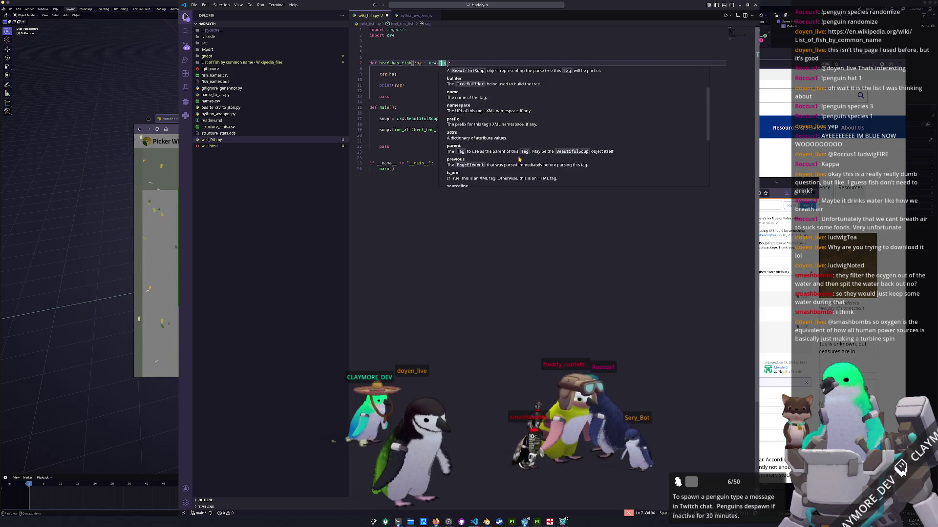
scroll(518, 160, down, 1)
scroll(519, 159, down, 1)
scroll(519, 159, down, 2)
scroll(518, 159, down, 3)
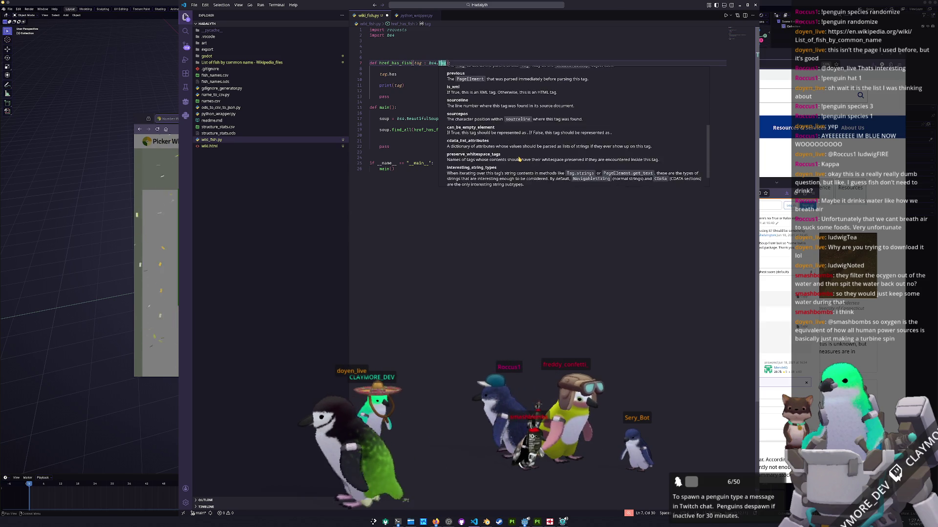
scroll(585, 146, up, 8)
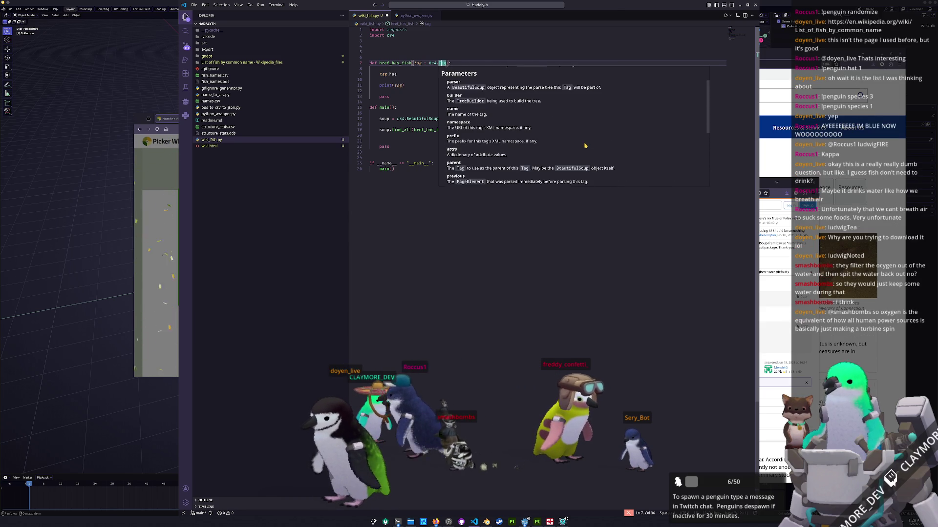
scroll(585, 145, up, 1)
scroll(584, 145, up, 1)
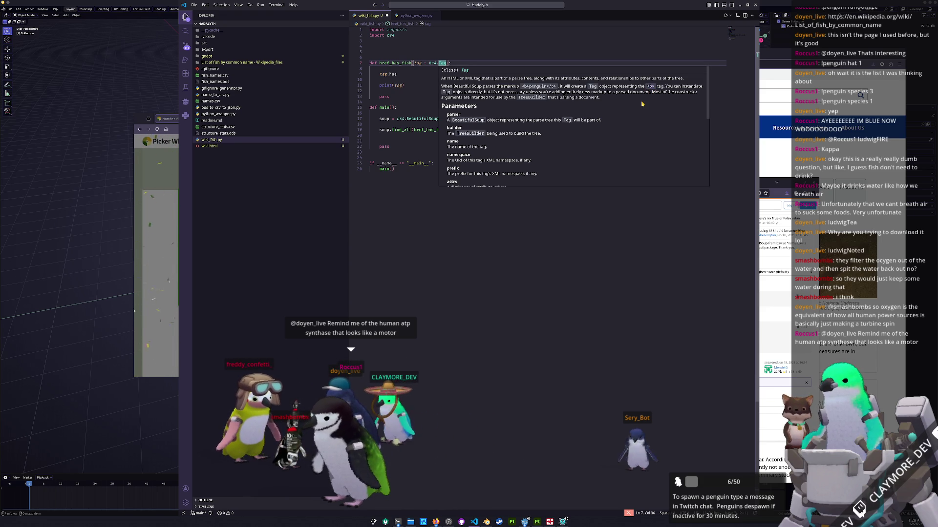
From the Google results, open the Stack Overflow question on checking whether a tag is a certain tag
click(778, 193)
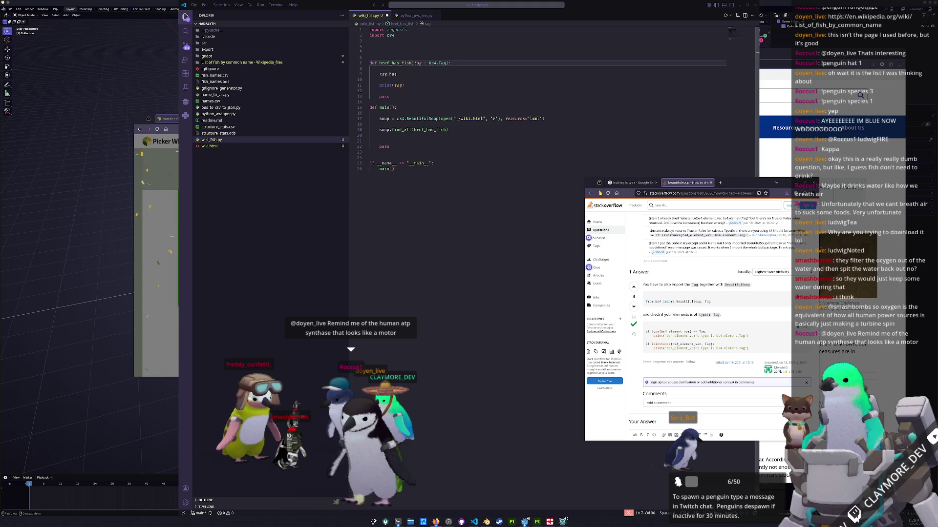
click(629, 183)
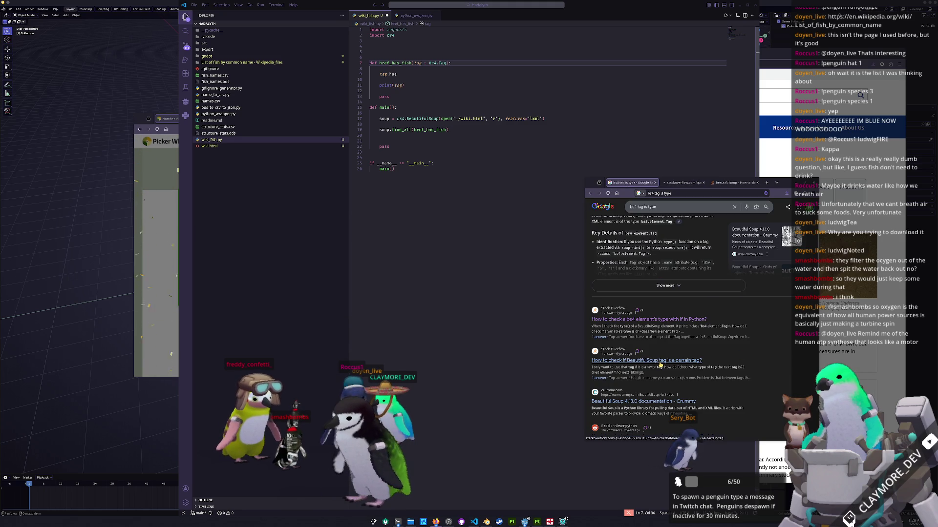
click(681, 182)
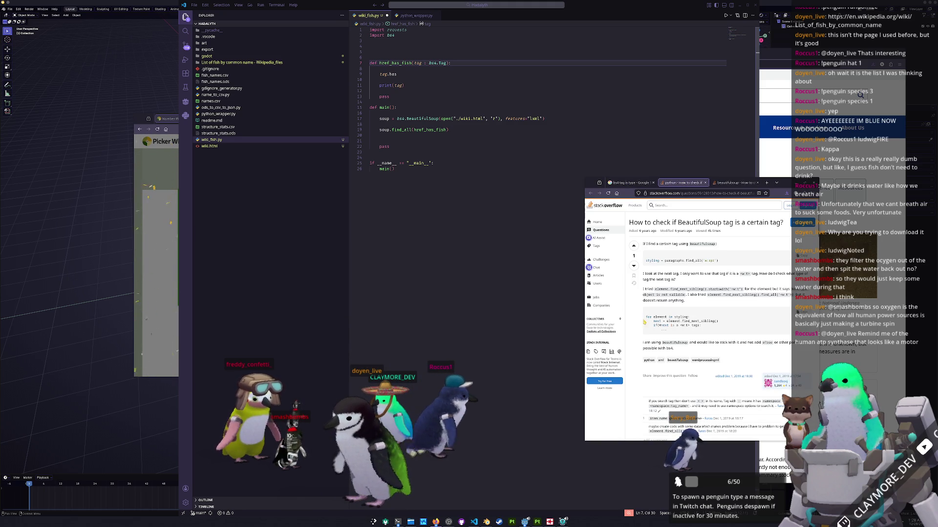
scroll(643, 333, down, 3)
scroll(643, 332, down, 3)
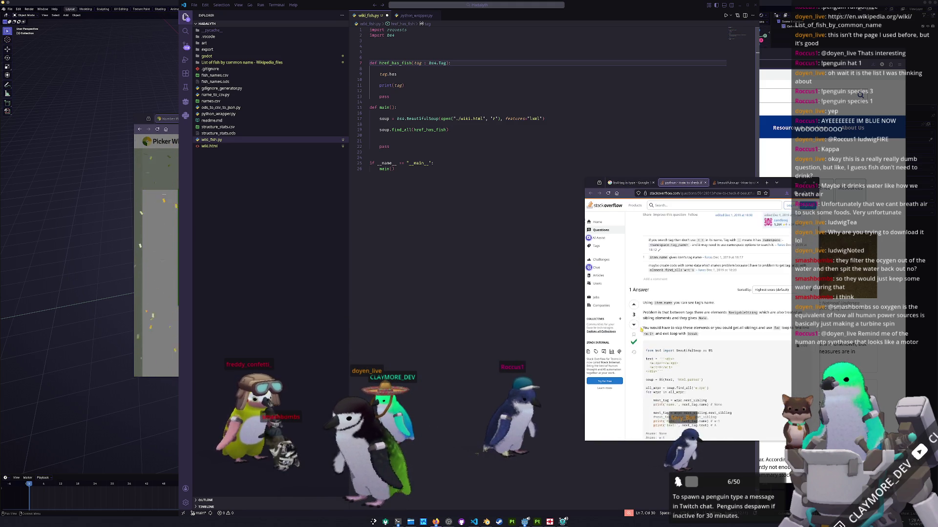
scroll(642, 330, down, 3)
scroll(641, 330, down, 2)
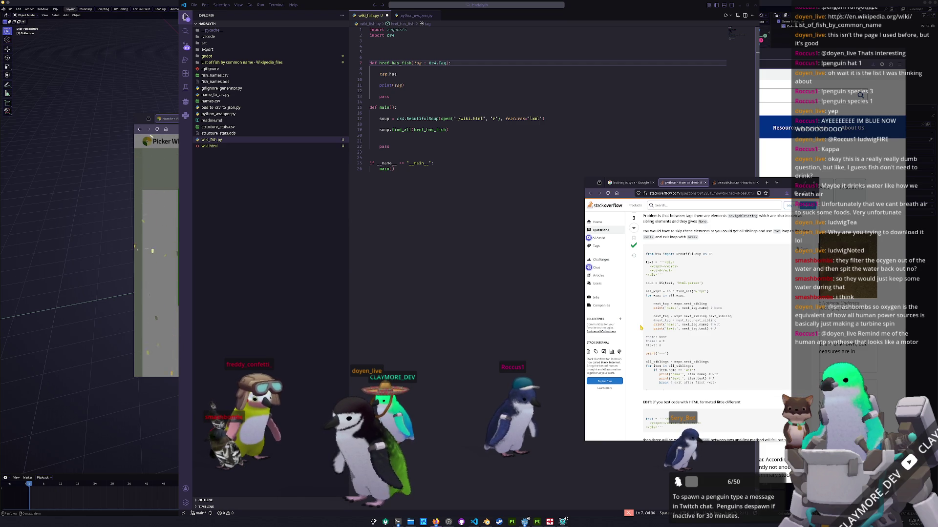
scroll(640, 328, down, 5)
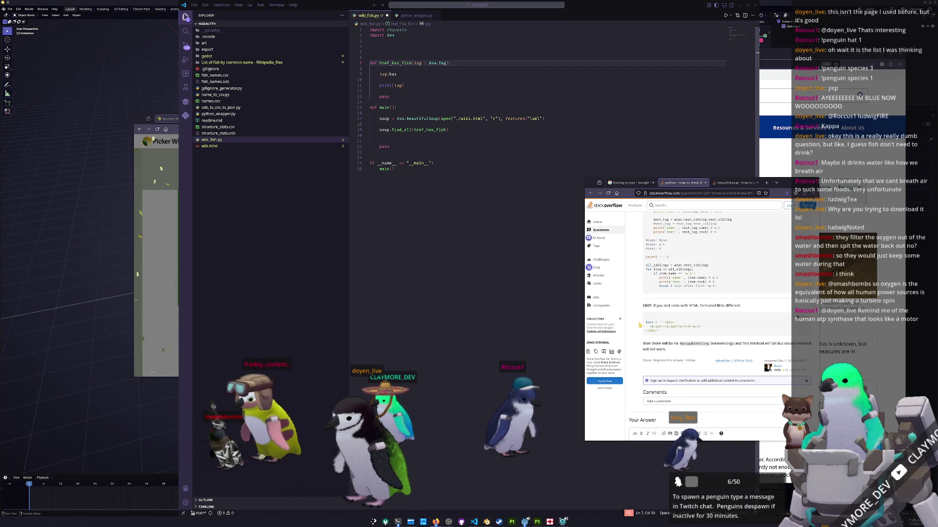
scroll(639, 324, up, 3)
scroll(640, 324, up, 3)
Jump to the find_all() section of the Beautiful Soup docs and highlight three example comment lines
key(ctrl+shift+Tab)
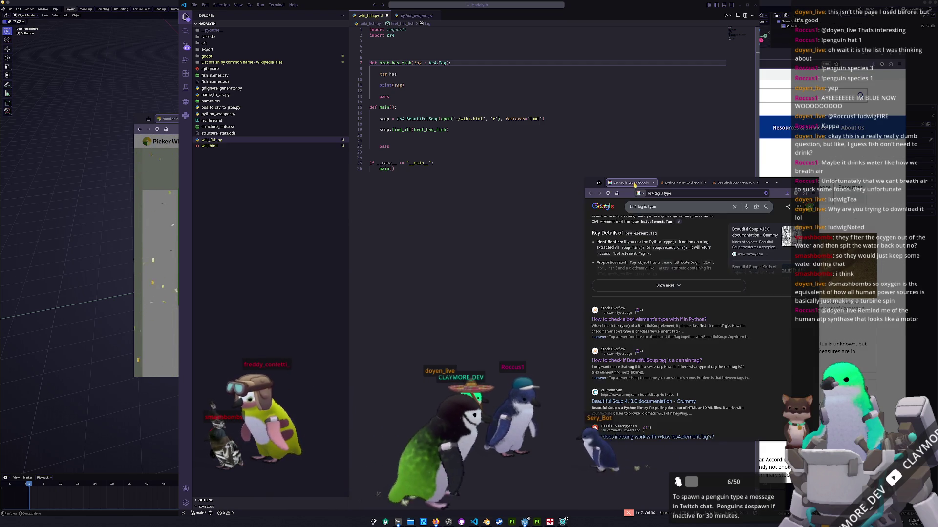
scroll(701, 336, down, 2)
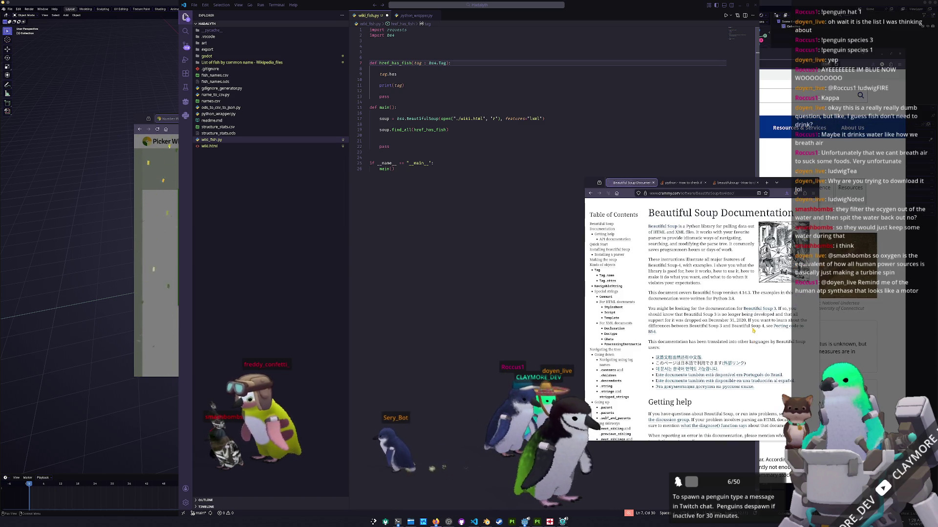
scroll(689, 315, down, 2)
scroll(689, 316, up, 1)
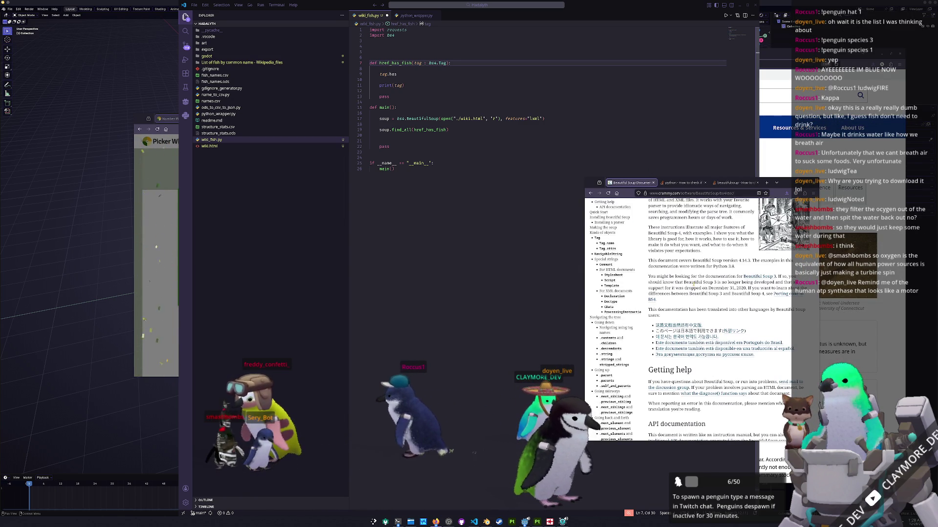
scroll(718, 308, up, 5)
scroll(717, 308, down, 10)
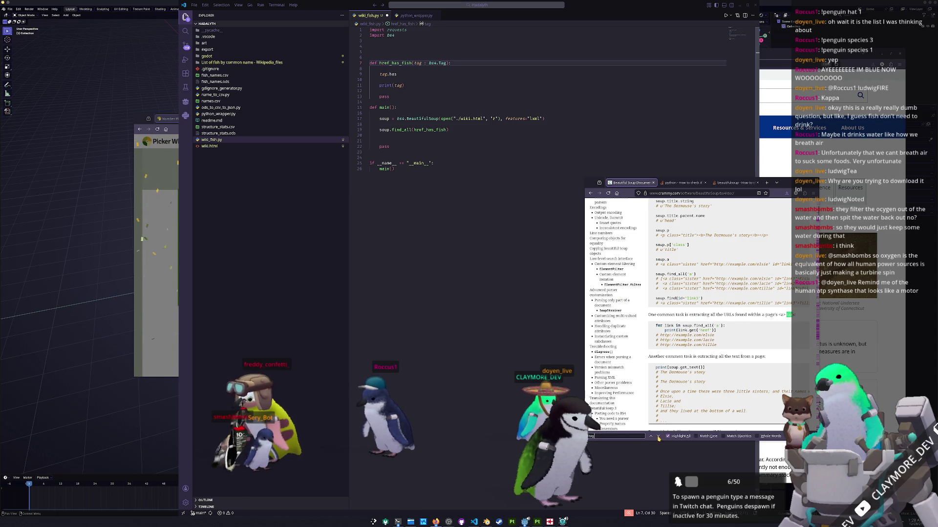
scroll(688, 315, up, 5)
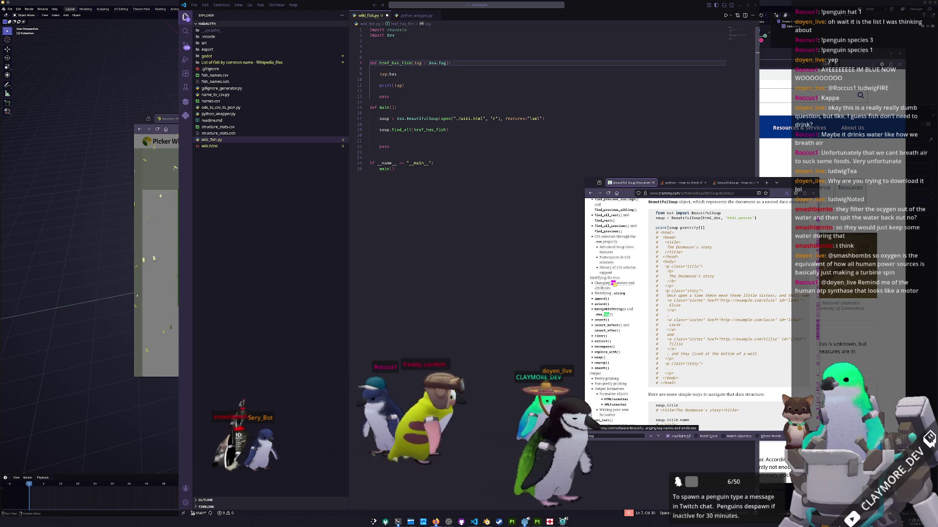
scroll(615, 308, up, 3)
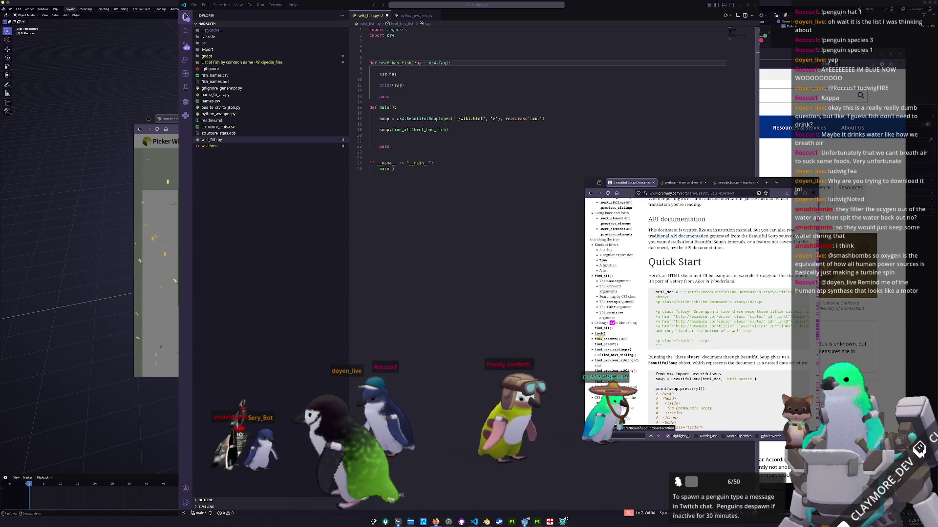
click(606, 275)
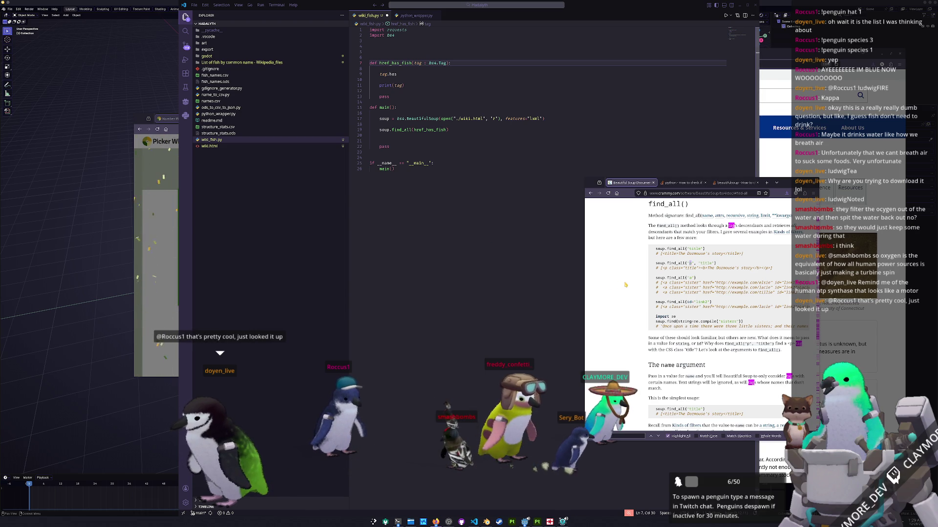
scroll(625, 284, down, 1)
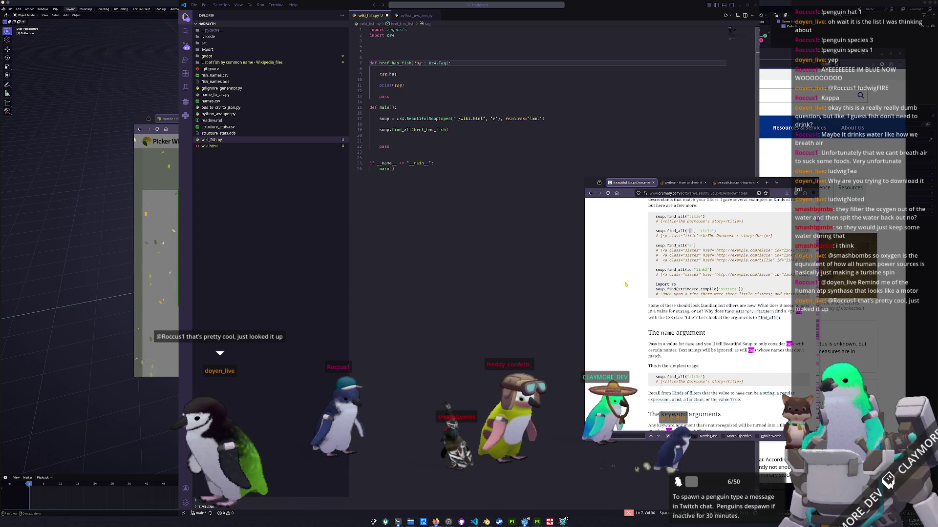
scroll(626, 284, down, 1)
scroll(628, 282, up, 1)
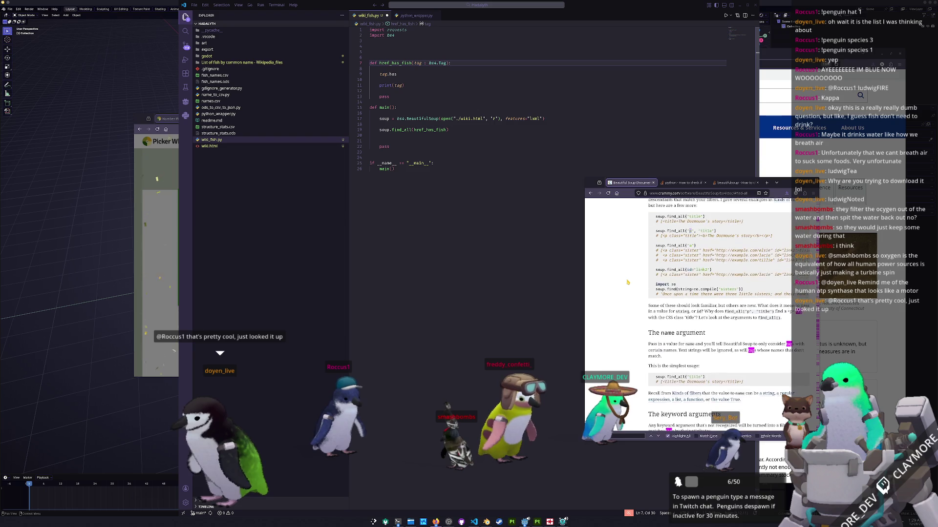
scroll(637, 297, up, 2)
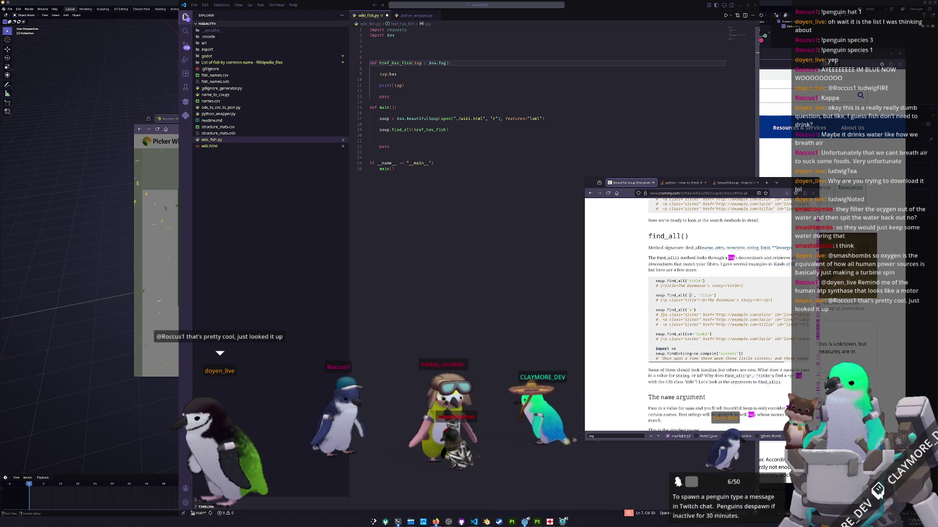
drag(655, 314, 792, 325)
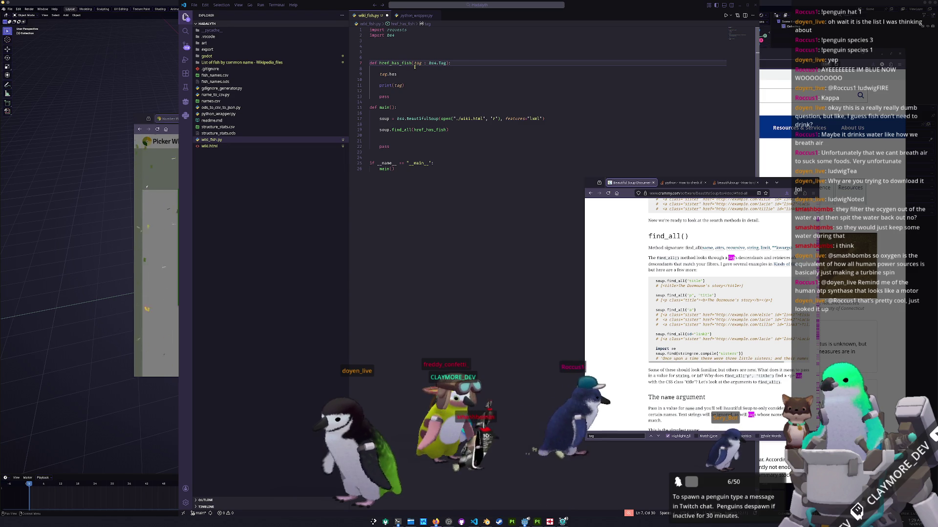
Browse the tag member suggestions (decomposed, extract, find methods) without choosing one
click(406, 84)
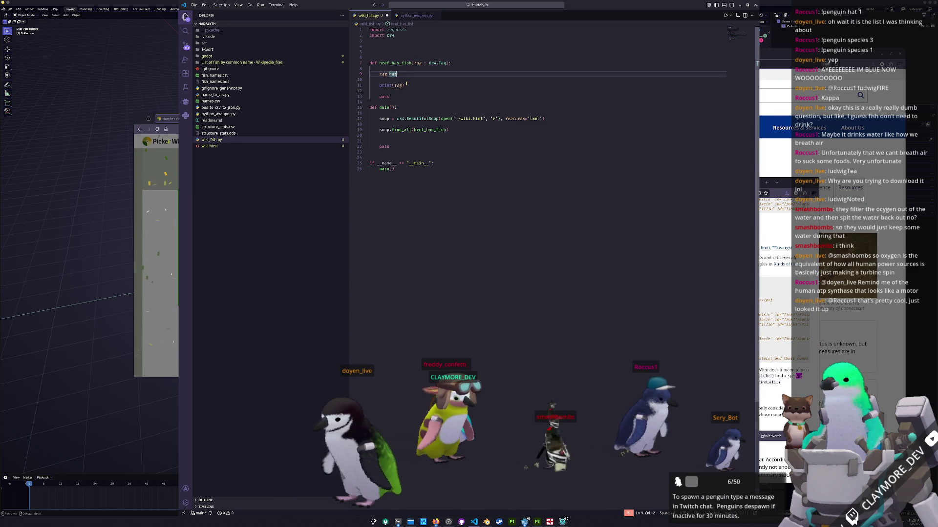
text(.)
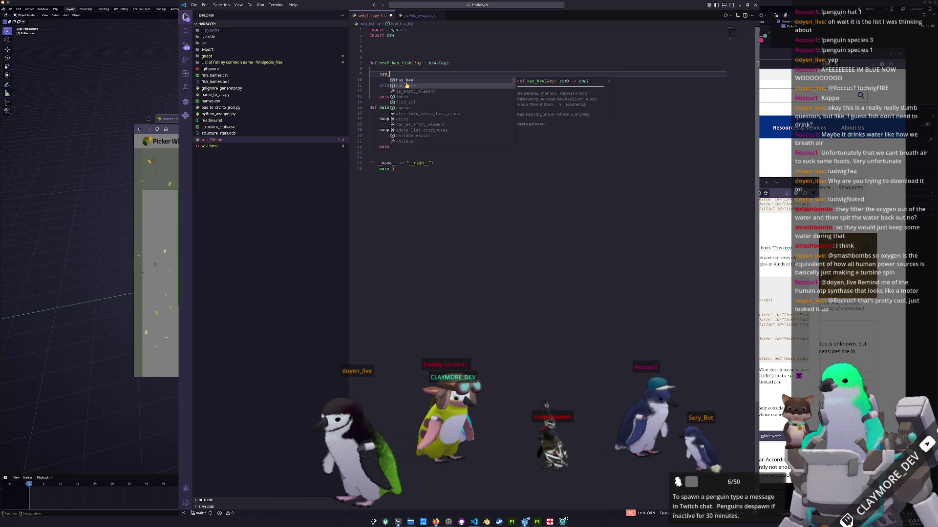
key(Down)
key(Down)
key(Down)
key(Down)
key(Down)
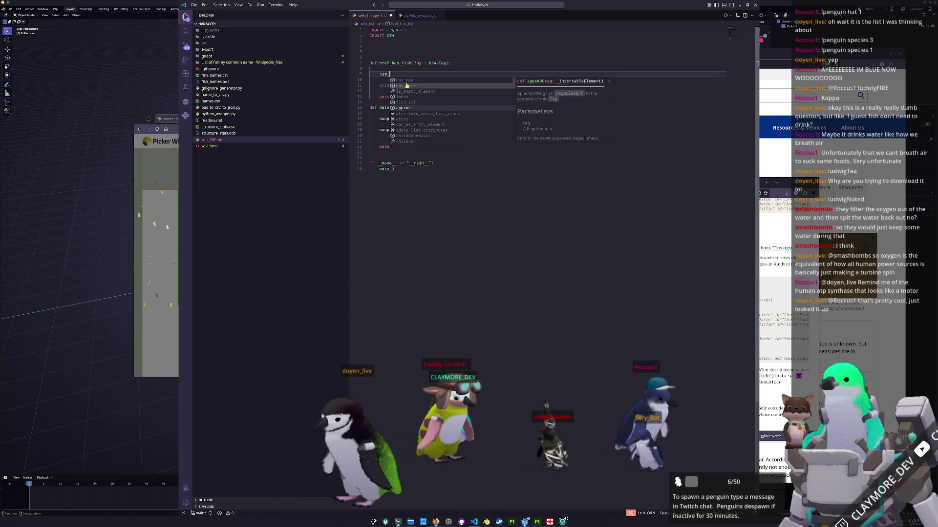
key(Down)
key(Down)
key(Down)
key(Down)
key(Down)
key(Down)
key(Down)
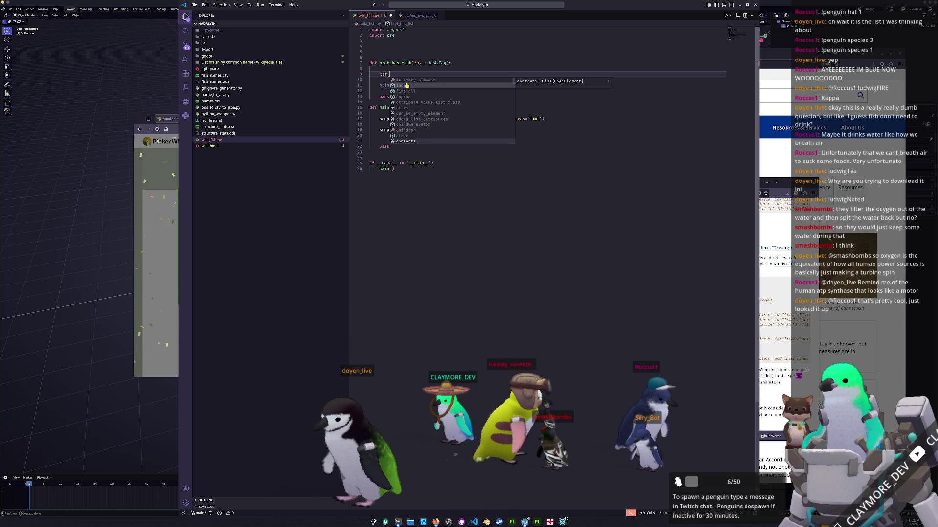
key(Down)
key(Down)
key(Down)
key(Down)
key(Down)
key(Down)
key(Down)
key(Down)
key(Down)
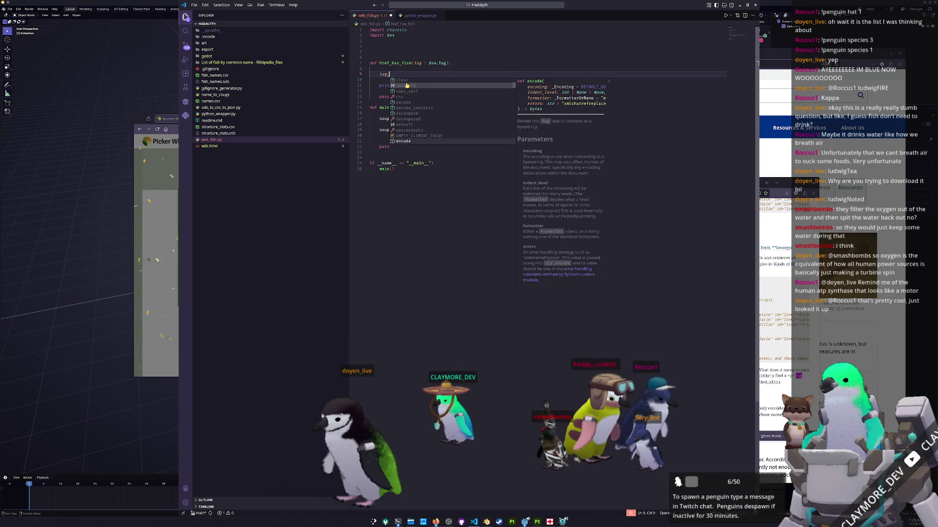
key(Down)
key(Down)
key(Down)
key(Down)
key(Down)
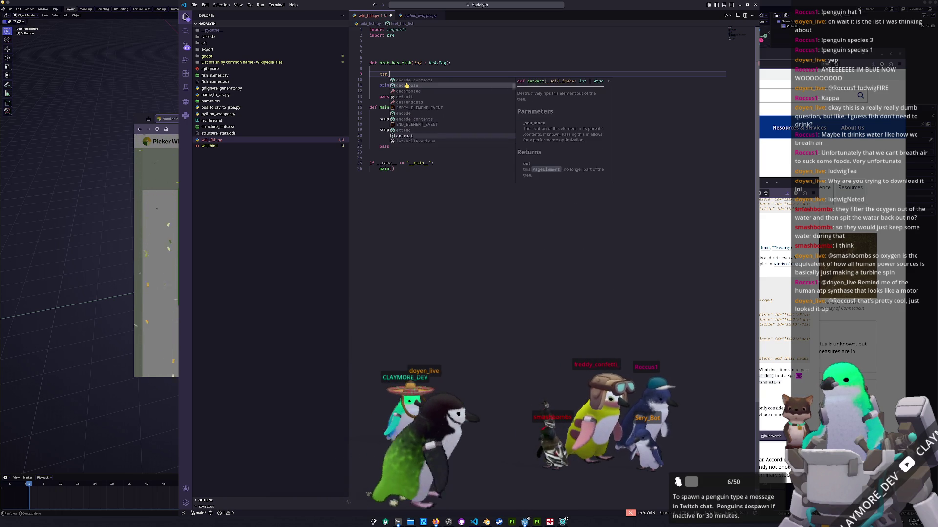
key(Down)
key(Up)
key(Up)
key(Up)
key(Up)
key(Down)
key(Down)
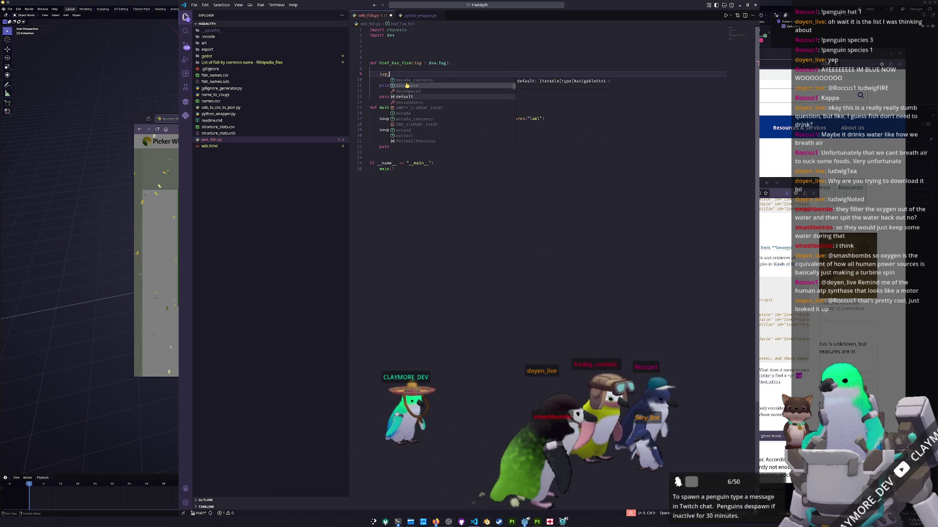
key(Down)
key(Down)
key(Down)
key(Down)
key(Down)
key(Down)
key(Down)
key(Down)
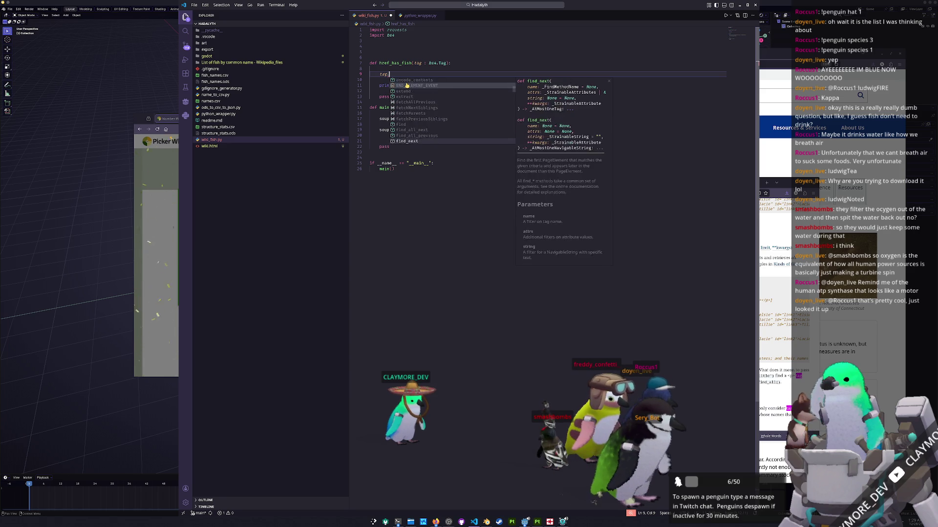
key(Down)
key(Down)
key(Down)
key(Down)
key(Down)
key(Down)
key(Down)
key(Down)
key(Down)
key(Down)
key(Down)
key(Down)
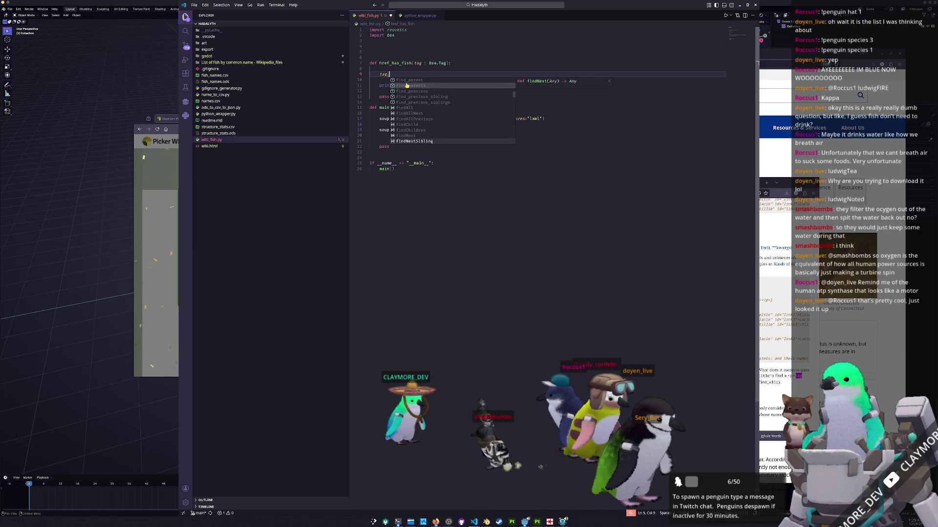
key(Down)
key(Down)
key(Down)
key(Down)
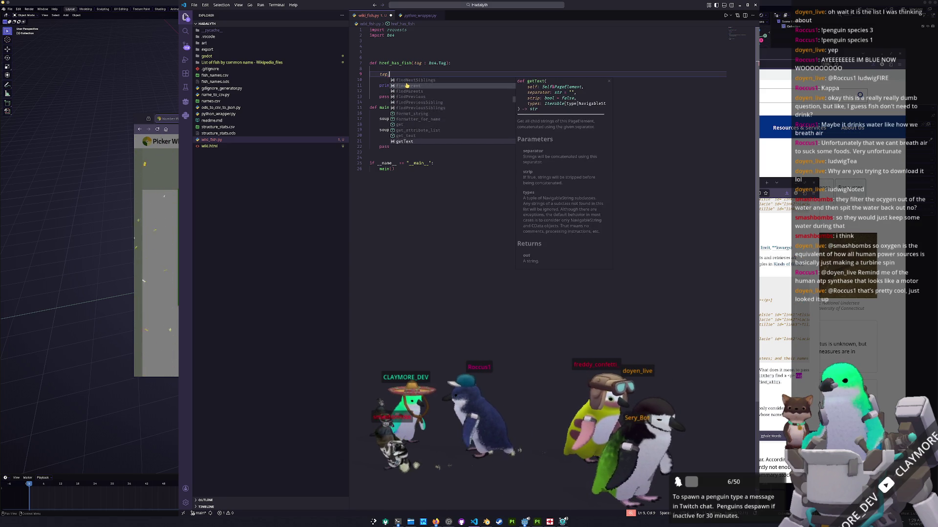
key(Escape)
text(type)
Delete the partial tag.text expression on line 9, leaving only print(tag) in href_has_fish
key(BackSpace)
key(BackSpace)
key(BackSpace)
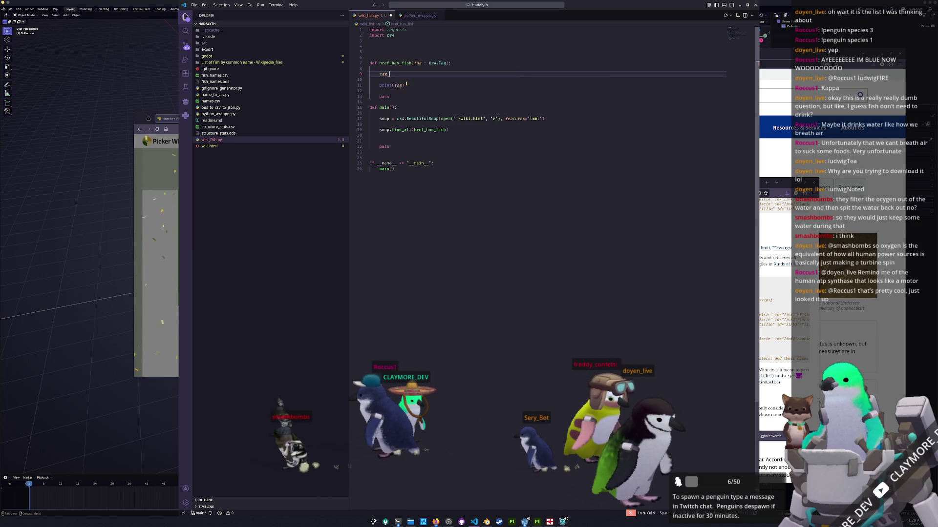
text(text)
key(Escape)
key(Down)
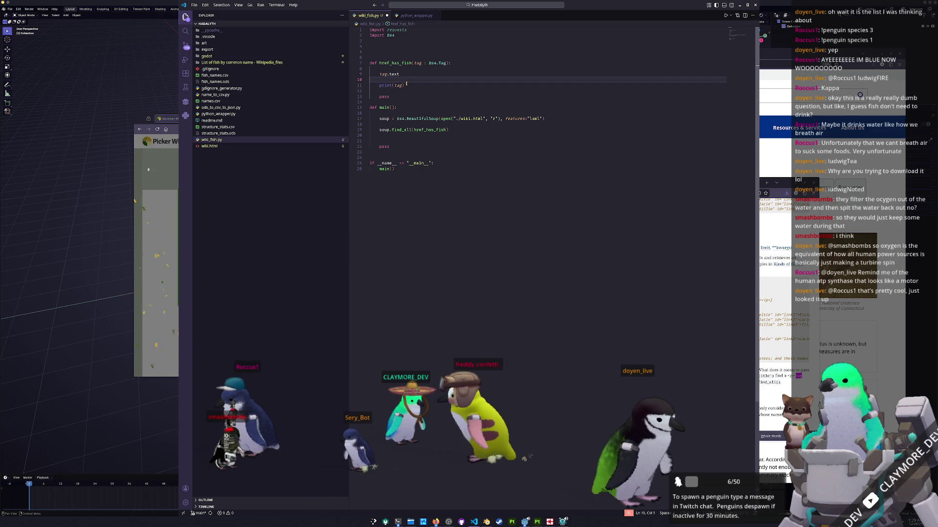
key(Up)
key(shift+Home)
key(BackSpace)
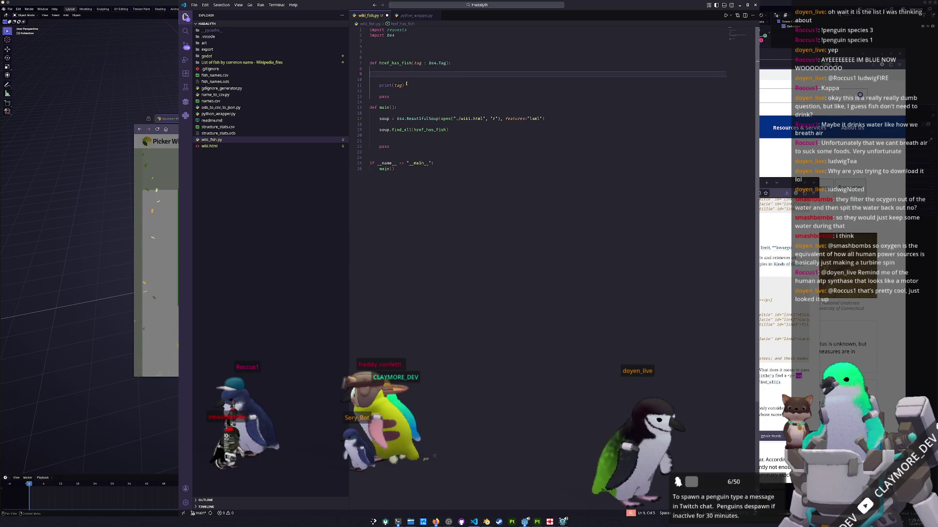
Bring the Beautiful Soup find_all() reference and its name-argument examples back to the front
click(763, 389)
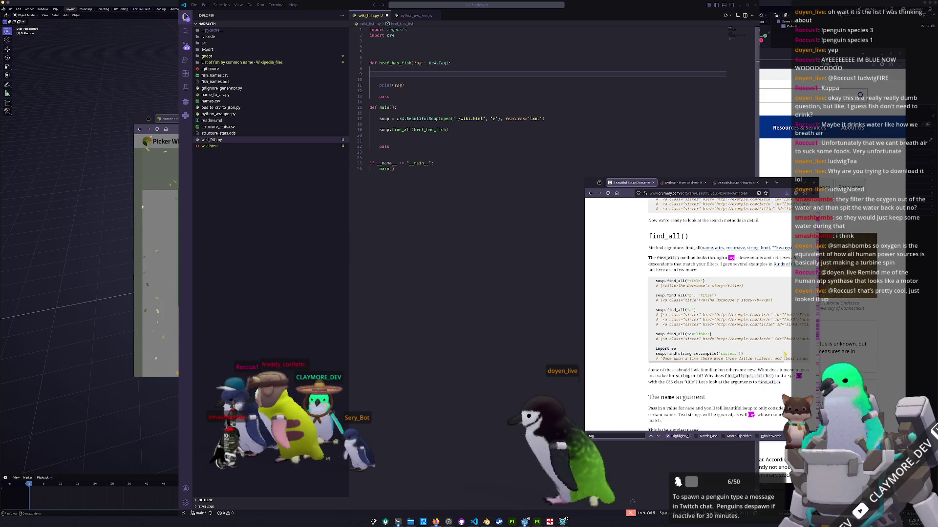
scroll(761, 389, down, 1)
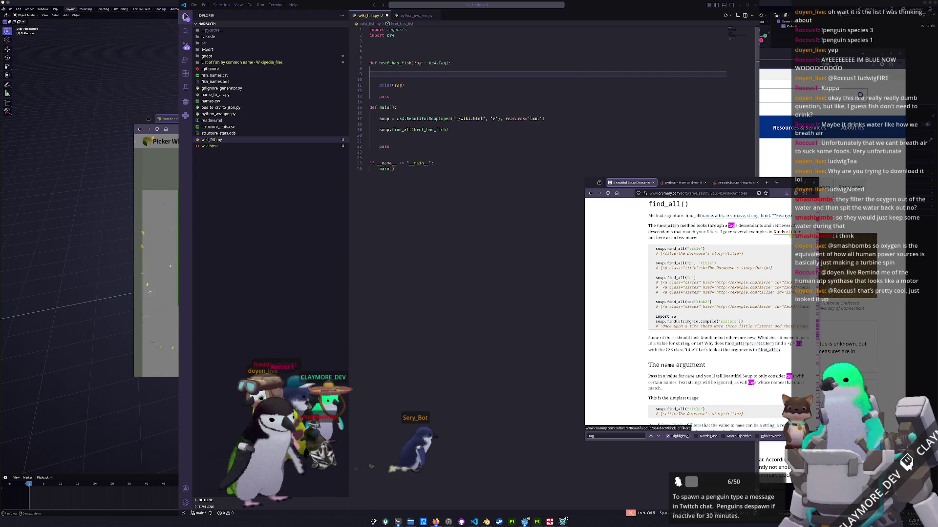
Add list_elements = soup.find("li") and print(list_elements) in main(), discarding a half-written filtered_list line
click(439, 130)
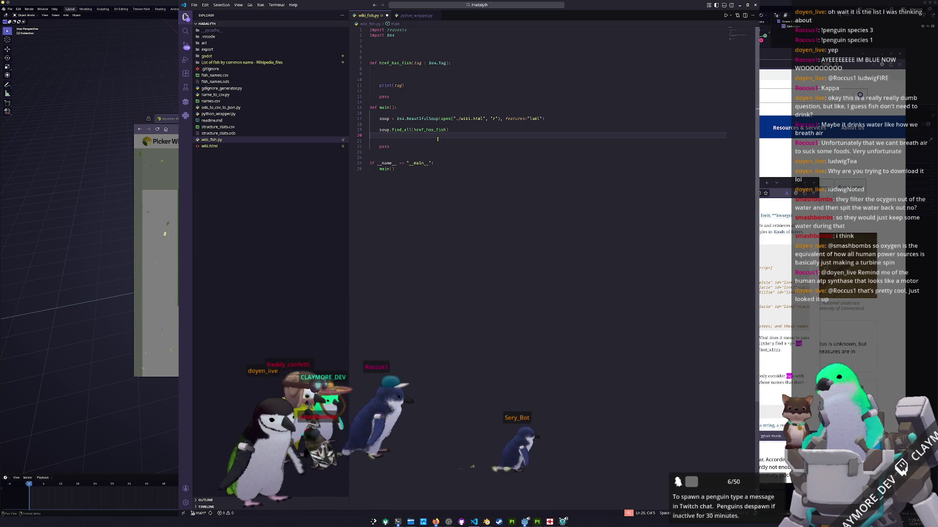
key(Return)
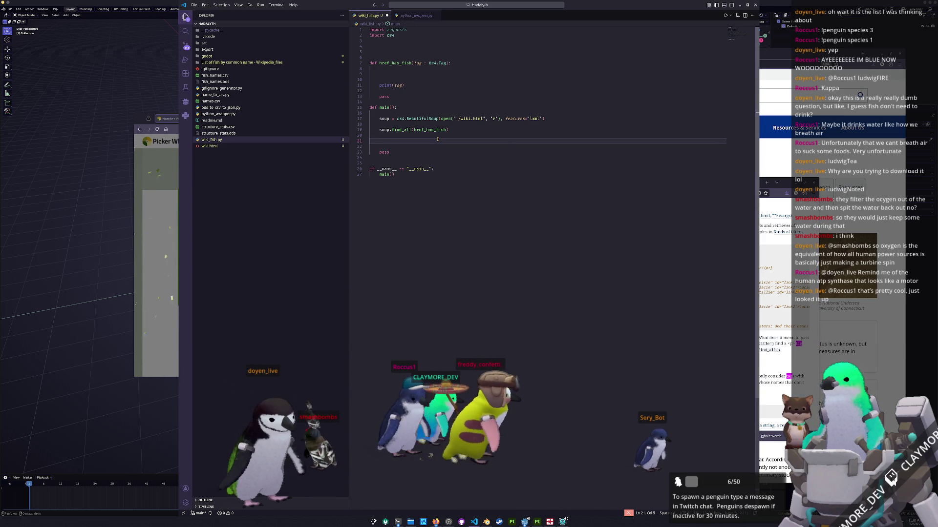
text(list_elements )
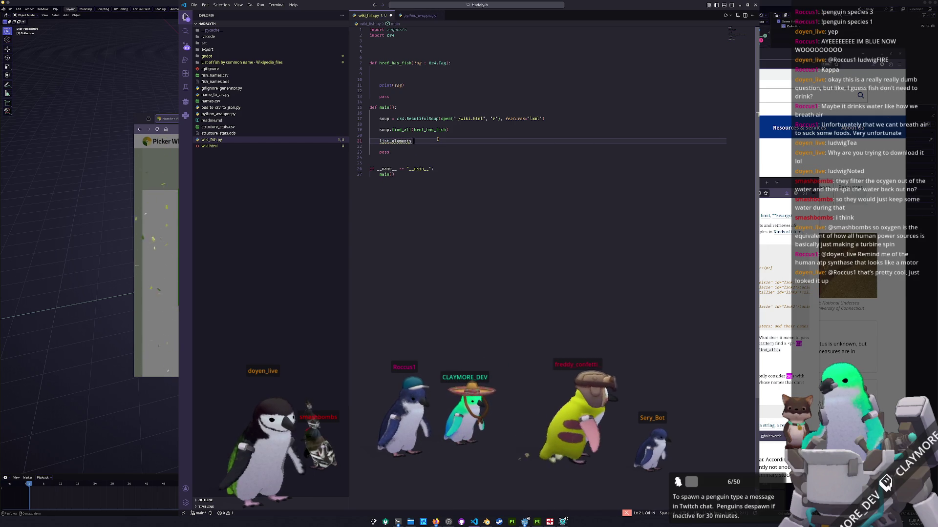
text(= soup.find)
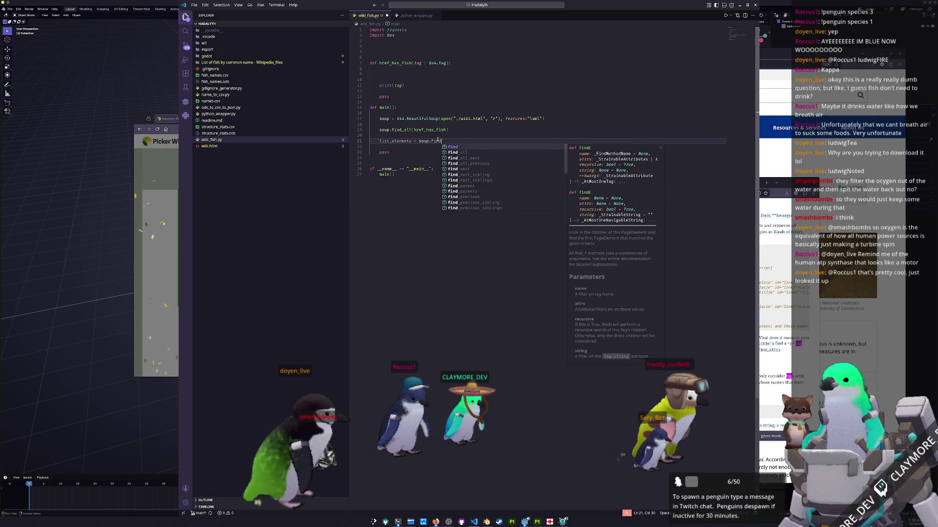
text(("li")
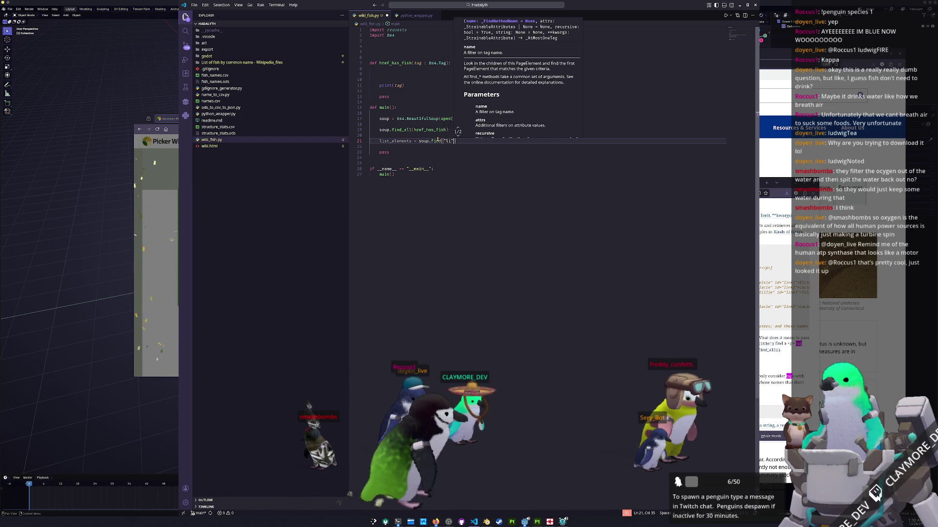
key(Escape)
key(Up)
key(Up)
key(Up)
key(Up)
key(Up)
key(Up)
key(Up)
key(Up)
key(Up)
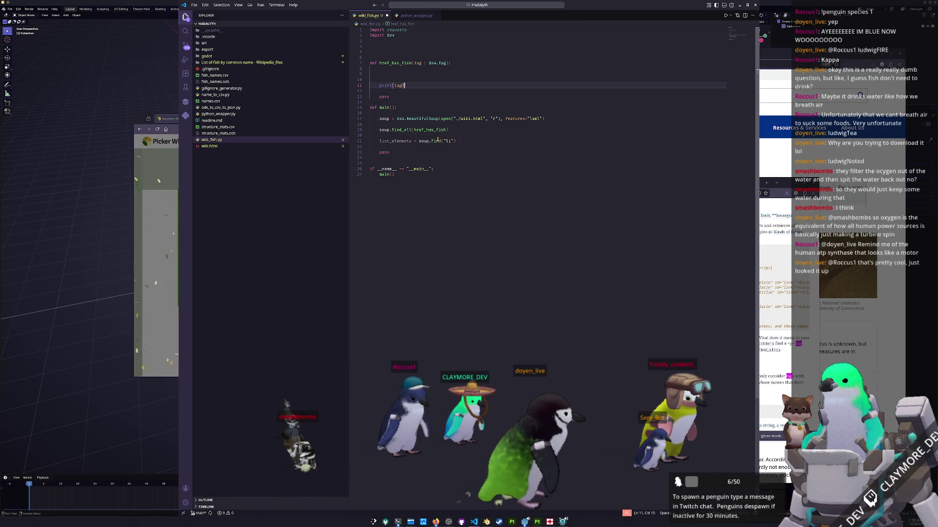
key(Down)
key(Down)
key(Down)
key(Down)
key(Down)
key(Down)
key(Down)
key(Down)
key(Down)
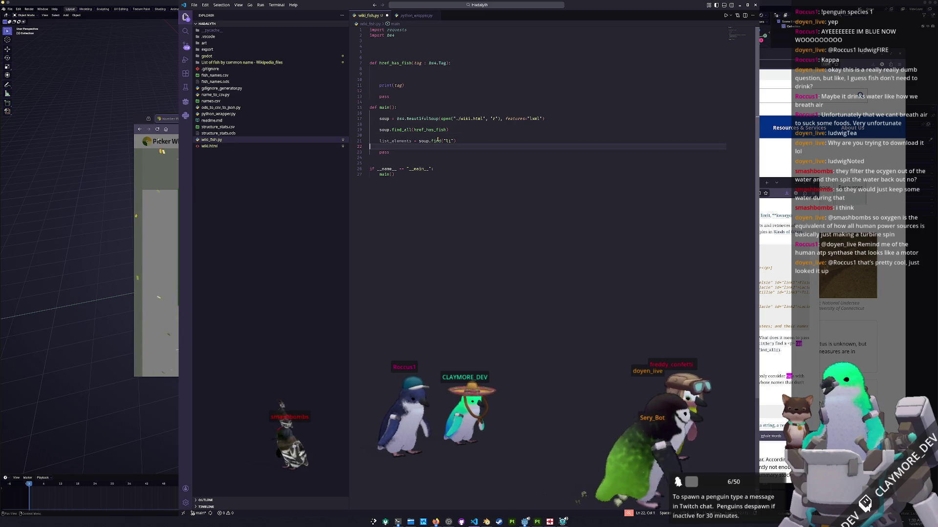
key(Return)
text(filte)
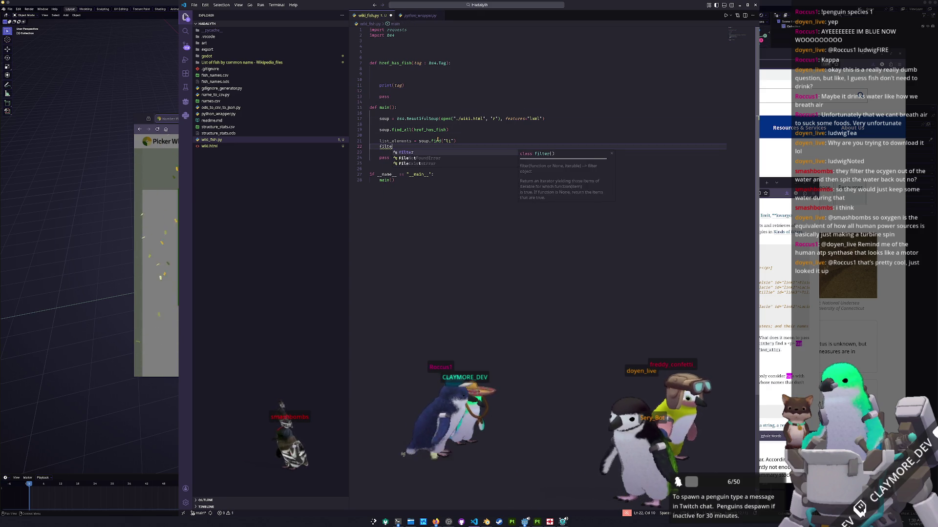
text(red_)
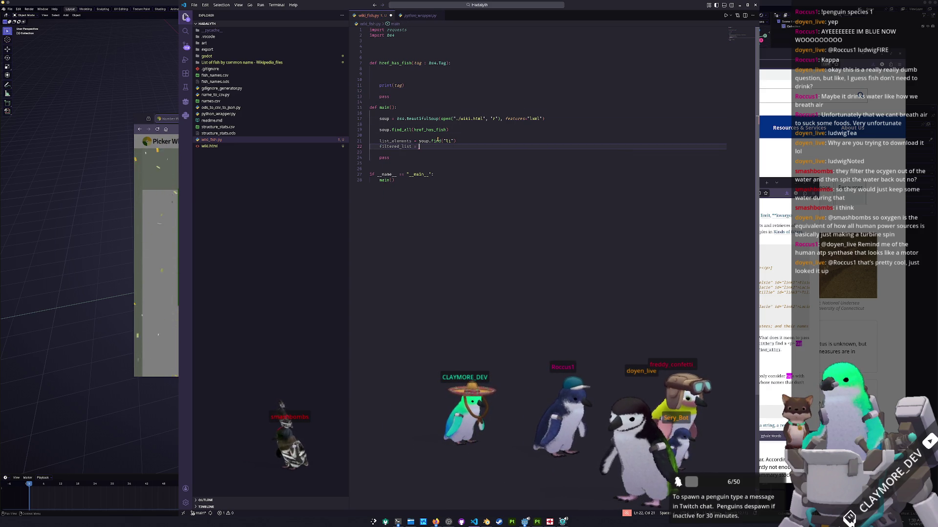
text(lis)
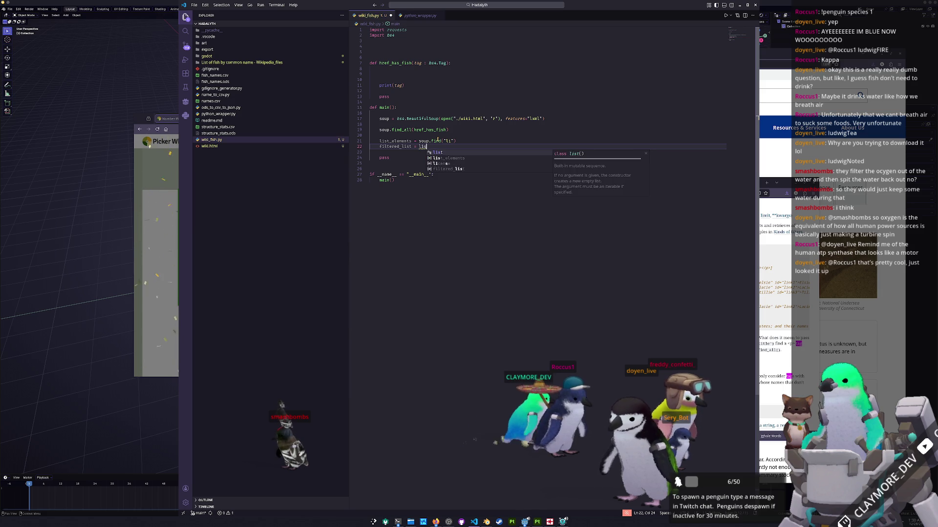
key(BackSpace)
key(BackSpace)
key(shift+Left)
key(shift+Left)
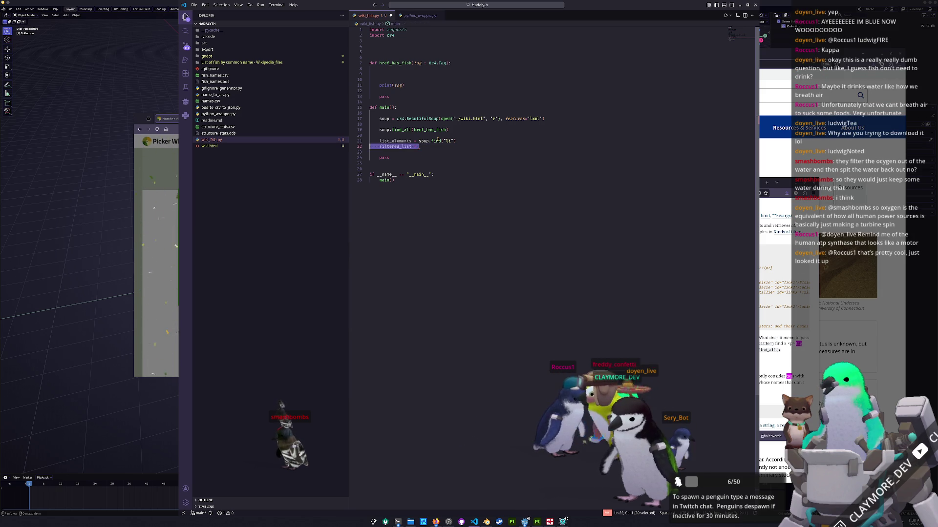
key(shift+Home)
key(BackSpace)
text(pri)
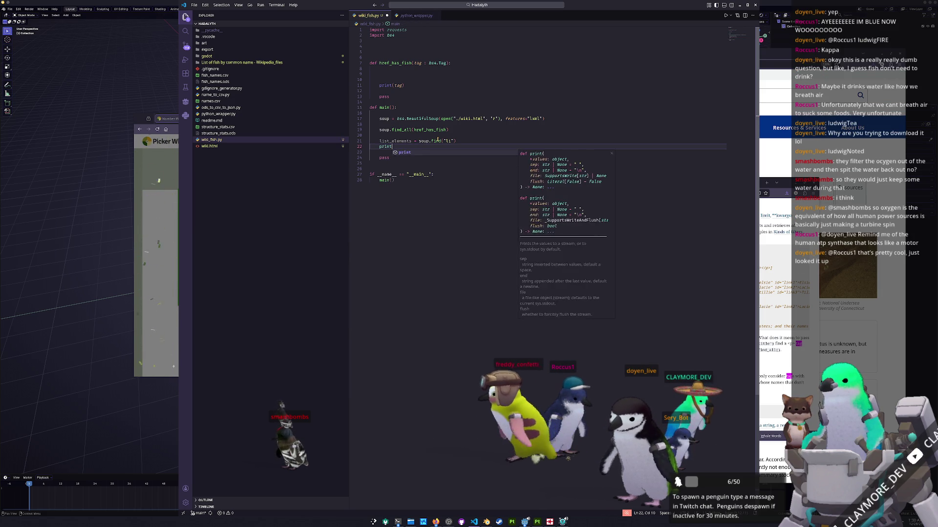
text(nt(list_elements)
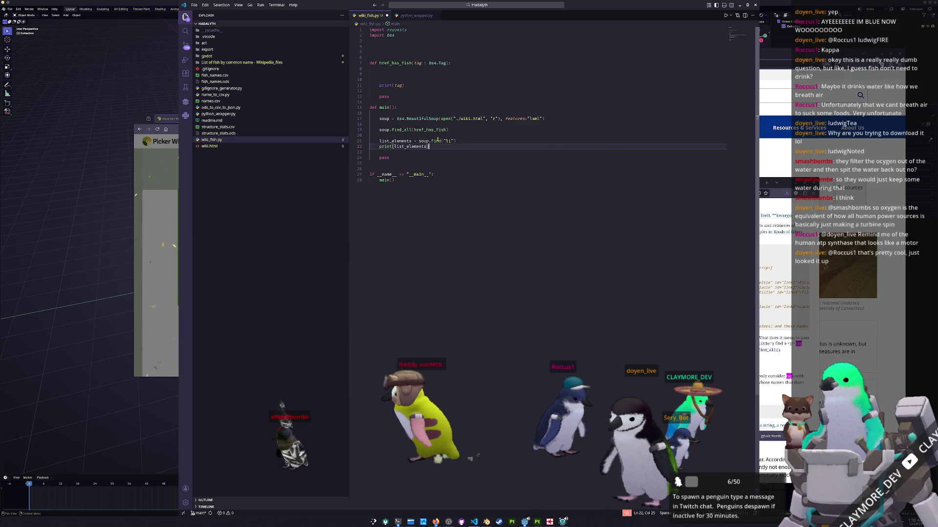
Delete print(tag) and comment out the soup.find_all(href_has_fish) call
key(Up)
key(Up)
key(Up)
key(ctrl+shift+k)
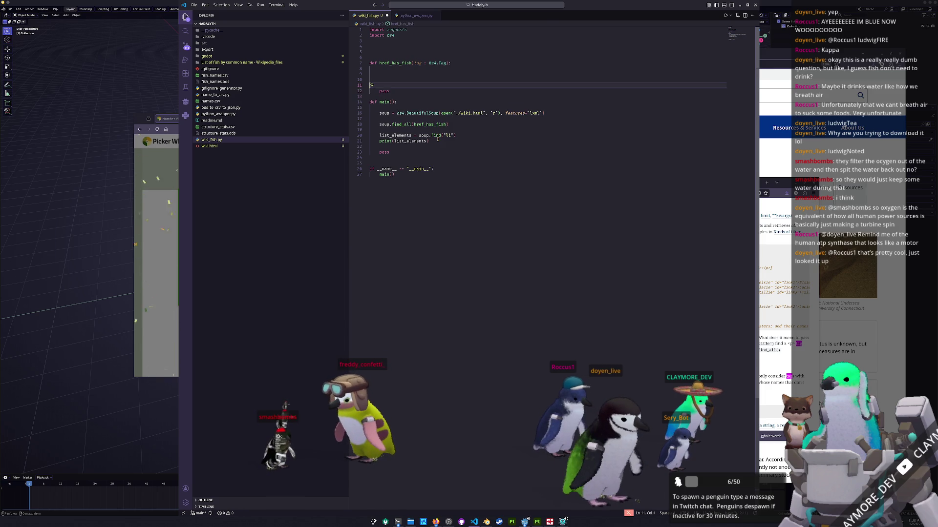
key(Down)
key(Down)
key(Down)
key(Down)
key(Down)
key(Down)
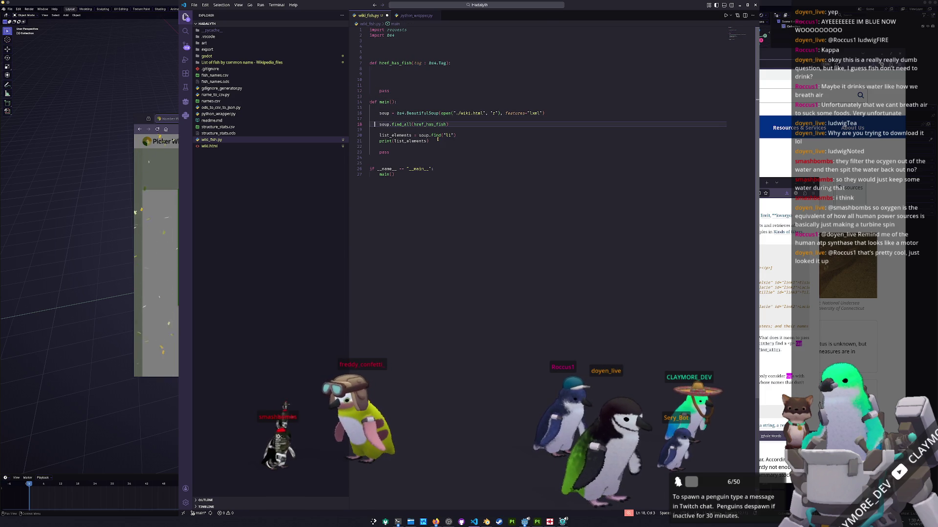
key(Down)
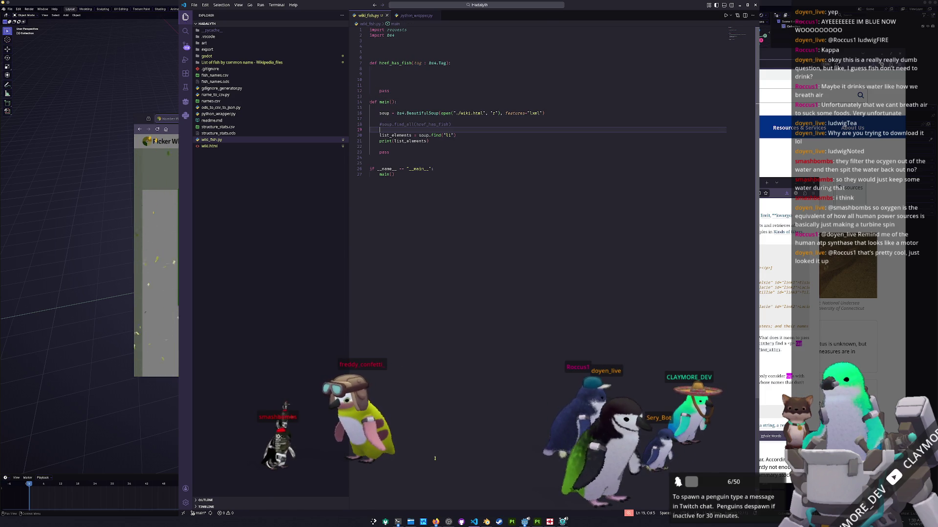
click(397, 522)
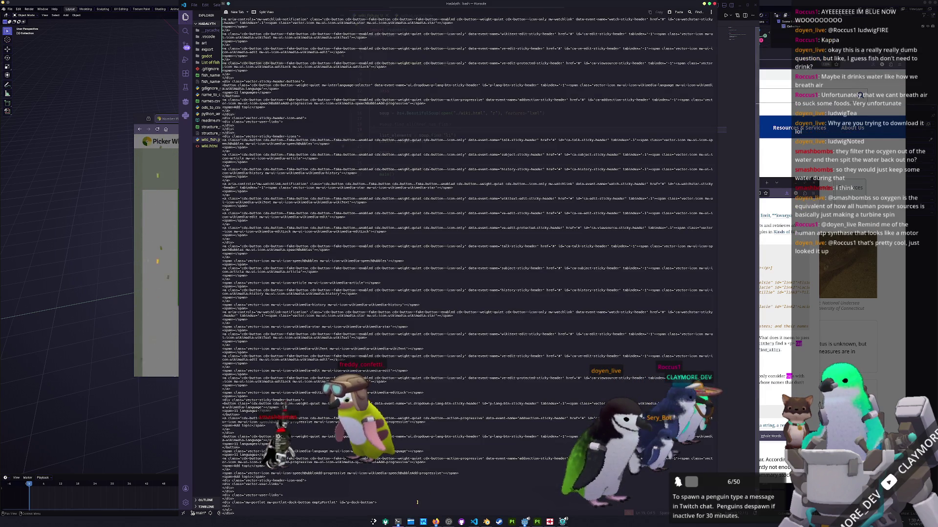
Rerun python wiki_fish.py in Konsole, then change the find call's tag name from "li"
key(ctrl+c)
key(Return)
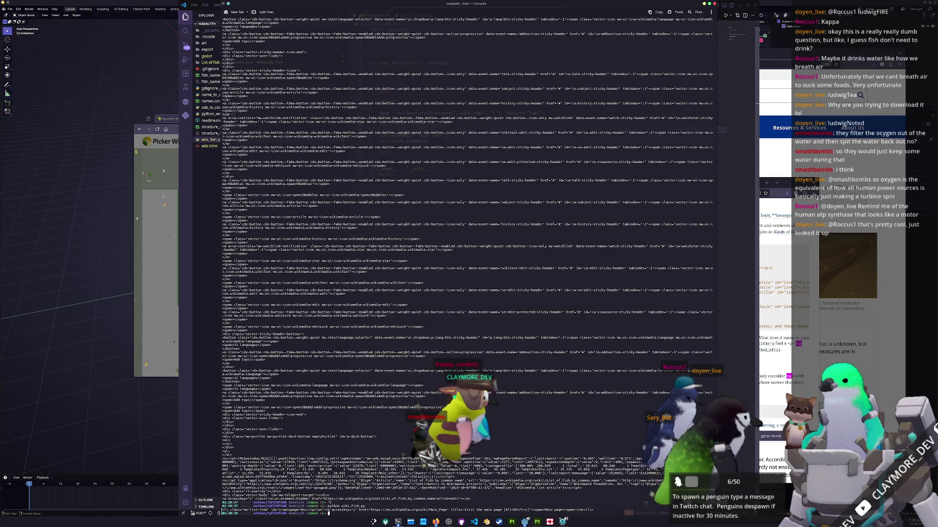
key(alt+Tab)
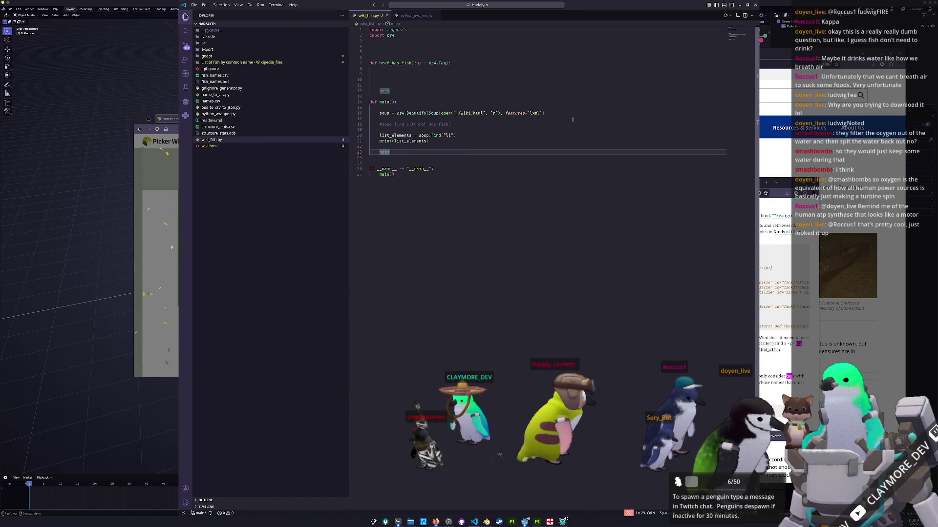
click(448, 135)
text(a)
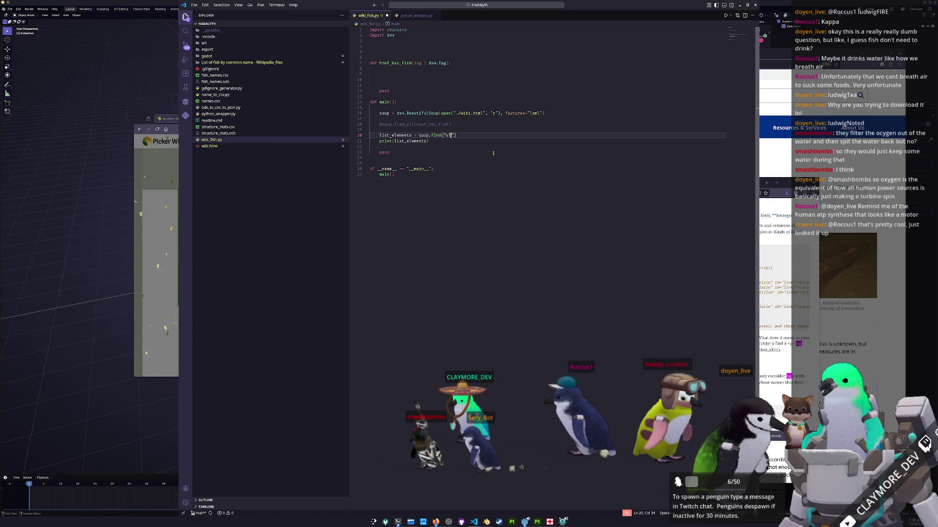
click(773, 191)
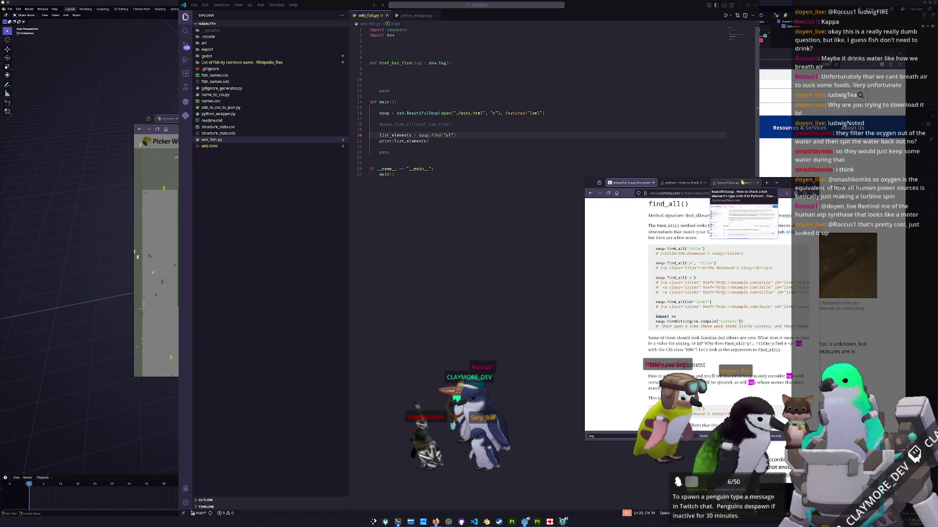
Switch to the Wikipedia fish list page and open the Inspector on the list
click(784, 156)
key(alt+Tab)
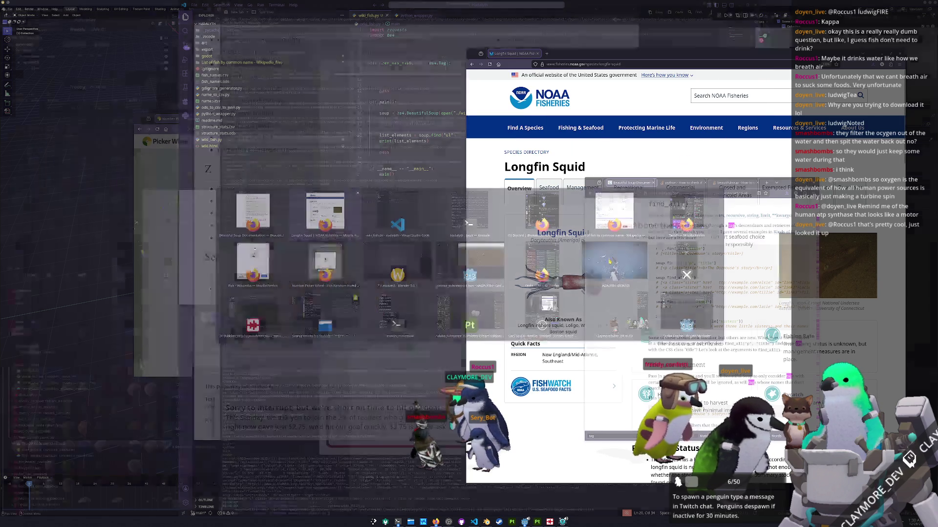
key(Tab)
key(Tab)
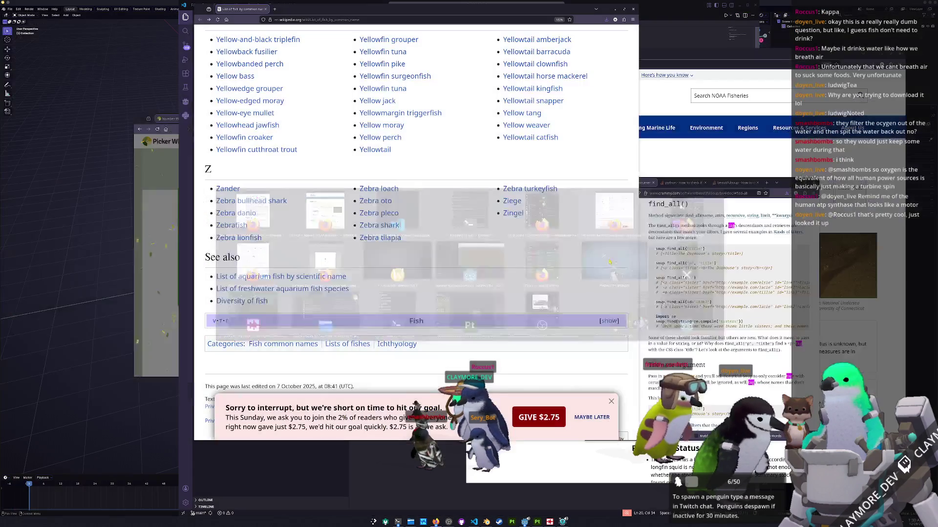
right_click(489, 258)
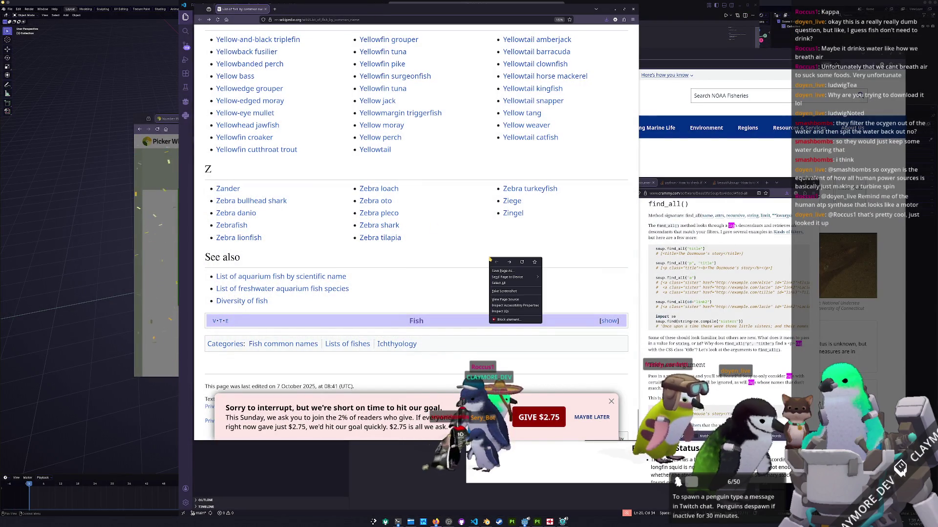
click(500, 312)
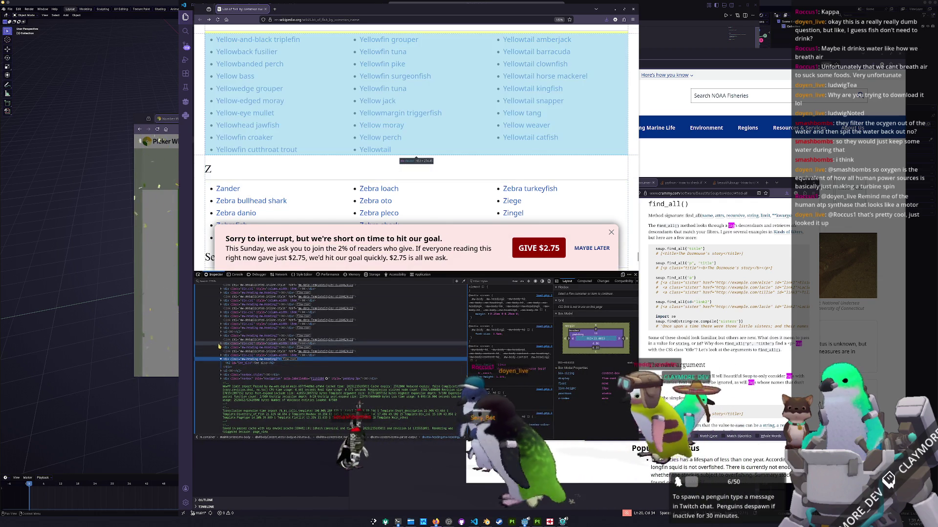
Expand the ul node and its first li to reveal the first fish's link markup
click(221, 342)
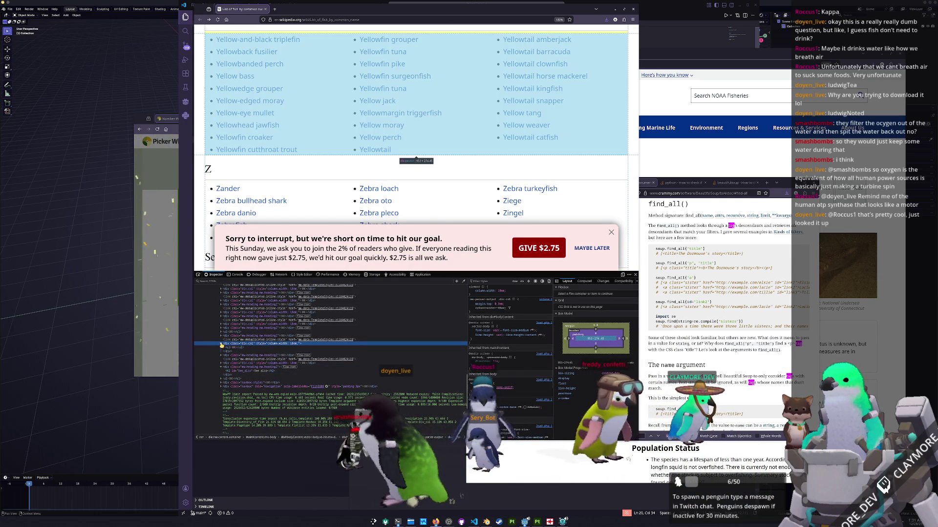
click(221, 342)
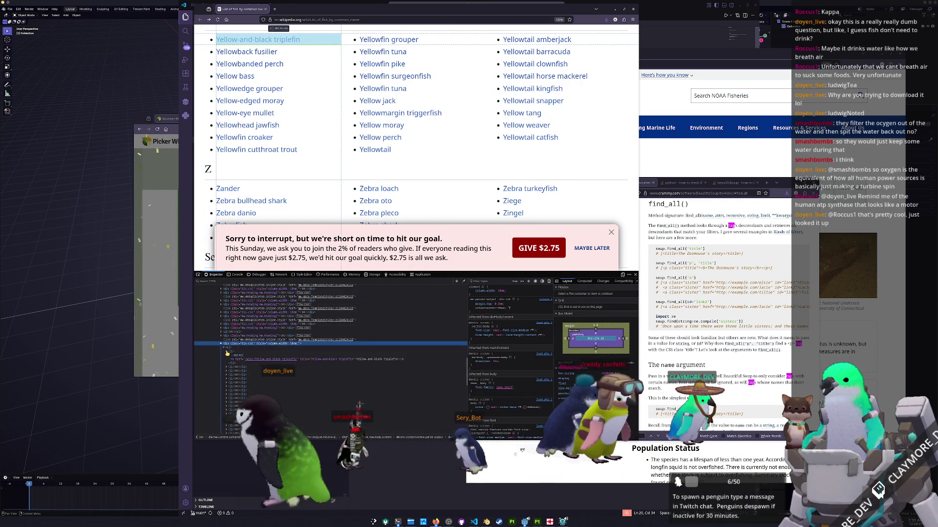
click(227, 353)
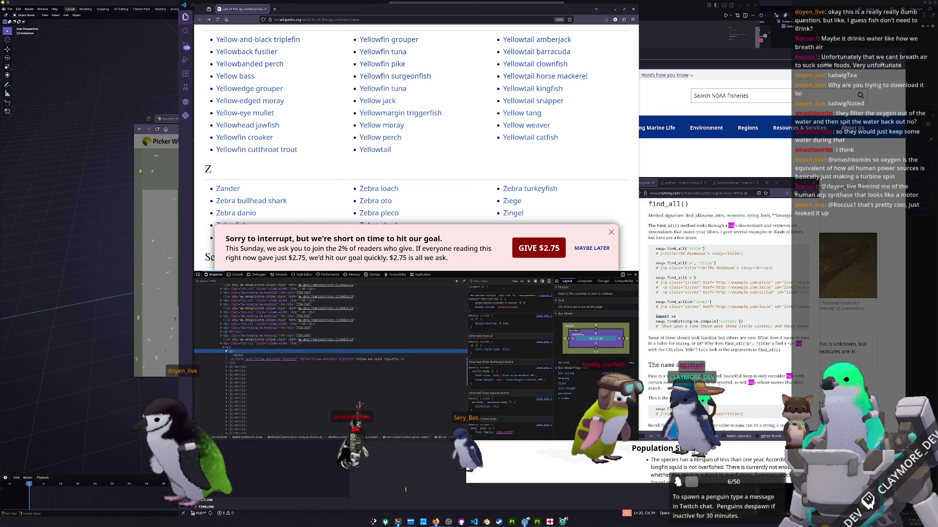
key(alt+Tab)
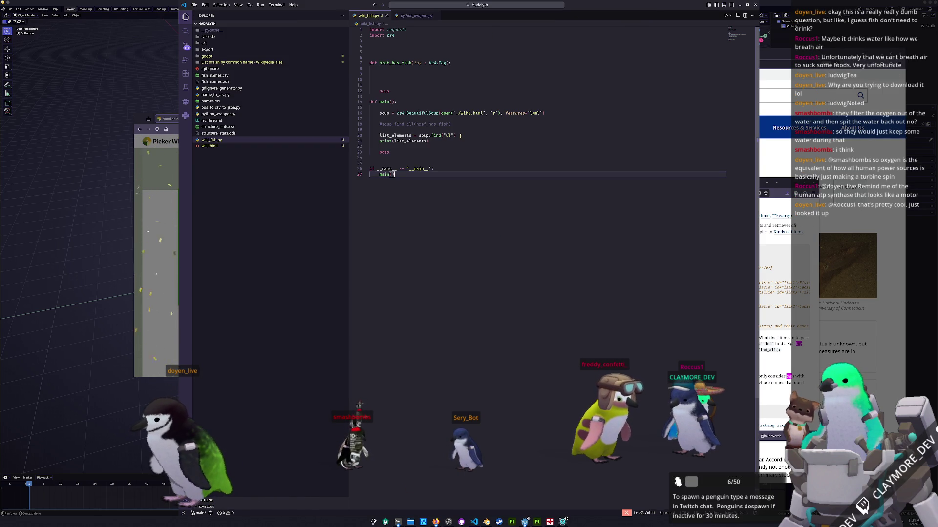
Change line 20 to soup.find_all("li") and run the script
click(448, 135)
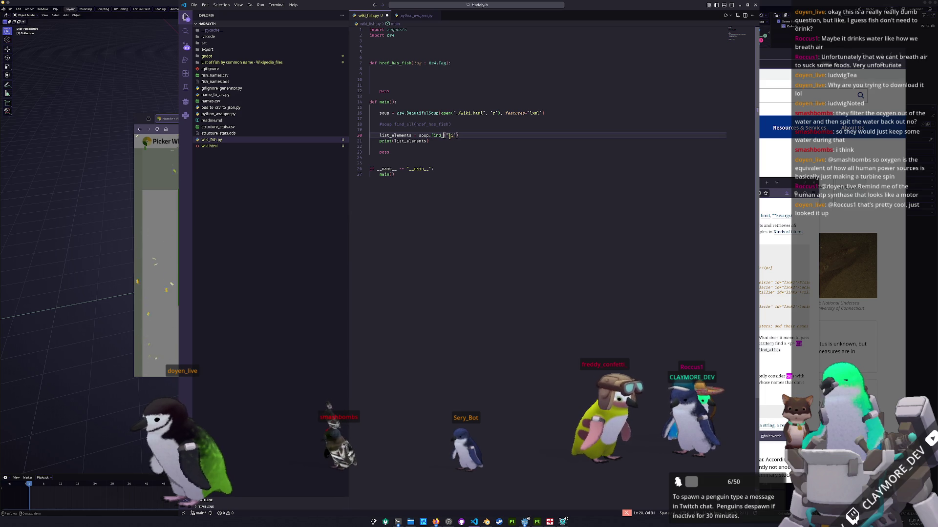
text(all)
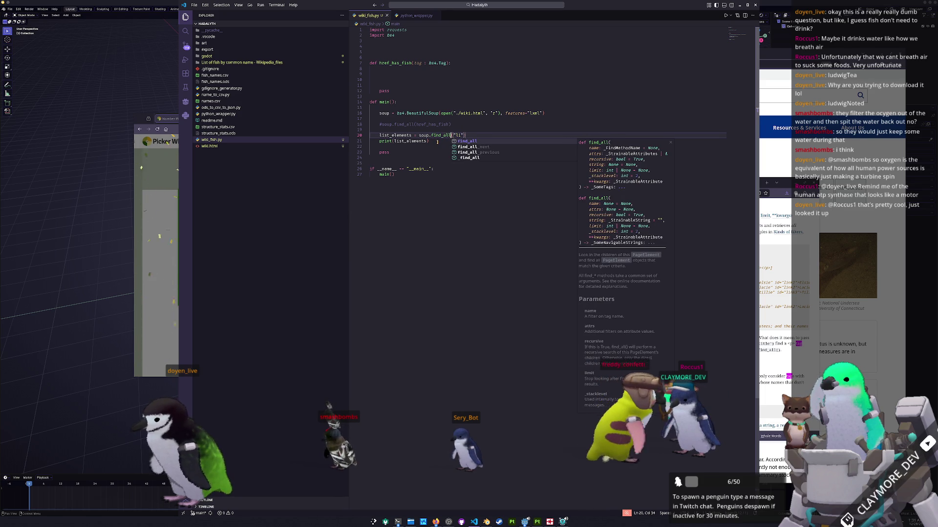
click(438, 145)
key(F5)
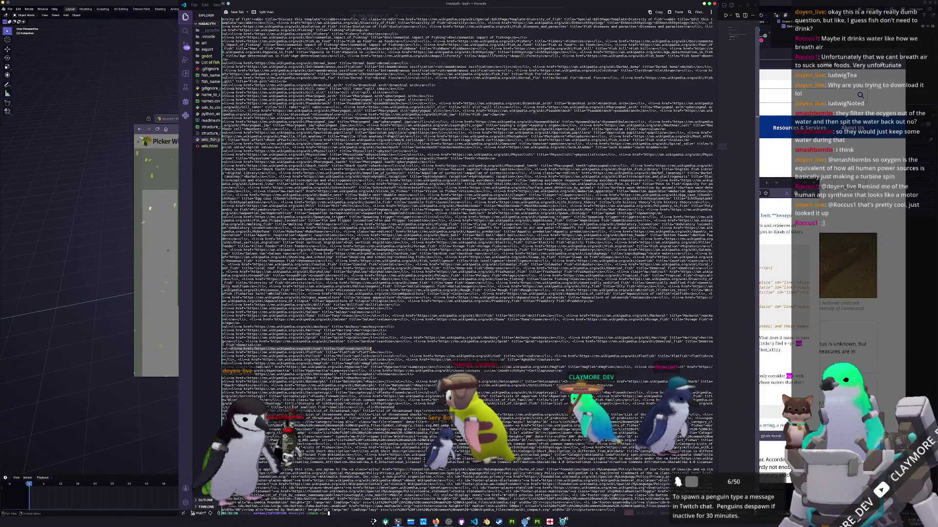
Replace print(list_elements) with a for loop printing each element's .text, then run the script
key(ctrl+w)
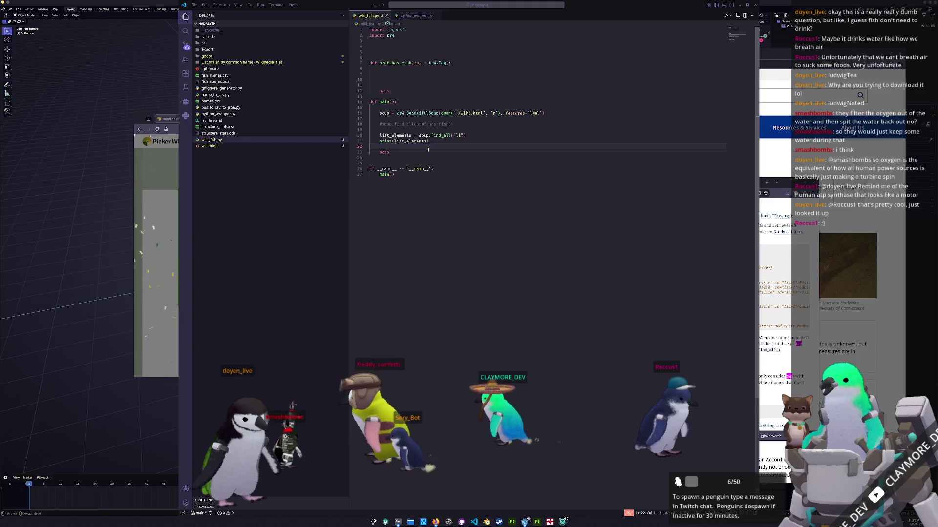
key(shift+Up)
key(BackSpace)
key(Return)
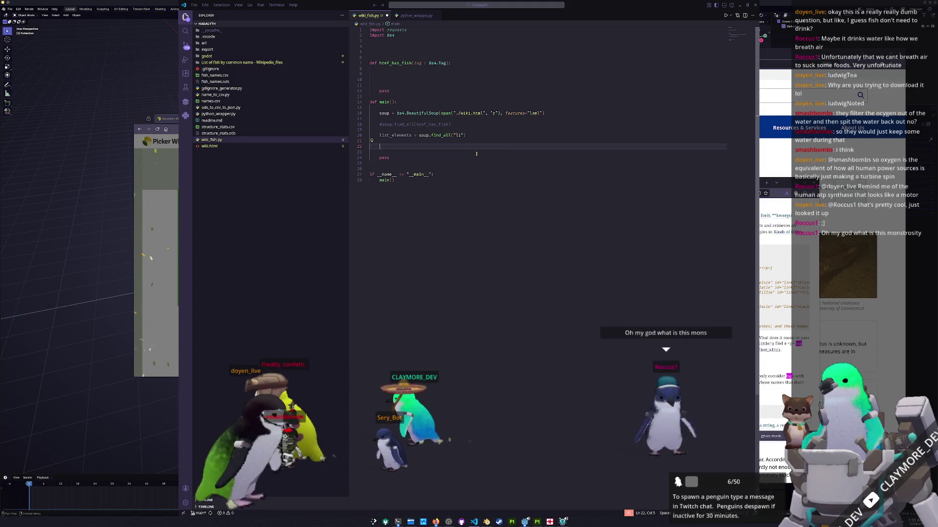
text(for list_element )
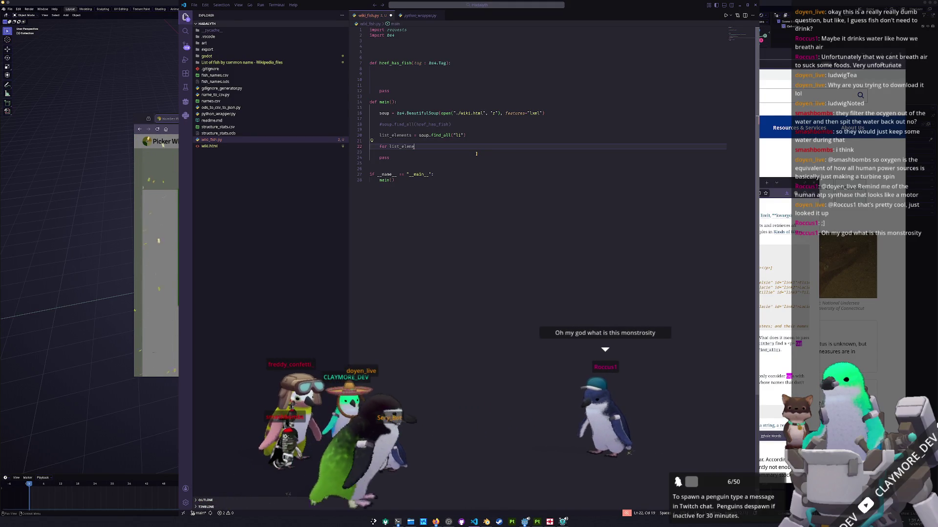
text(in list_elements)
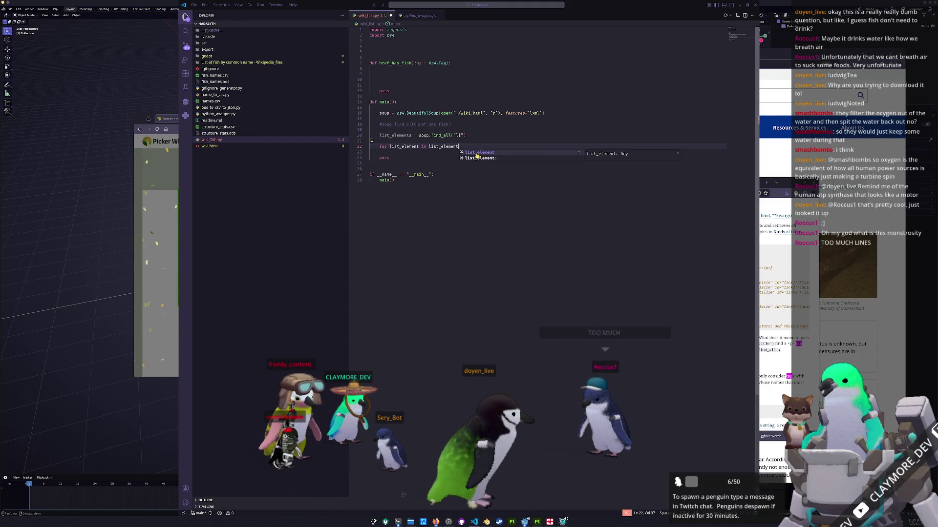
text(:)
key(Return)
text(prin)
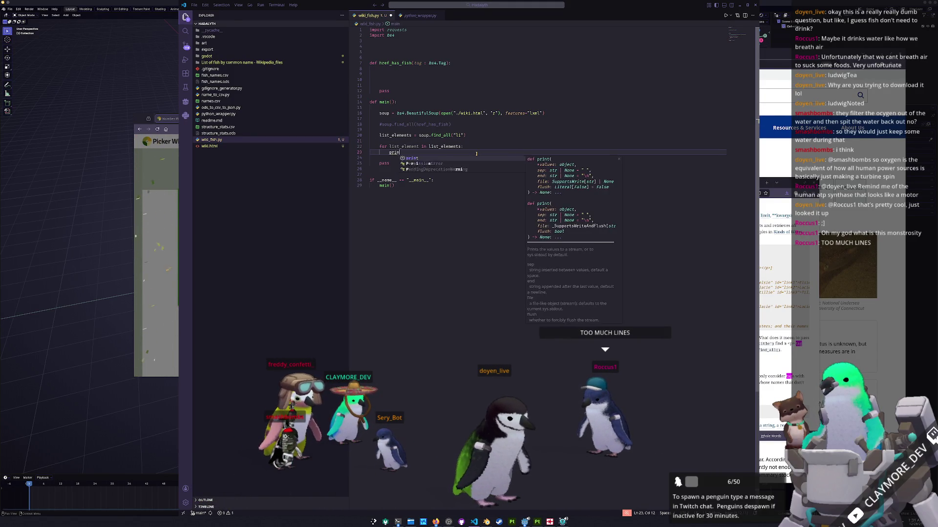
text(t(list_elements)
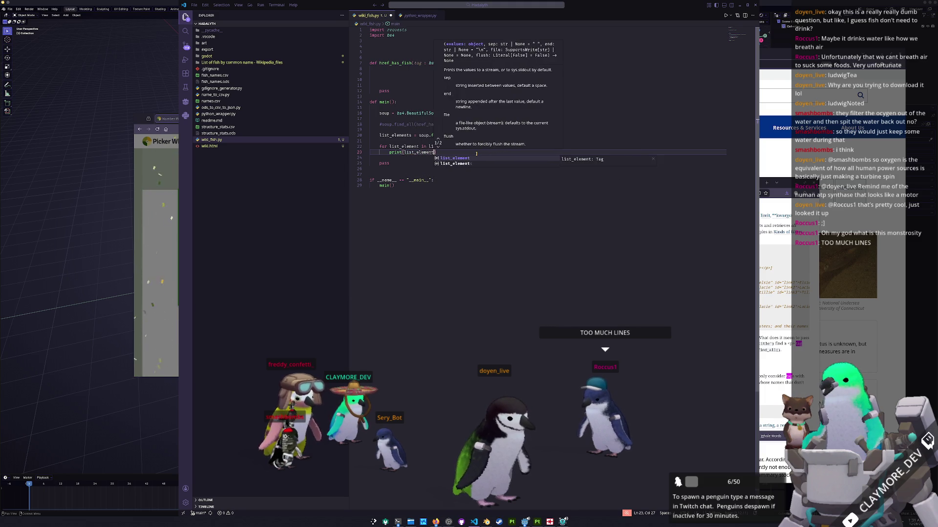
text(.text))
key(Down)
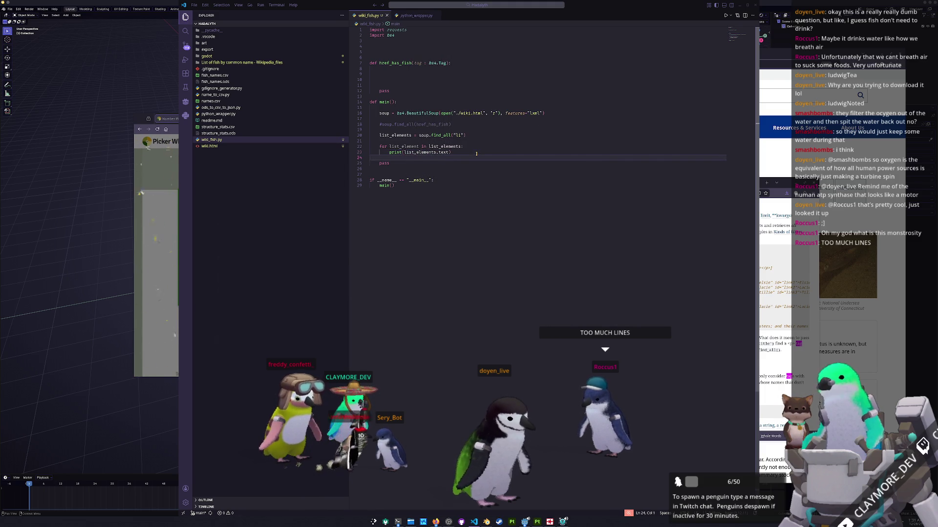
key(F5)
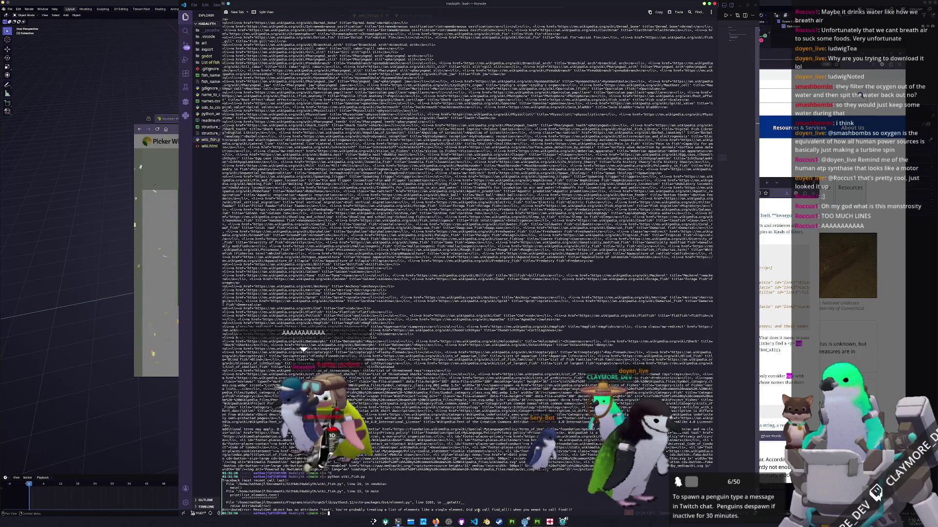
Fix the loop variable and rerun python wiki_fish.py to list the plain fish names
key(ctrl+j)
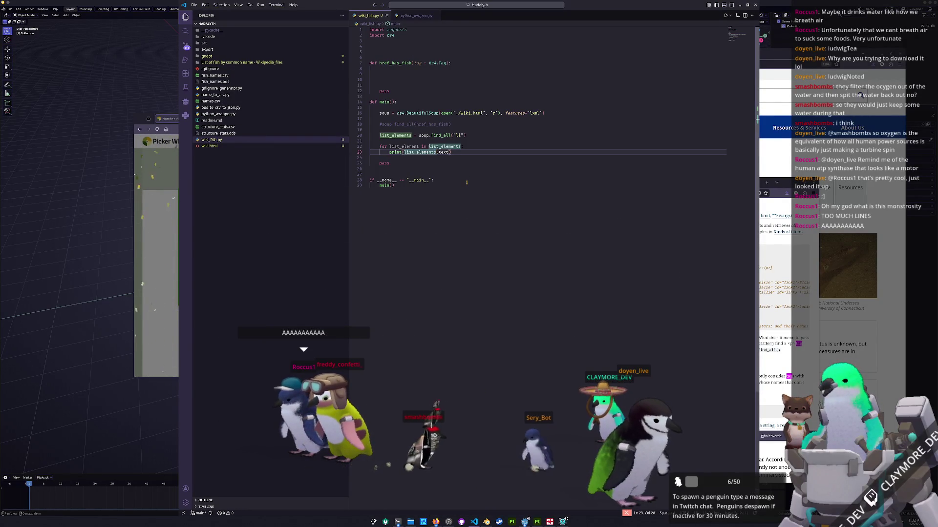
key(ctrl+j)
key(Up)
key(Return)
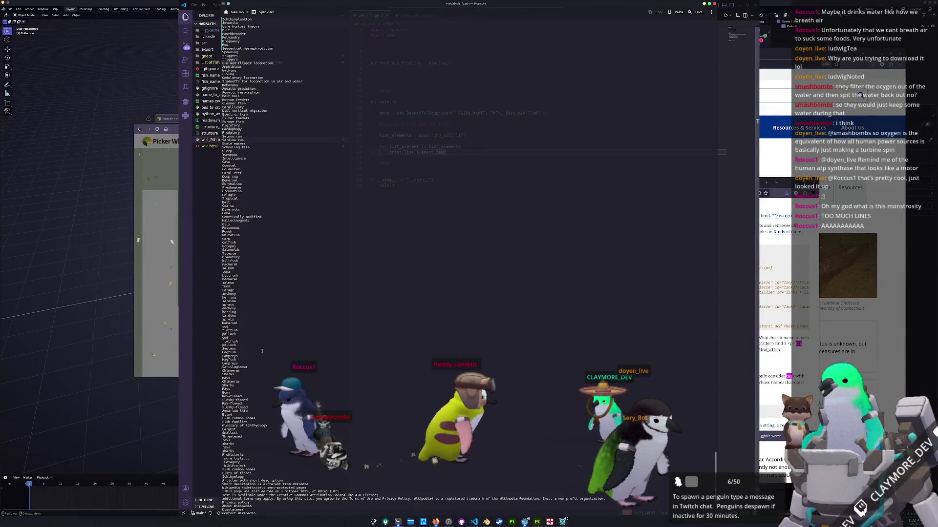
scroll(257, 308, up, 3)
scroll(256, 279, up, 3)
scroll(254, 239, up, 5)
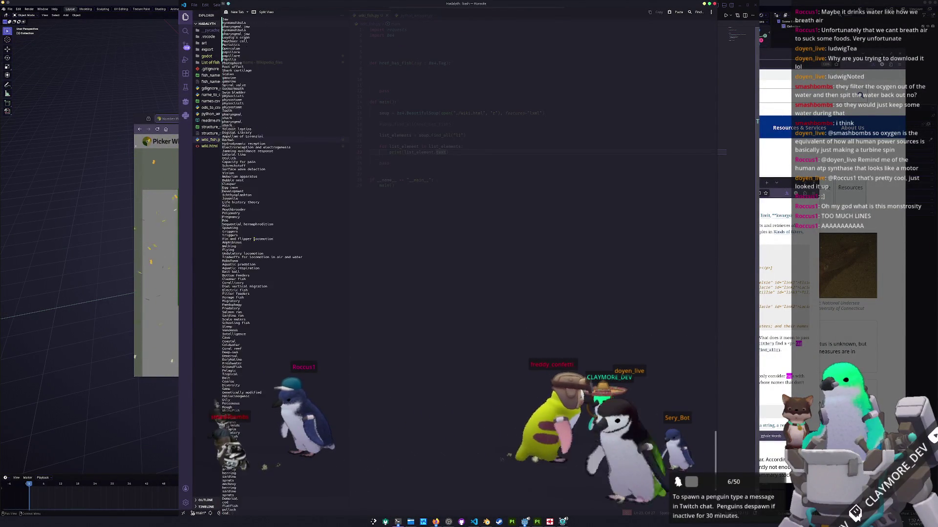
scroll(253, 239, up, 5)
scroll(256, 234, up, 5)
scroll(259, 230, up, 5)
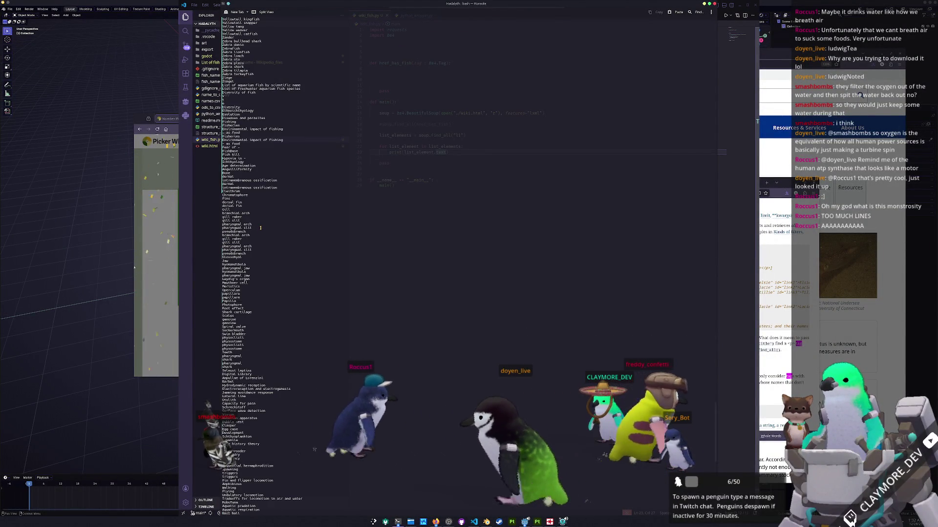
scroll(258, 242, up, 3)
scroll(255, 260, up, 3)
scroll(253, 278, up, 3)
scroll(249, 296, up, 4)
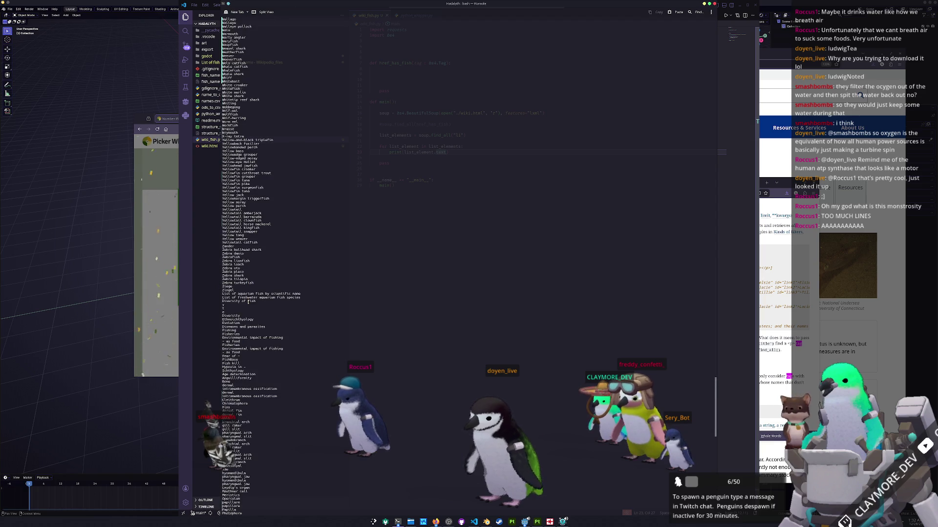
scroll(250, 316, up, 2)
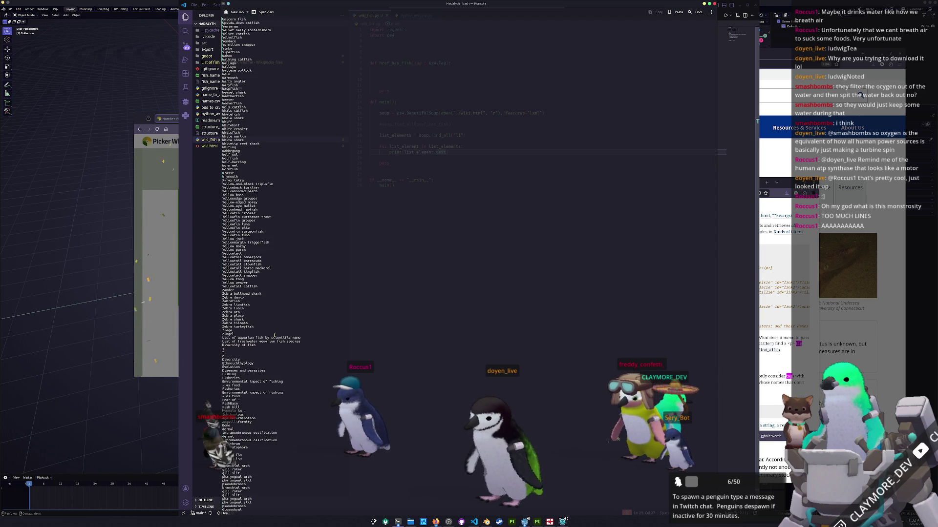
scroll(245, 411, down, 2)
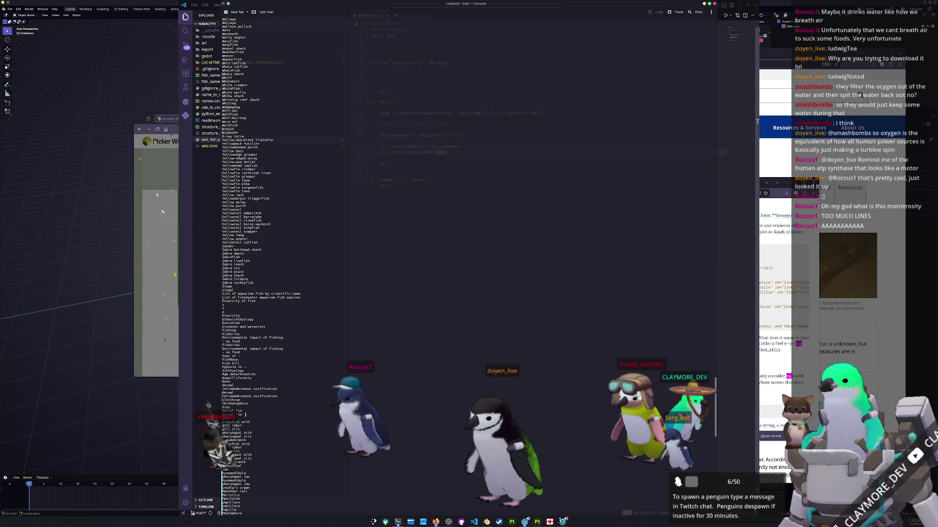
scroll(245, 411, down, 2)
scroll(245, 415, down, 1)
scroll(245, 419, down, 2)
scroll(246, 420, down, 3)
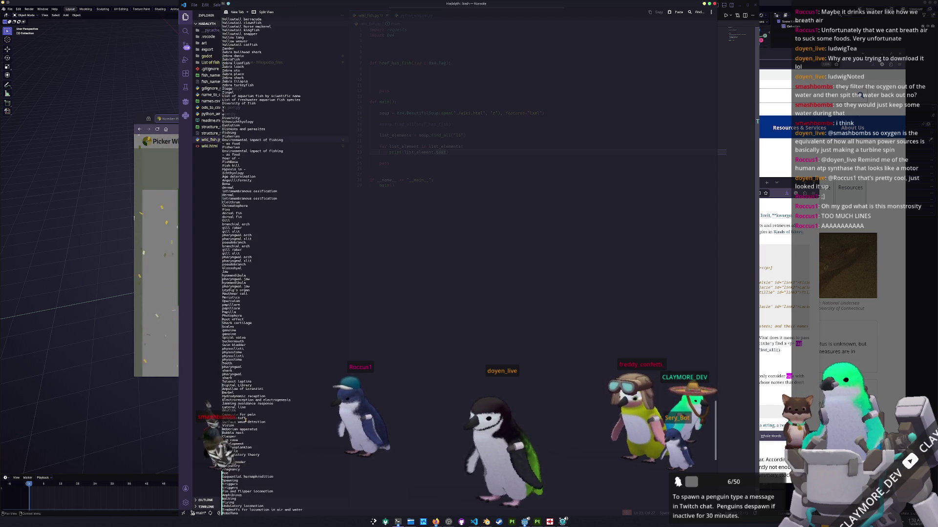
scroll(246, 420, down, 3)
scroll(248, 420, down, 3)
scroll(249, 420, down, 3)
scroll(249, 420, down, 3)
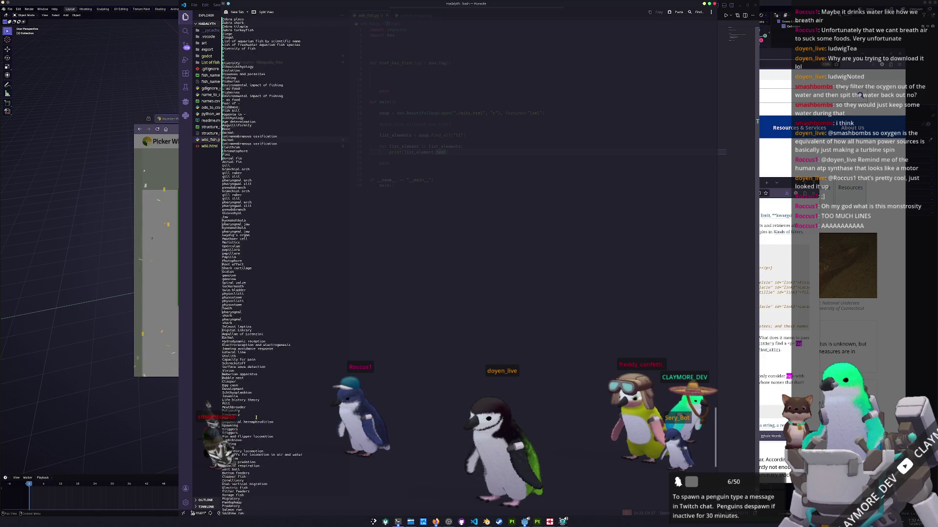
scroll(249, 420, down, 3)
click(366, 302)
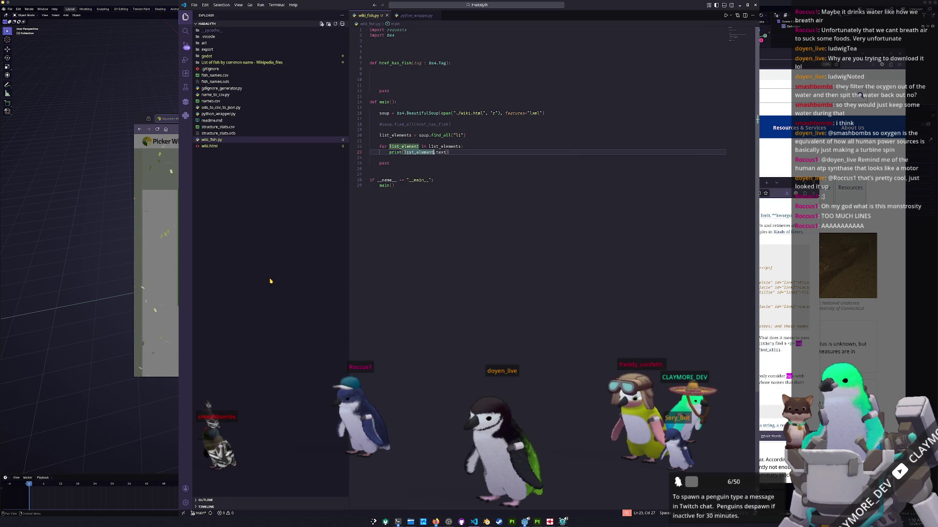
Examine the list markup near the Z fish entries in Firefox's Inspector, then return to the code
key(alt+Tab)
key(alt+Tab)
key(alt+shift+Tab)
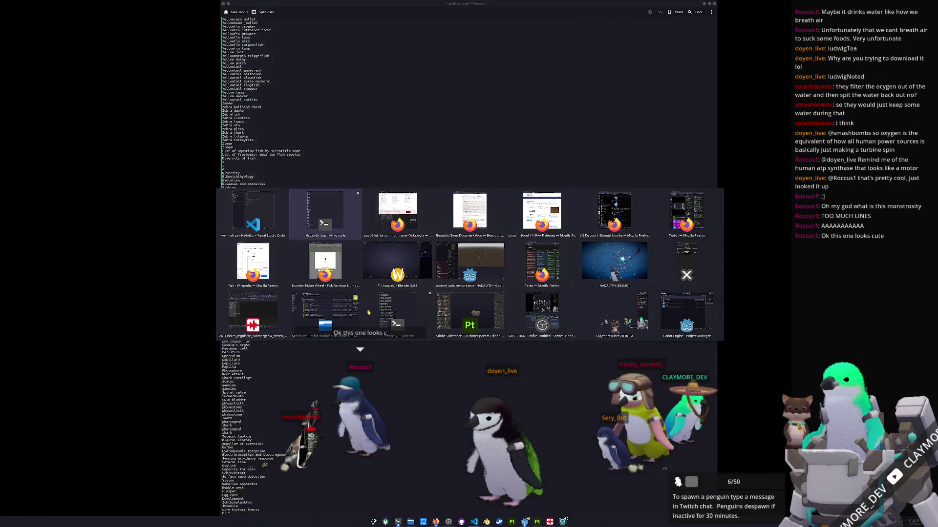
key(alt+Tab)
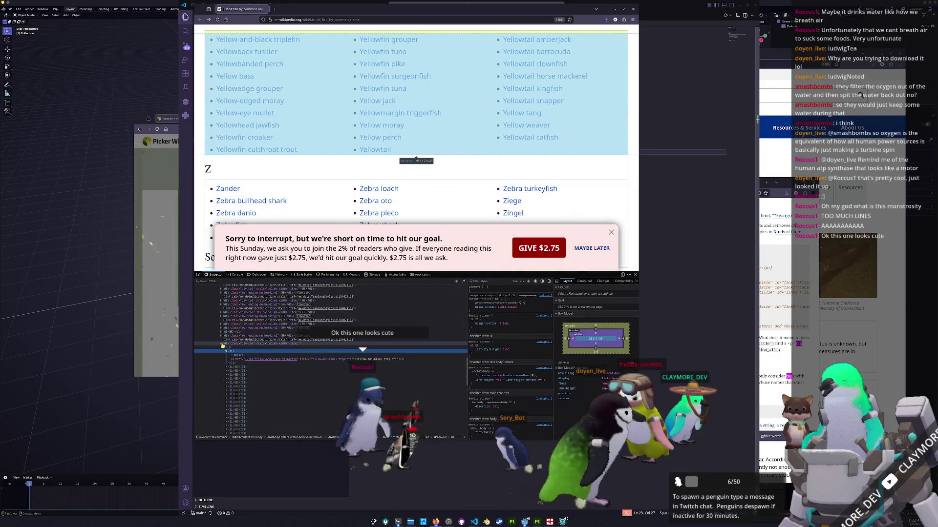
click(275, 344)
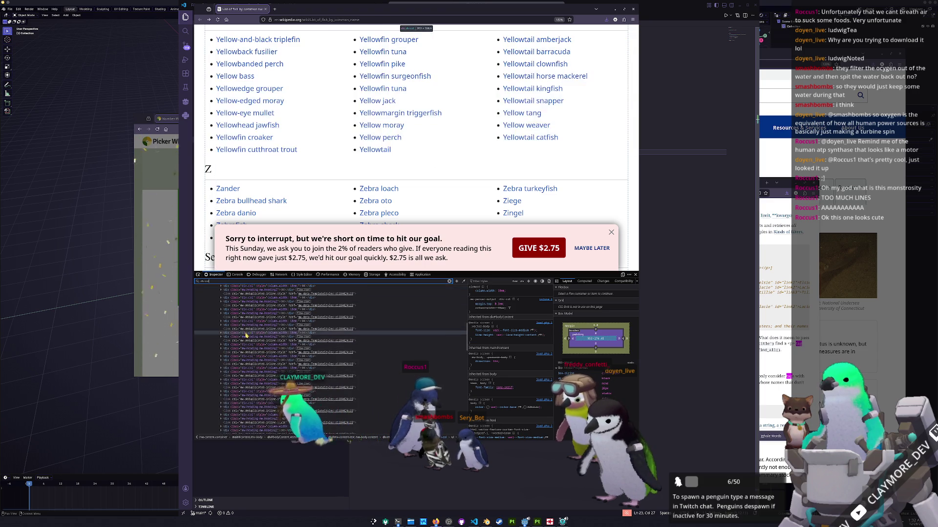
scroll(242, 308, up, 3)
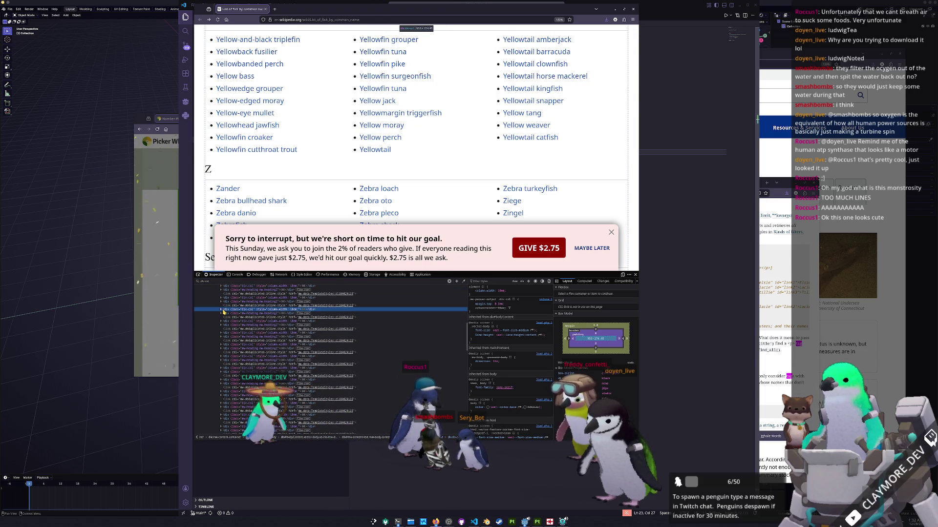
scroll(410, 184, up, 5)
scroll(411, 183, up, 10)
key(alt+Tab)
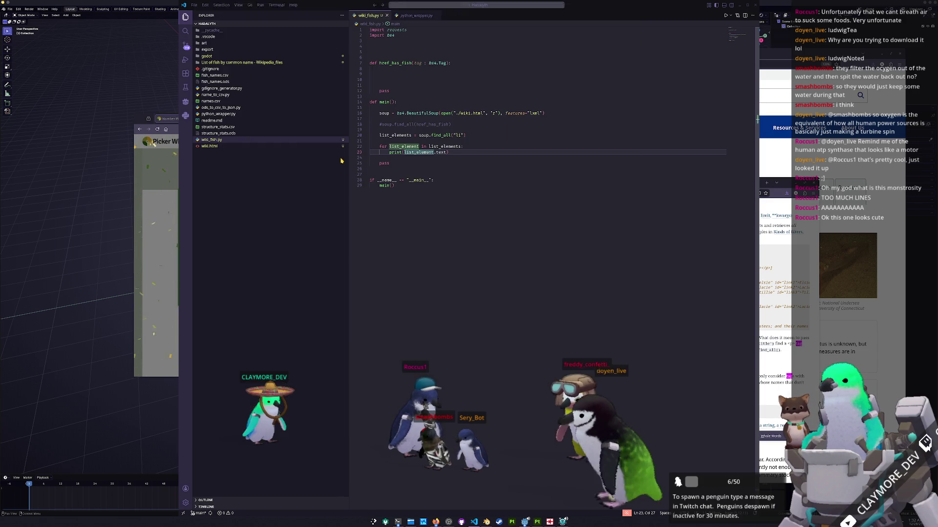
Add div_cols = soup.find_all("div", "div-col") below the li lookup, checking the find_all docs
double_click(459, 135)
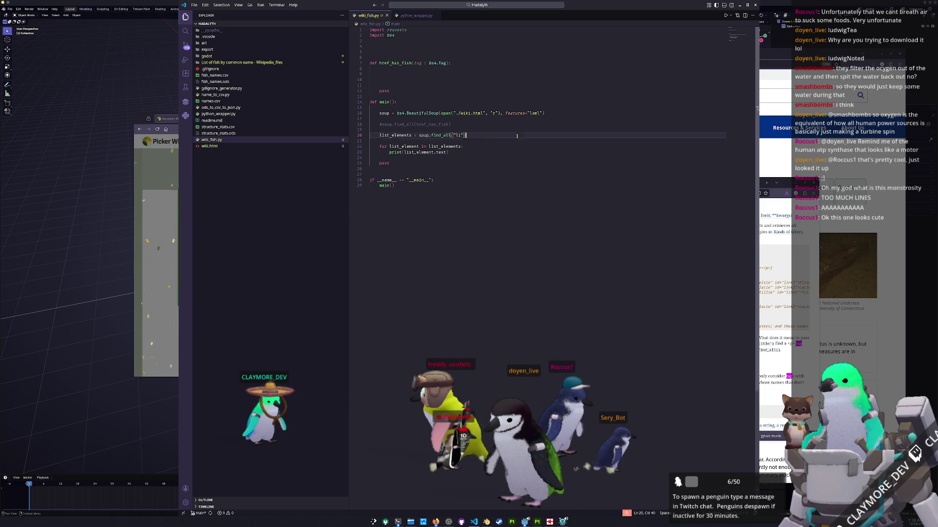
key(End)
key(Return)
key(Return)
text(div_cols)
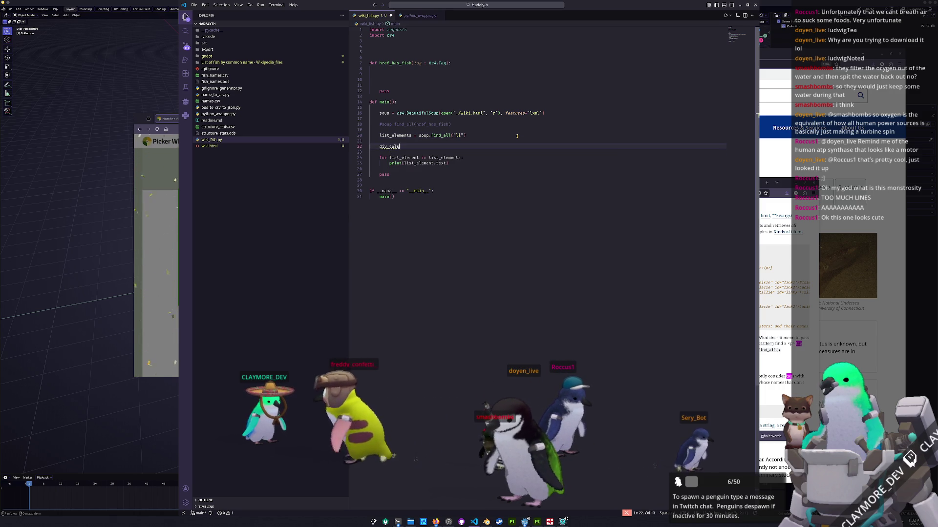
text( = soup.find_a)
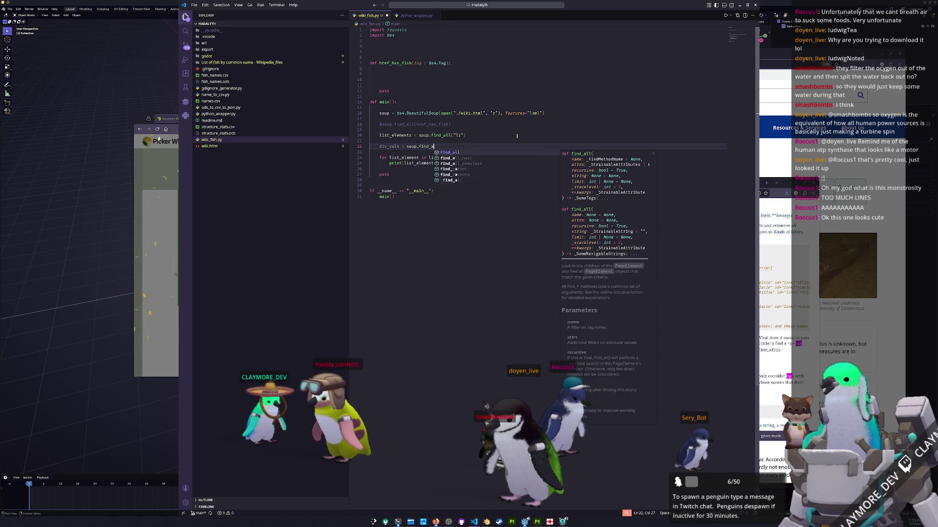
text(ll("div)
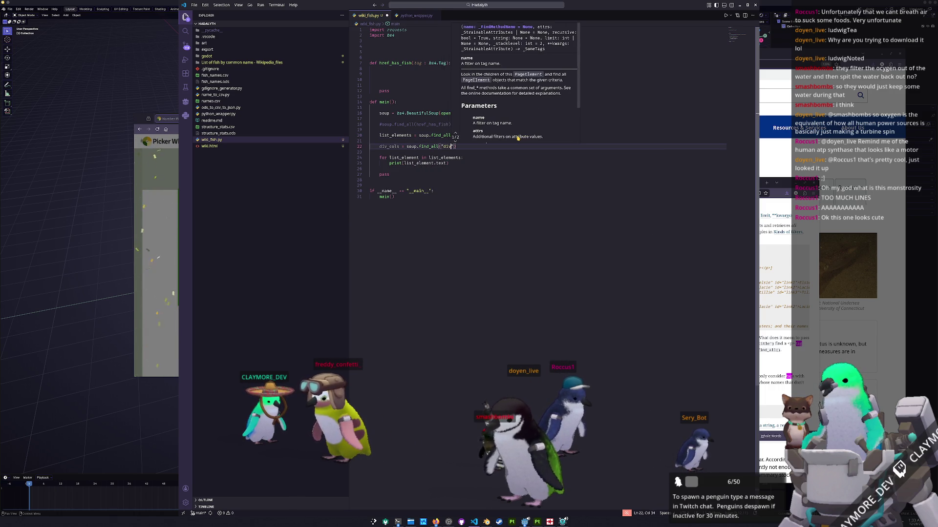
key(alt+Tab)
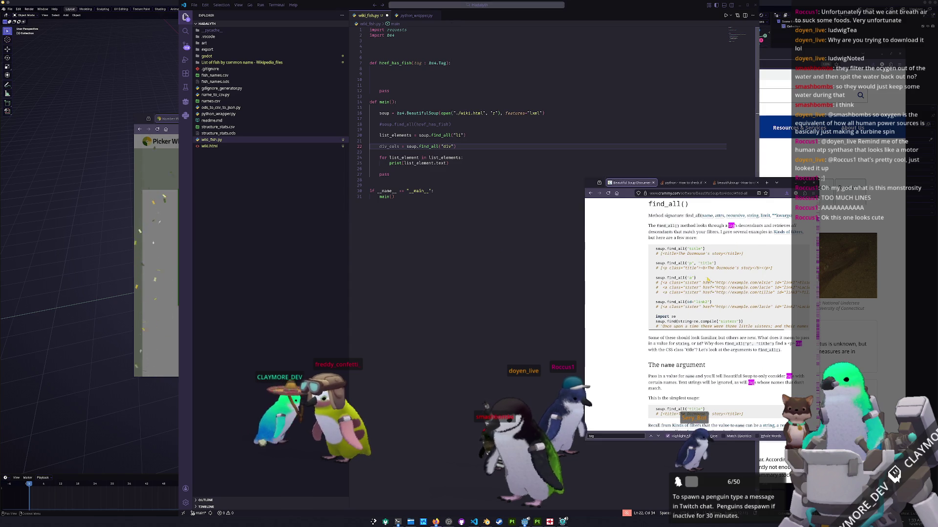
key(alt+Tab)
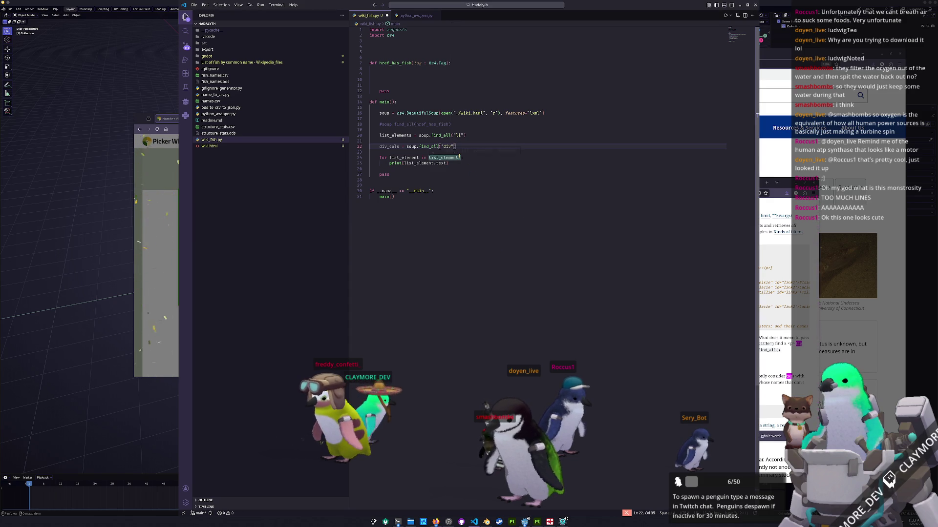
text(, "div-)
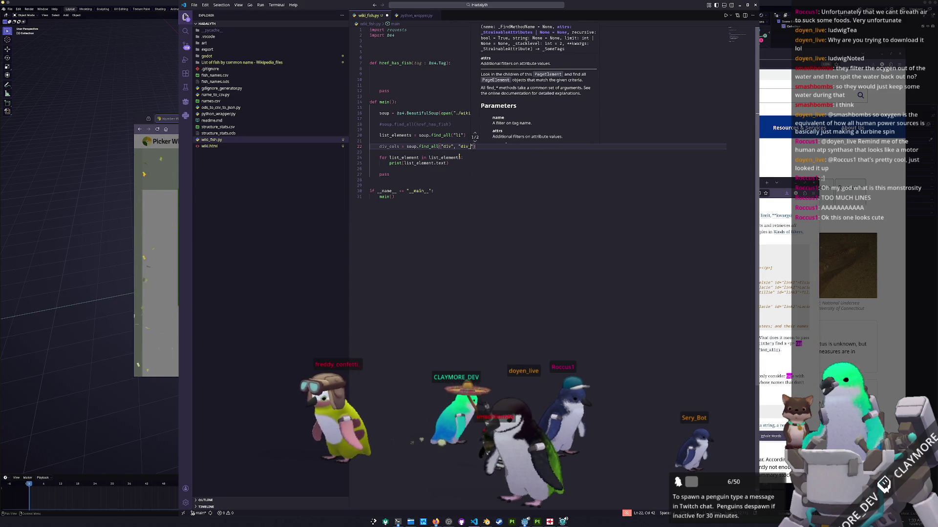
text(col)
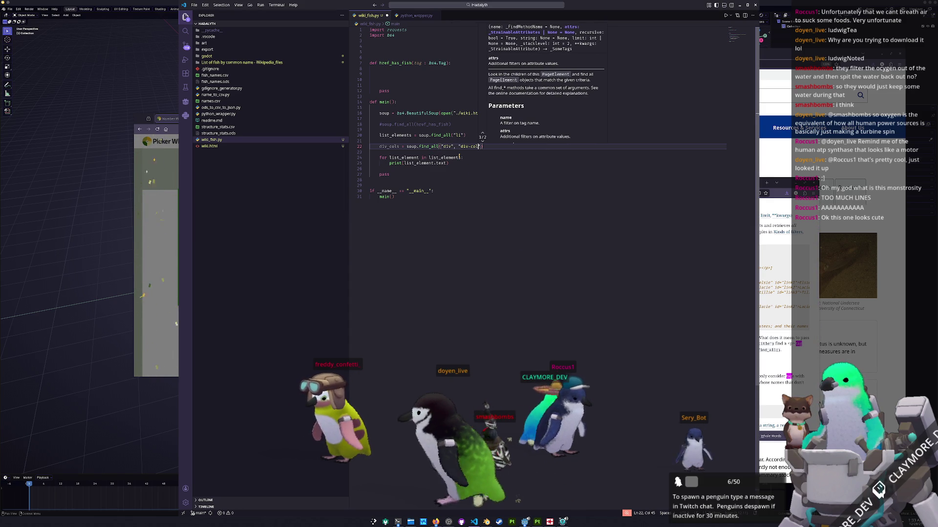
key(Down)
Peek at the find_all docs and the Wikipedia devtools, then return to wiki_fish.py
key(alt+Tab)
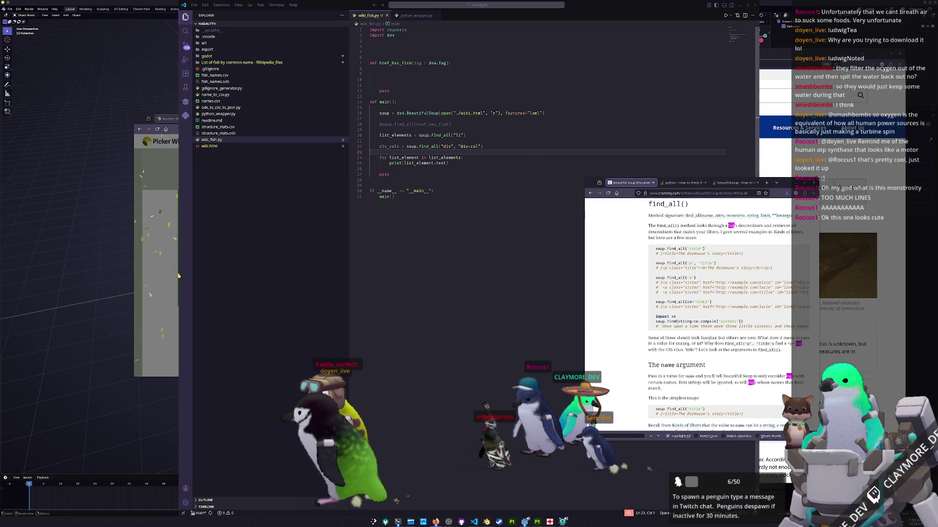
key(alt+Tab)
key(Tab)
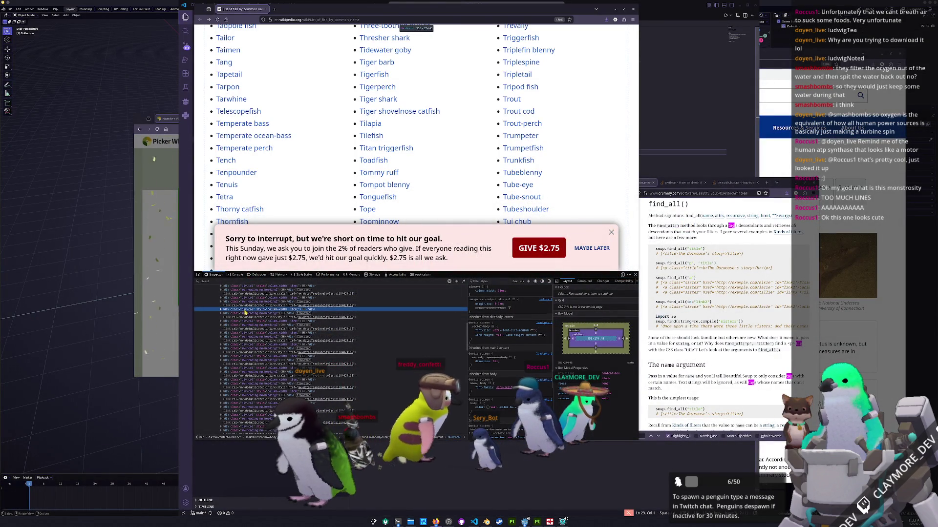
key(alt+Tab)
key(Tab)
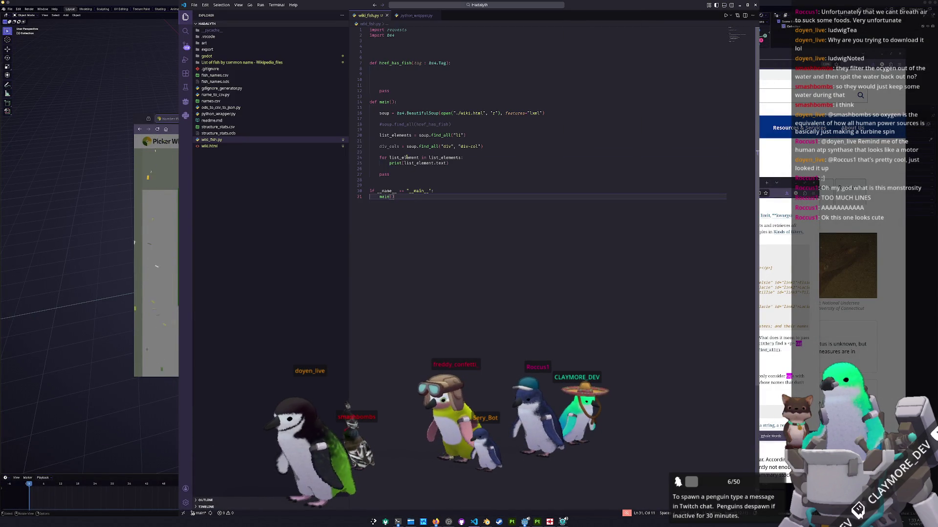
Add a for loop over div_cols that extends list_elements with each div_col.find_all("li")
key(Up)
key(Up)
key(Up)
key(Down)
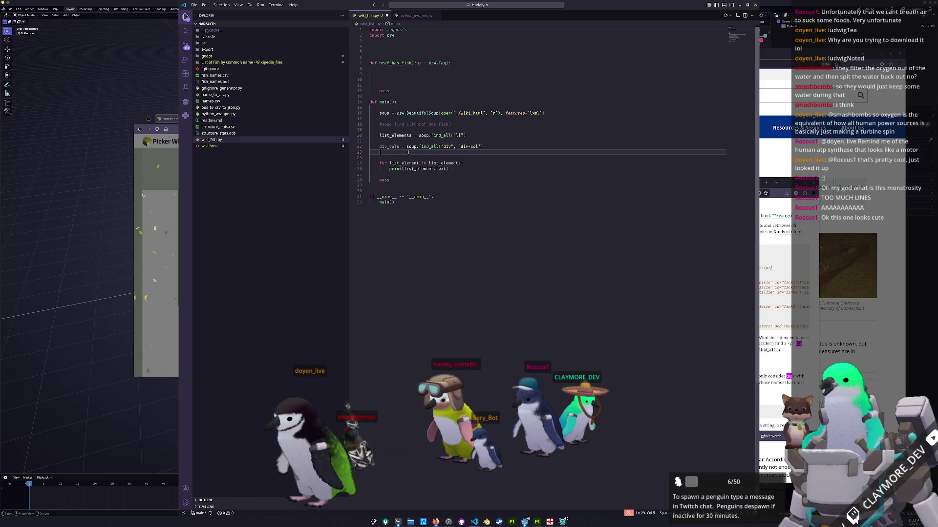
text(for div_)
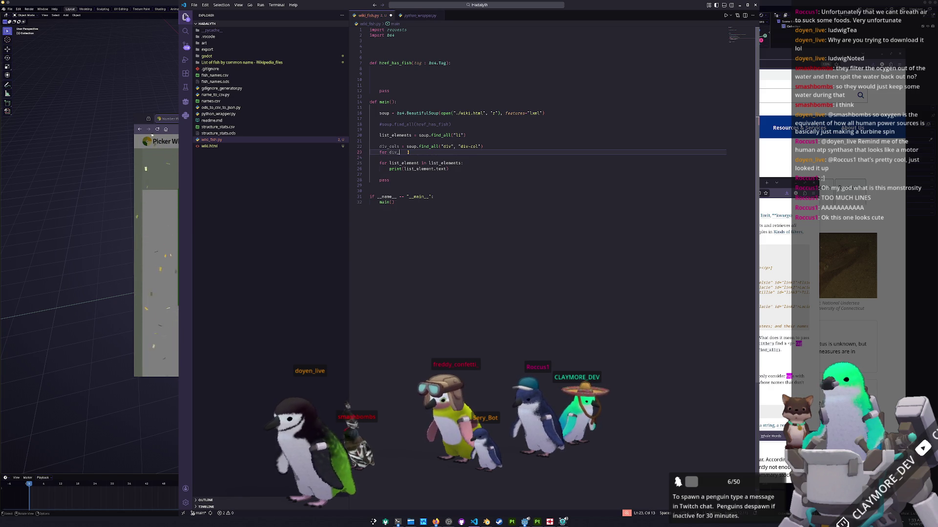
text(col in div_)
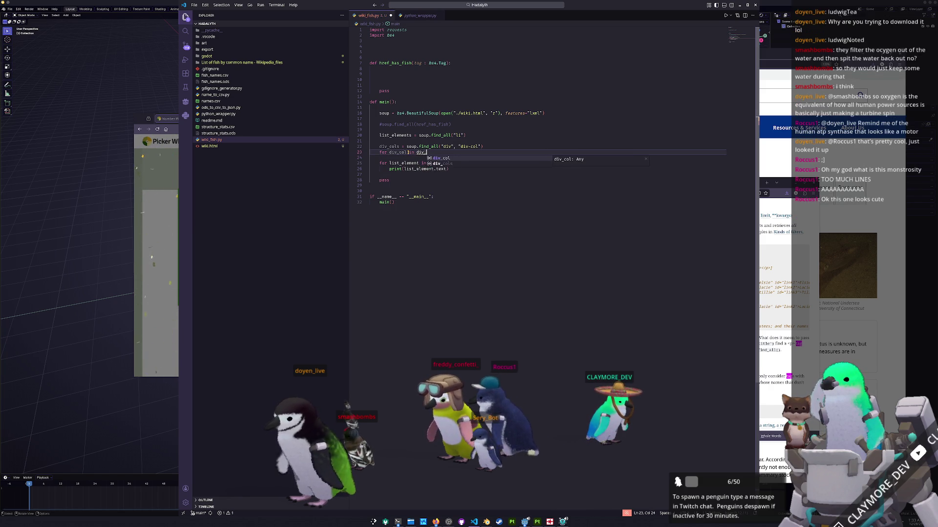
text(cols:)
key(Return)
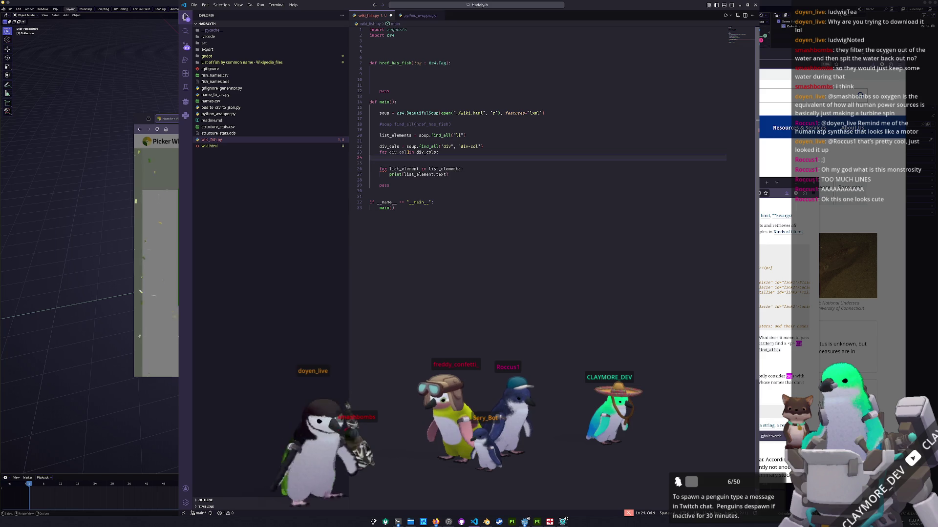
text(div_col)
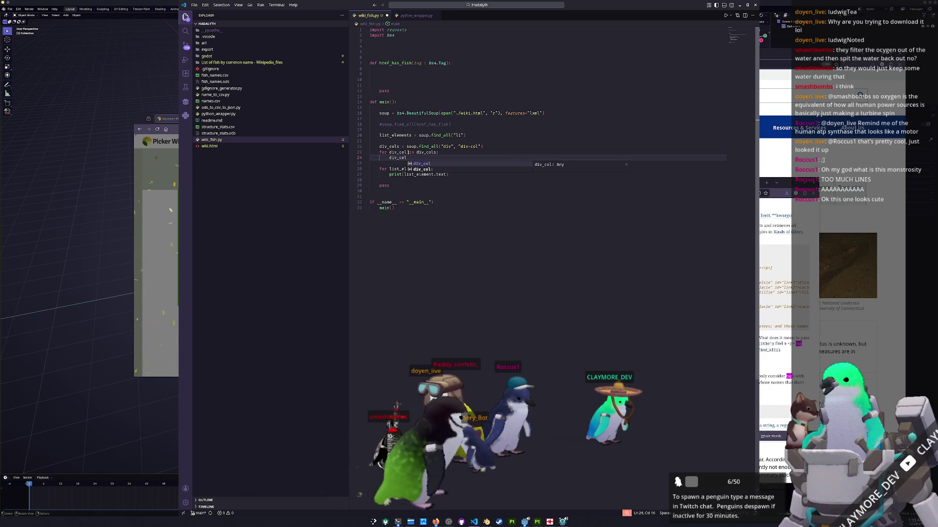
text(.find_all)
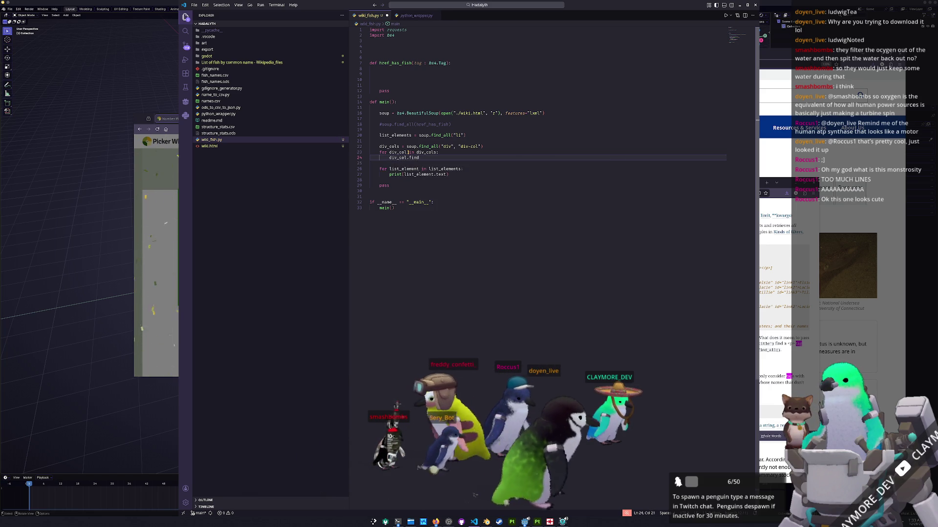
text(("d)
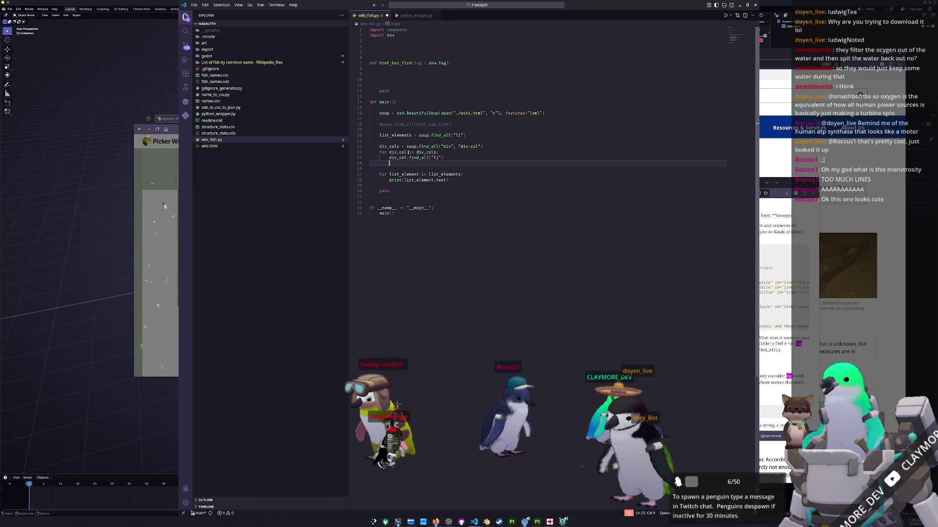
text(list_elements.append()
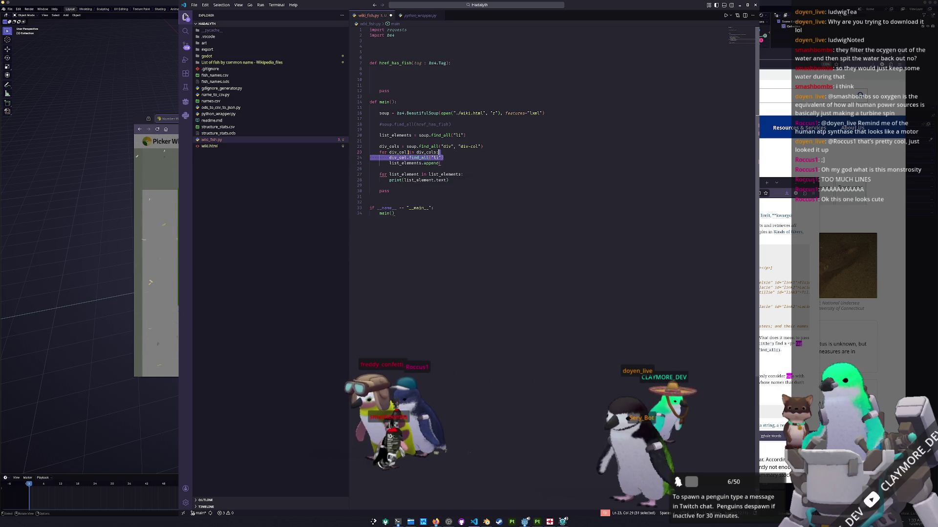
key(BackSpace)
key(Down)
key(Return)
text(div_col.find_all("li"))
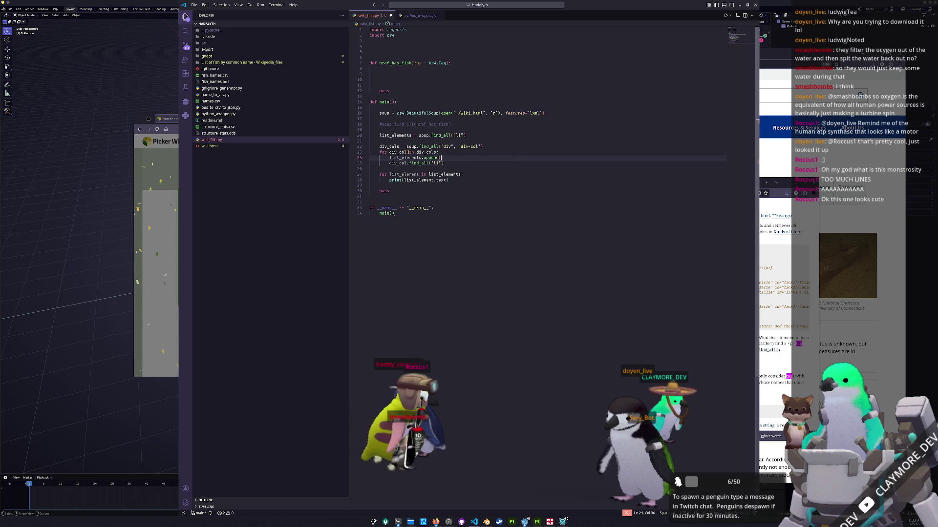
key(Delete)
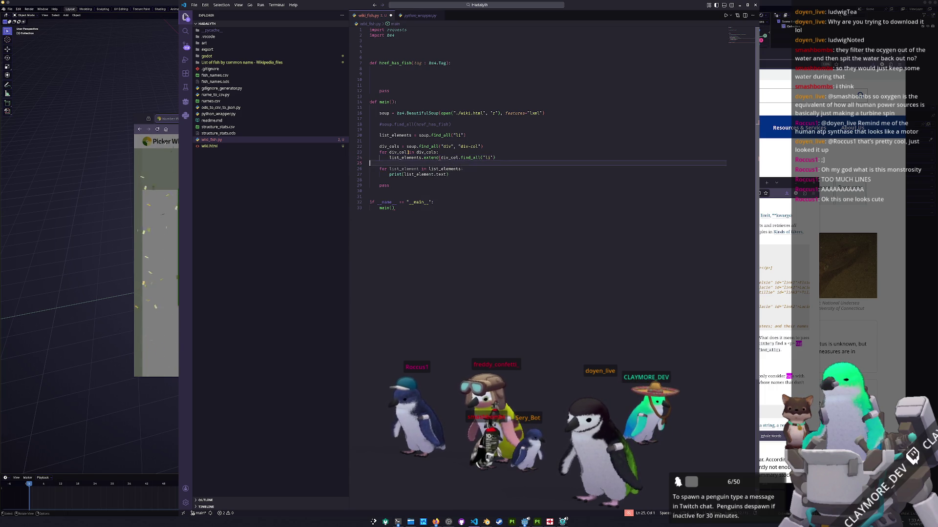
text())
Replace soup.find_all("li") on line 20 with [] so list_elements starts as an empty list
click(370, 168)
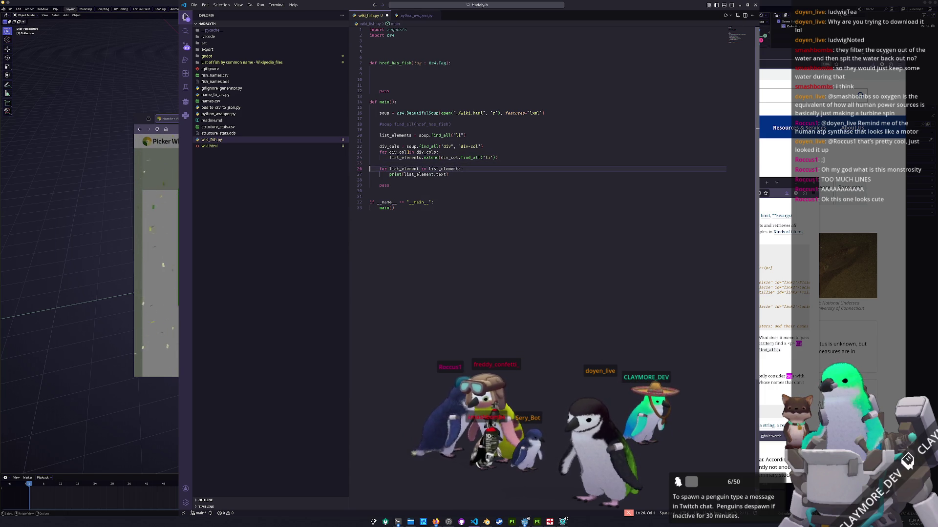
key(Up)
key(Up)
key(Up)
key(Up)
key(Up)
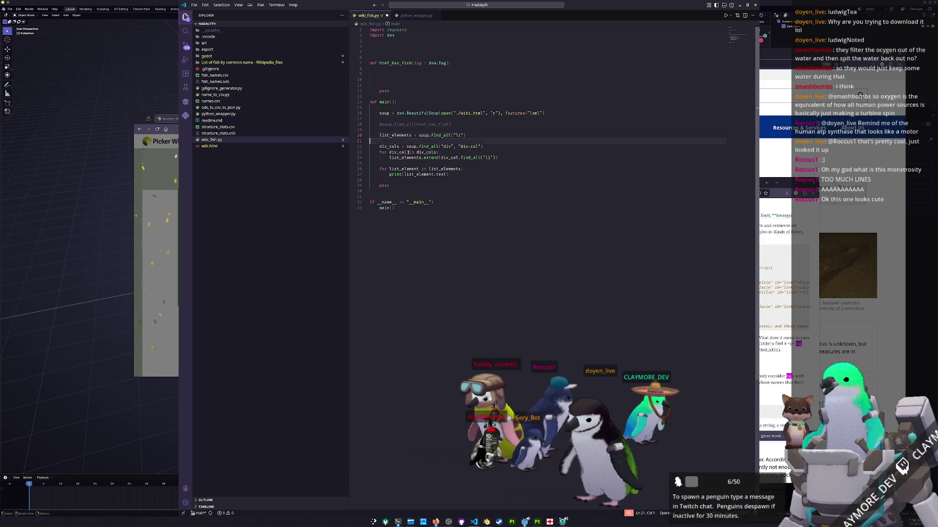
key(Up)
key(End)
drag(466, 136, 419, 134)
alt+click(381, 130)
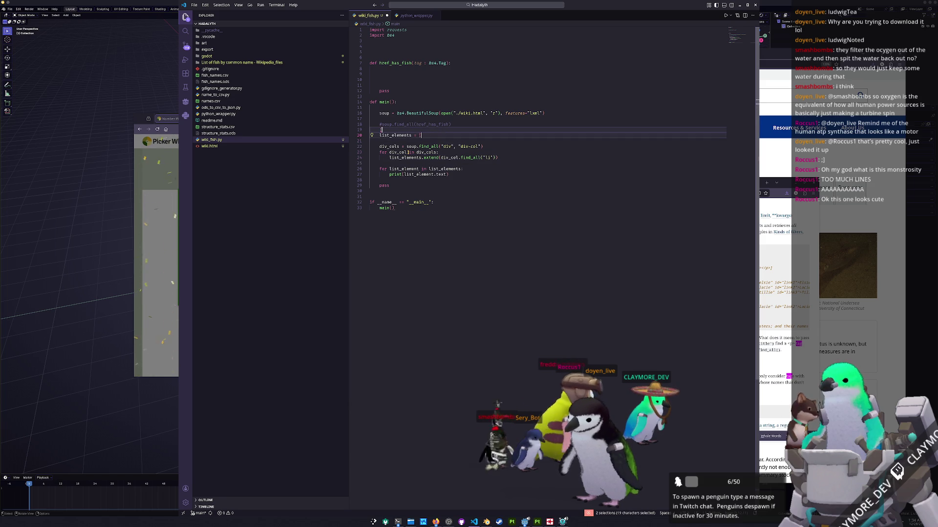
click(371, 134)
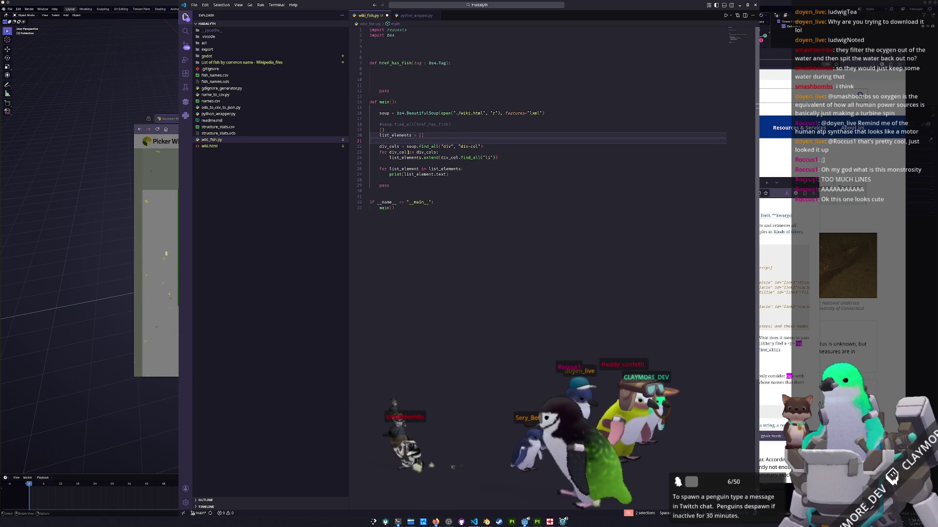
key(ctrl+z)
Switch away from the editor to bring the Konsole terminal to the front
key(alt+Tab)
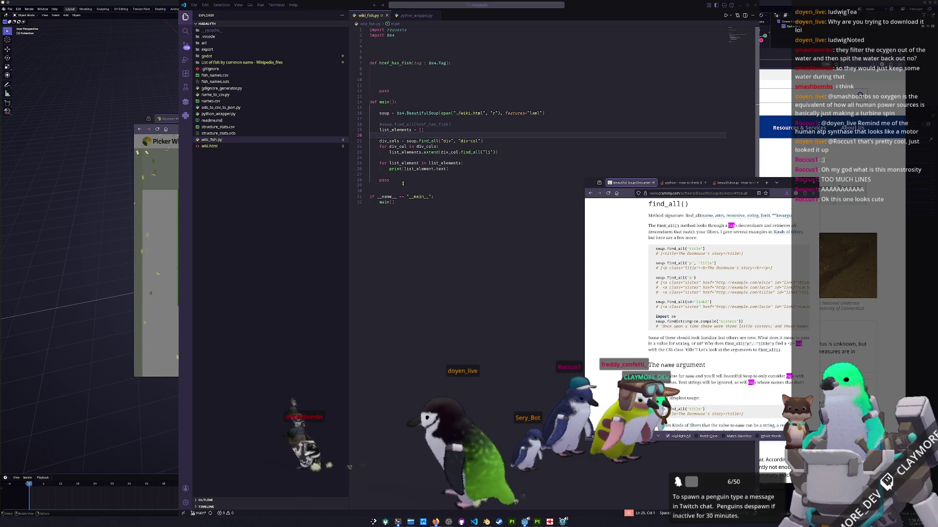
key(alt+Tab)
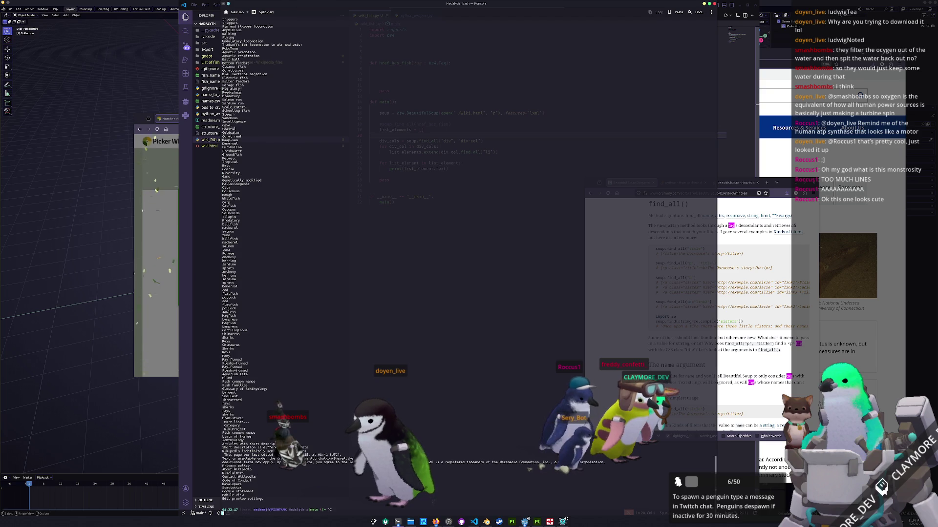
Rerun wiki_fish.py in the terminal, review the printed fish names, then return to the editor
key(Return)
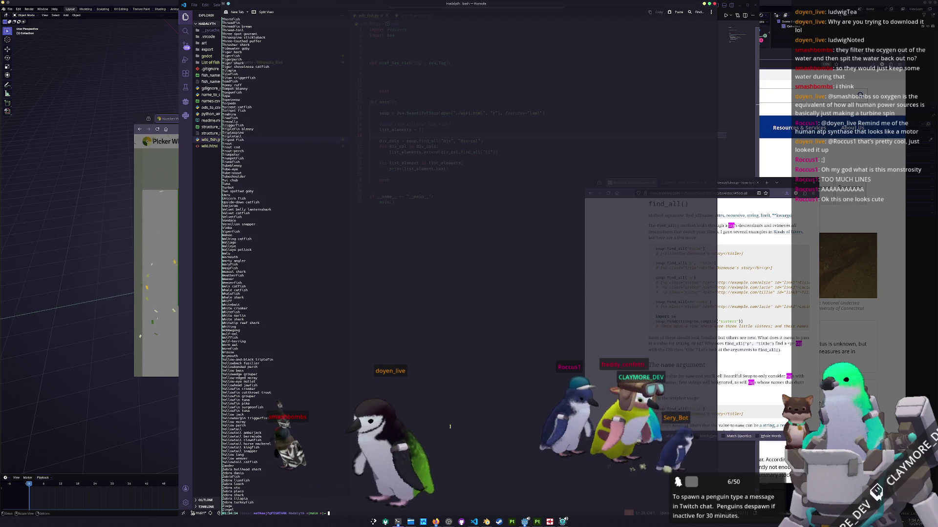
scroll(449, 426, up, 5)
scroll(410, 403, up, 5)
scroll(367, 378, up, 5)
scroll(324, 350, up, 5)
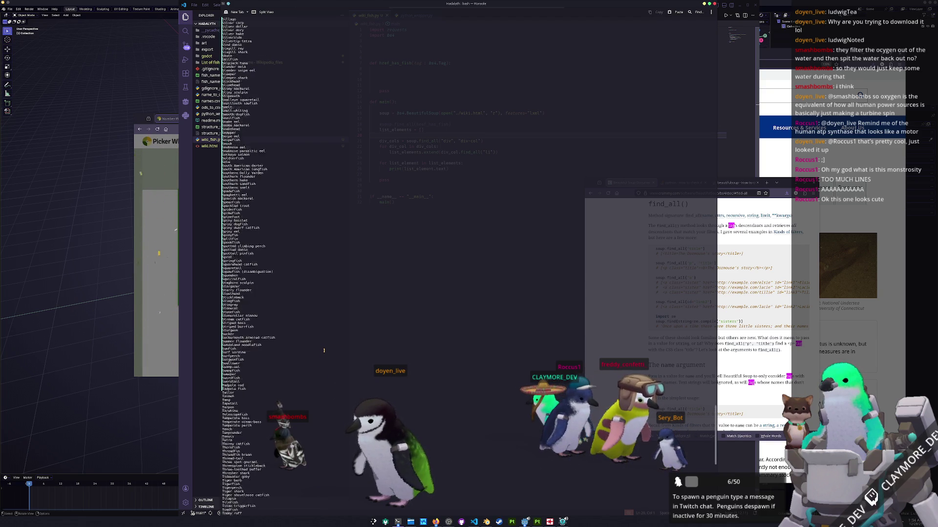
scroll(324, 350, up, 5)
scroll(327, 350, up, 5)
scroll(329, 349, up, 5)
scroll(333, 349, up, 5)
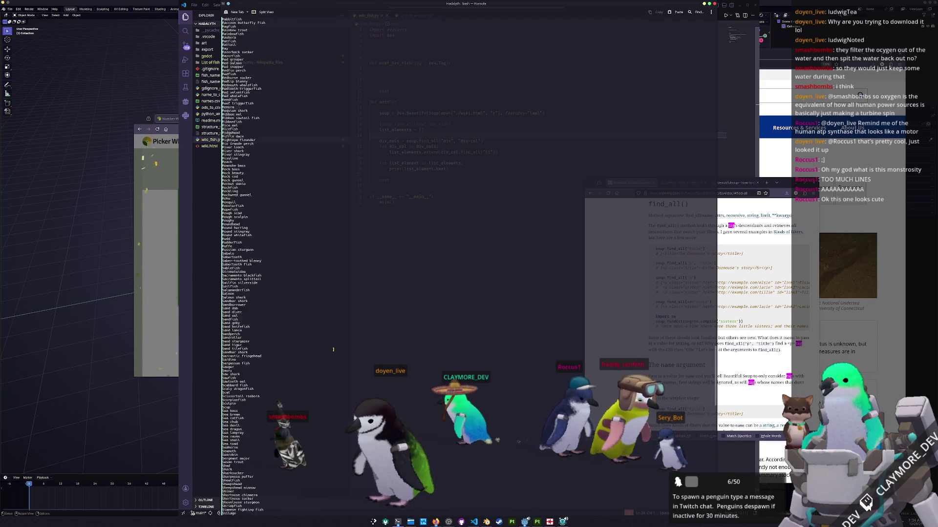
scroll(334, 349, up, 5)
scroll(333, 350, up, 5)
scroll(332, 350, up, 5)
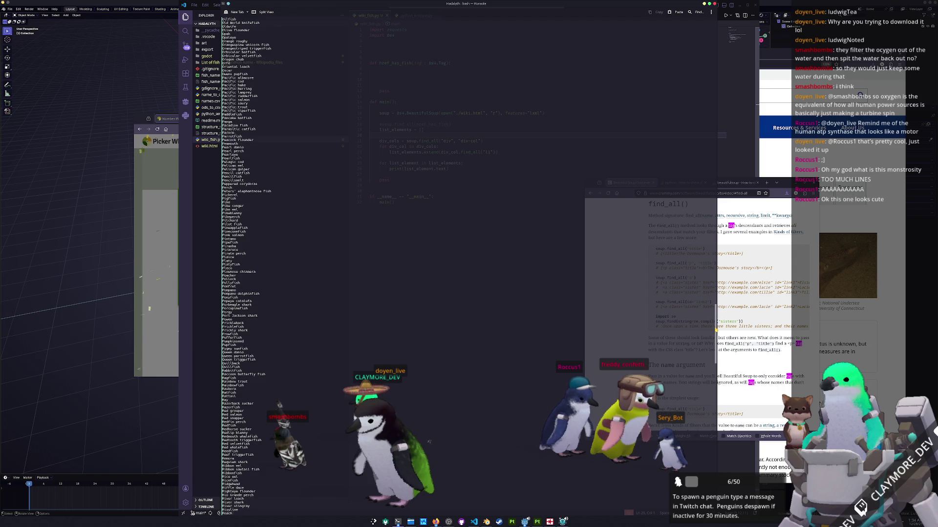
scroll(333, 350, up, 5)
scroll(333, 349, up, 5)
scroll(333, 349, up, 5)
scroll(702, 153, up, 5)
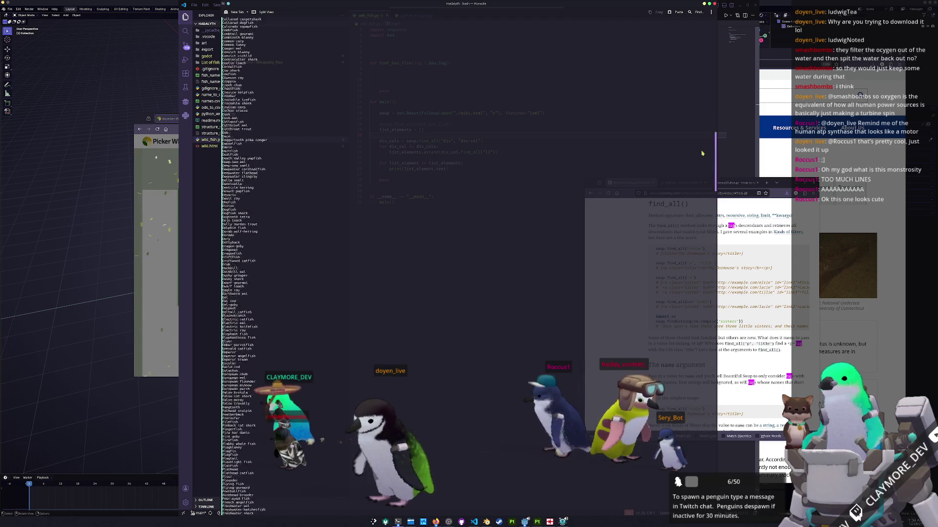
drag(715, 150, 720, 51)
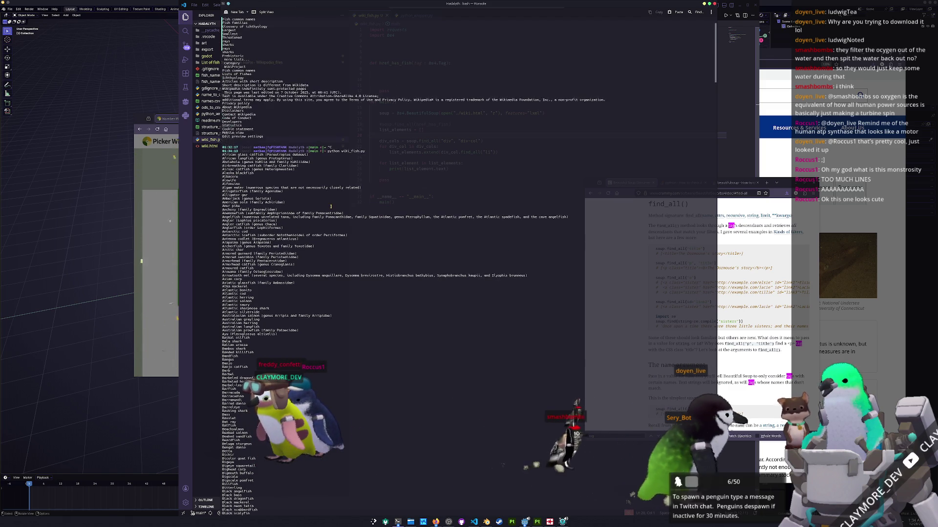
scroll(352, 206, up, 1)
scroll(319, 189, up, 1)
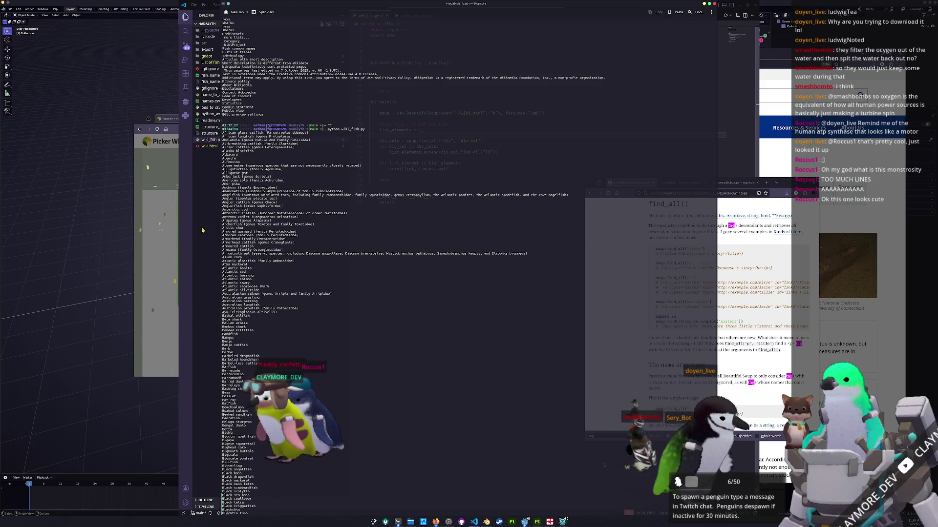
click(395, 138)
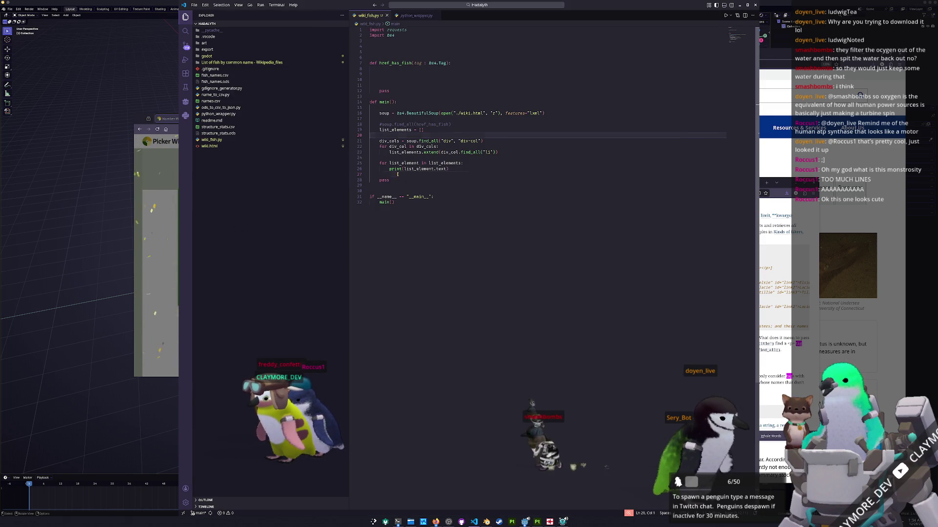
Add six empty print() calls below the fish-printing loop
click(397, 174)
key(Return)
key(Return)
key(Up)
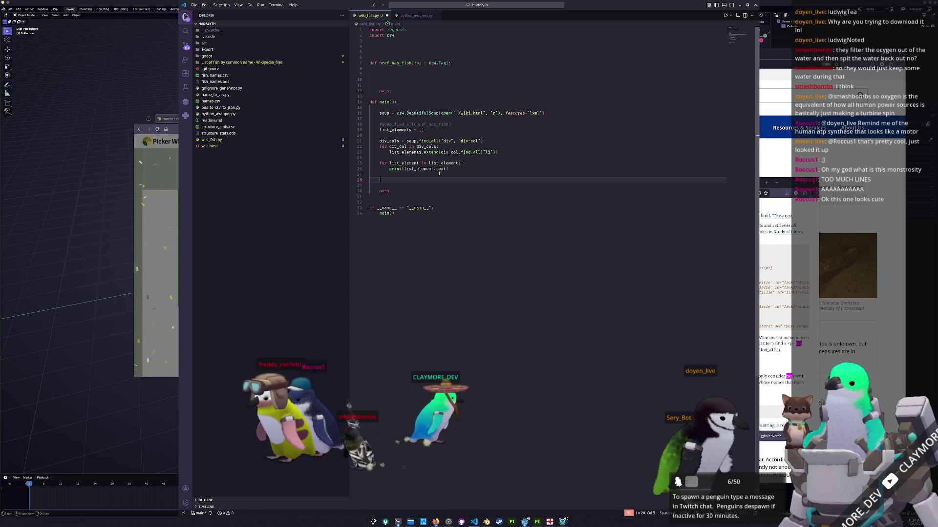
text(print(())
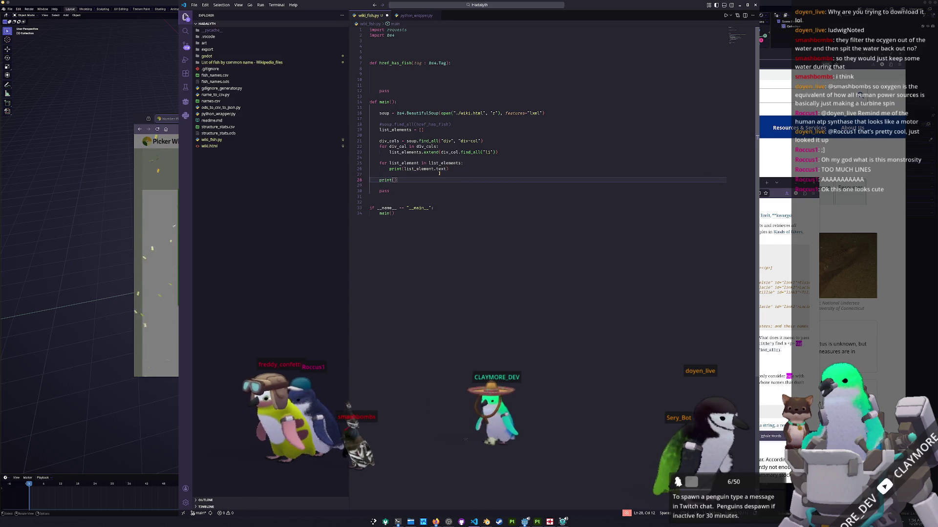
key(ctrl+c)
key(ctrl+v)
key(ctrl+v)
key(ctrl+v)
key(ctrl+v)
key(ctrl+v)
key(ctrl+v)
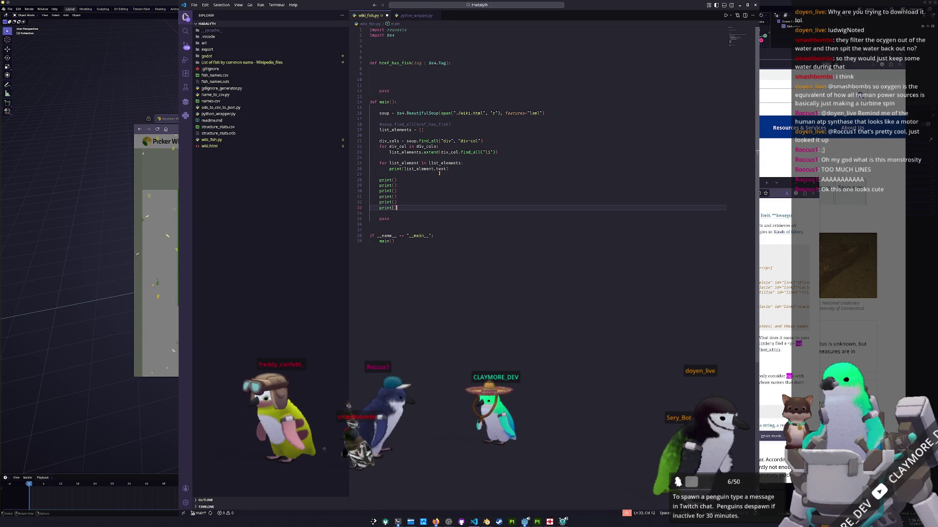
key(Return)
key(Return)
text(print)
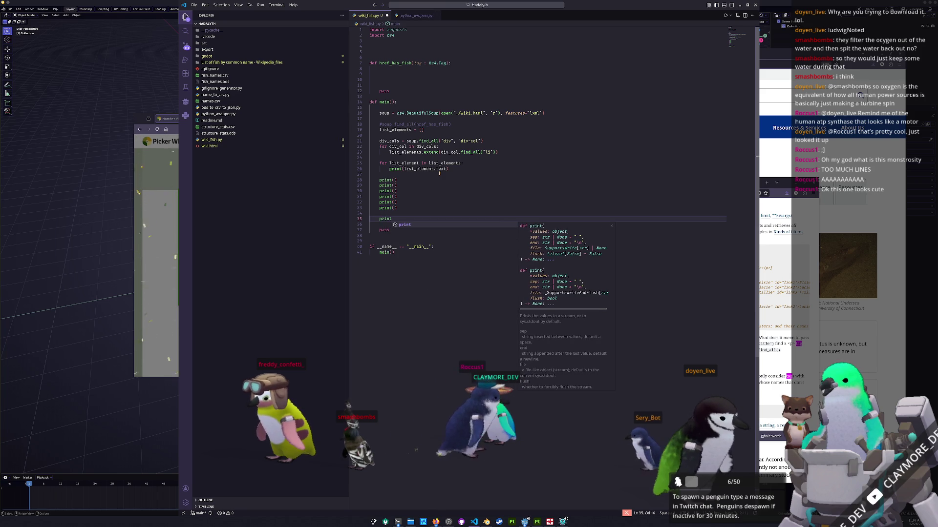
text((list_eleme)
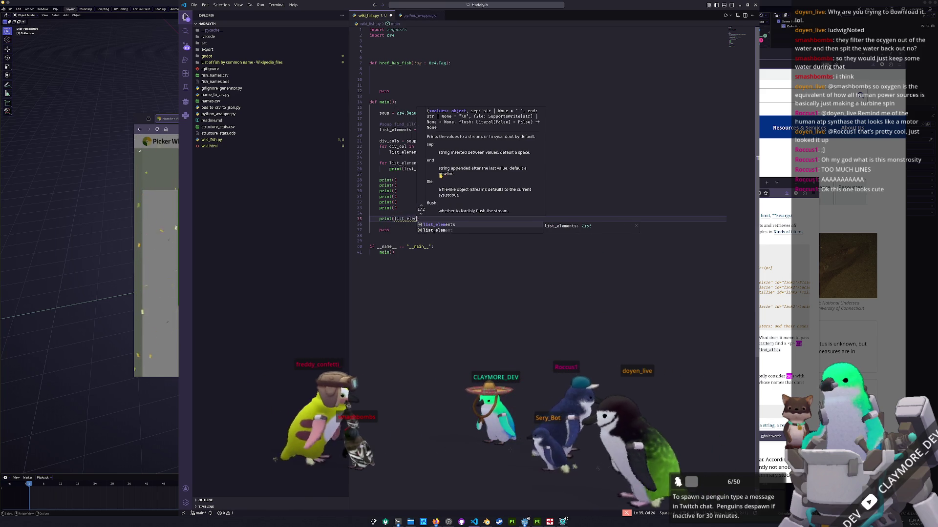
text(nt.pl)
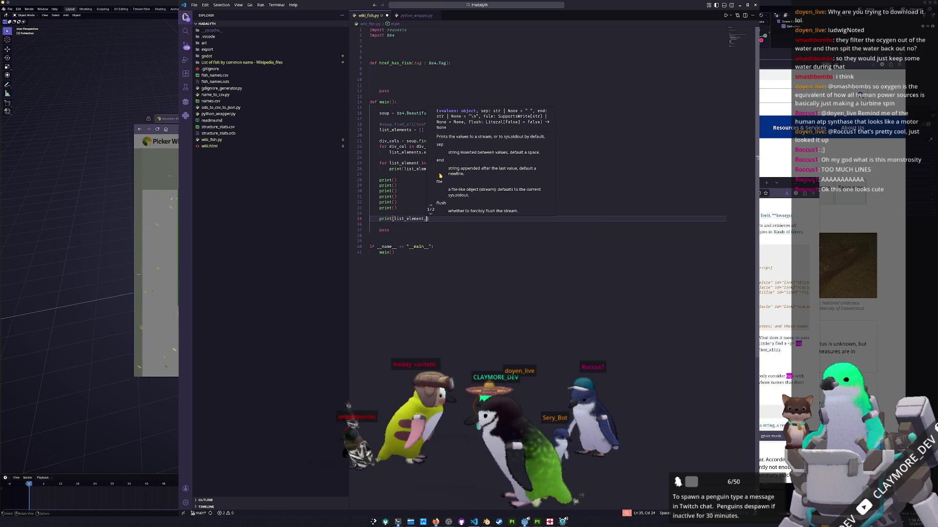
Write print(list_elements[rand.randrange(0,len(list_elements)-1)].text) and add 'import random as rand' at the top
key(BackSpace)
key(BackSpace)
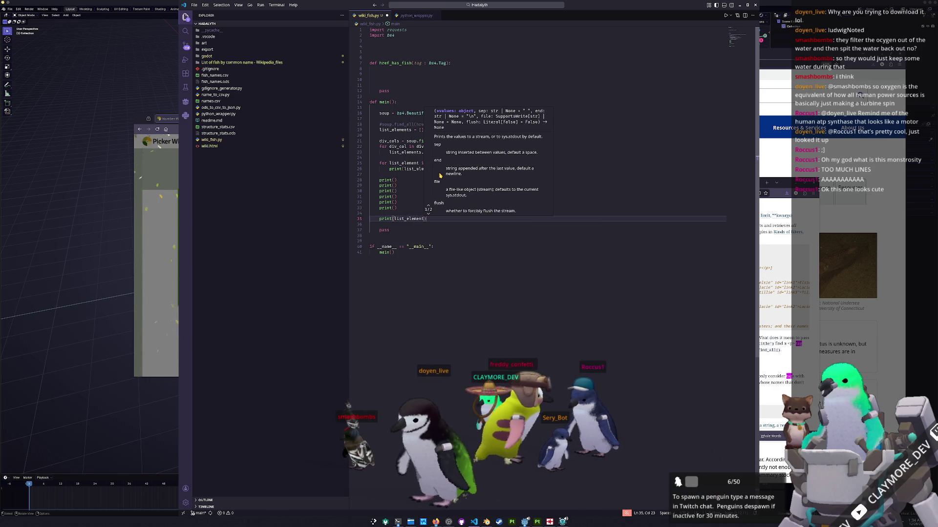
key(BackSpace)
text(0])
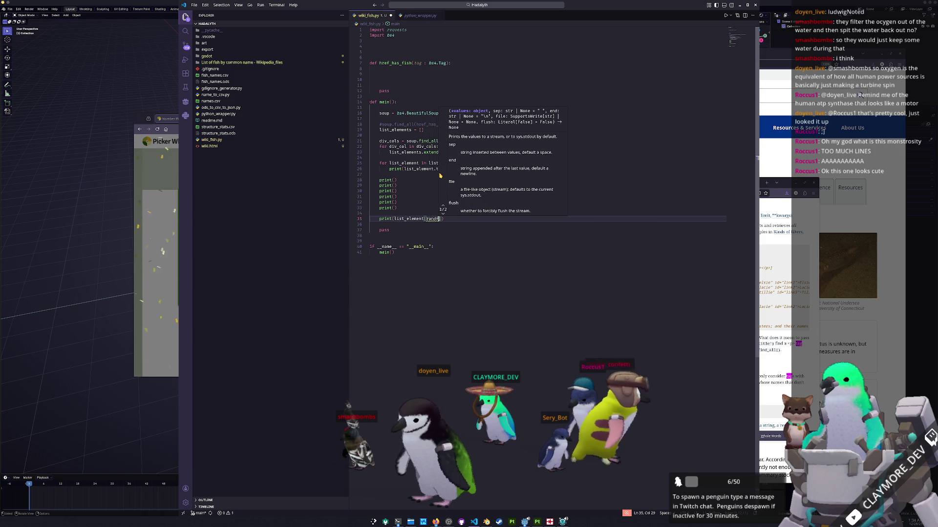
key(BackSpace)
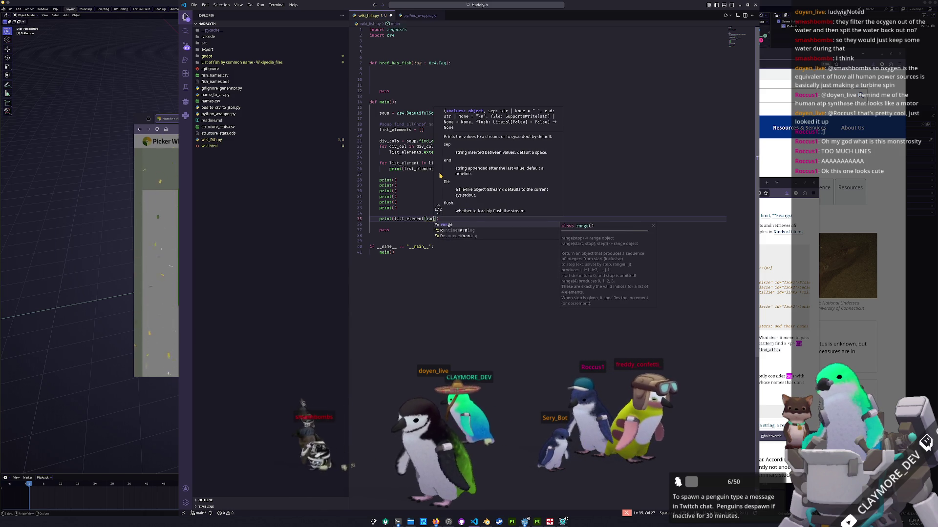
key(BackSpace)
key(Up)
key(Up)
key(Up)
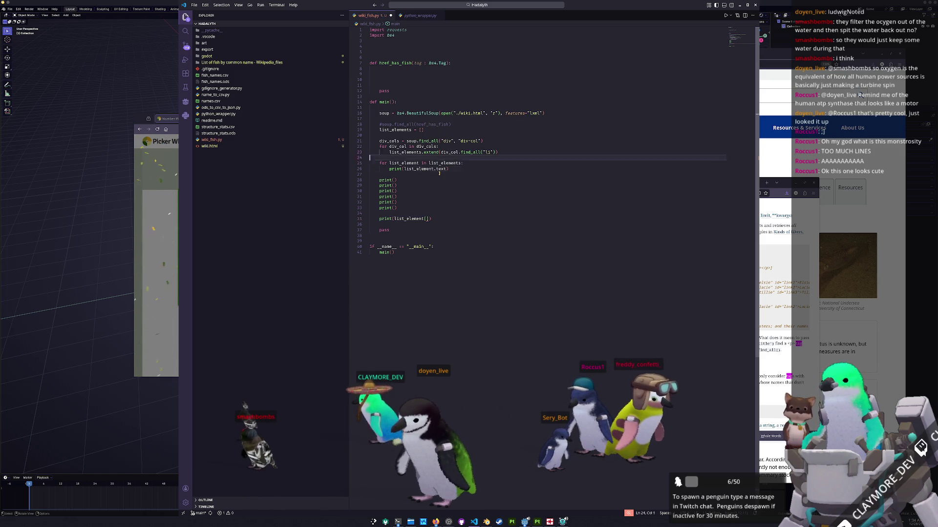
key(Up)
key(Up)
key(Up)
key(Up)
key(Up)
key(Up)
text(i)
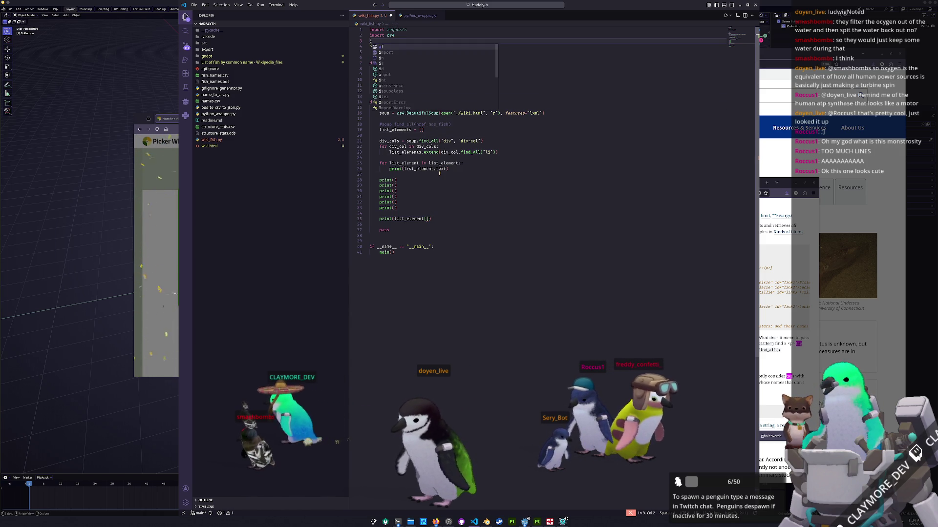
text(mport random as rand)
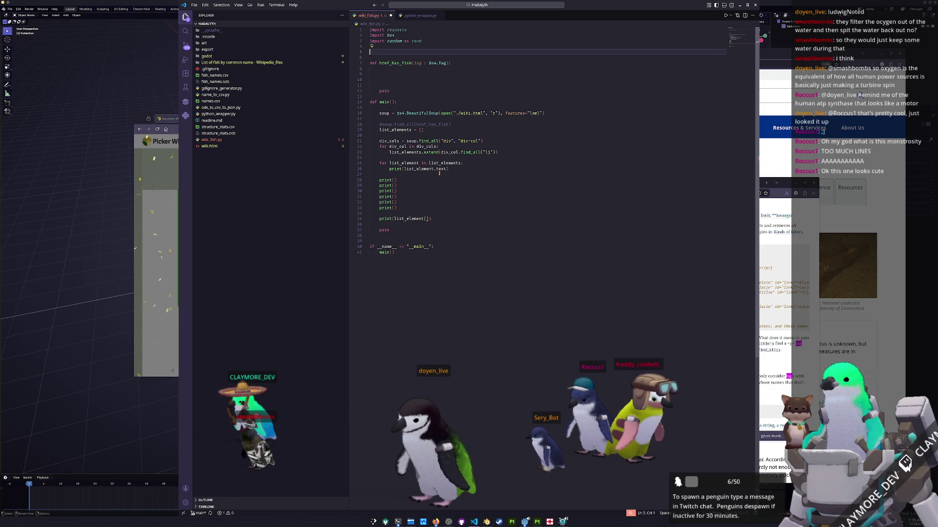
key(Down)
key(Down)
key(Down)
key(Down)
key(Down)
key(Down)
key(Down)
key(Down)
key(End)
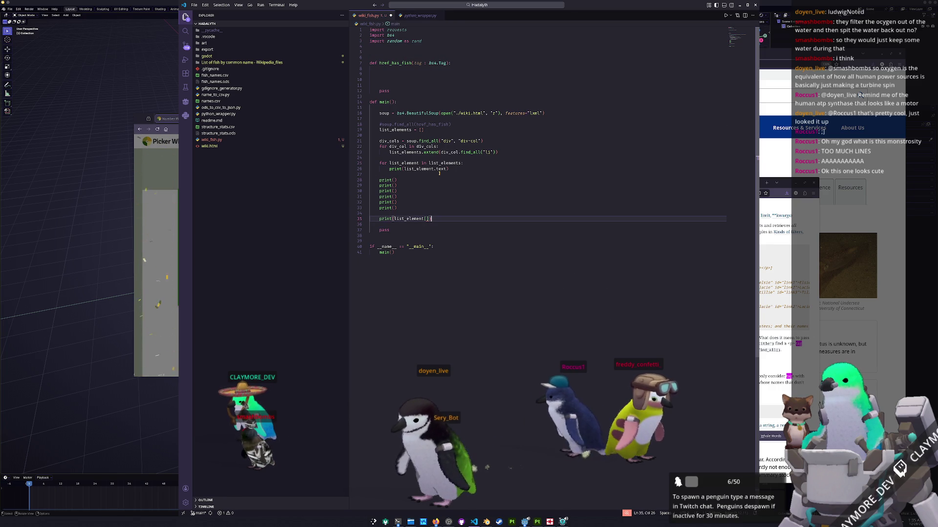
text(rand)
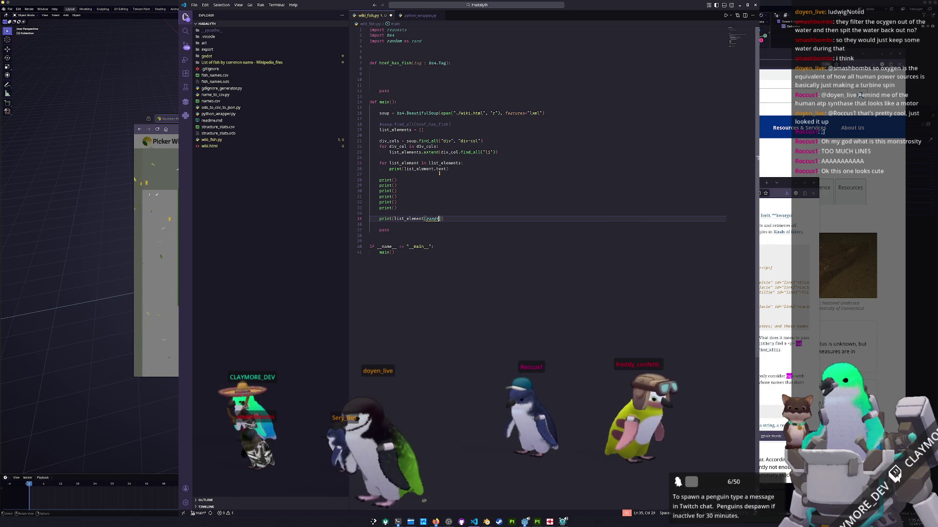
text(.r)
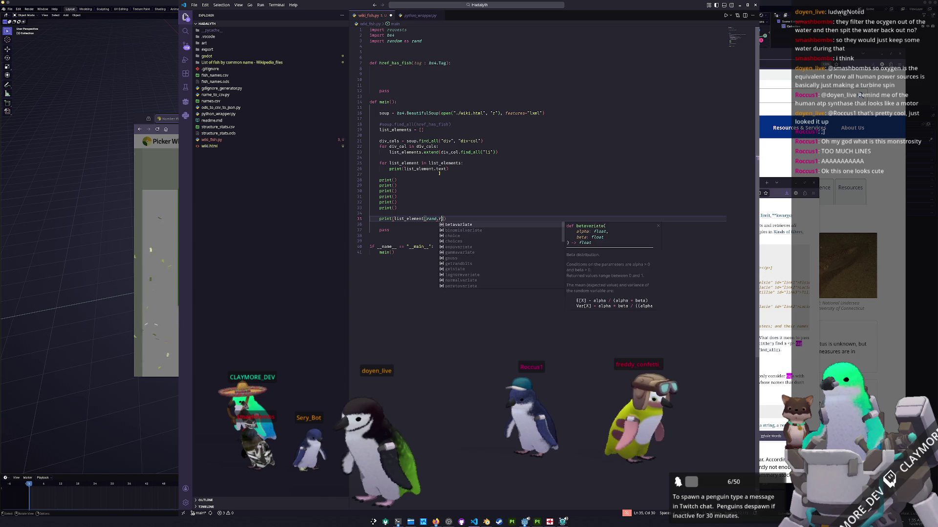
text(and)
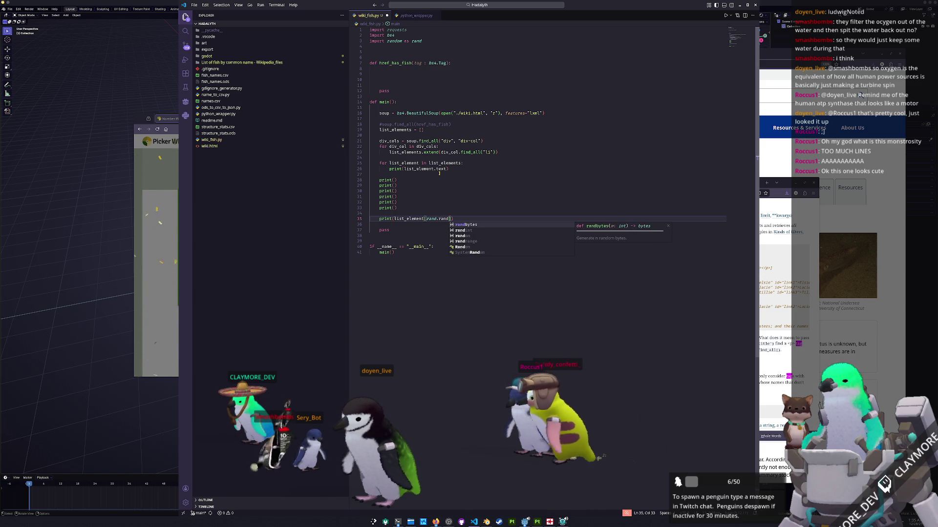
text(range)
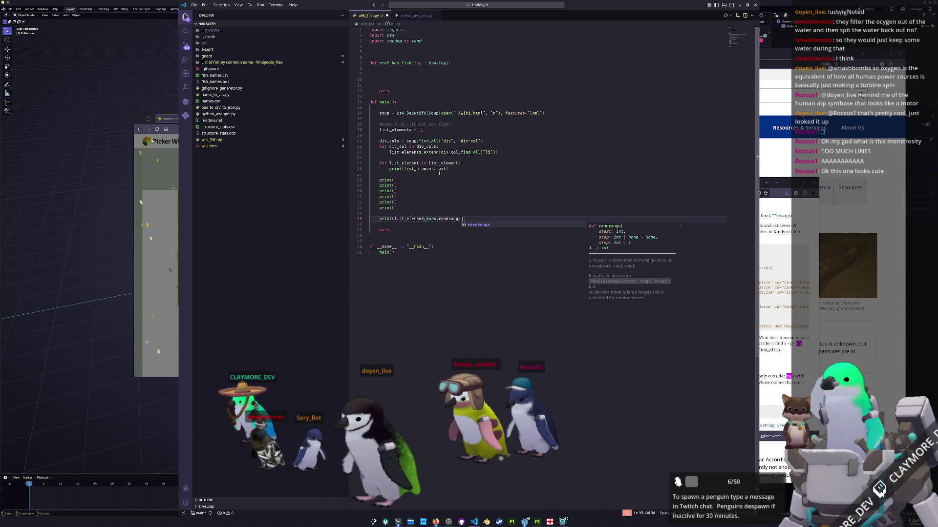
text((0,)
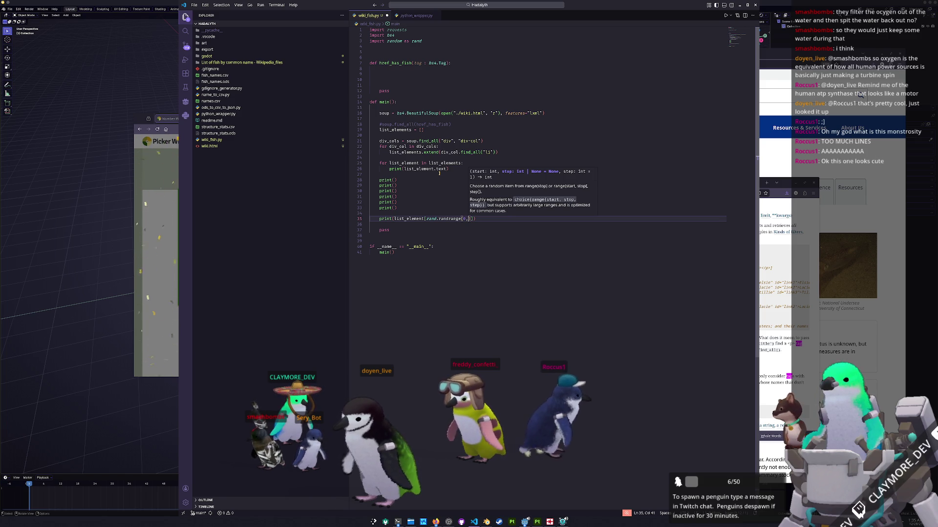
text(len)
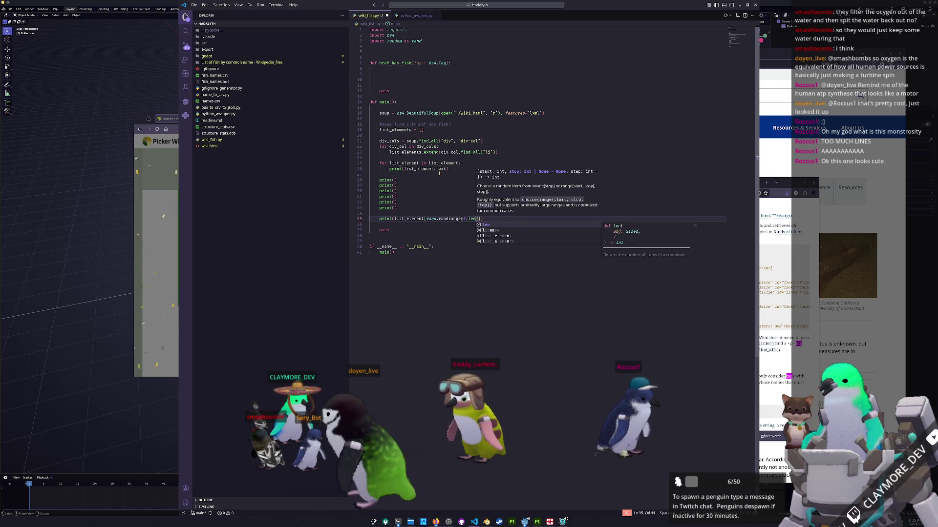
text((list_elements)
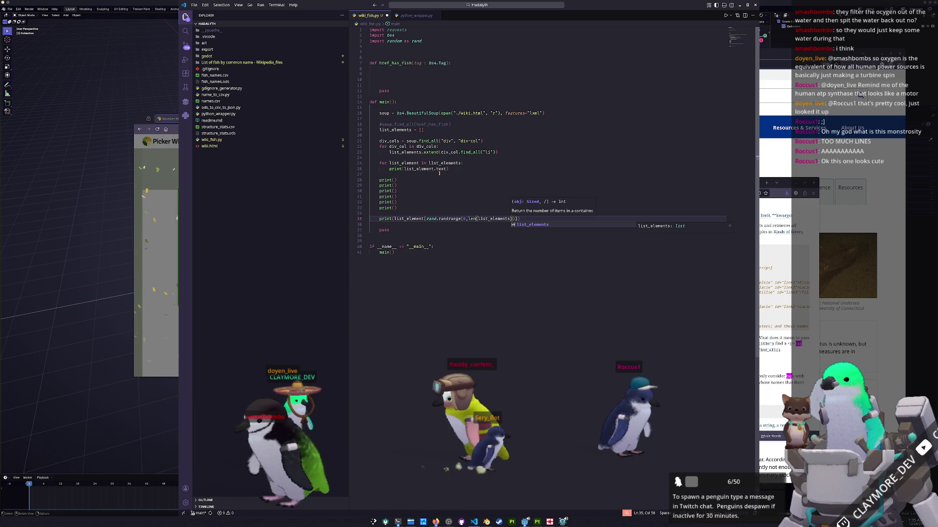
text())
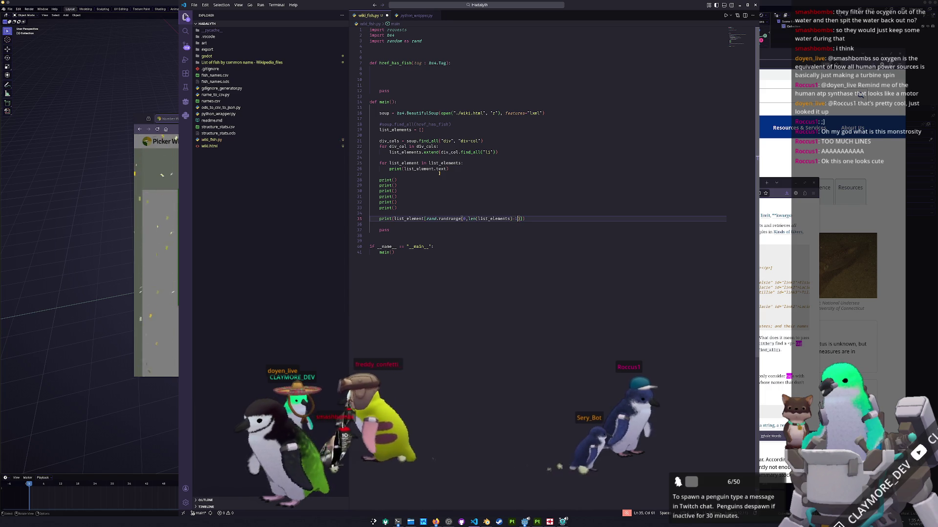
Fix the list name in the random-pick line, then switch to the terminal
key(ctrl+Left)
key(ctrl+Left)
key(ctrl+Left)
text(s)
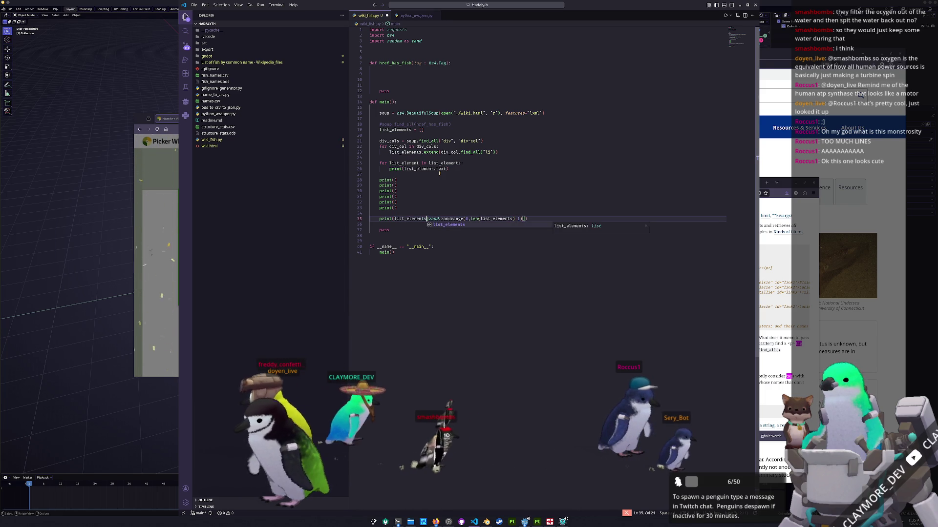
key(ctrl+Right)
key(ctrl+Right)
key(ctrl+Right)
key(ctrl+Right)
key(ctrl+Right)
key(ctrl+Right)
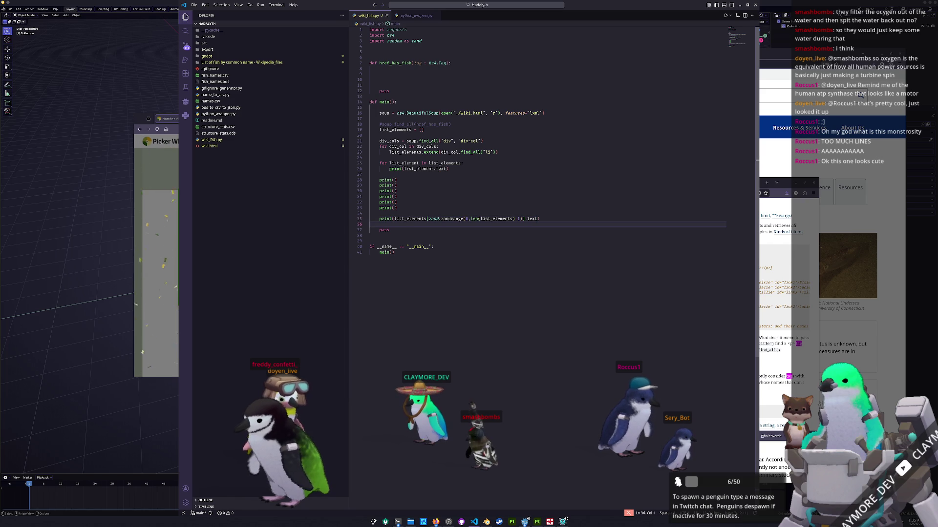
key(alt+Tab)
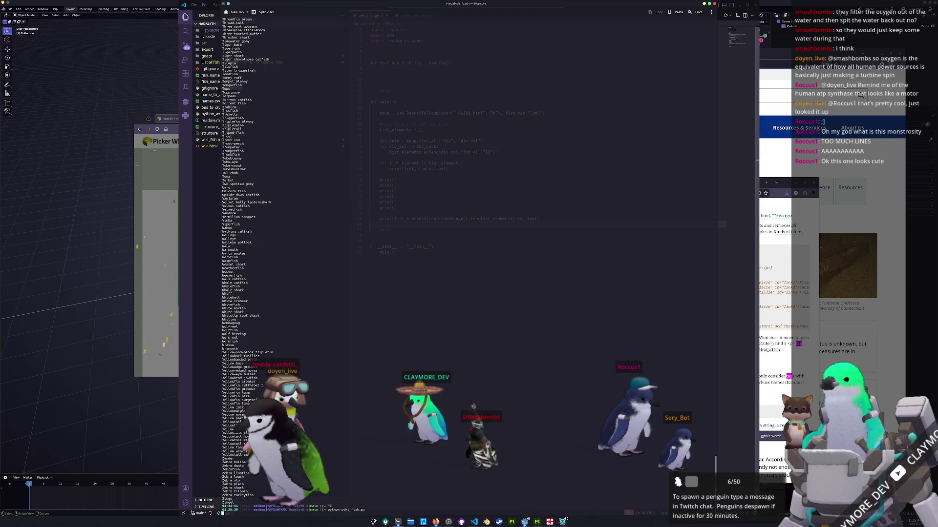
Open the terminal's copy/paste menu after the run, then bring the coffin fish image results into view
right_click(237, 508)
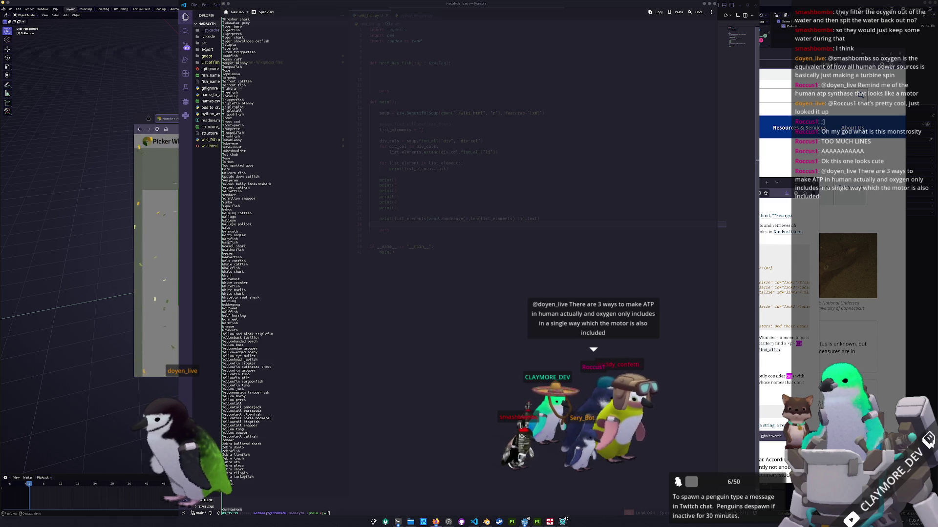
key(alt+Tab)
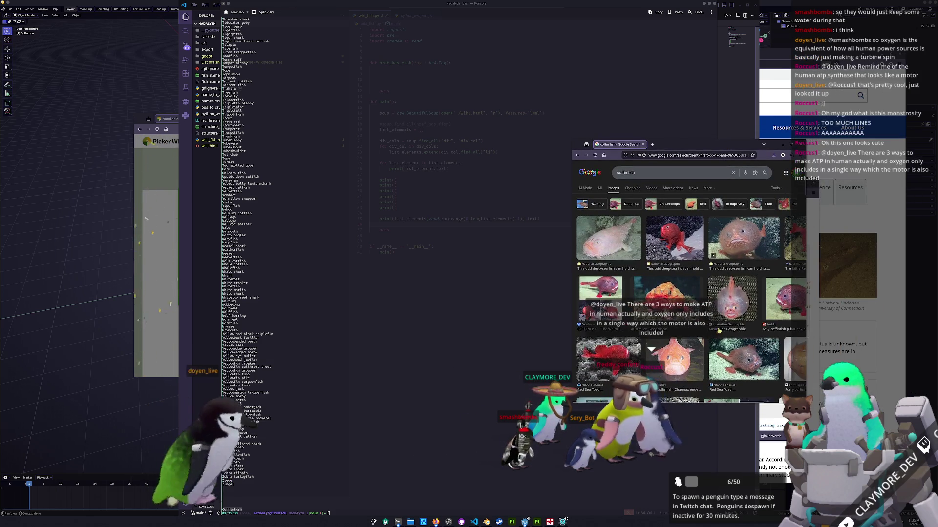
Widen the coffin fish results window, then rerun the fish-listing script twice in the terminal
drag(569, 254, 450, 268)
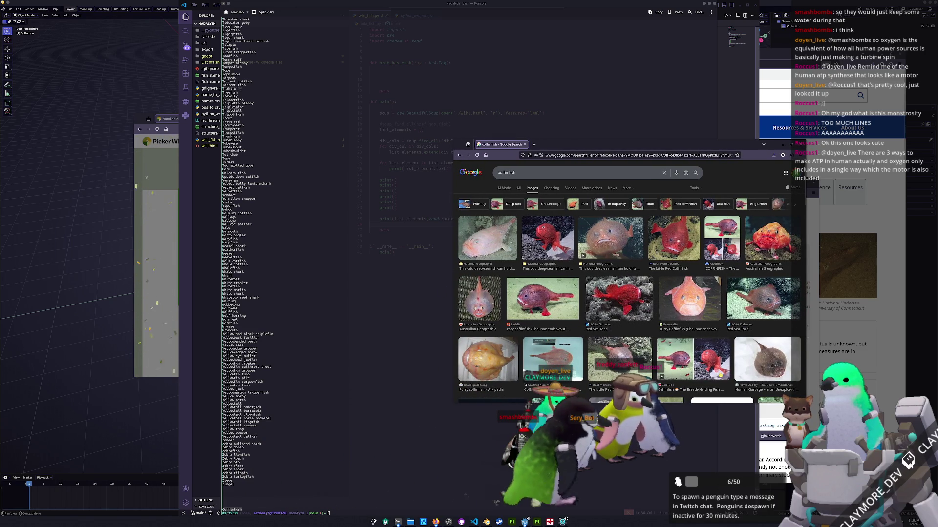
click(458, 448)
text(python wiki_fish.py)
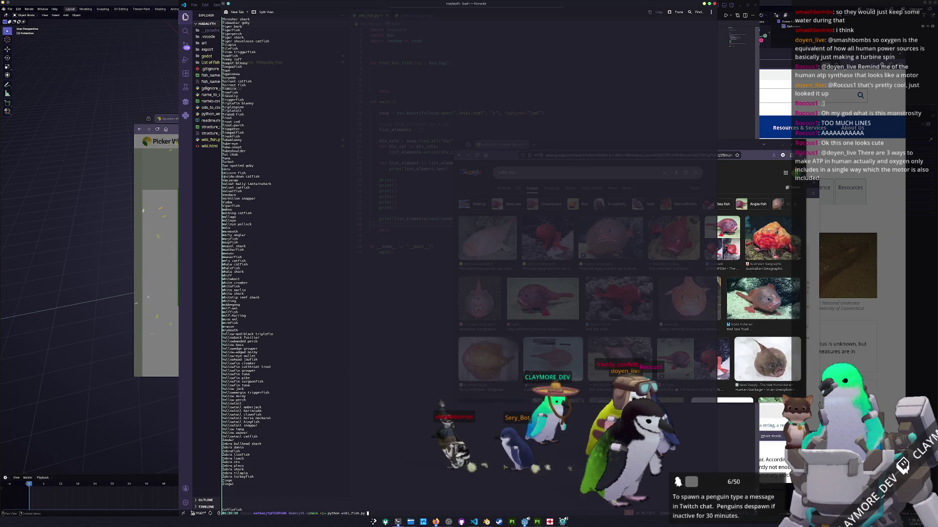
key(Return)
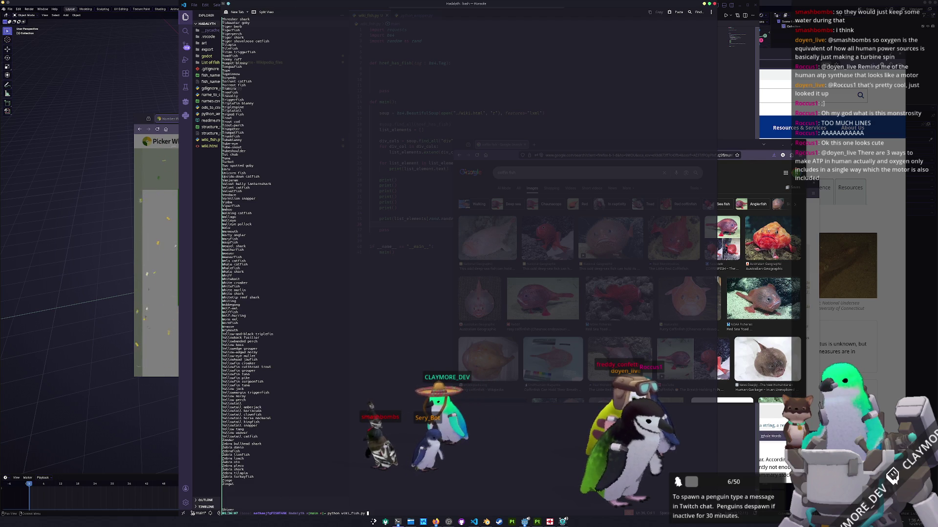
key(Return)
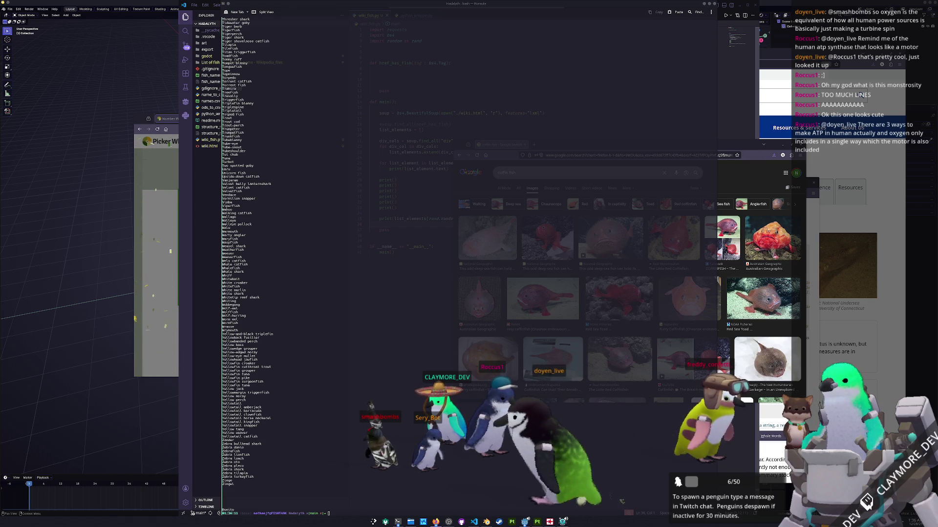
Bring the bonito fish image results into view, preview the Bonito - Florida Sportsman image, then return to the code
drag(660, 160, 498, 215)
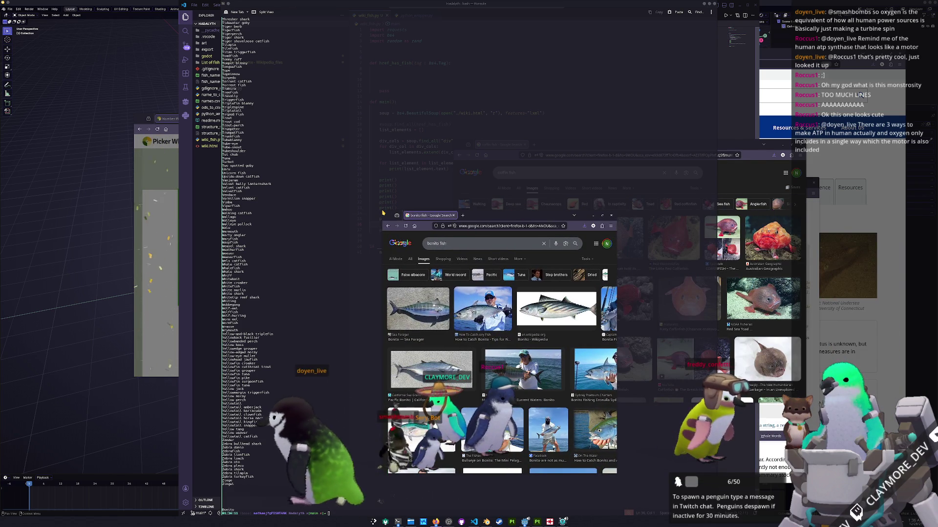
drag(383, 219, 240, 86)
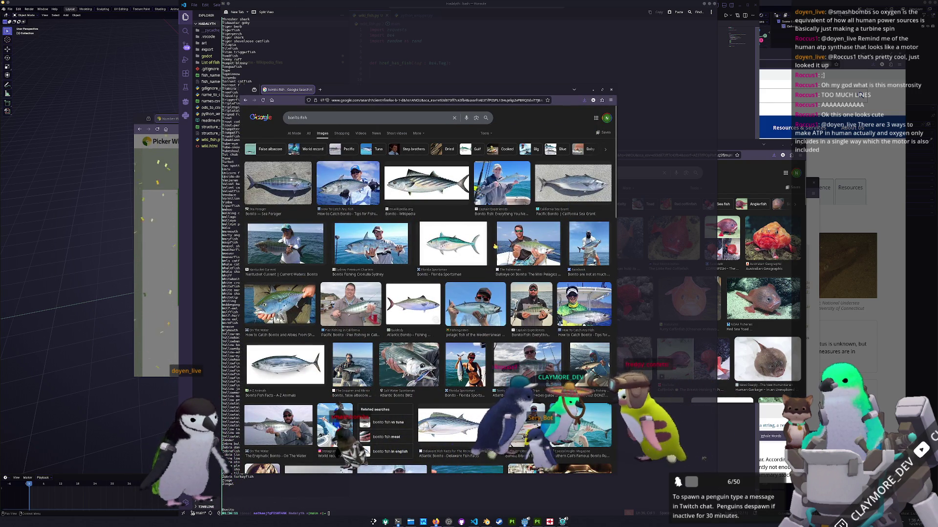
click(451, 249)
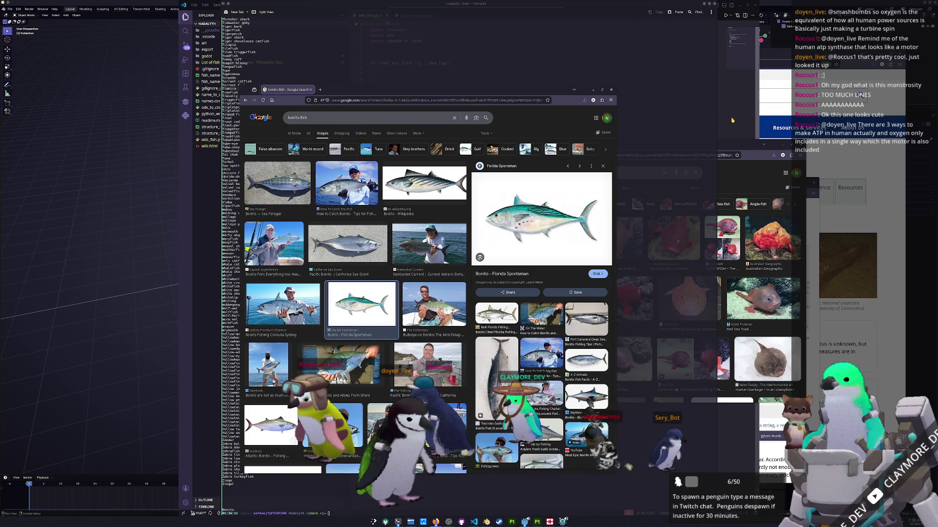
key(alt+Tab)
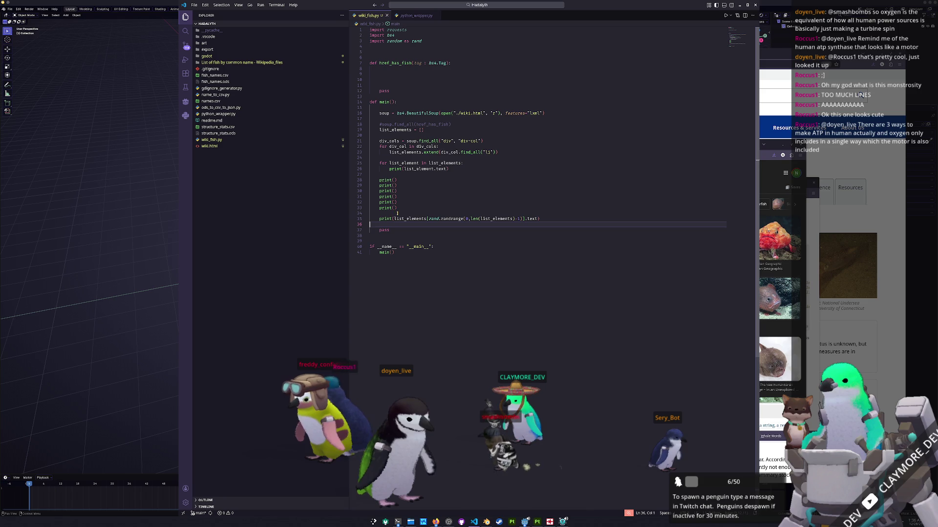
Delete the redundant print() lines and the commented-out soup.find_all line in main
drag(397, 213, 419, 194)
key(BackSpace)
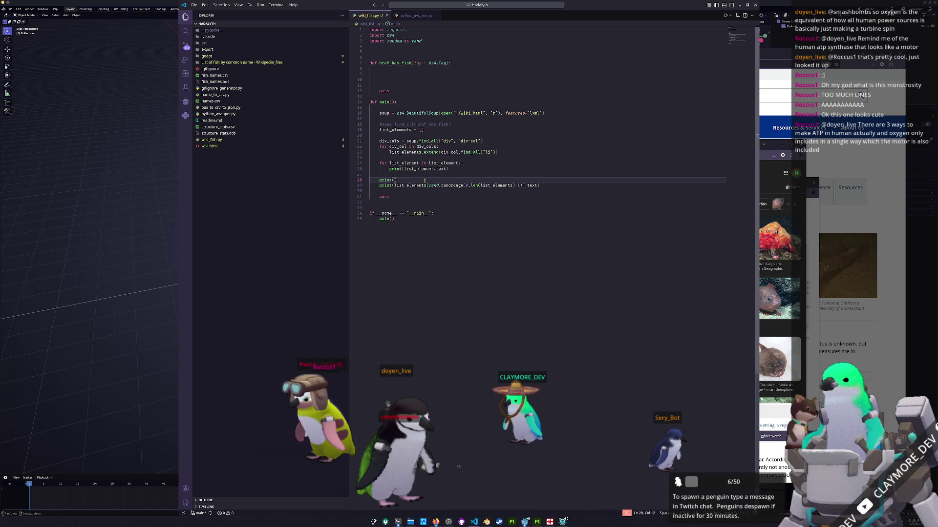
key(Return)
key(Up)
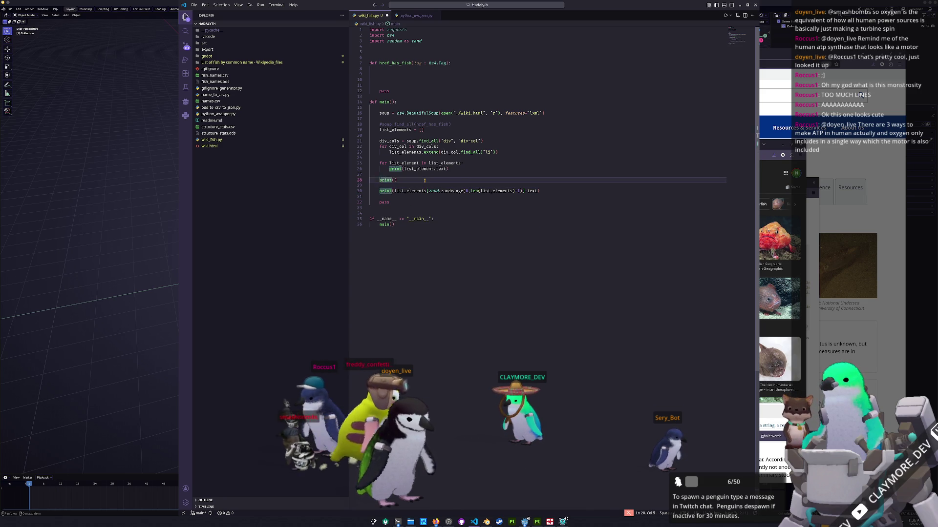
key(Up)
key(Up)
key(Up)
key(Up)
key(Up)
key(Up)
key(Up)
key(Up)
key(Up)
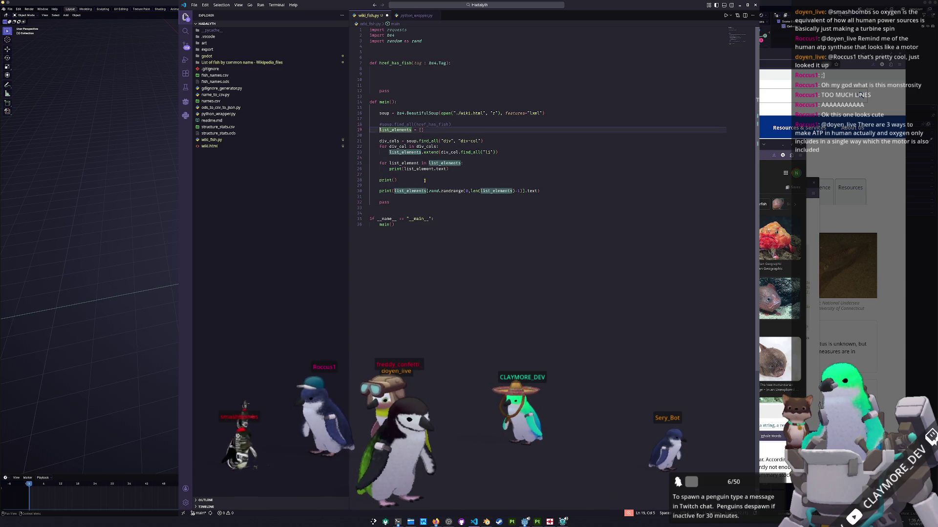
key(ctrl+shift+k)
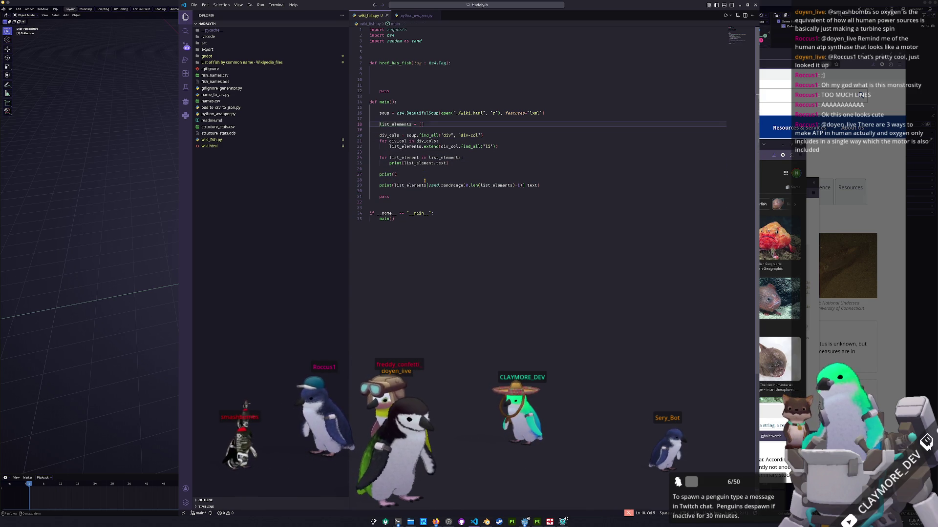
Delete the stray pass line in main and the unused href_has_fish function
click(394, 196)
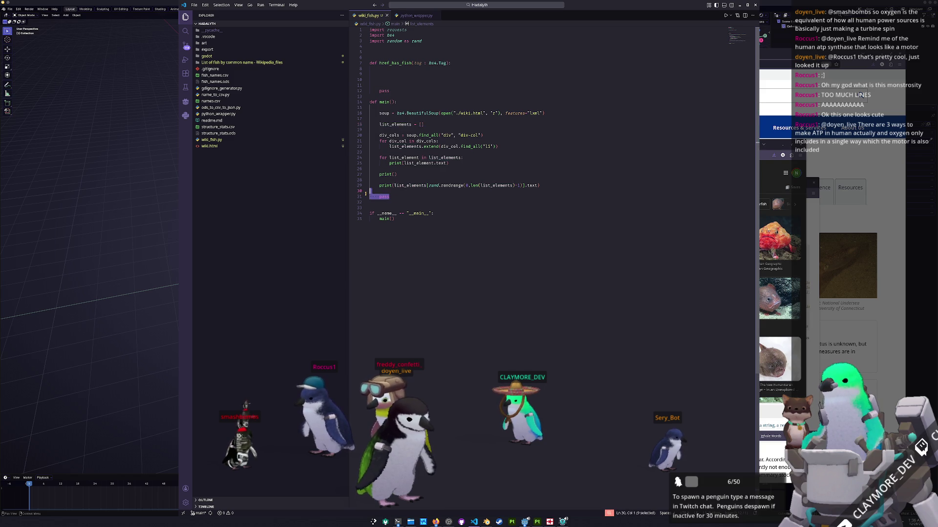
key(ctrl+shift+k)
key(ctrl+shift+k)
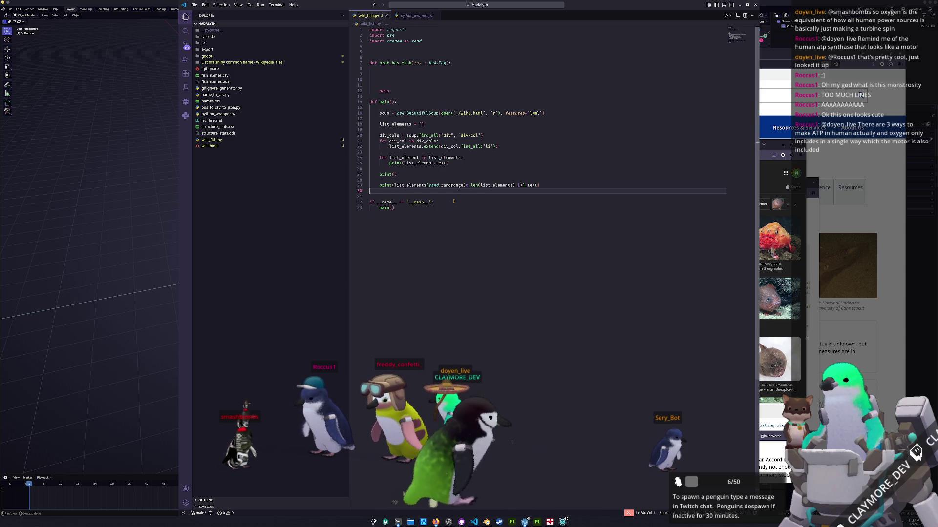
key(Up)
key(Up)
key(Up)
key(Up)
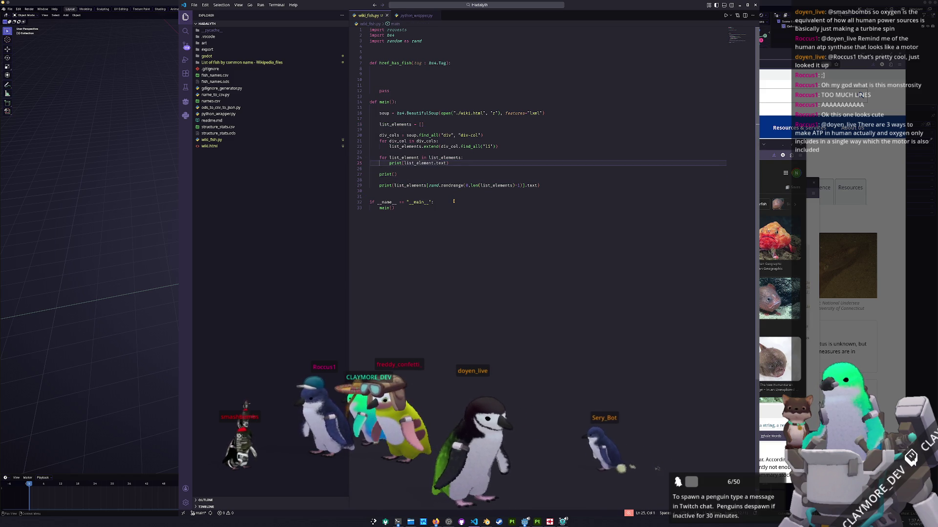
key(Up)
key(Up)
key(Up)
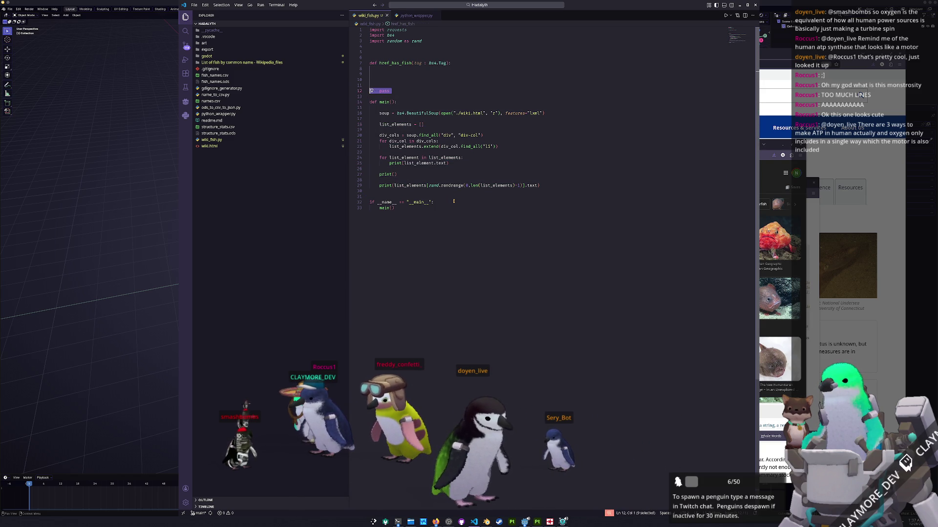
key(Delete)
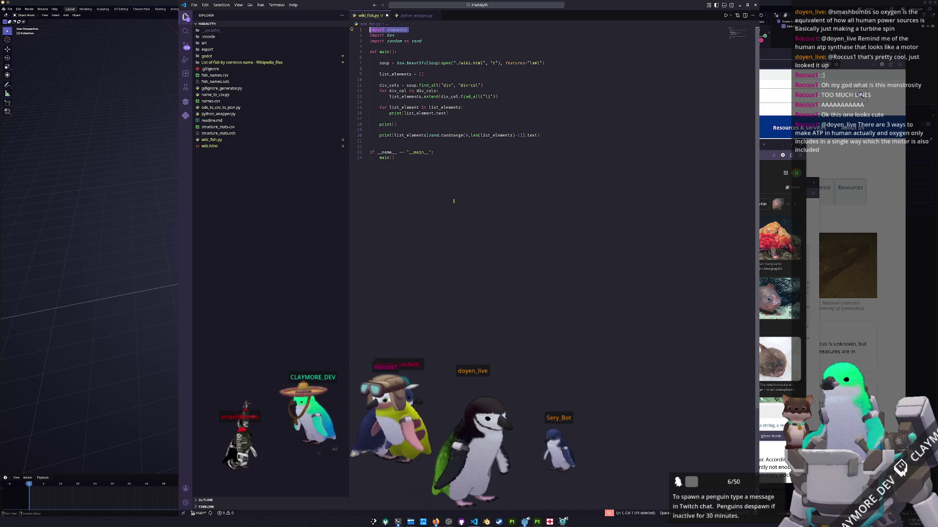
Delete the unused requests import and move to the first line inside main
key(Delete)
key(Down)
key(Down)
key(Down)
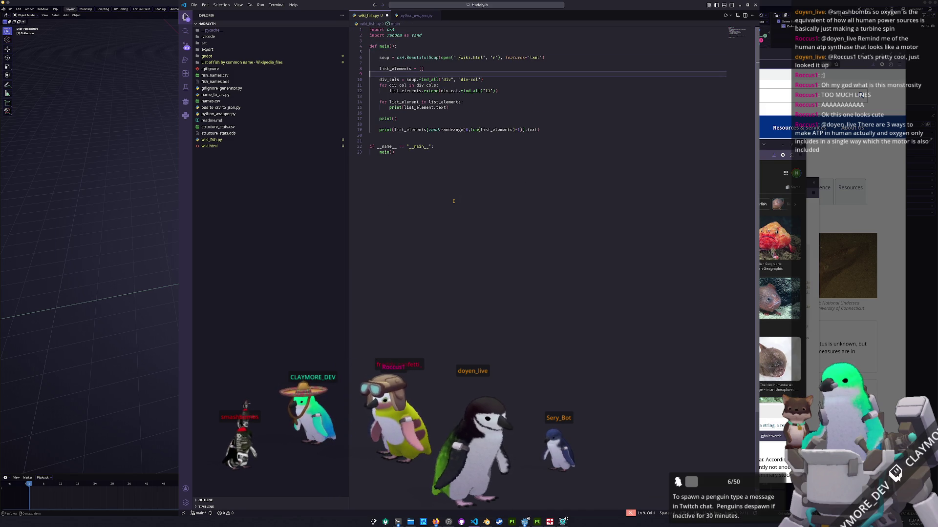
key(Down)
key(Down)
key(Down)
key(Down)
key(Down)
key(Down)
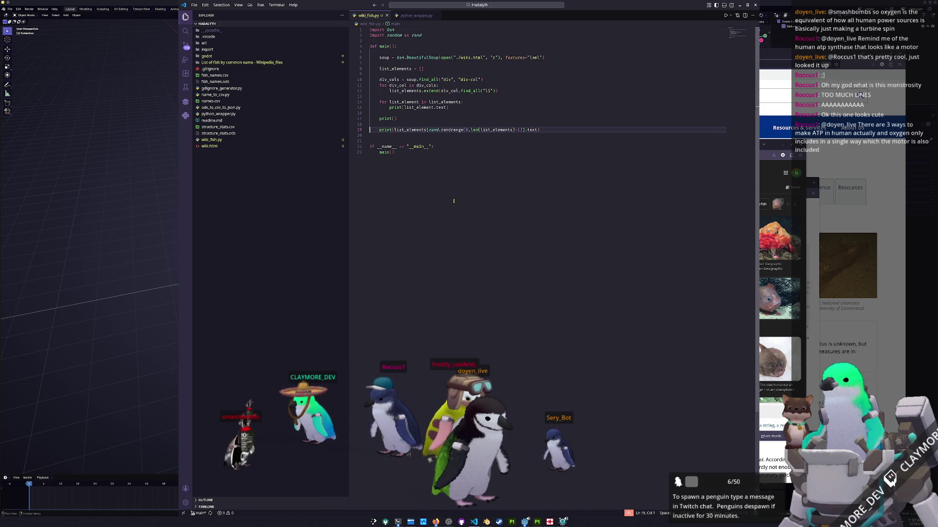
key(shift+Up)
key(shift+Up)
key(shift+Up)
key(Down)
key(Up)
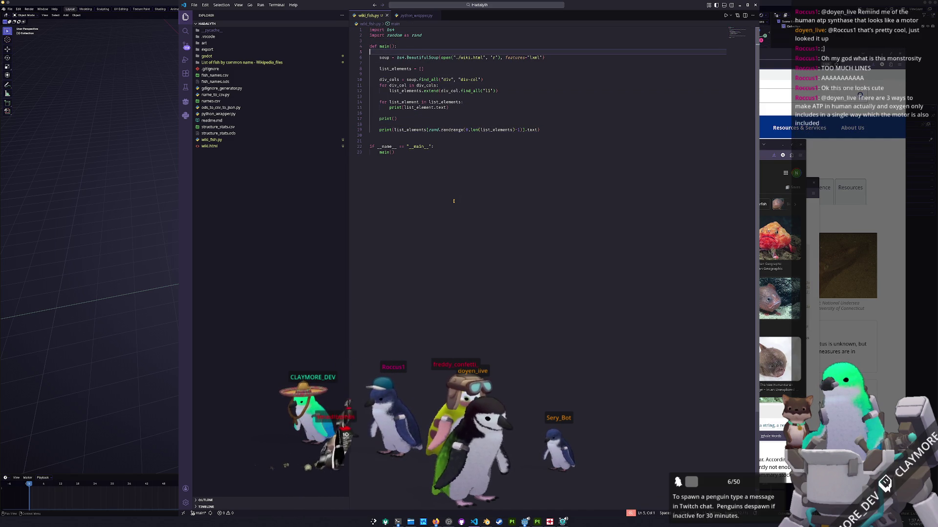
text(f =)
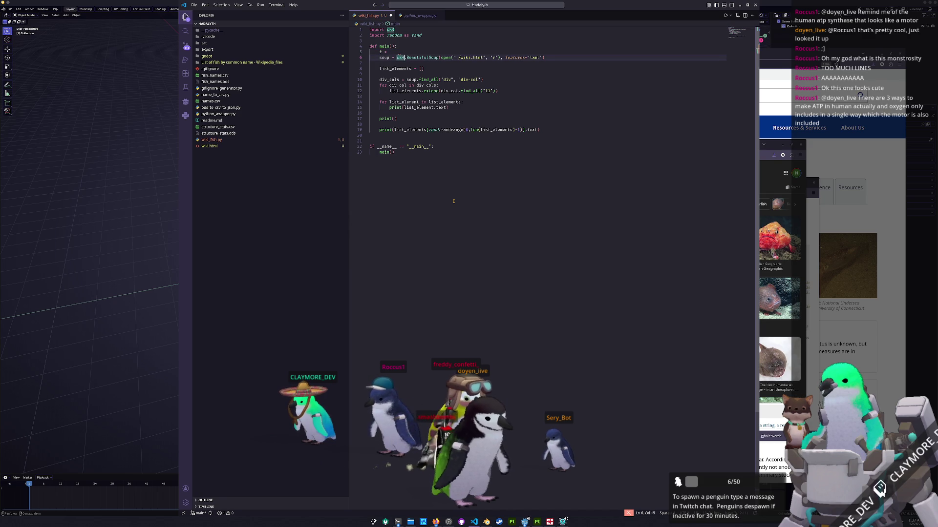
Move open("./wiki.html", "r") into a new f = line, pass f to BeautifulSoup and add f.close()
key(ctrl+shift+Right)
key(ctrl+shift+Right)
key(ctrl+shift+Right)
key(ctrl+shift+Right)
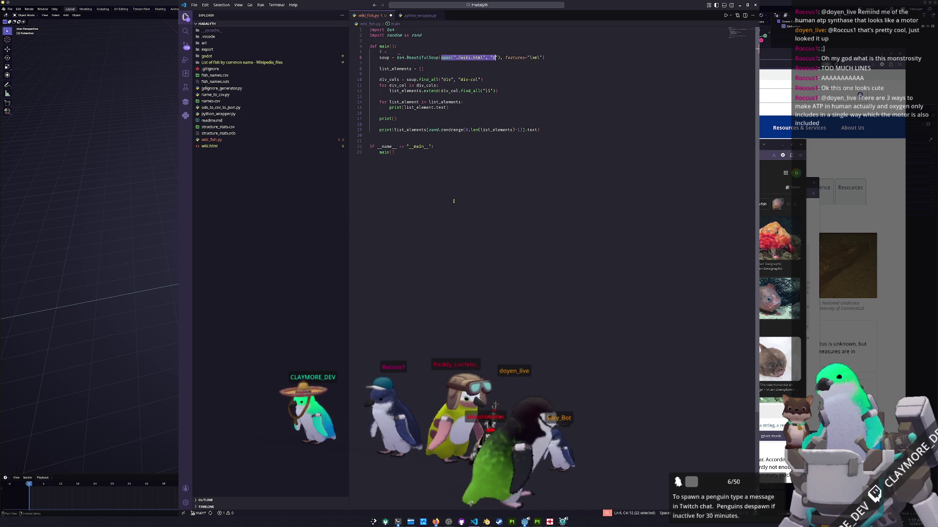
key(ctrl+shift+Right)
key(Delete)
key(Up)
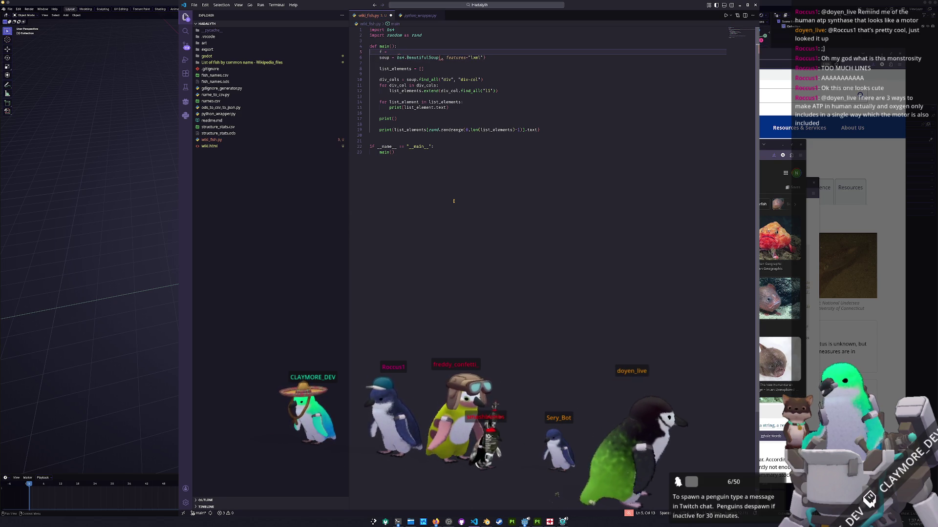
key(ctrl+v)
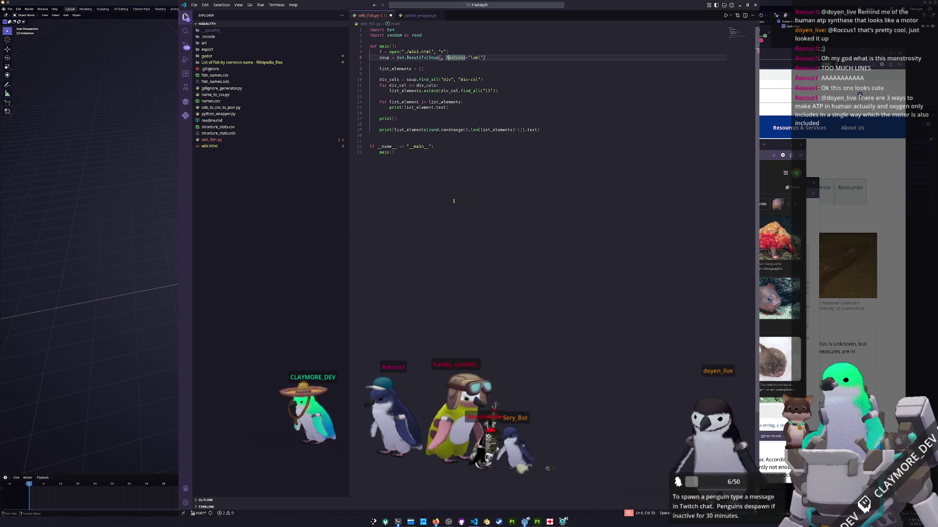
key(Down)
text(f)
key(Escape)
key(Down)
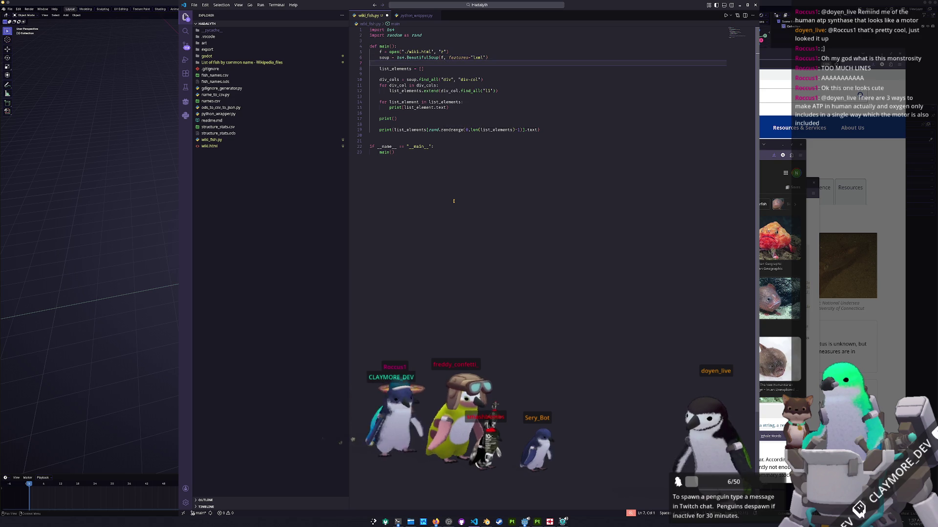
key(Return)
text(f.close()
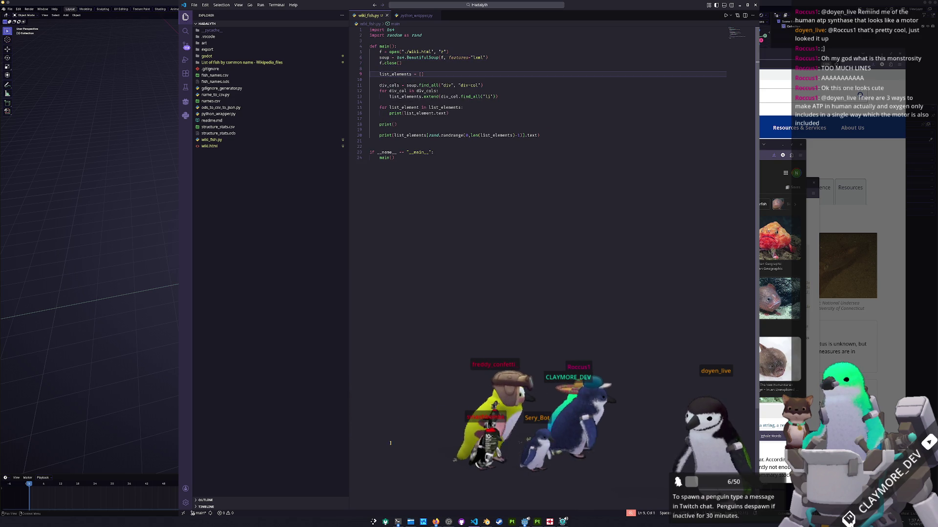
Rerun wiki_fish.py in the terminal to check the printed fish list, then return to the editor
key(alt+Tab)
key(Up)
key(Return)
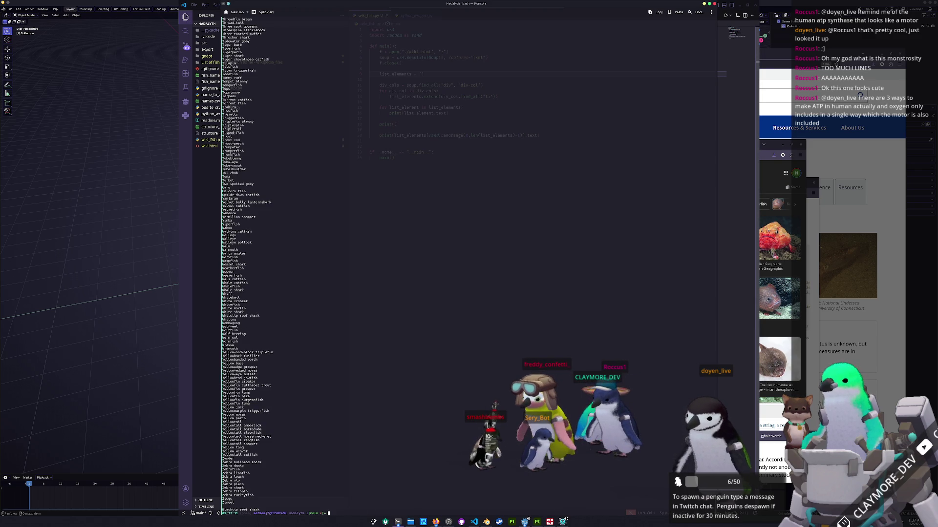
key(alt+Tab)
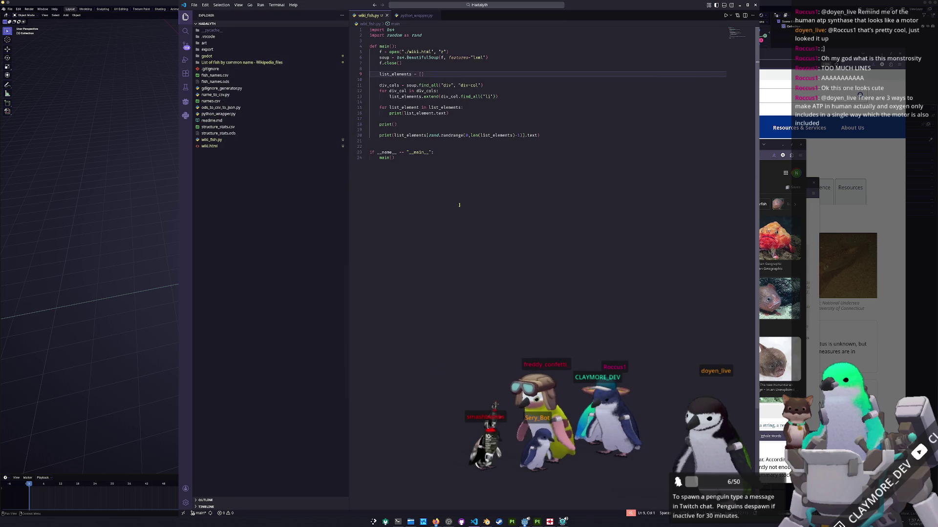
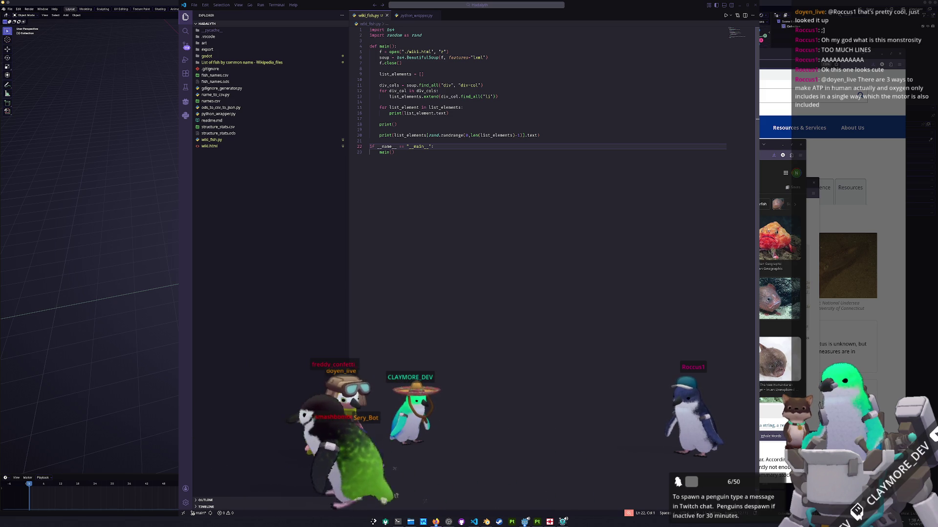
Bring the coffin fish image results forward over the code editor and move that window lower
click(608, 213)
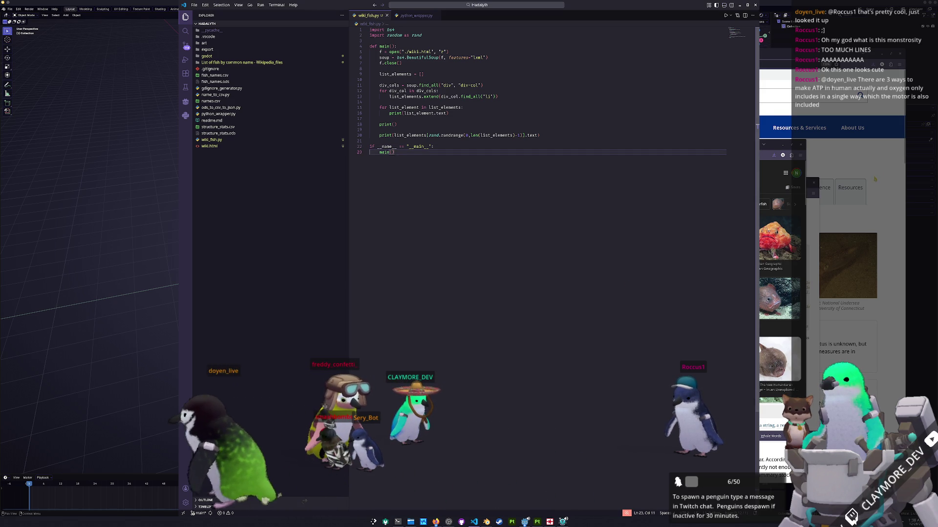
click(769, 176)
drag(700, 150, 697, 200)
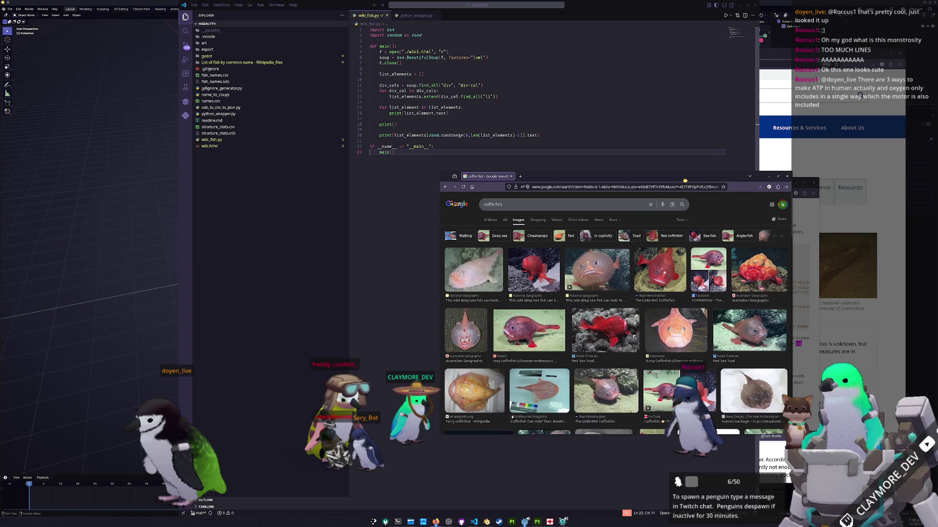
scroll(587, 339, down, 5)
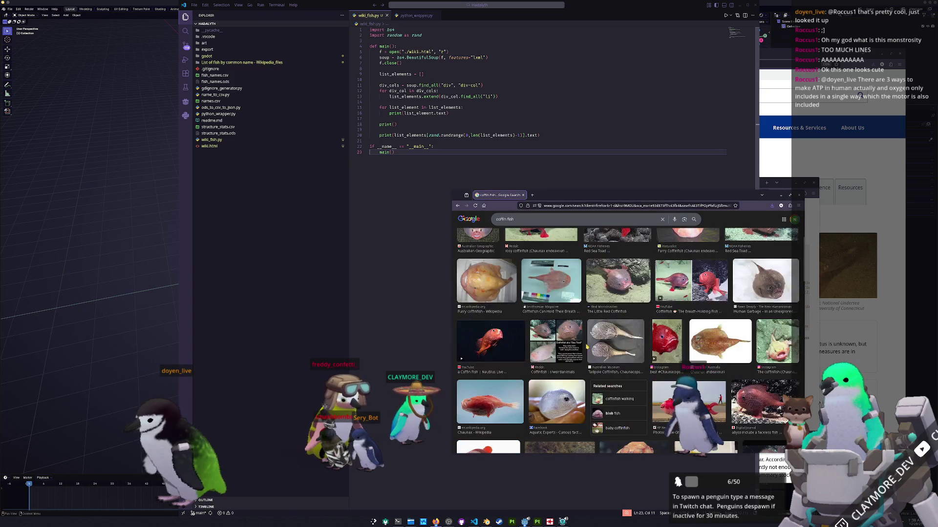
scroll(587, 346, down, 3)
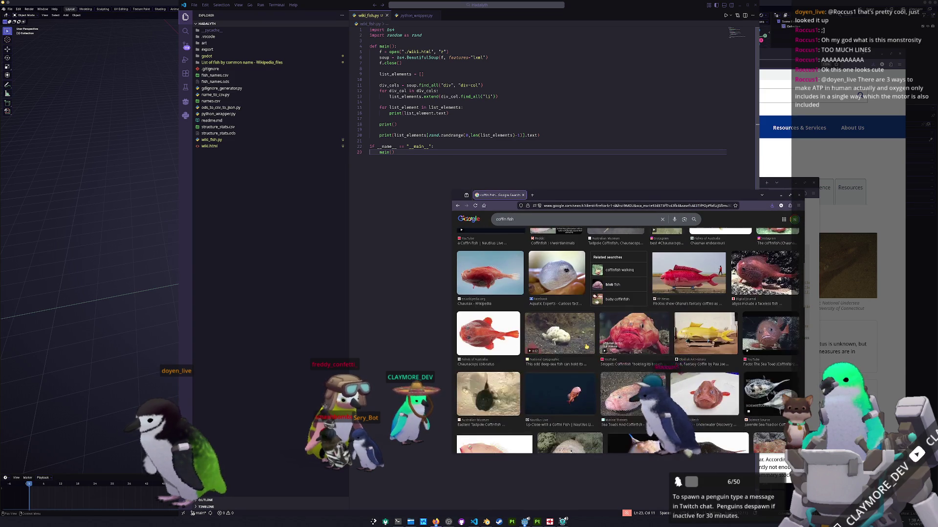
scroll(586, 347, down, 2)
scroll(587, 347, down, 2)
scroll(586, 347, down, 2)
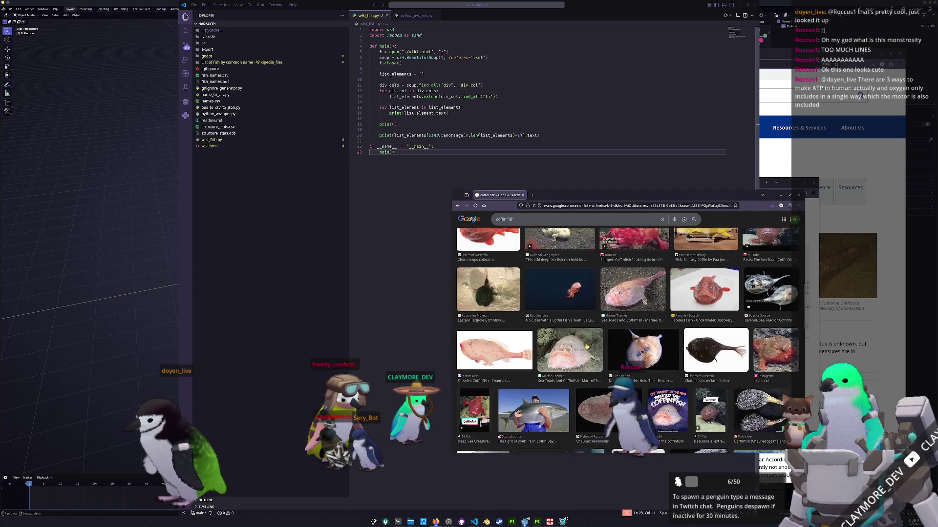
scroll(587, 346, down, 2)
scroll(587, 347, down, 2)
scroll(586, 347, down, 2)
scroll(587, 347, down, 2)
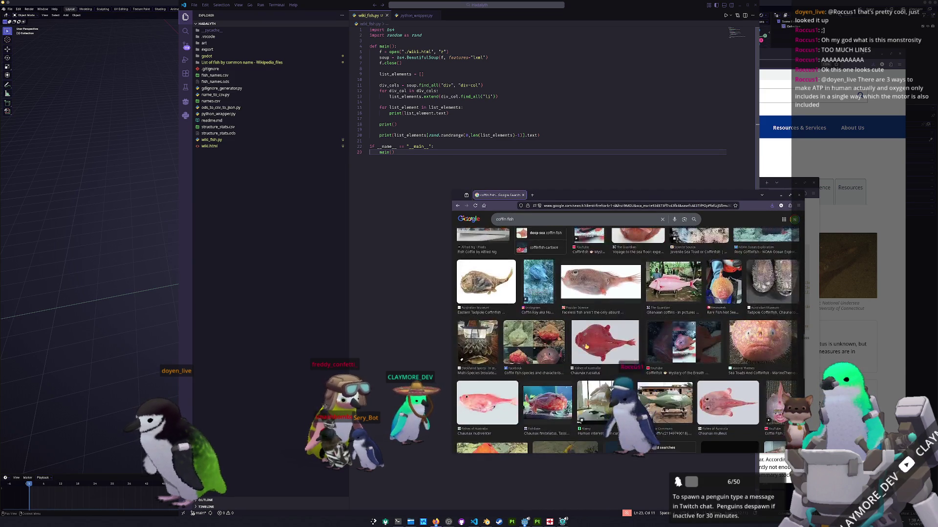
scroll(586, 347, down, 2)
scroll(587, 348, down, 2)
scroll(586, 347, down, 2)
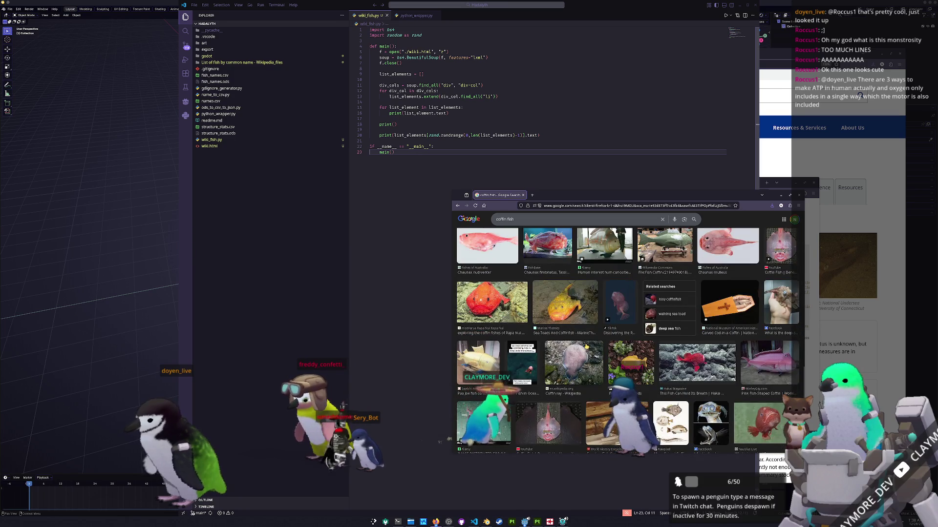
scroll(587, 347, down, 2)
scroll(586, 347, down, 2)
scroll(586, 347, down, 2)
scroll(587, 346, down, 2)
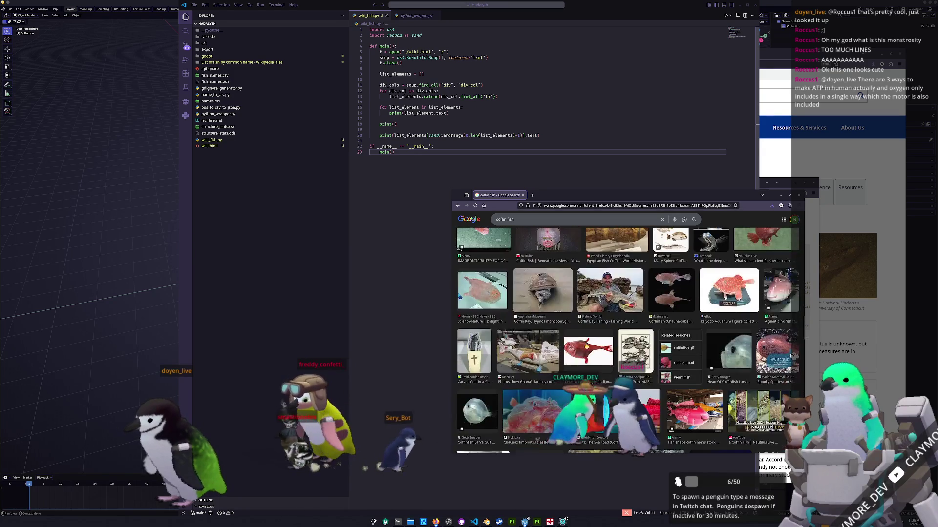
scroll(586, 347, down, 2)
scroll(587, 347, down, 2)
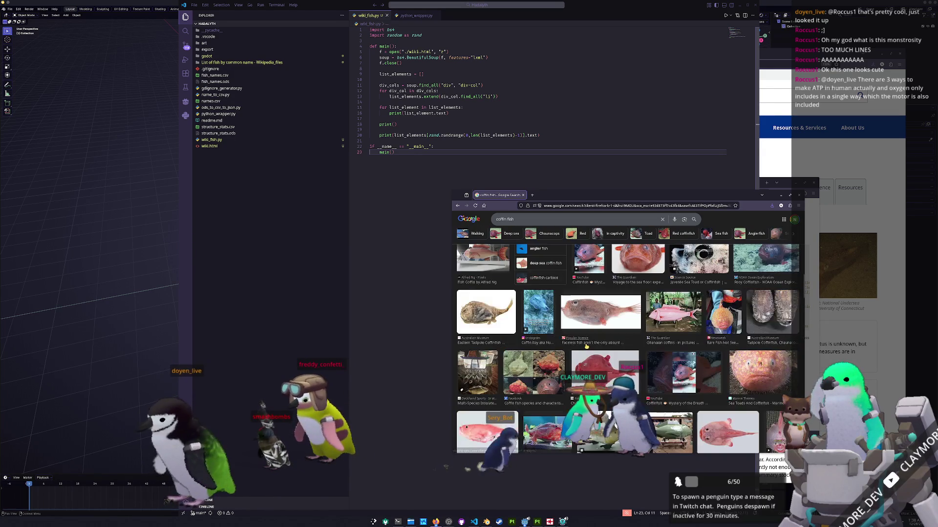
scroll(586, 346, up, 5)
scroll(586, 346, up, 3)
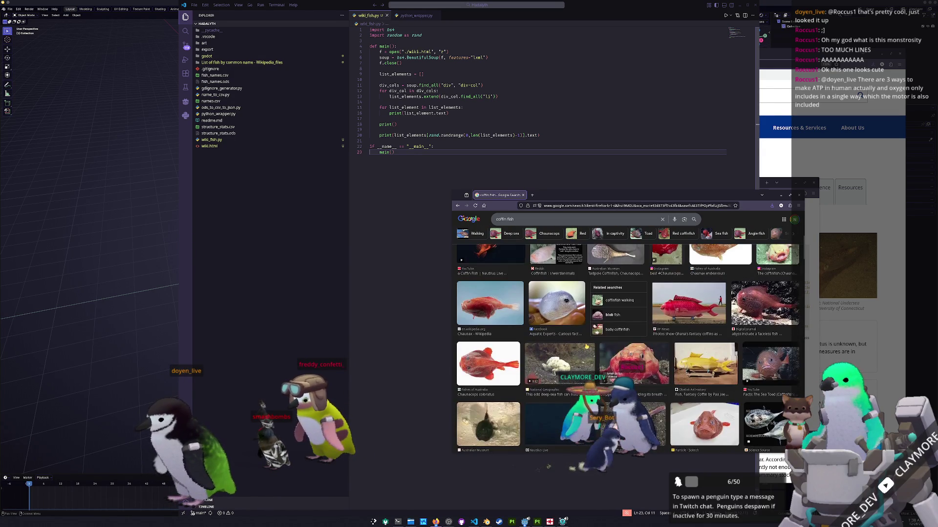
scroll(587, 347, up, 3)
scroll(586, 346, up, 3)
scroll(586, 346, up, 3)
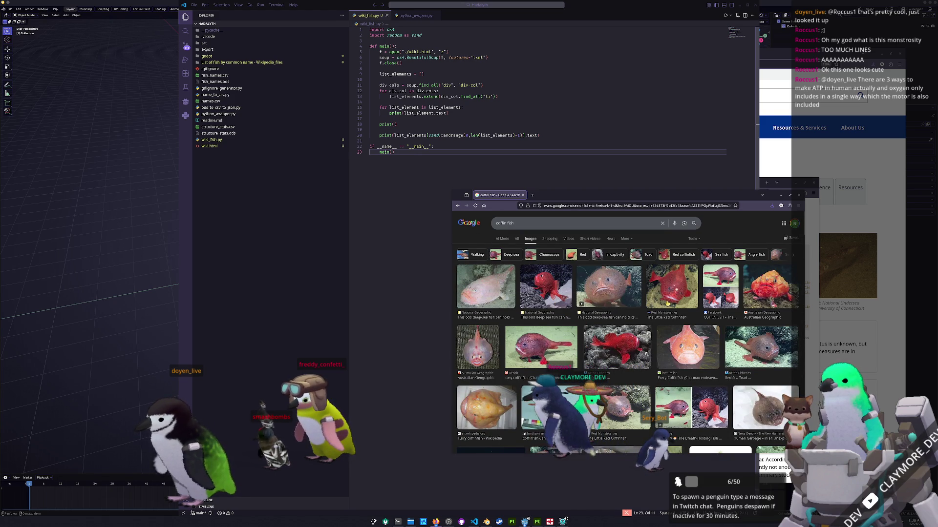
Close the coffin fish, Stack Overflow and bonito fish browser windows one after another
key(ctrl+w)
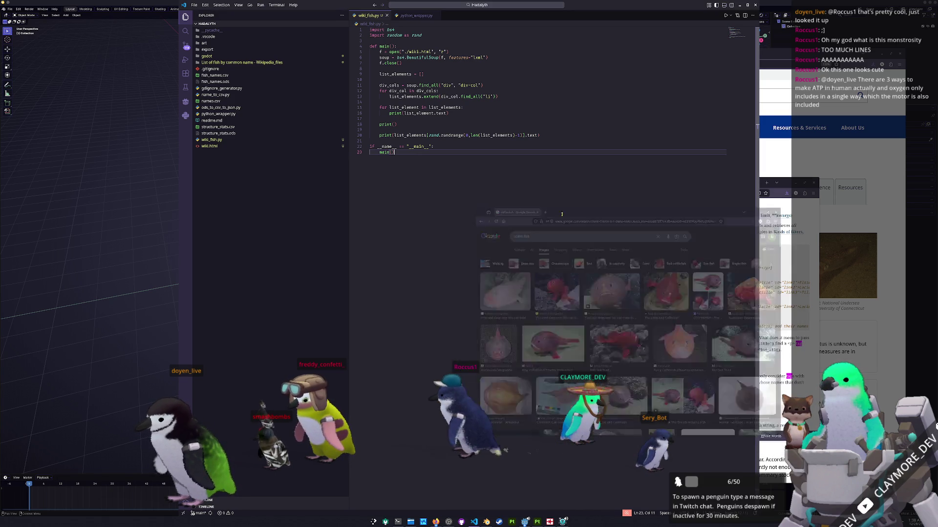
click(632, 184)
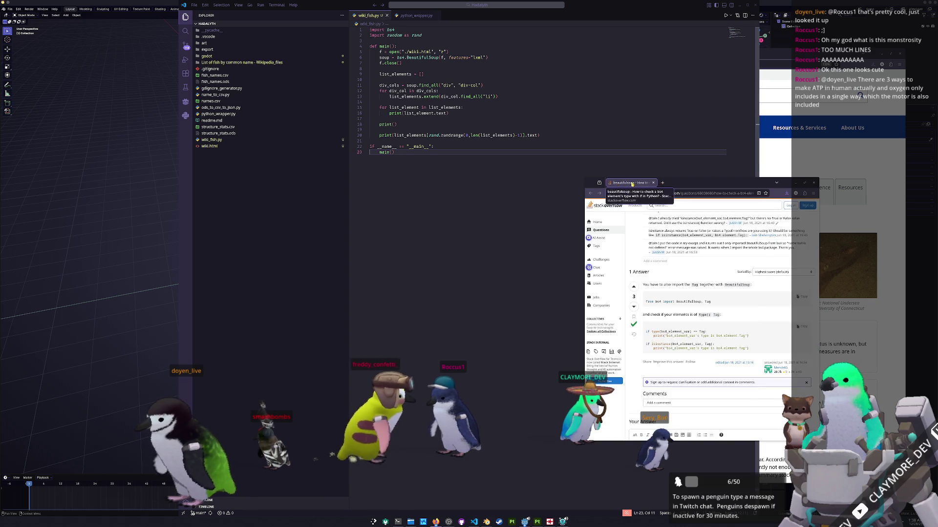
key(ctrl+w)
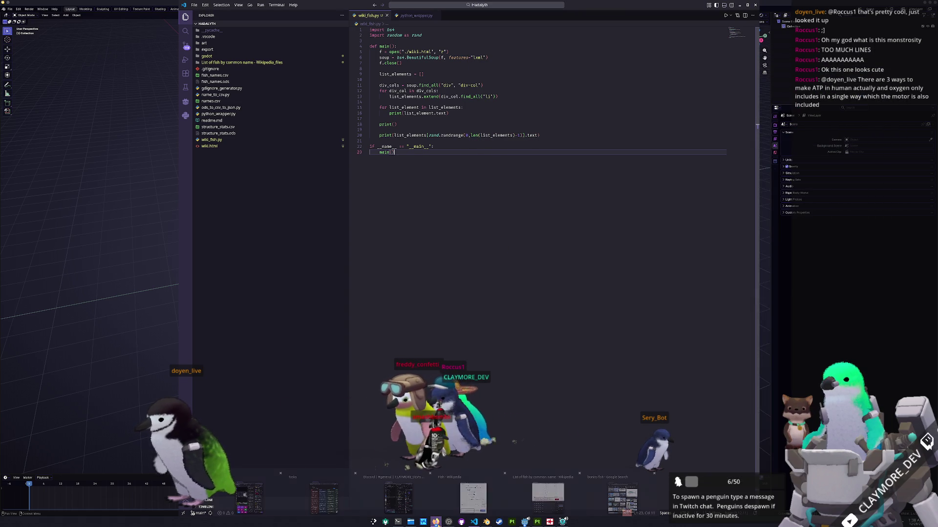
click(621, 500)
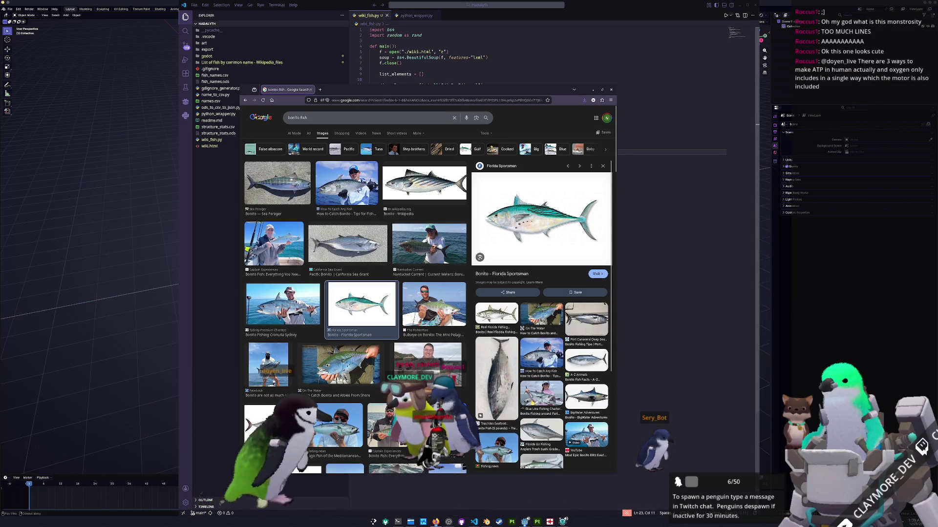
key(ctrl+w)
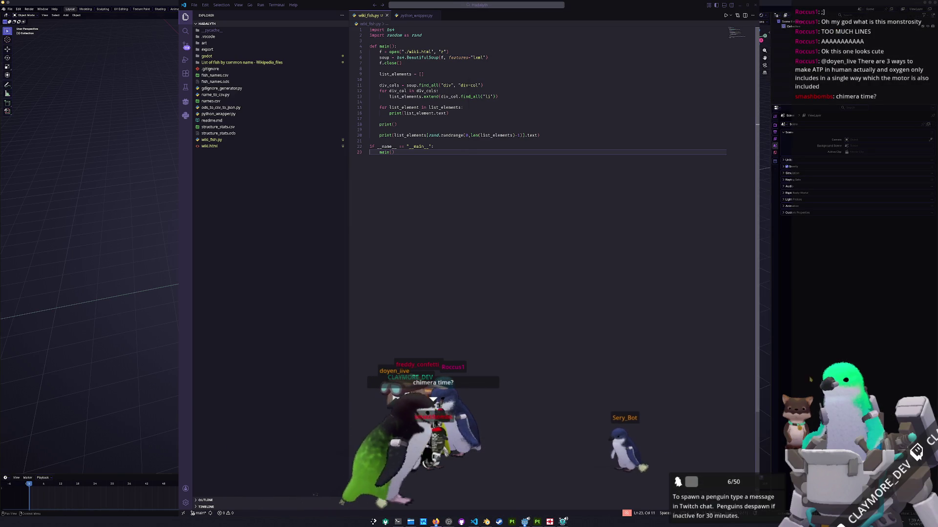
Launch the file manager and navigate into the Hadalyth project folder under GitHub
click(126, 248)
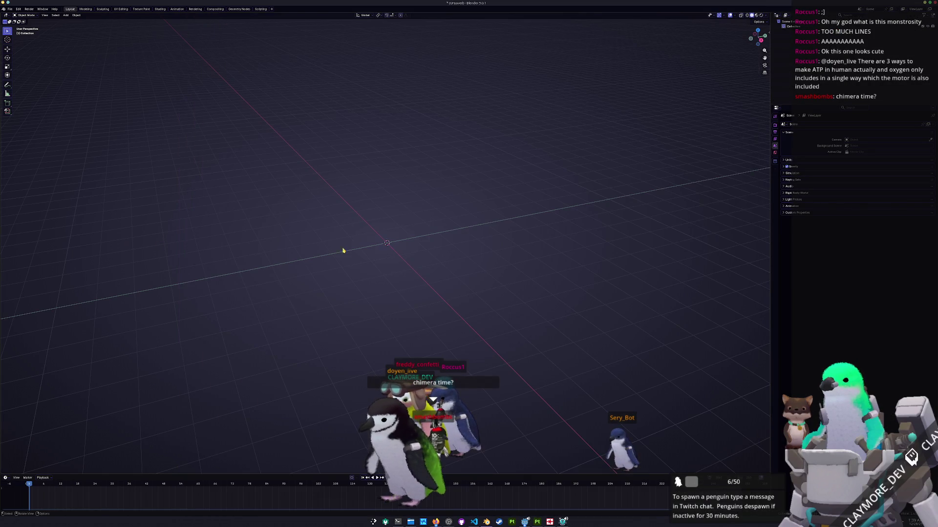
right_click(419, 281)
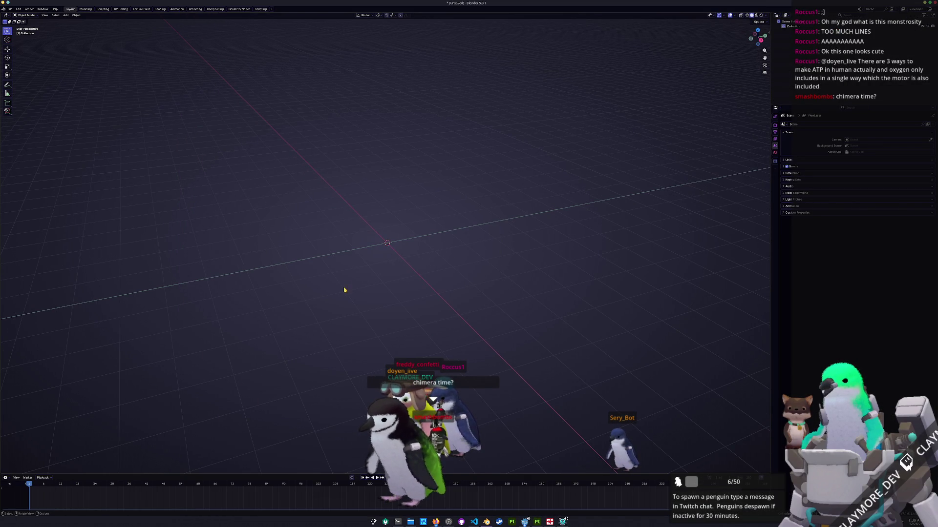
click(405, 522)
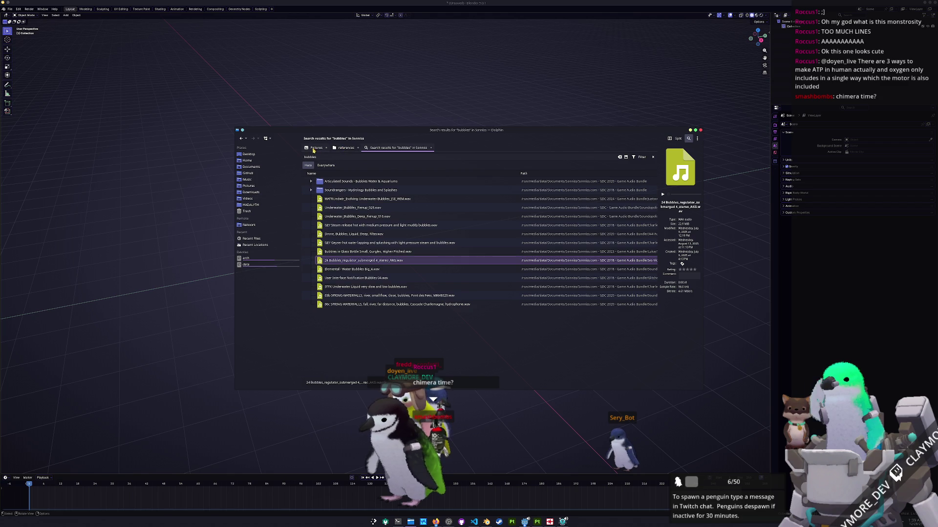
click(248, 173)
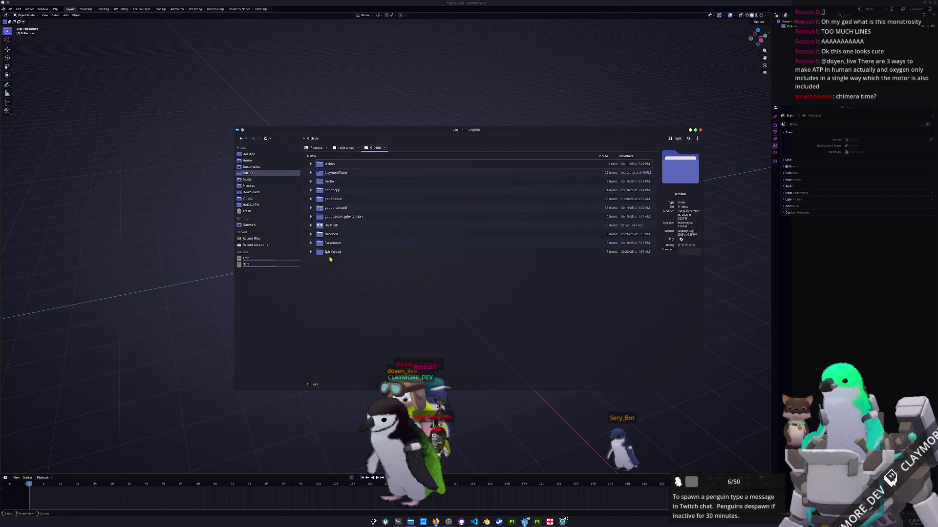
double_click(327, 199)
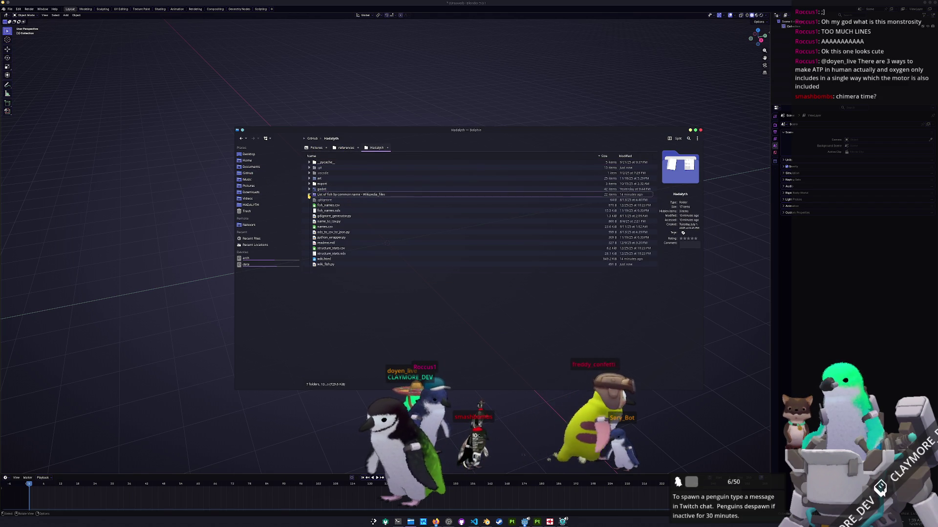
Delete the Wikipedia fish list files folder, then close and reopen the file manager on Hadalyth
click(309, 195)
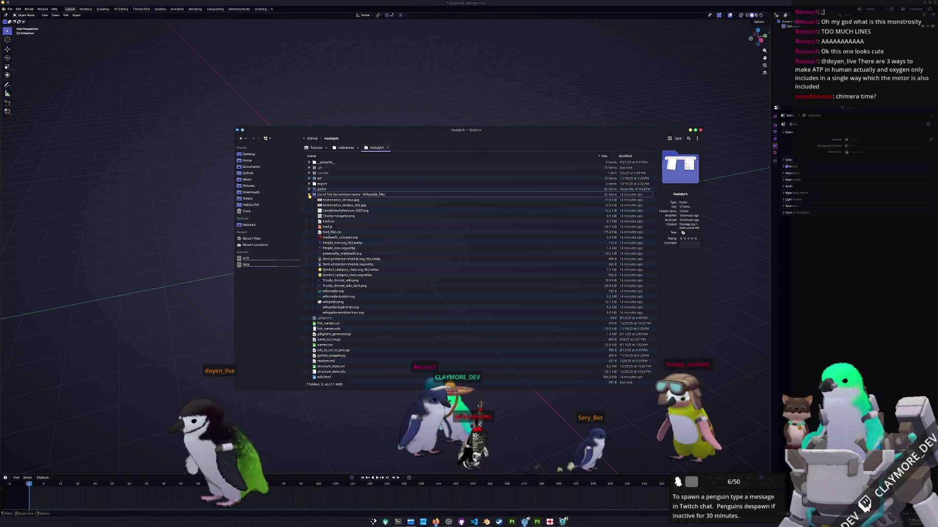
click(309, 195)
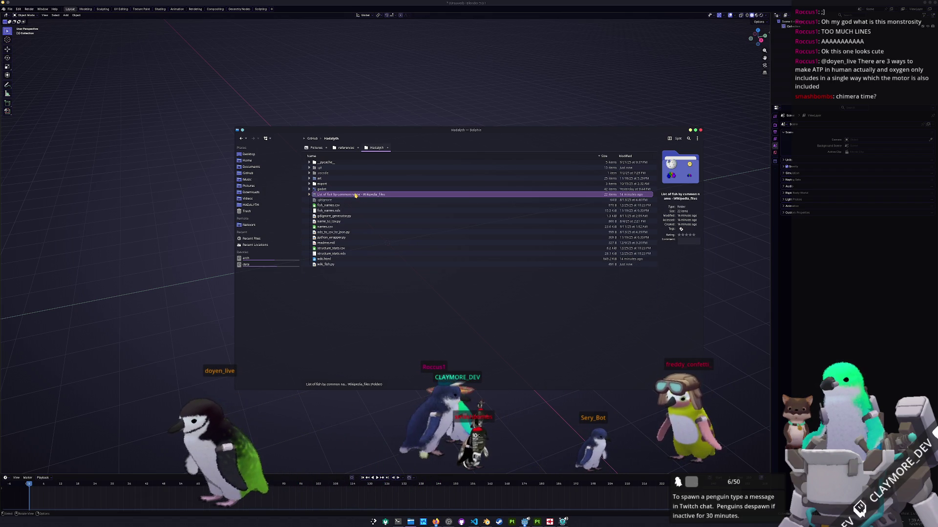
key(Delete)
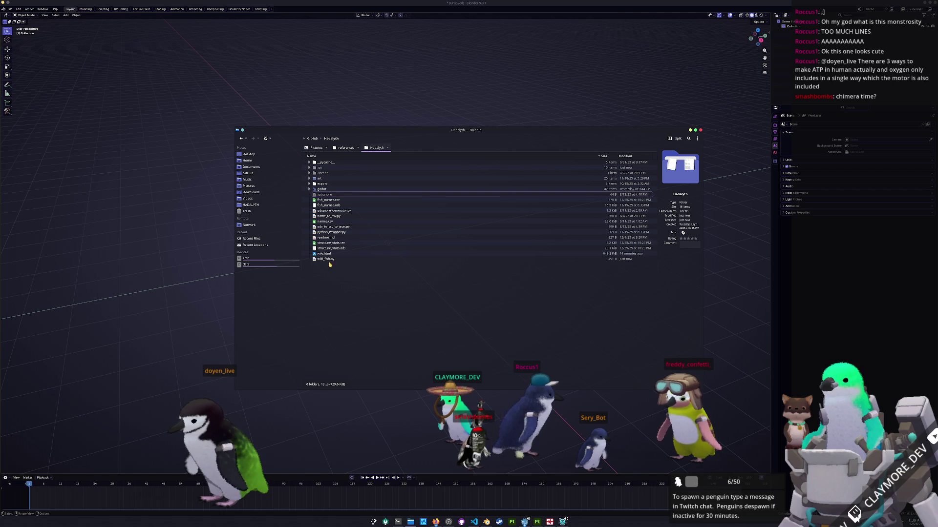
key(ctrl+q)
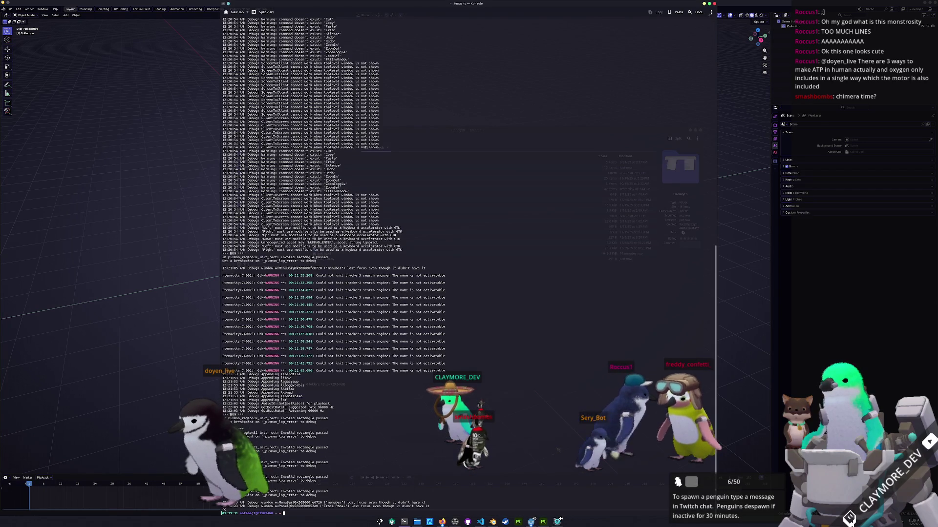
key(Return)
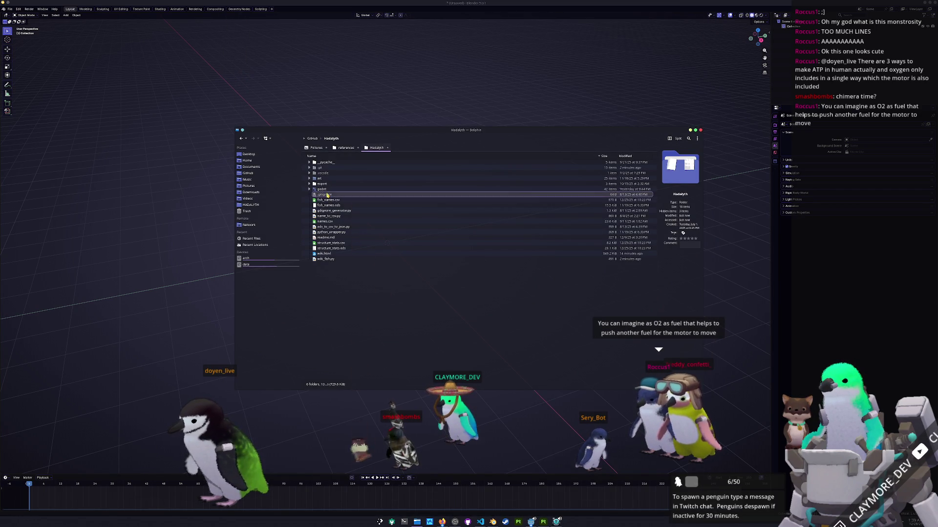
Navigate through godot, assets and fish into the medium fish asset folder
double_click(326, 195)
double_click(332, 178)
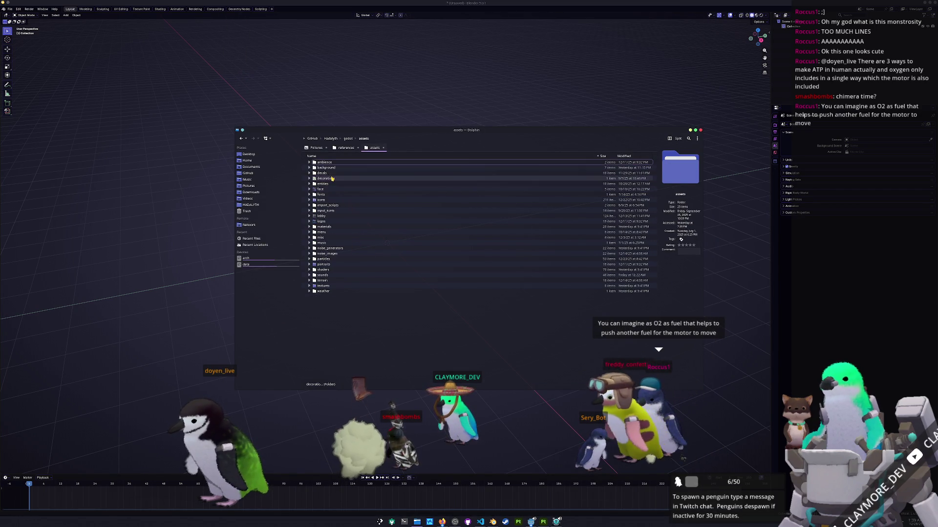
double_click(331, 179)
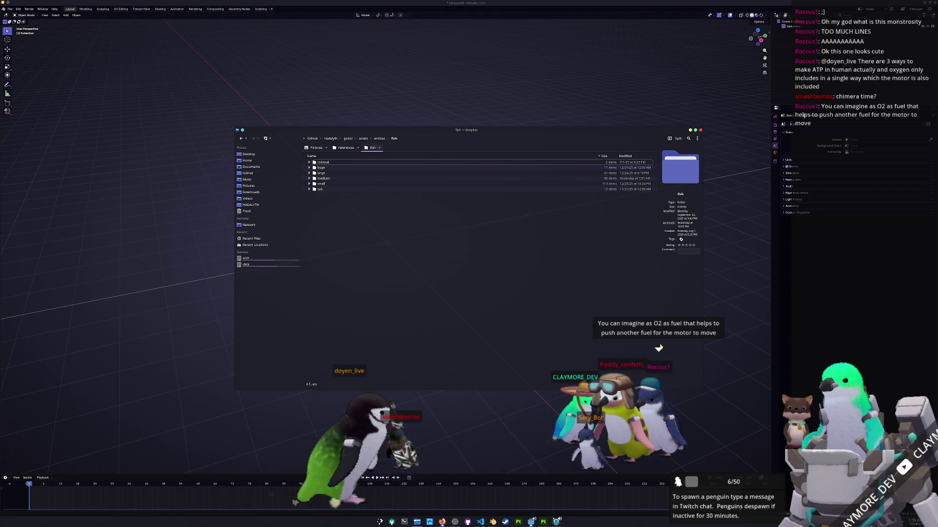
double_click(323, 177)
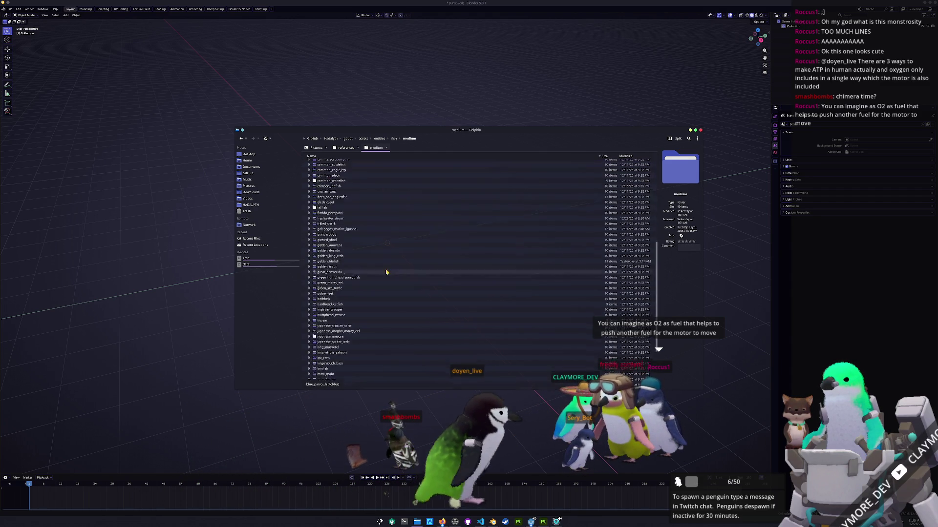
scroll(386, 272, down, 10)
Create a new bonito folder inside medium and enter it
right_click(396, 387)
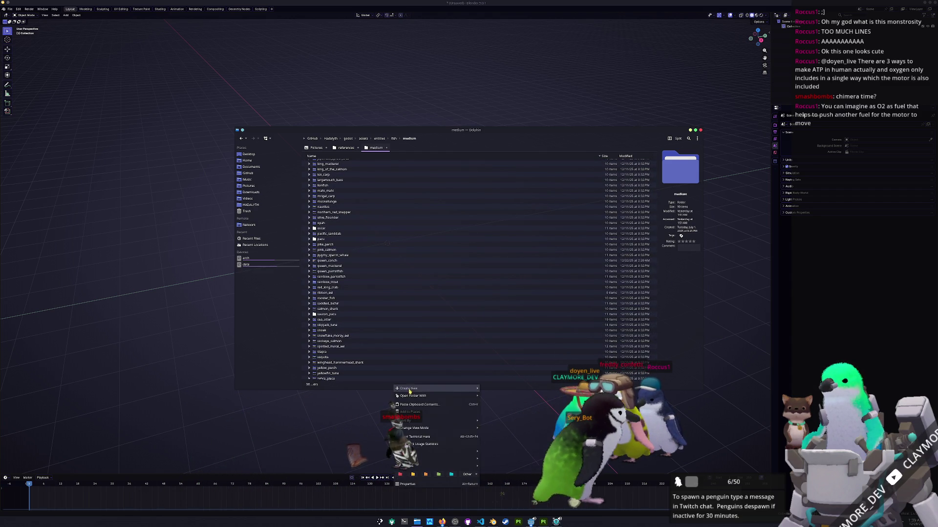
mouse_move(408, 388)
click(494, 390)
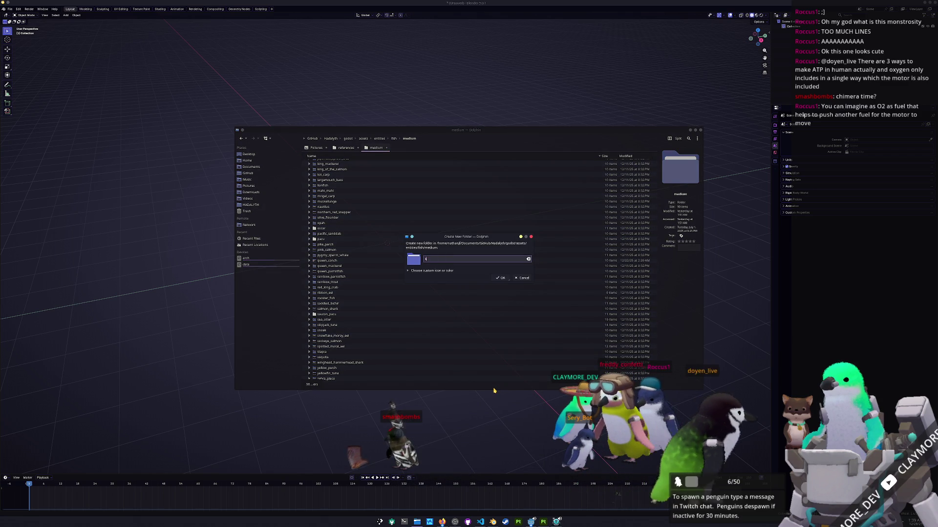
text(od)
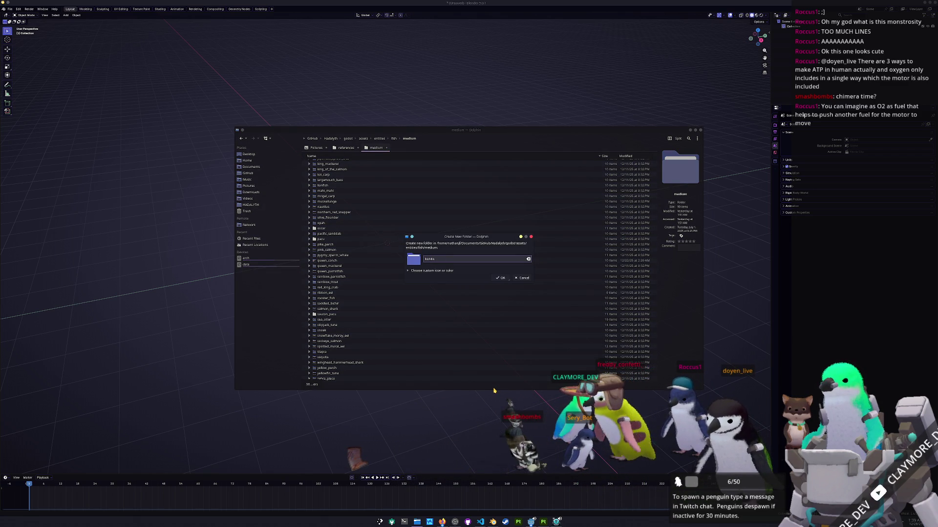
key(Return)
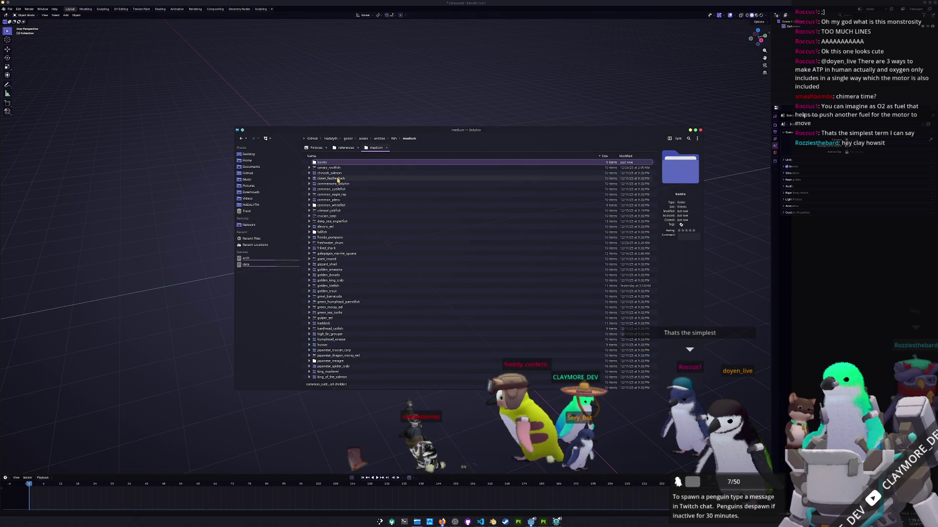
double_click(333, 163)
Create a references folder inside bonito and enter the empty folder
right_click(353, 199)
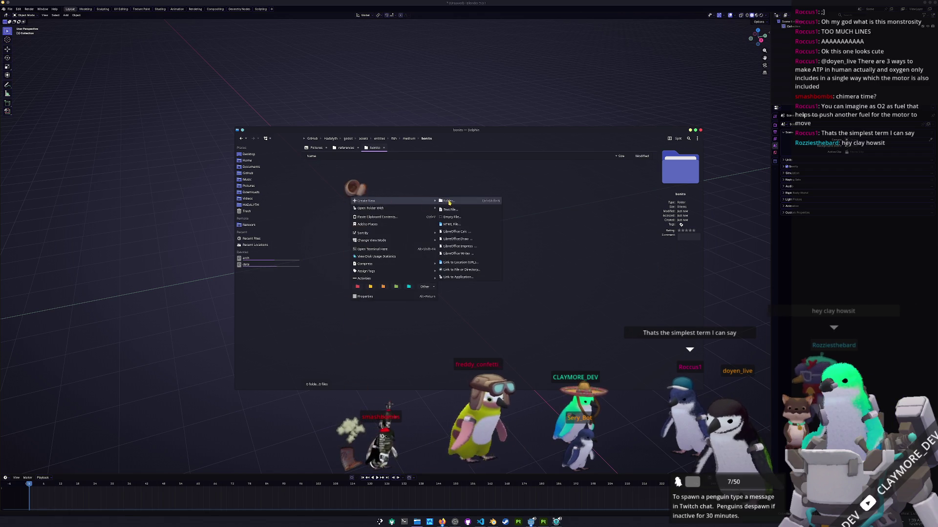
click(448, 200)
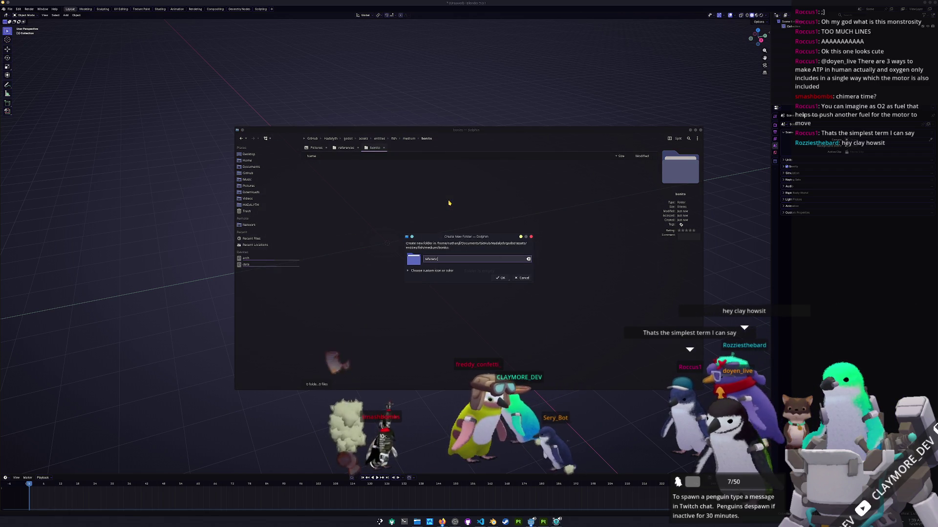
text(es)
key(Return)
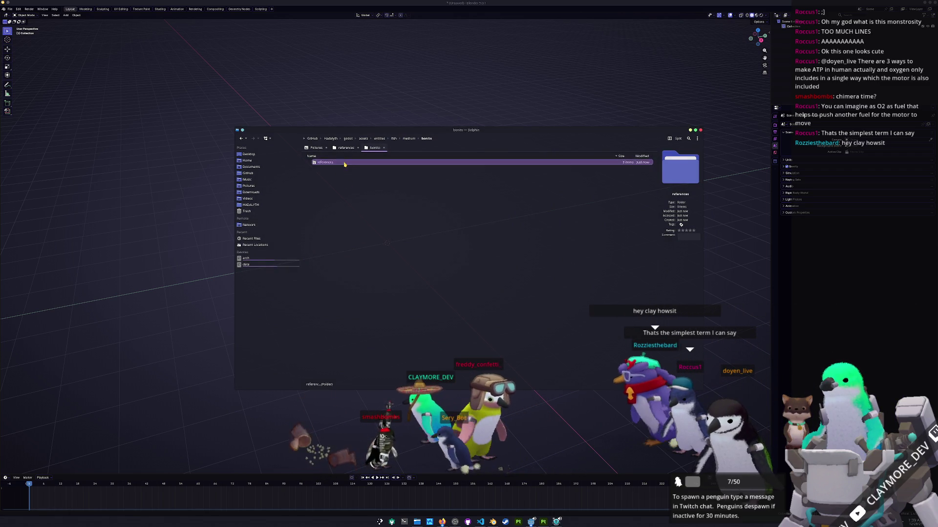
double_click(344, 163)
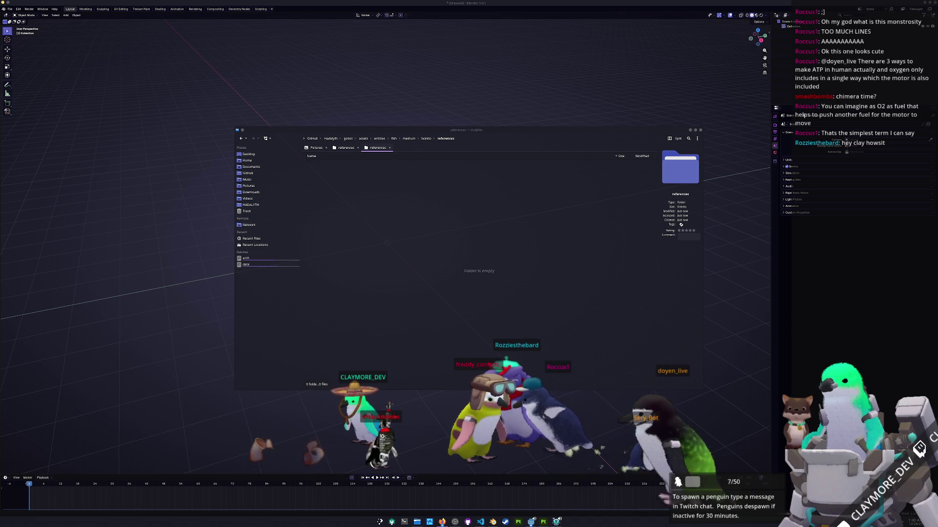
Save the full-size bonito image from the browser into the references folder and return to the results
key(alt+Tab)
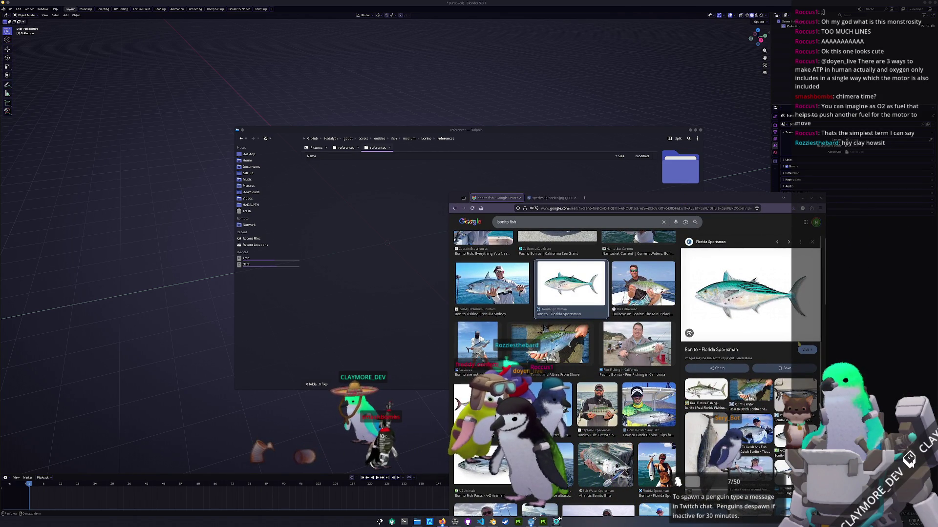
scroll(679, 482, down, 2)
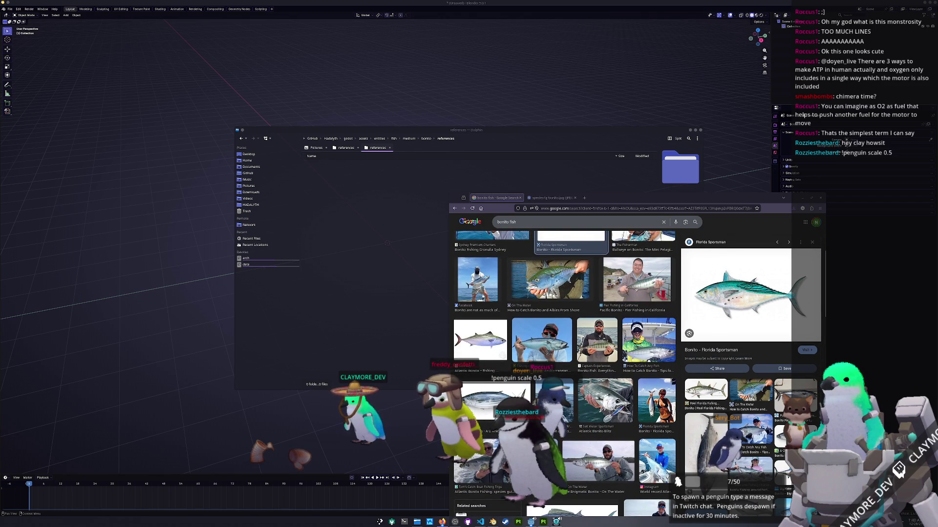
key(alt+Tab)
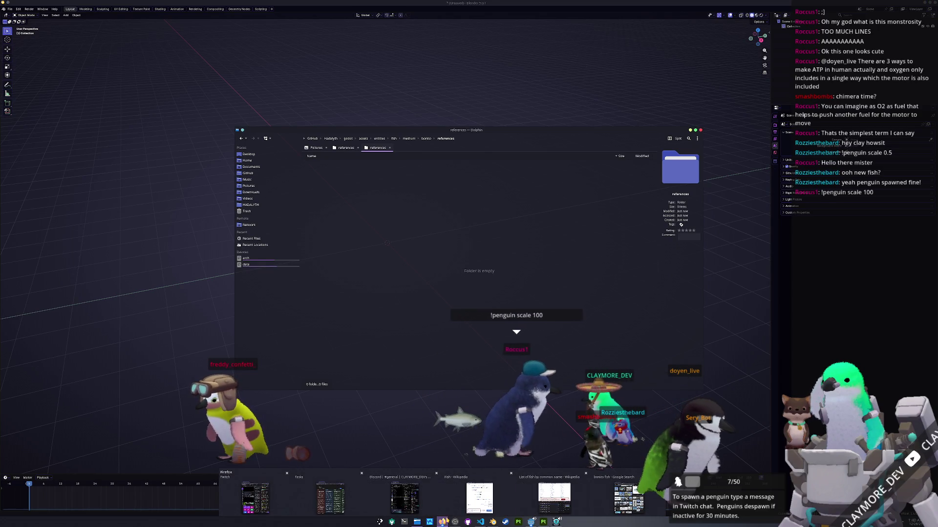
key(alt+Tab)
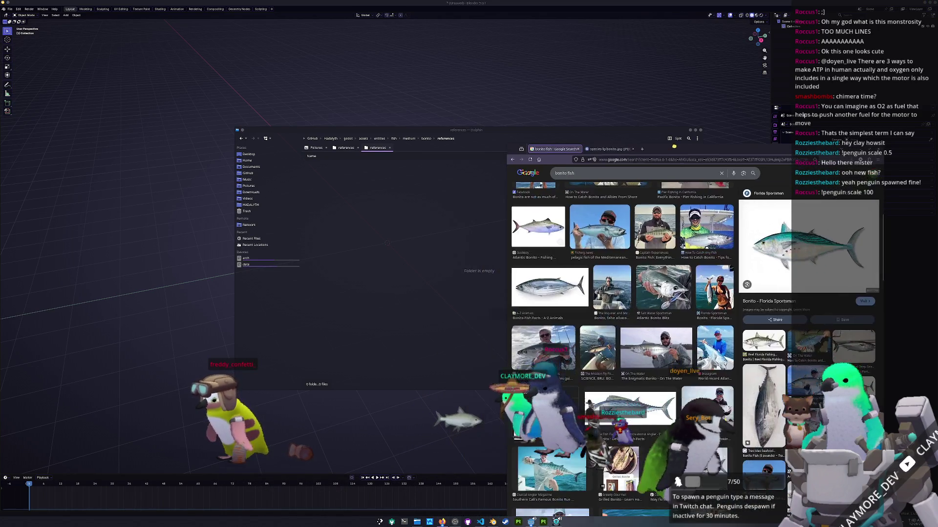
key(ctrl+Tab)
drag(546, 324, 430, 229)
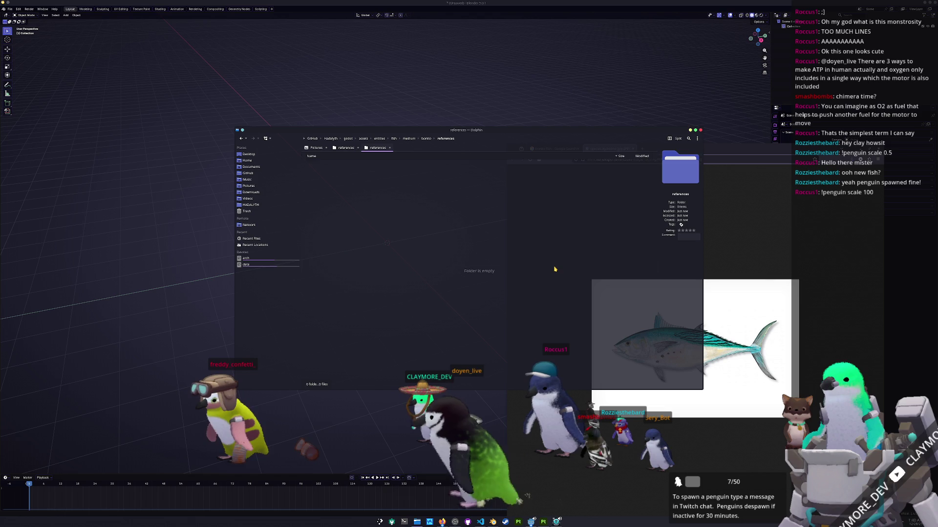
click(762, 237)
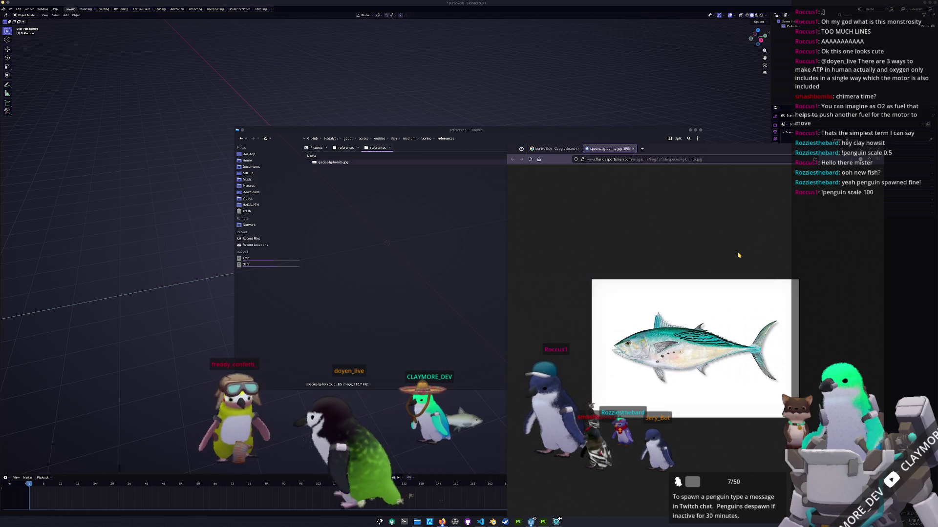
click(554, 149)
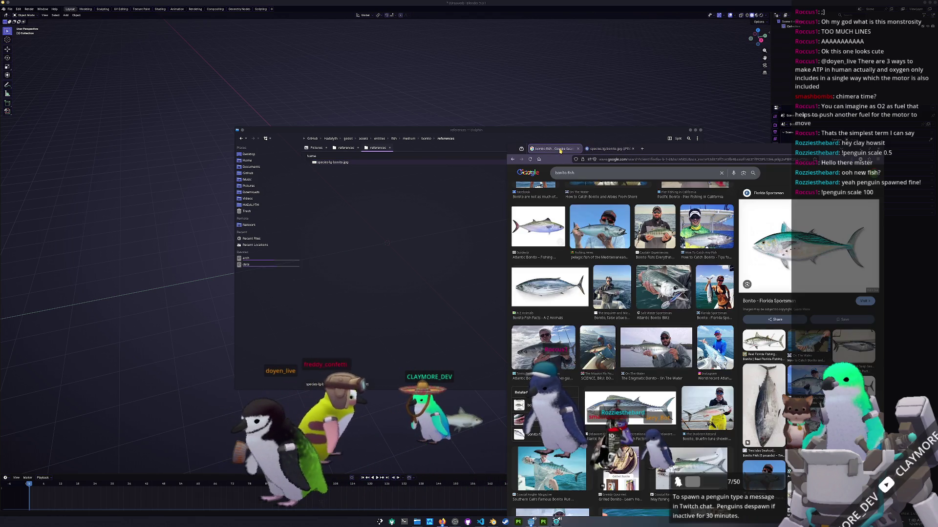
scroll(613, 335, down, 5)
scroll(614, 335, down, 2)
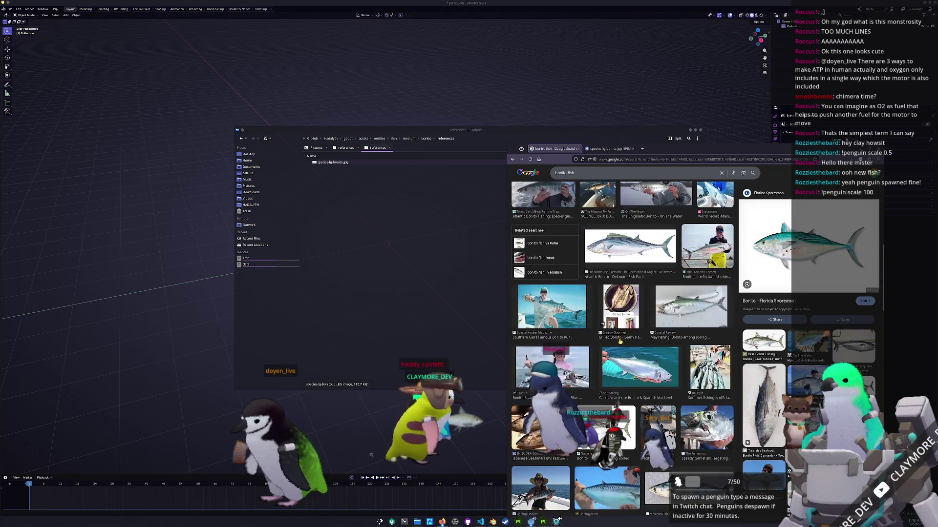
scroll(617, 339, down, 2)
scroll(621, 342, down, 2)
scroll(617, 346, down, 1)
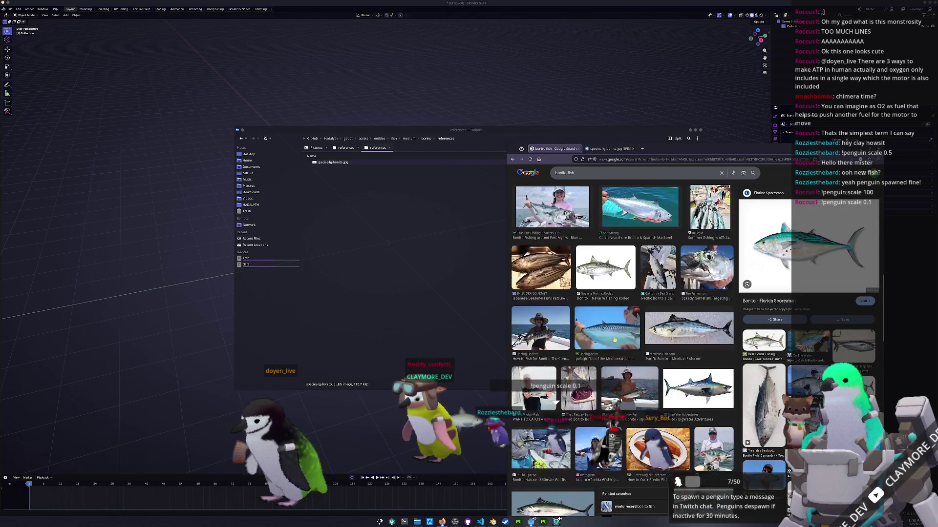
scroll(615, 336, down, 1)
scroll(621, 352, up, 2)
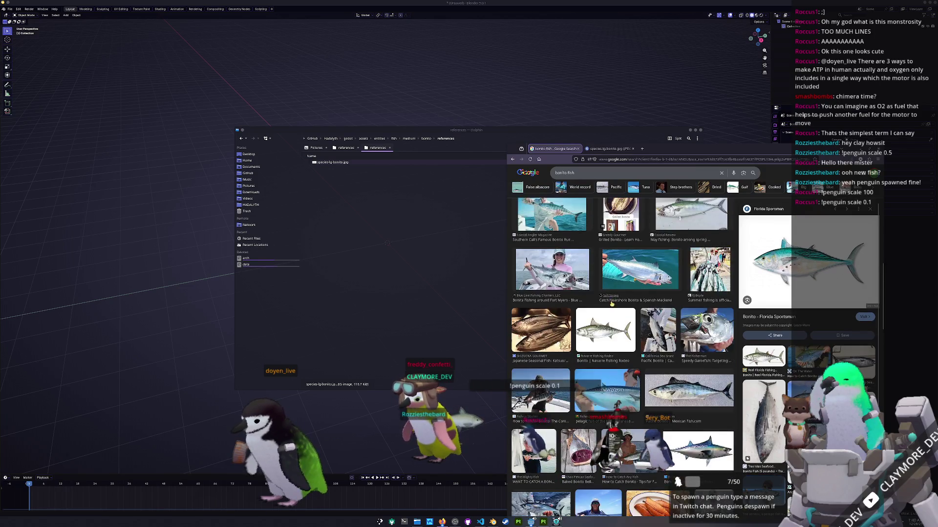
scroll(622, 352, up, 2)
scroll(622, 352, up, 1)
scroll(621, 352, up, 1)
scroll(579, 324, up, 1)
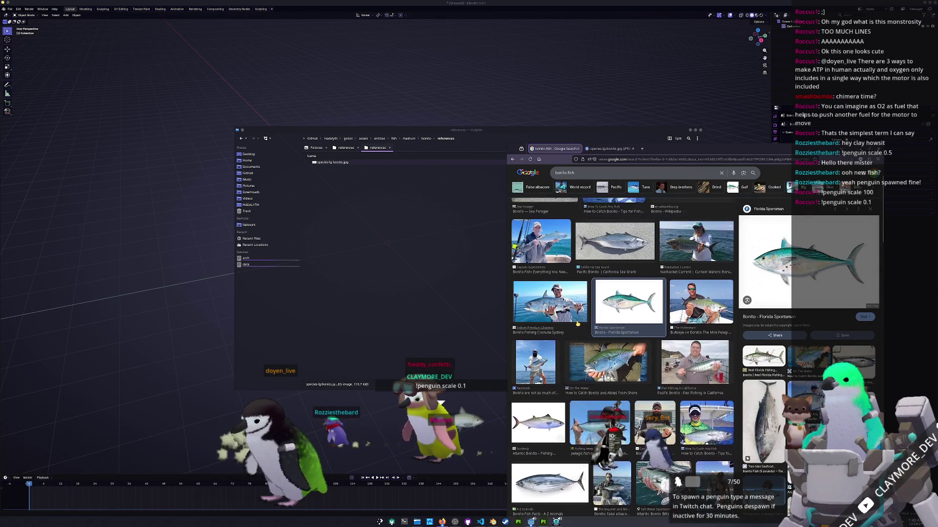
scroll(579, 325, up, 2)
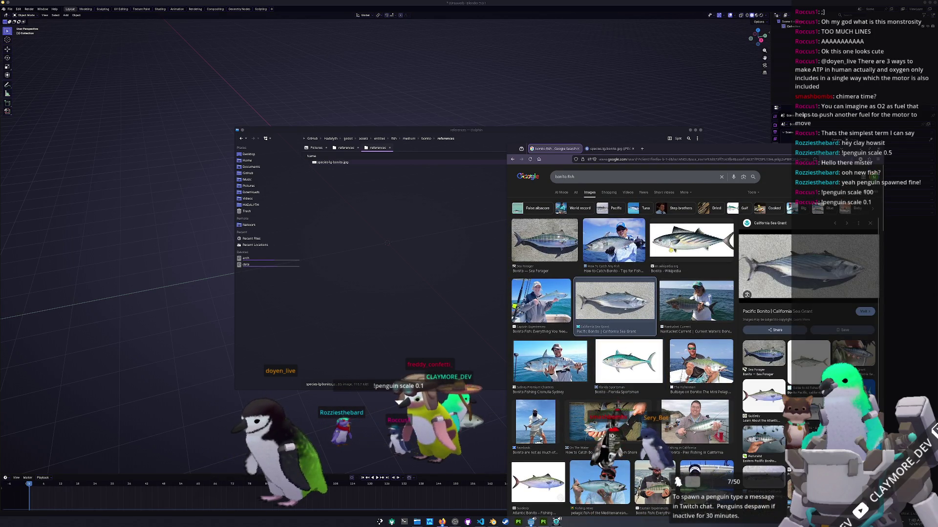
Preview the Pacific Bonito and Wikipedia bonito images and save the Wikipedia one into references
click(614, 312)
click(691, 240)
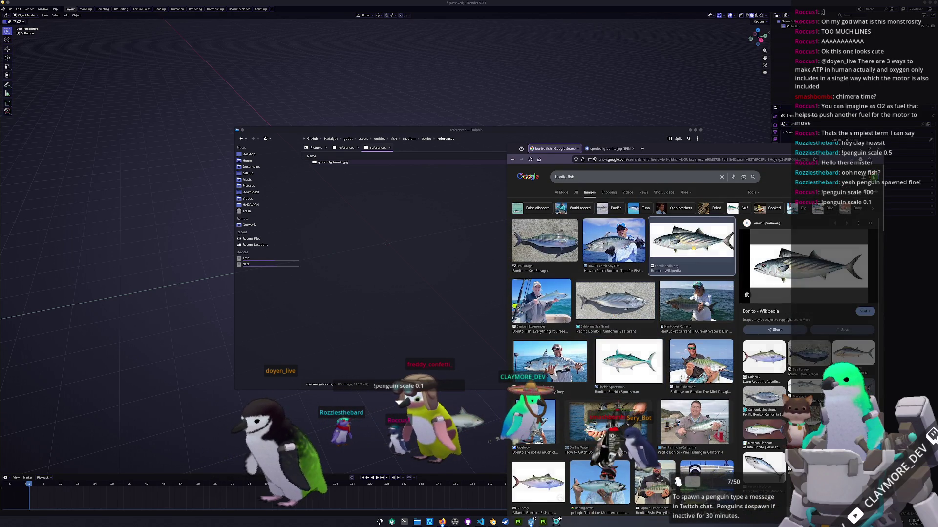
right_click(795, 269)
click(826, 340)
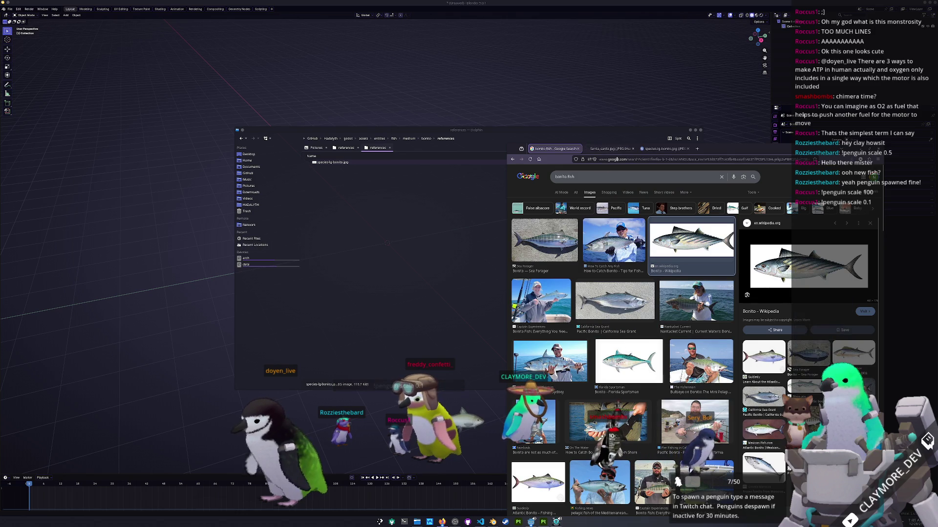
drag(806, 267, 467, 265)
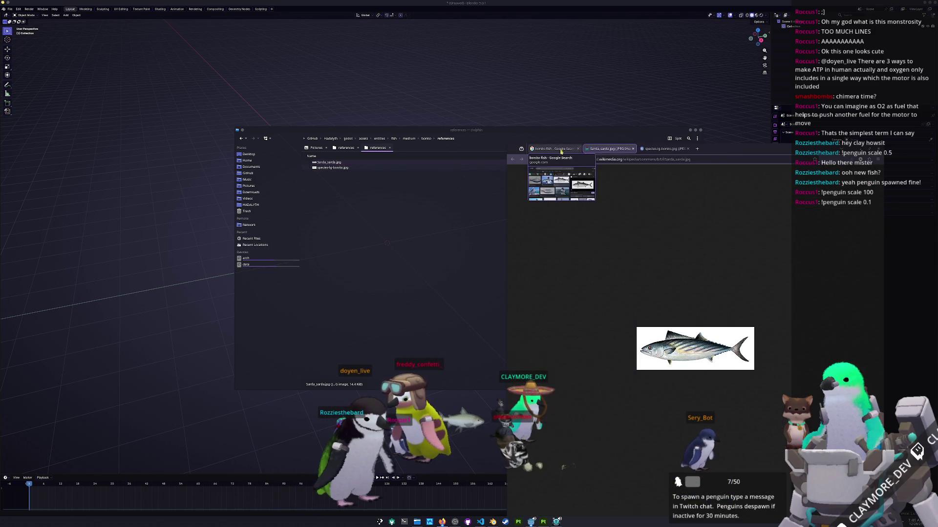
scroll(629, 266, down, 2)
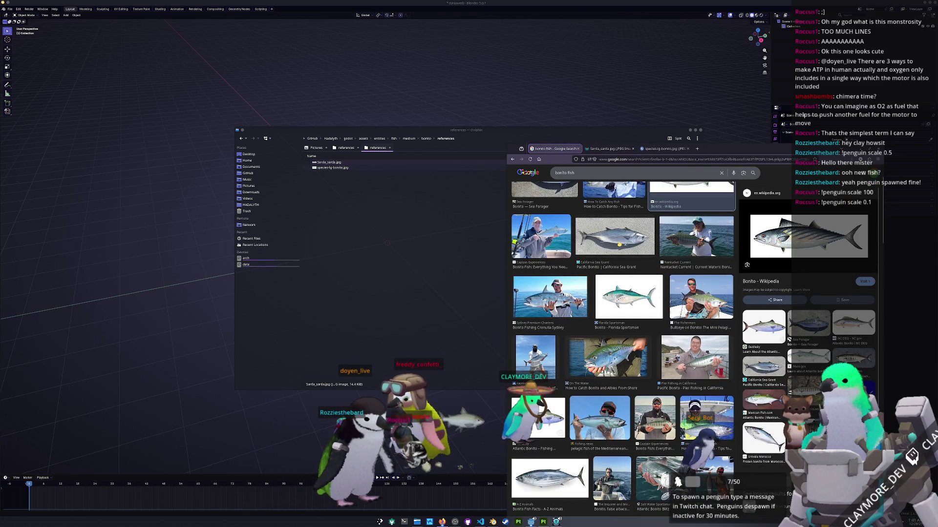
Preview further bonito results, ending on the Atlantic Bonito Delaware Fish Facts side view
click(619, 244)
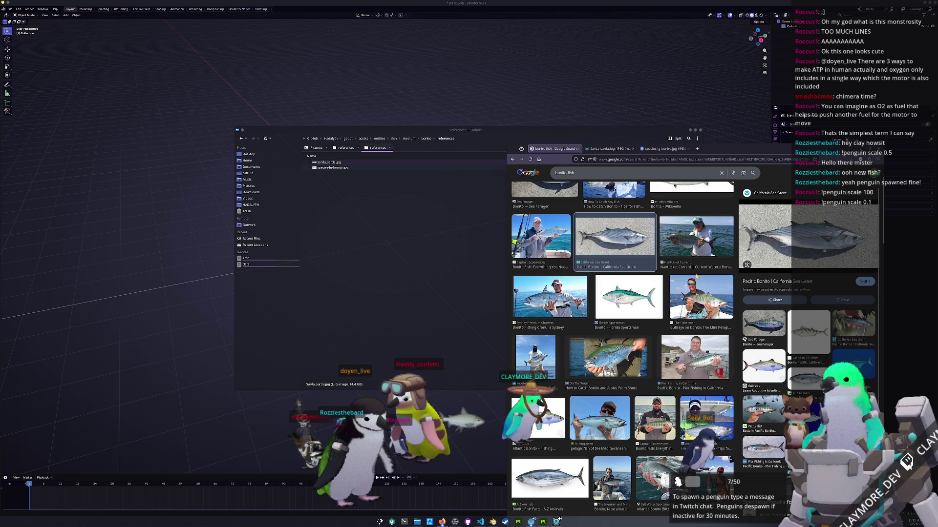
click(700, 296)
scroll(608, 344, down, 1)
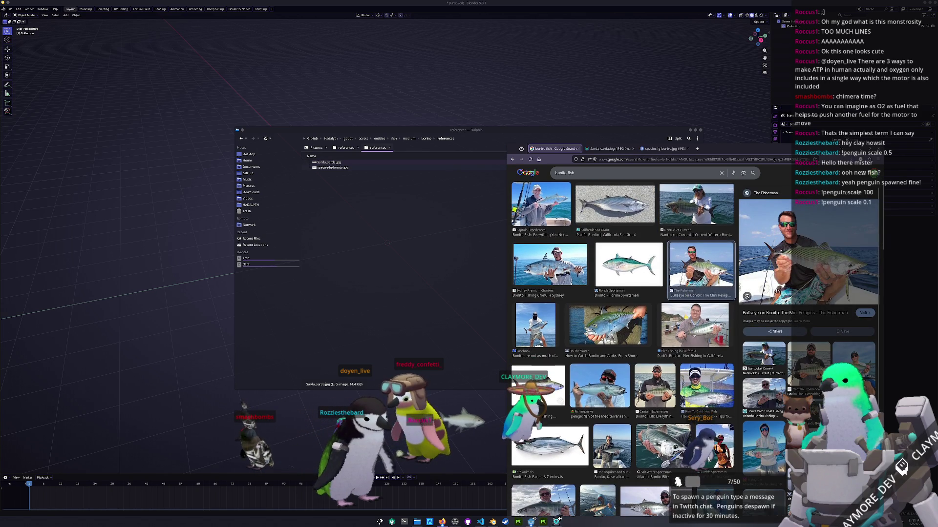
click(608, 325)
scroll(607, 345, down, 1)
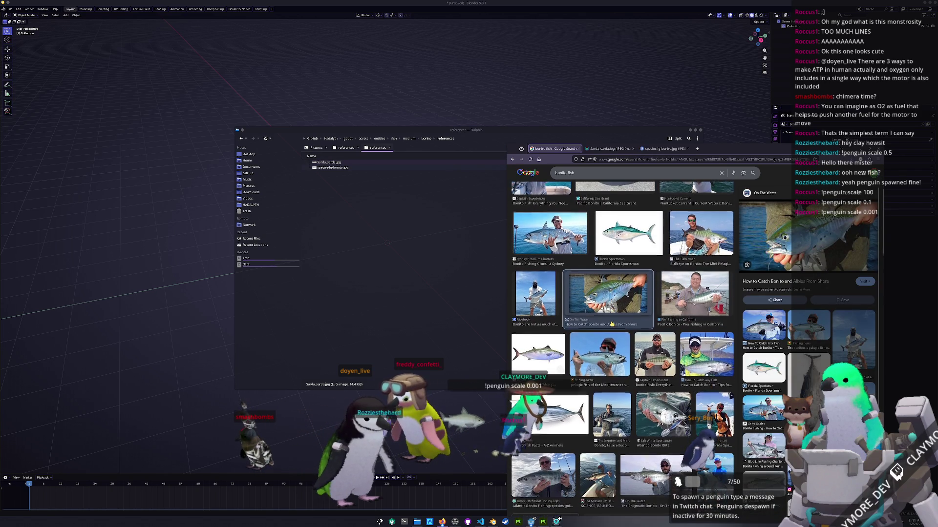
scroll(607, 345, down, 1)
scroll(607, 344, down, 1)
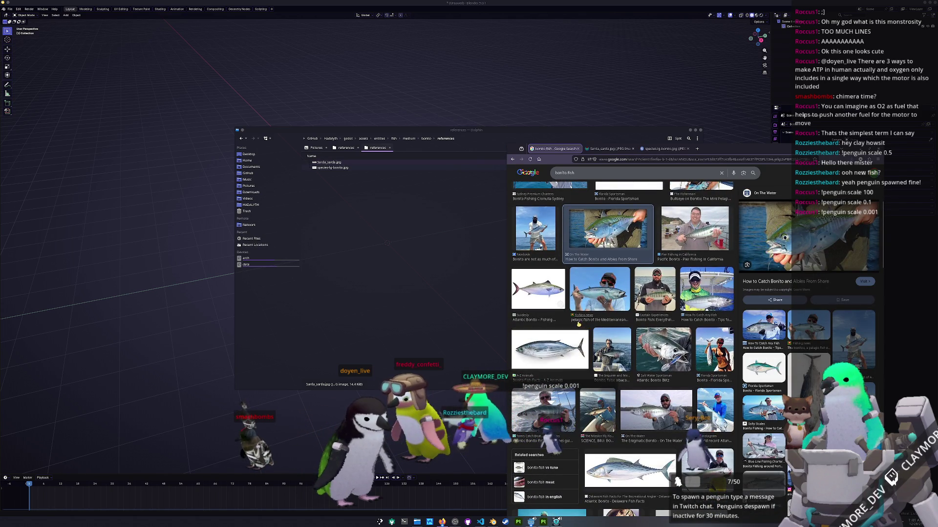
scroll(575, 322, down, 2)
scroll(582, 328, down, 1)
scroll(590, 333, down, 1)
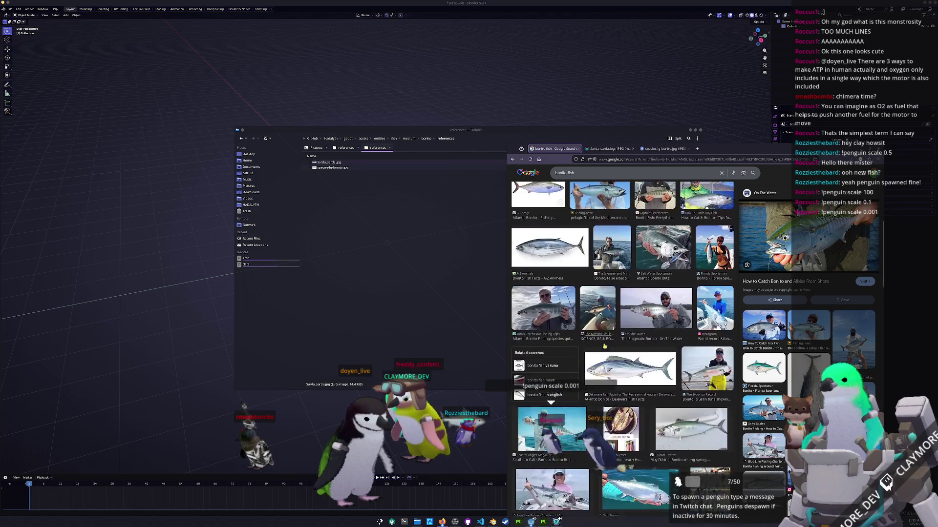
scroll(602, 341, down, 1)
scroll(602, 341, down, 1)
scroll(602, 341, down, 1)
scroll(601, 341, down, 1)
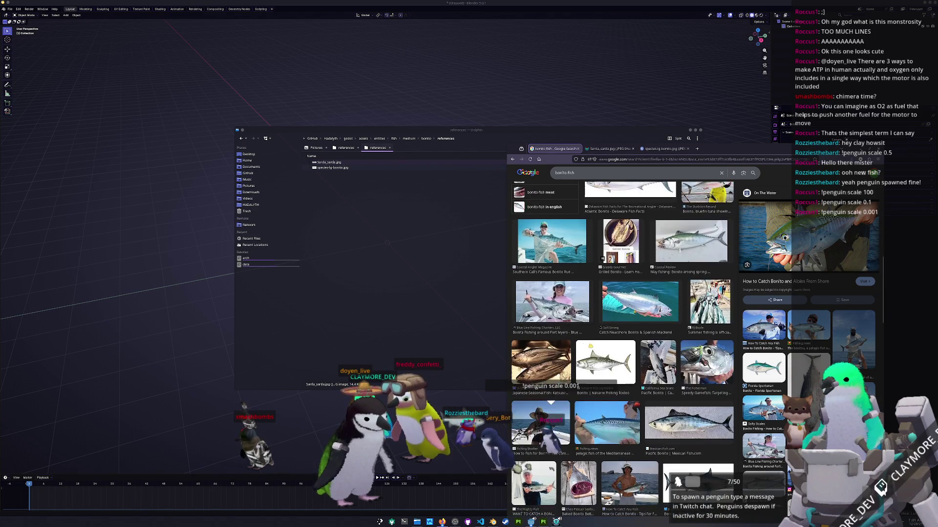
scroll(601, 340, down, 1)
click(606, 330)
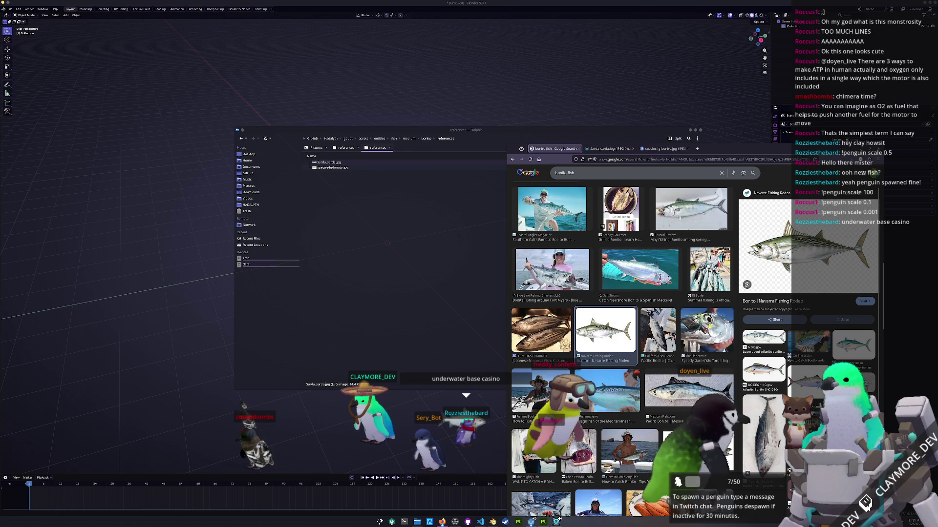
scroll(605, 330, down, 1)
click(677, 369)
scroll(680, 367, down, 1)
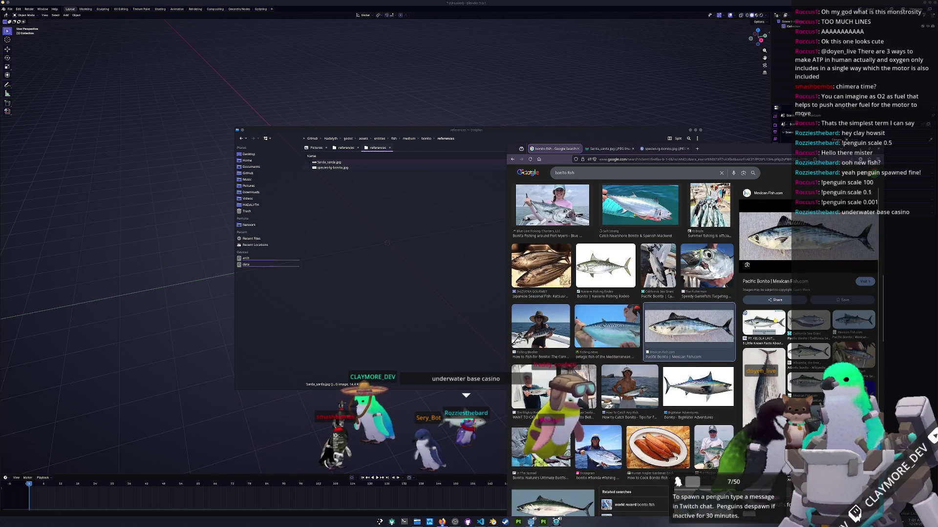
scroll(618, 331, down, 3)
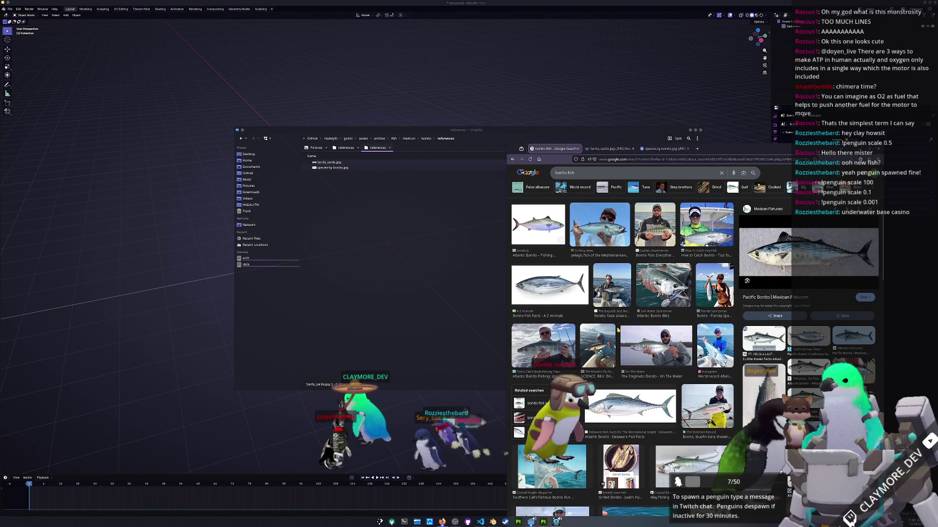
click(630, 405)
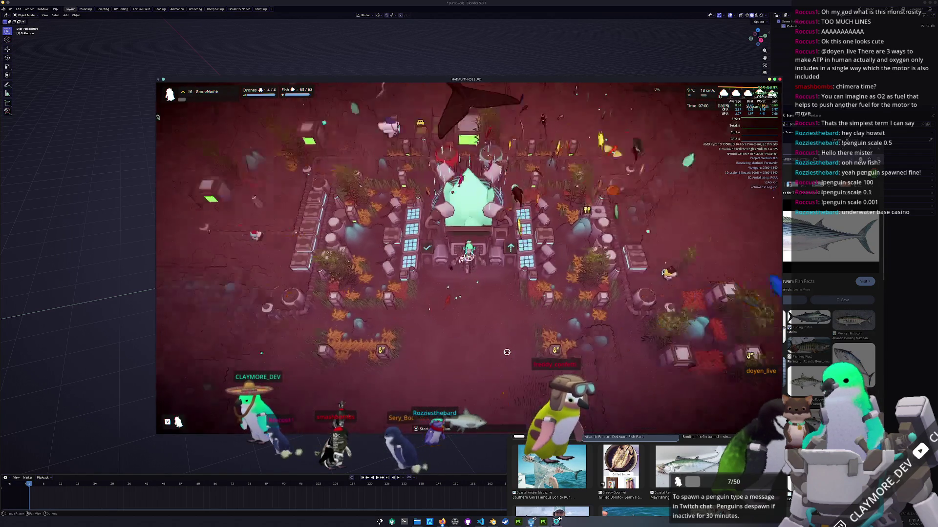
Activate the console to enter the base and walk the character toward the wardrobe and shelves
key(e)
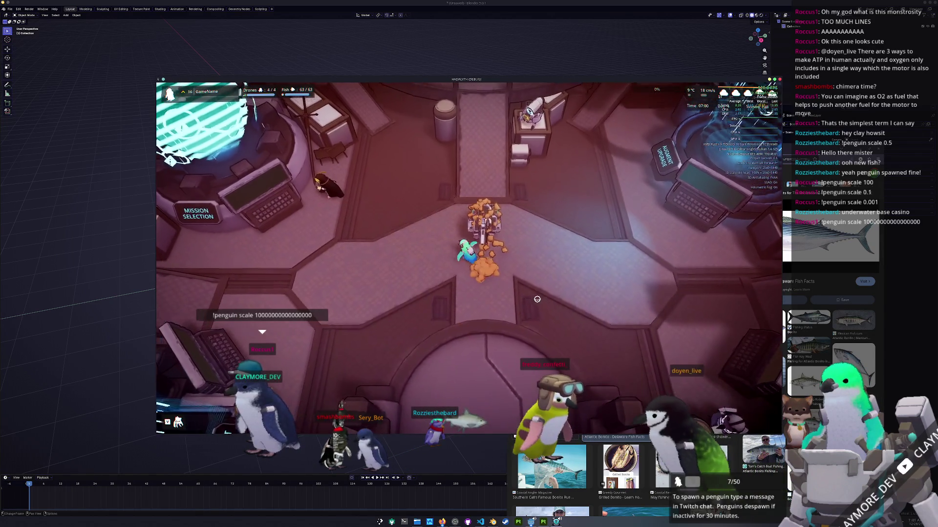
key(w)
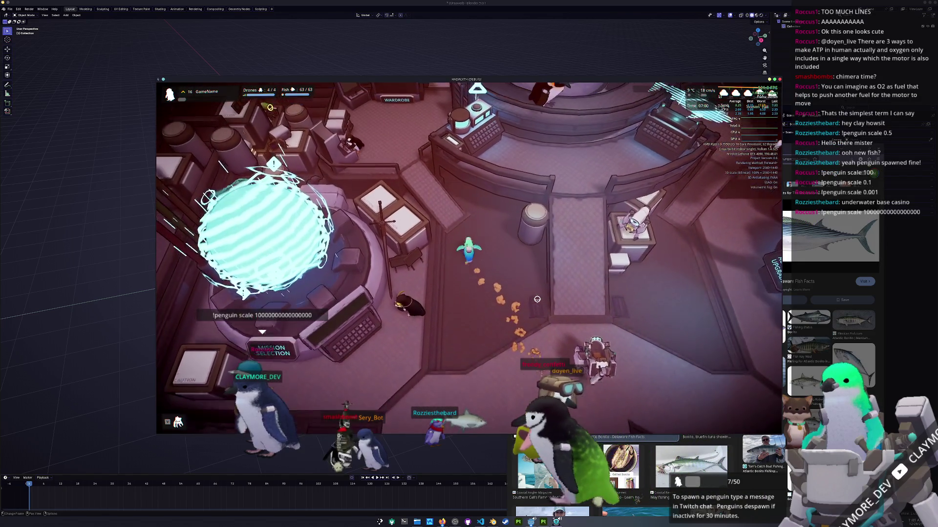
key(w)
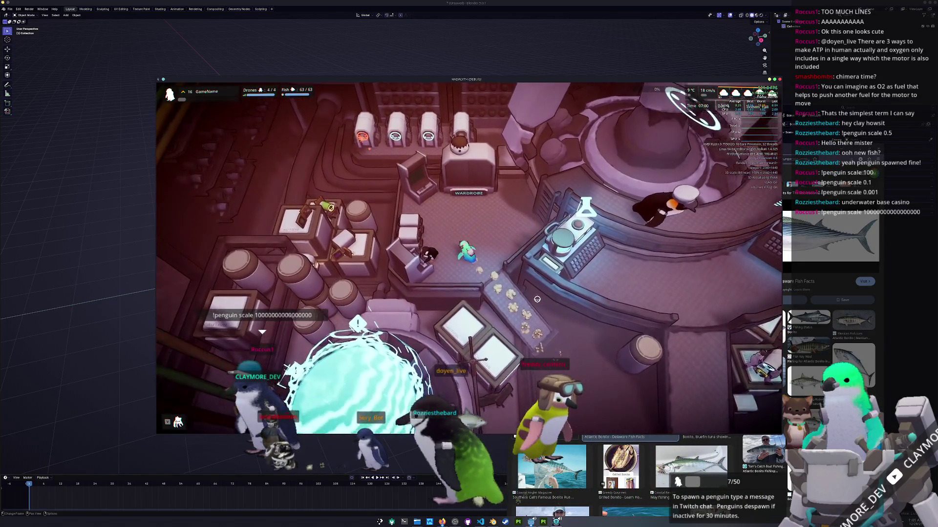
key(w)
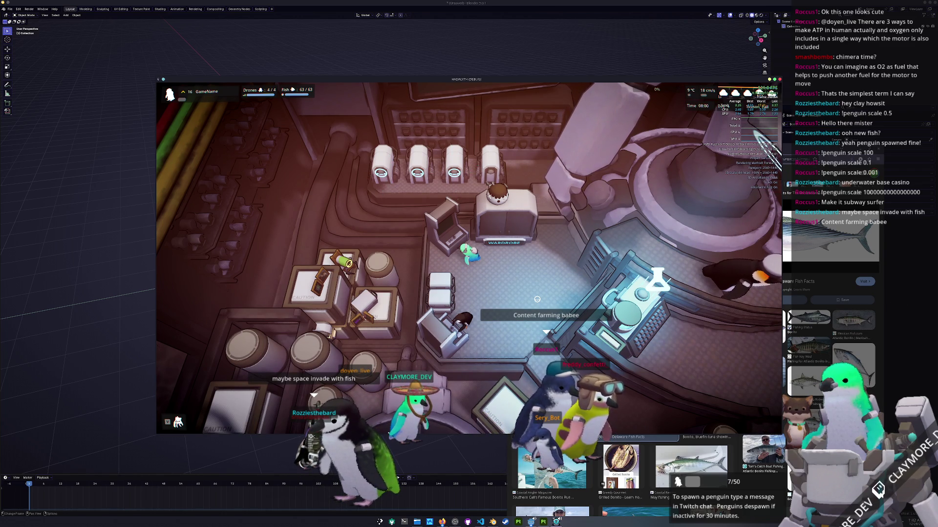
key(d)
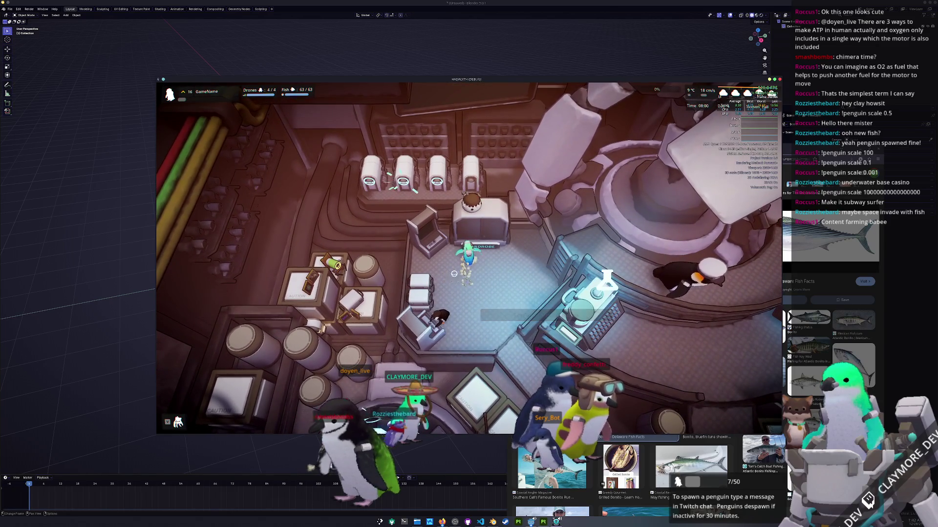
key(s)
key(a)
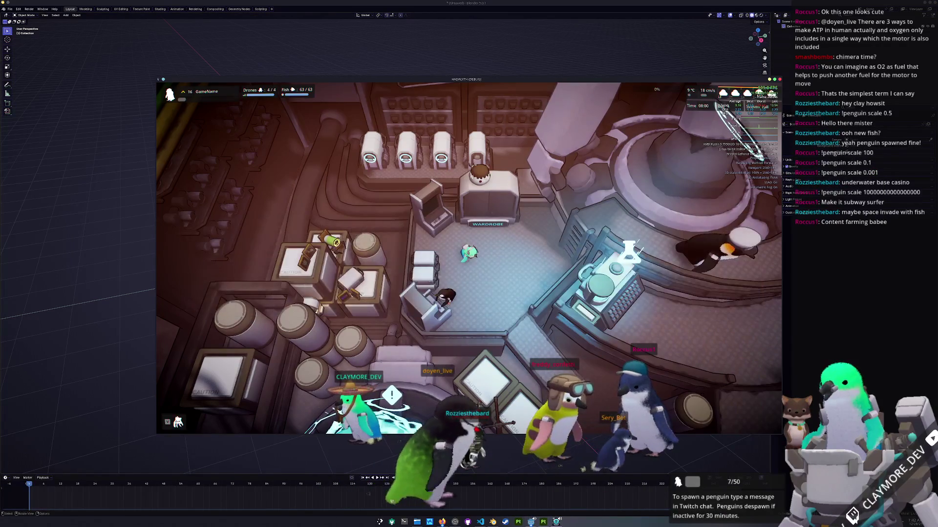
mouse_move(442, 522)
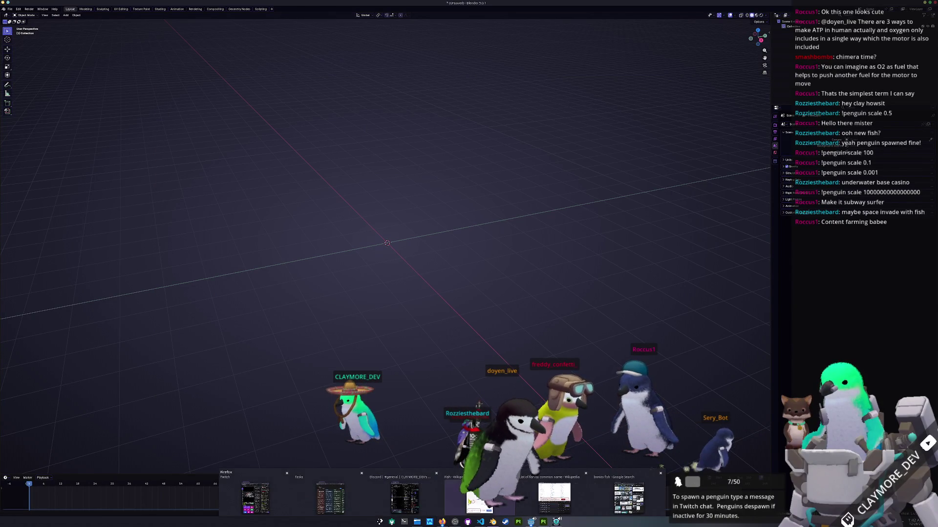
Bring up the search and references folder and open the fisherman's bonito photo full-size in a new tab
click(444, 503)
click(417, 522)
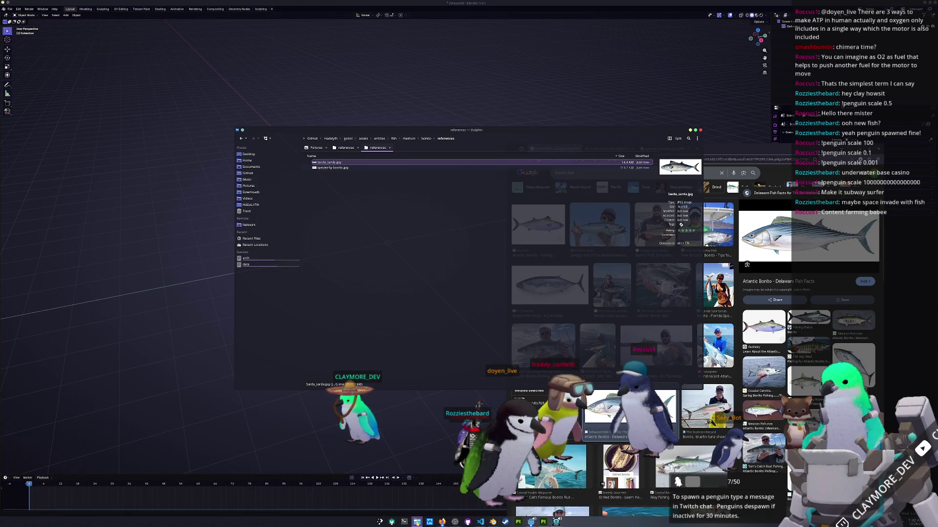
click(552, 465)
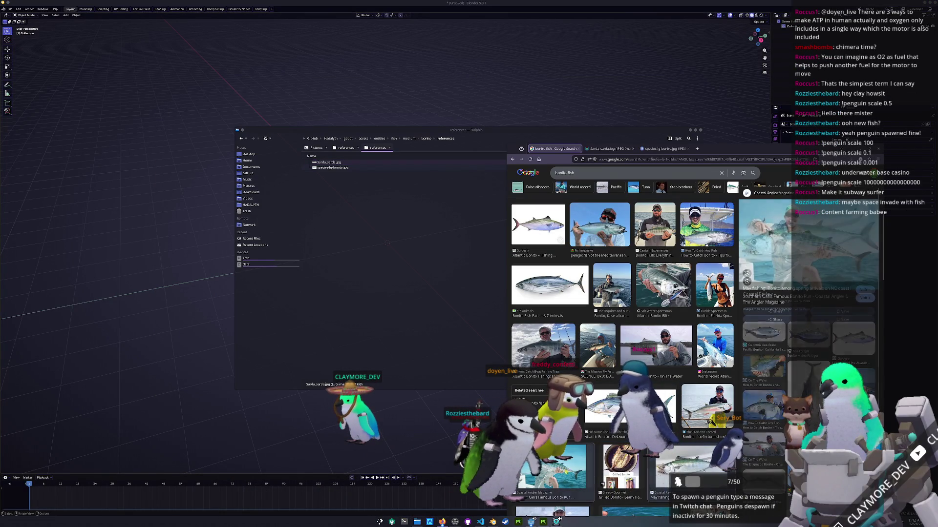
right_click(804, 253)
click(821, 315)
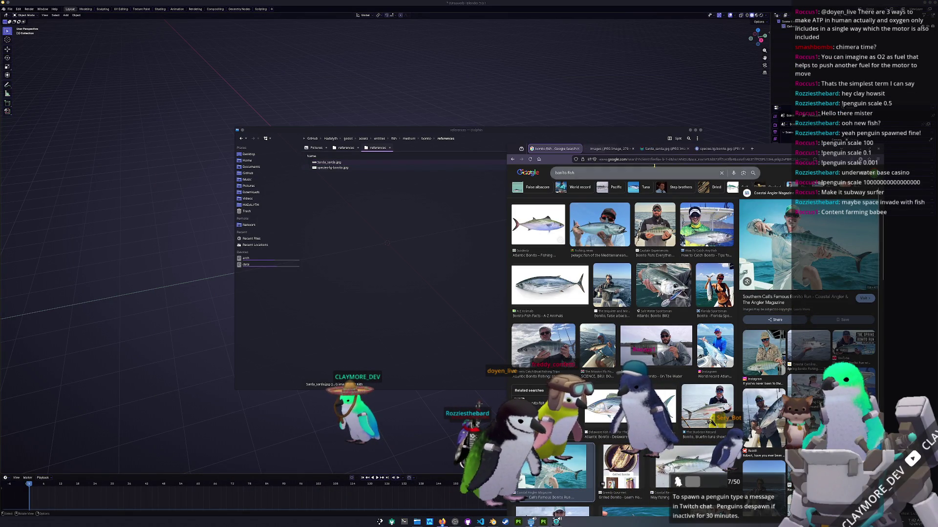
click(608, 150)
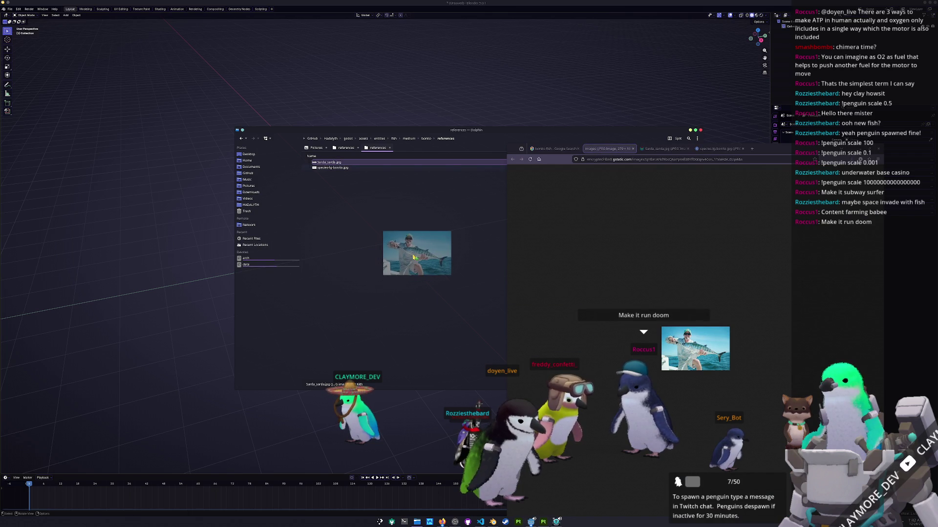
Save the fisherman photo into references and rename it to images.jpeg
drag(557, 330, 425, 260)
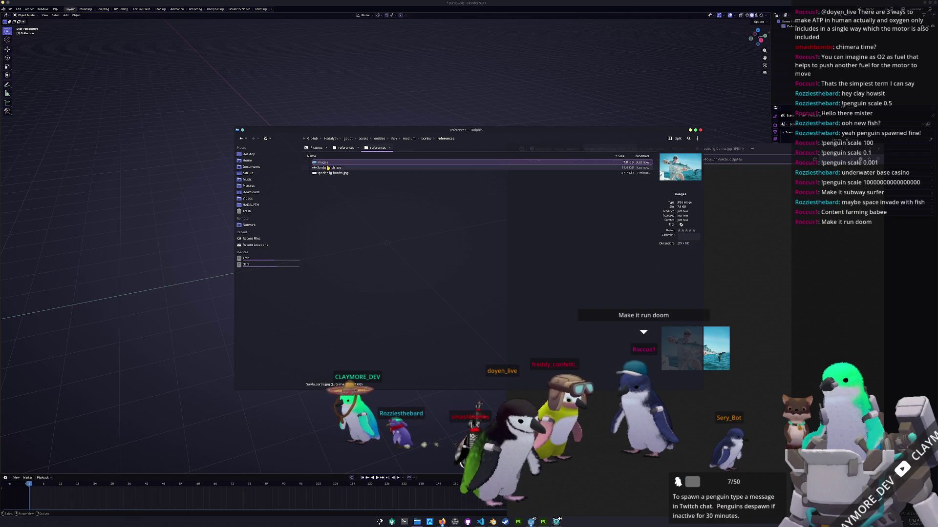
click(327, 163)
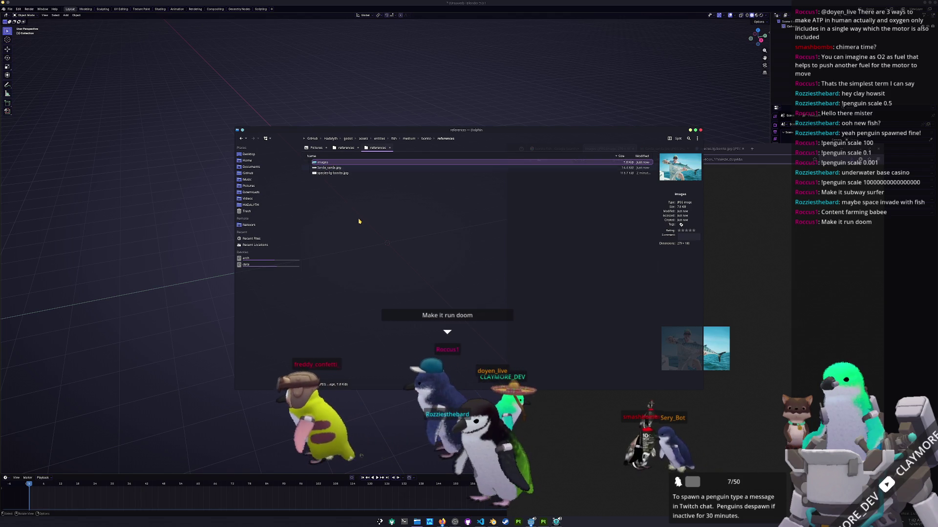
click(358, 220)
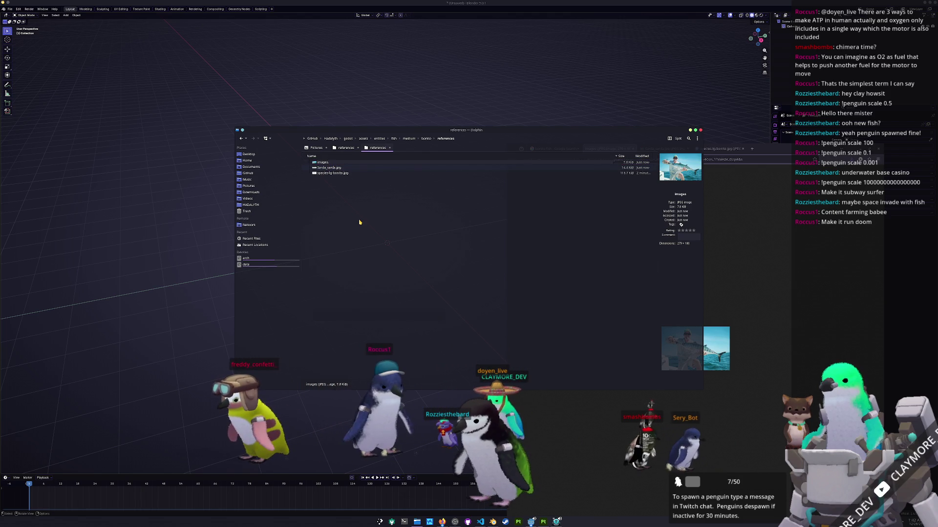
text(jpeg)
key(Return)
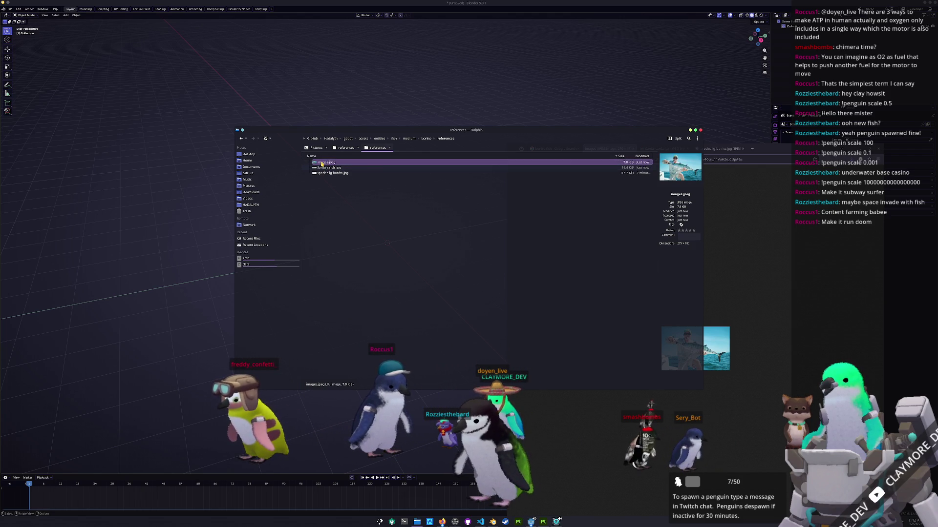
Drag images.jpeg, Sarda_sarda.jpg and the third bonito picture into the scene as reference images
drag(407, 143, 280, 105)
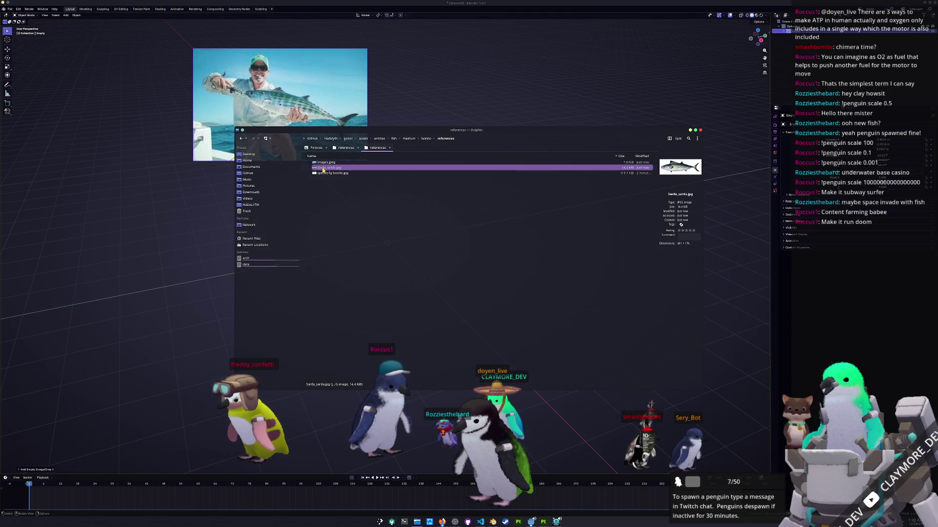
drag(328, 168, 447, 107)
key(alt+Tab)
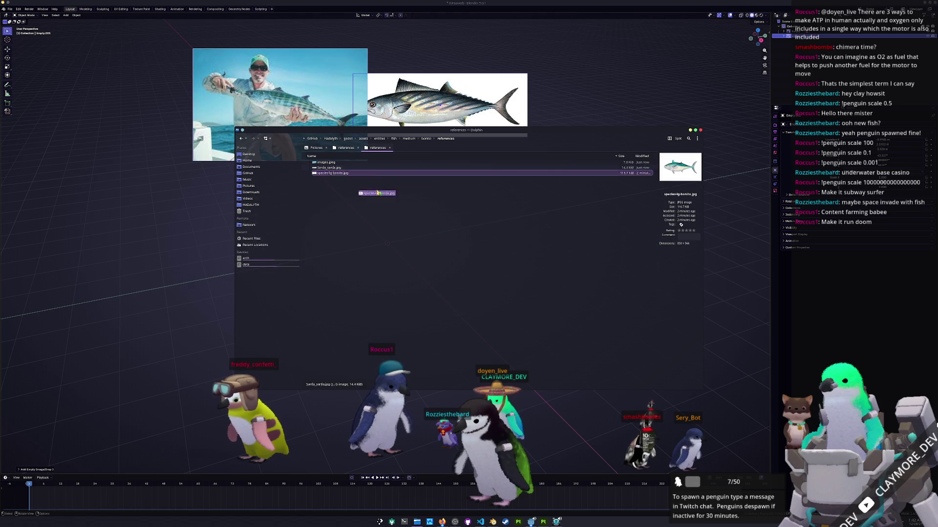
mouse_move(329, 173)
mouse_down()
mouse_move(573, 103)
mouse_move(575, 150)
mouse_move(624, 145)
mouse_up()
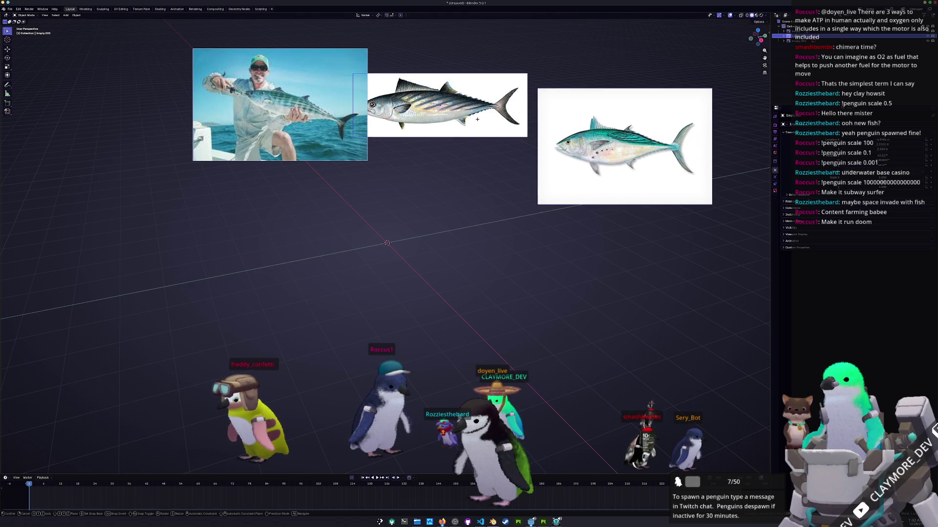
Arrange the three reference pictures into a side-by-side row and frame them in the view
mouse_move(477, 120)
mouse_down()
mouse_move(460, 200)
mouse_move(484, 188)
mouse_up()
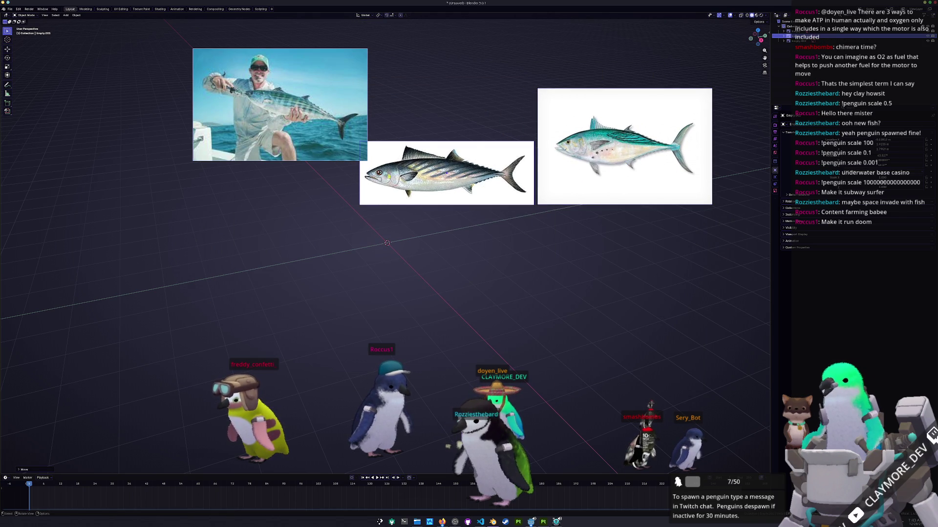
drag(284, 136, 272, 180)
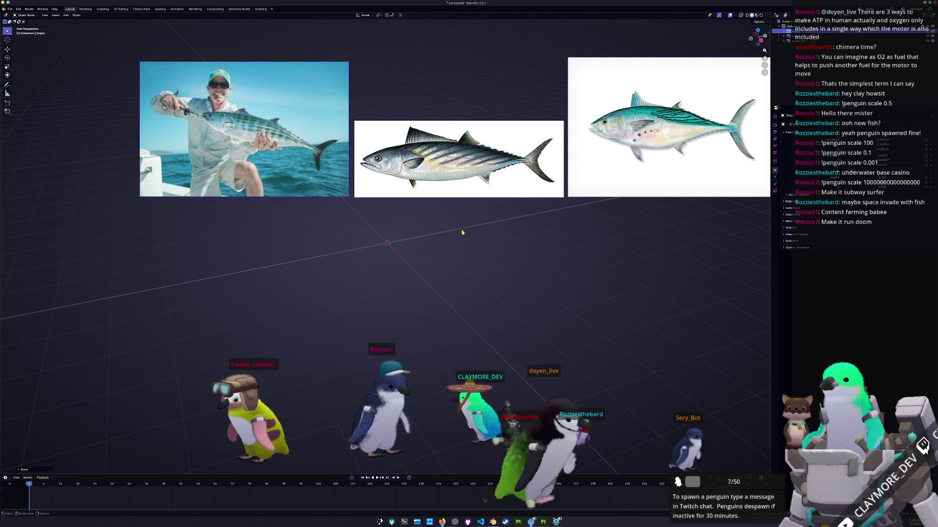
middle_drag(463, 286, 415, 308)
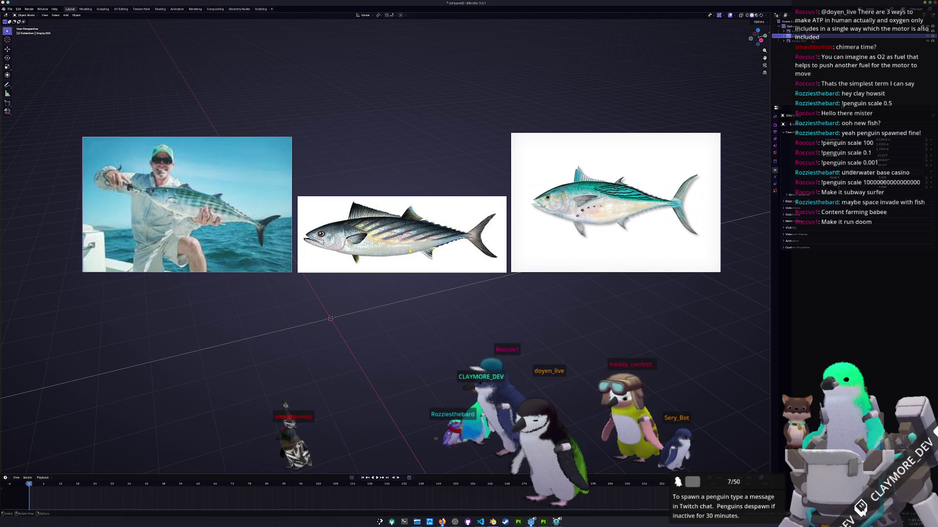
Rotate the middle fish picture about the X axis
click(410, 263)
key(r)
key(x)
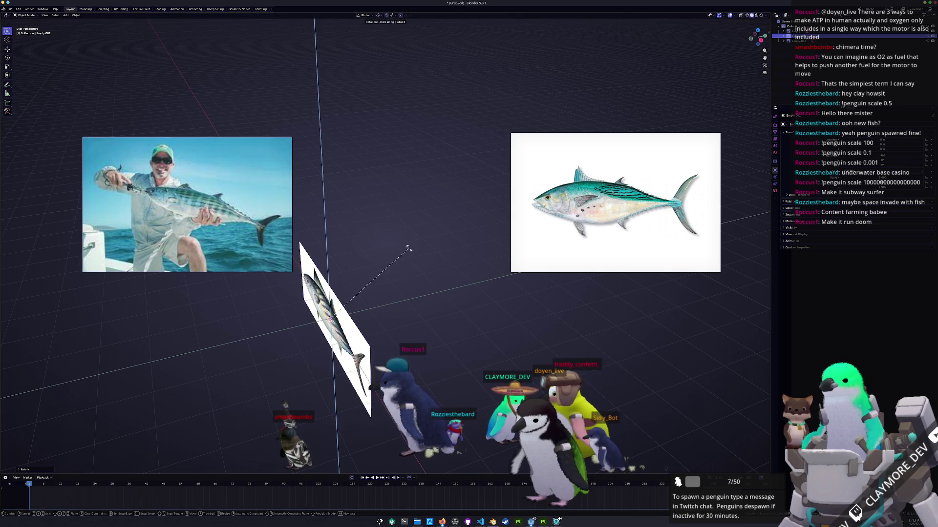
click(410, 250)
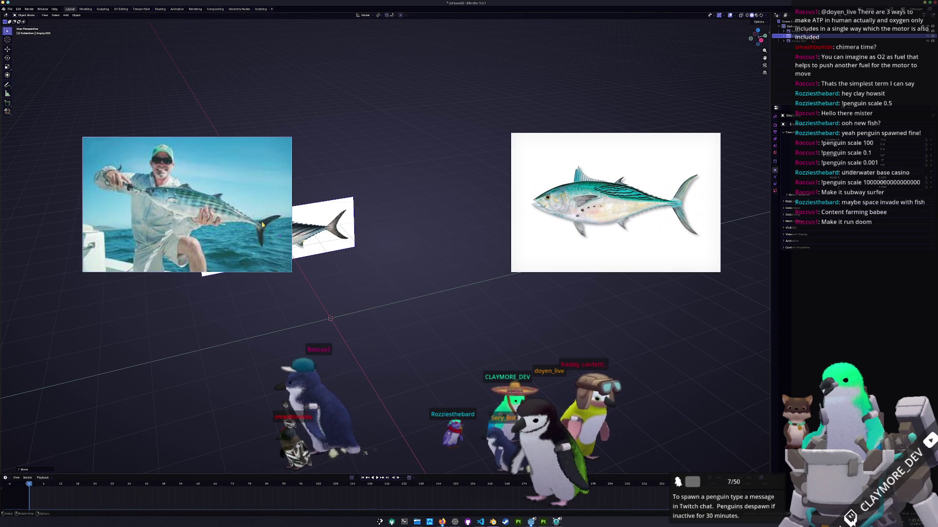
Slide the fisherman photo along X to space out the references
click(274, 241)
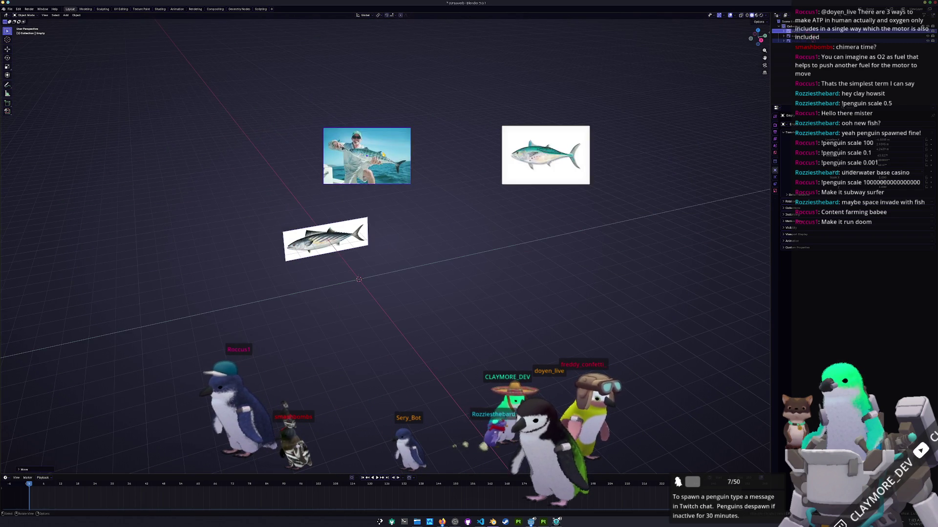
key(g)
key(x)
key(x)
key(Return)
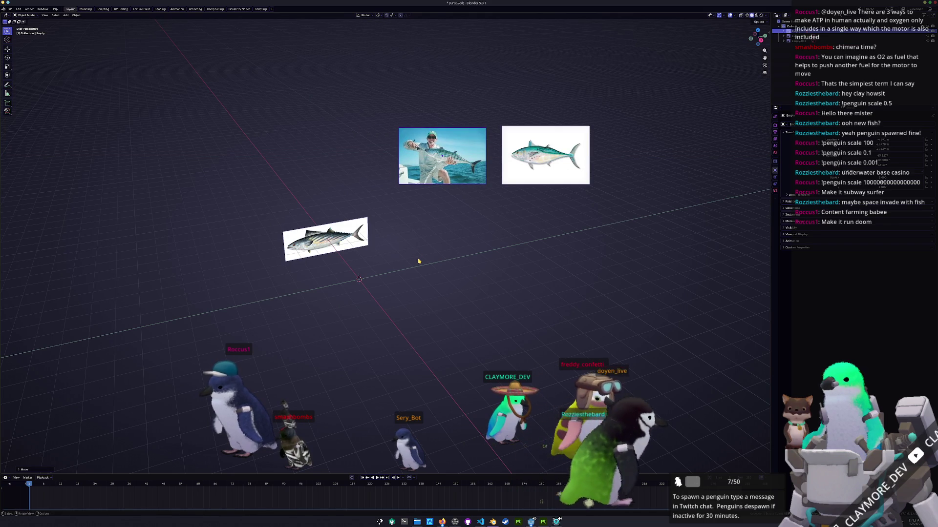
scroll(410, 257, up, 2)
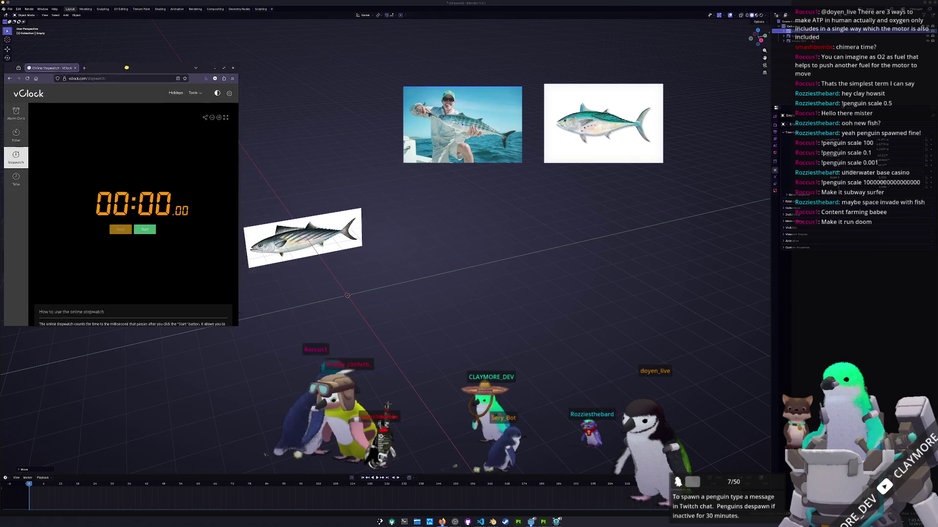
Tuck the stopwatch window up out of the way and check the fish side view head-on
mouse_move(125, 68)
mouse_down()
mouse_move(160, 54)
mouse_move(149, 168)
mouse_up()
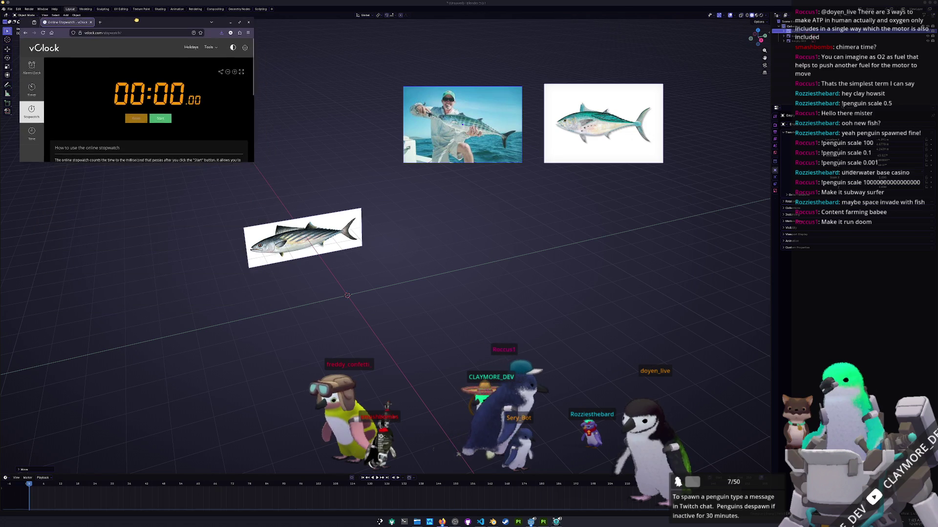
drag(150, 178, 131, 26)
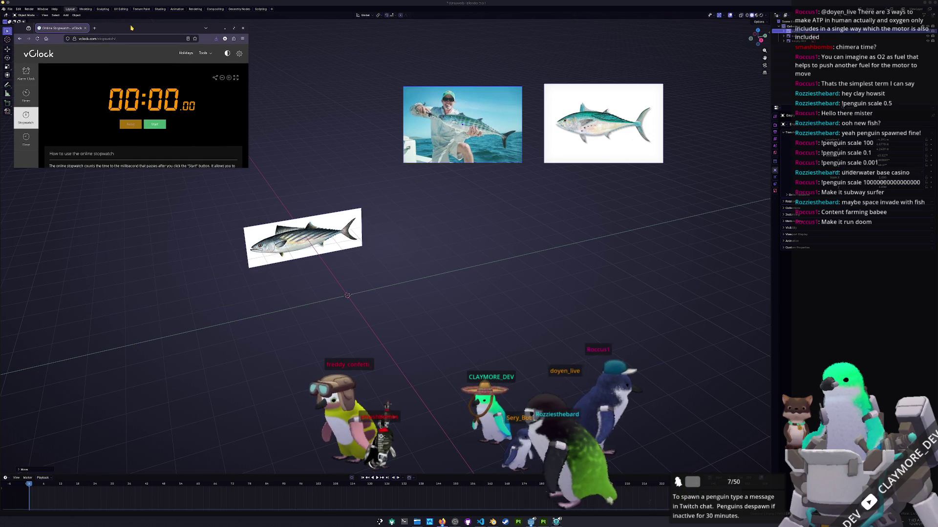
scroll(268, 256, up, 1)
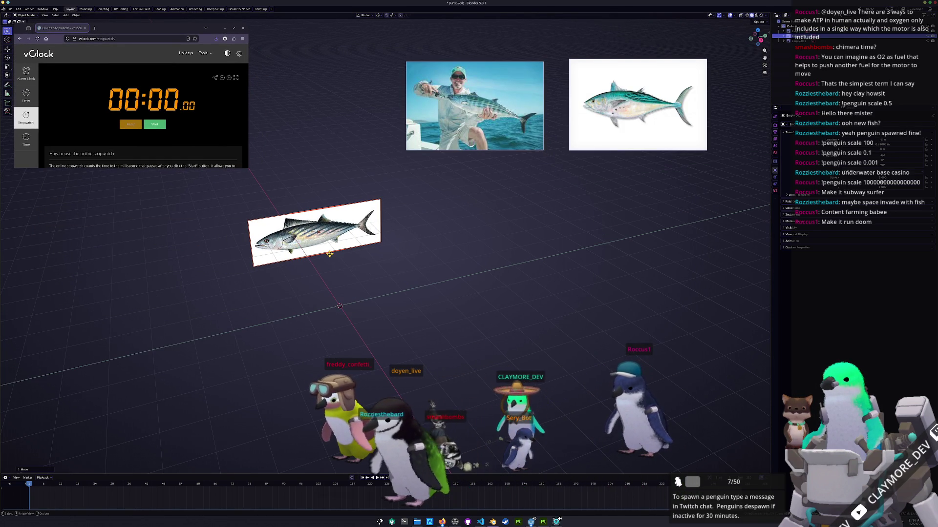
middle_drag(330, 254, 416, 273)
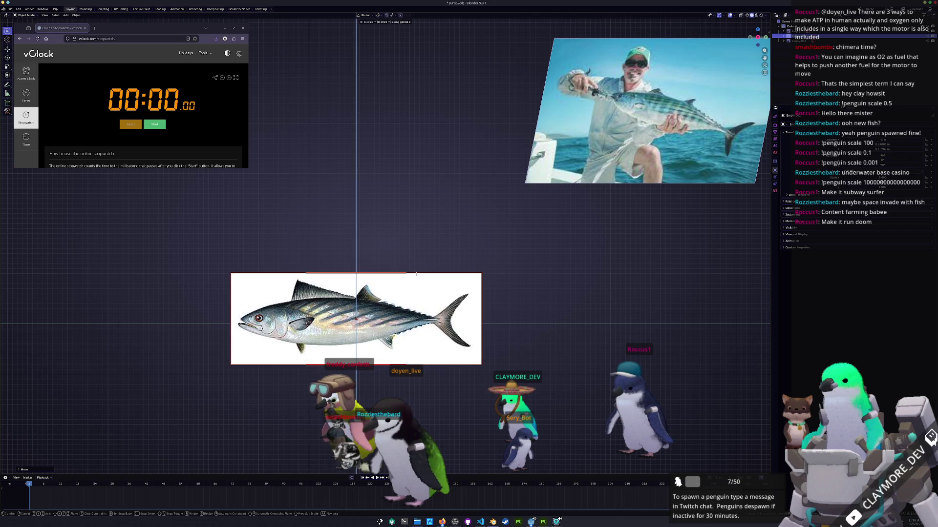
scroll(429, 271, up, 1)
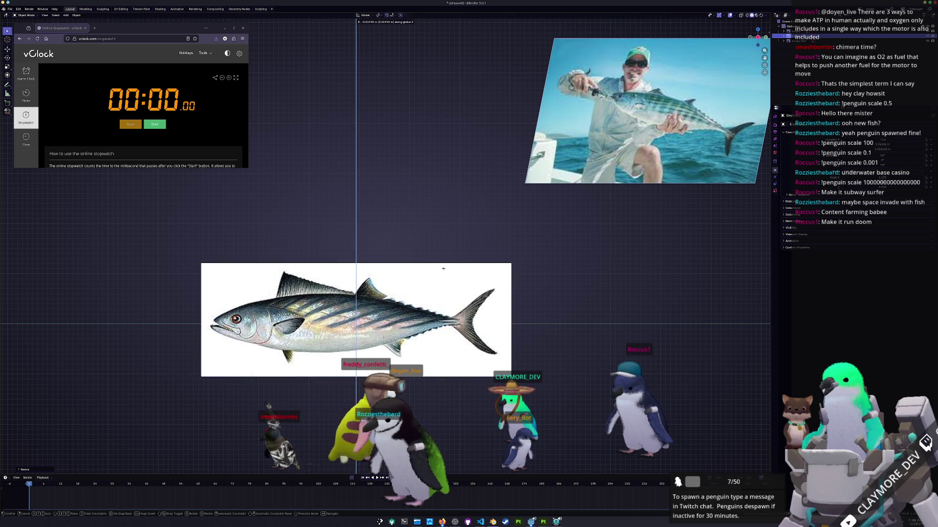
middle_drag(443, 268, 410, 278)
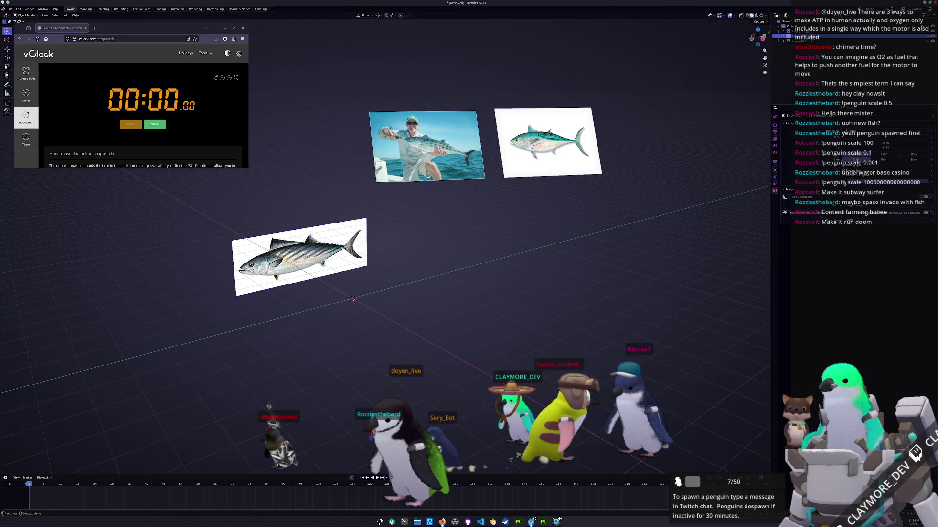
Enter edit mode on the fish image plane and start saving the scene to a file
key(Tab)
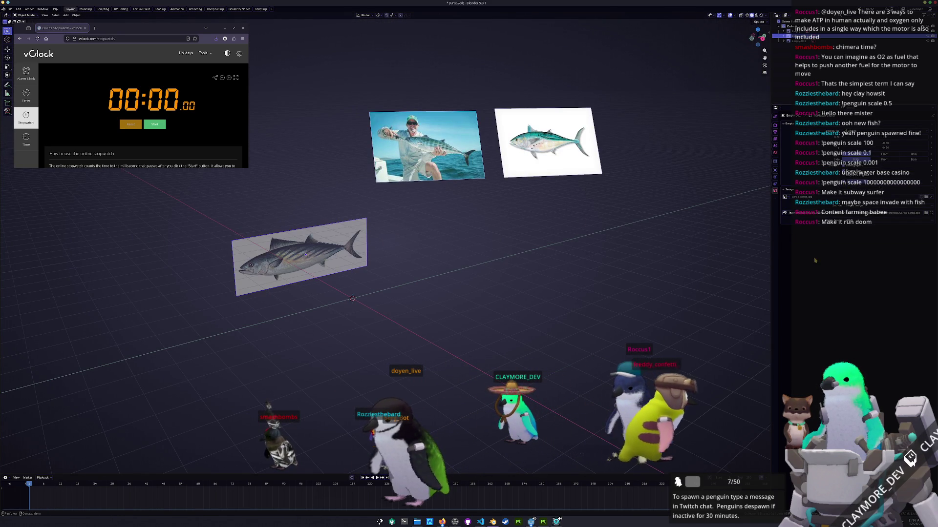
middle_drag(425, 300, 411, 271)
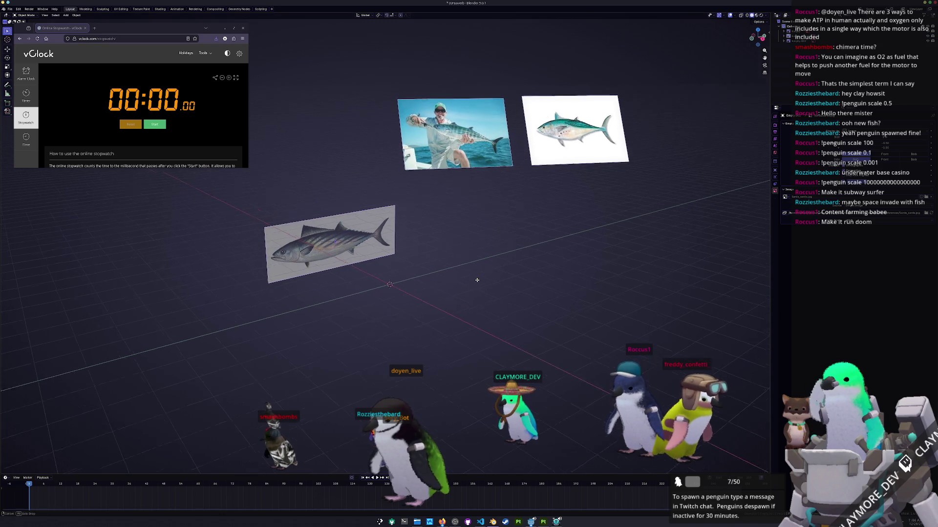
key(ctrl+s)
Navigate up and into entities > fish > medium > bonito, then save the scene as bonito.blend there
click(352, 146)
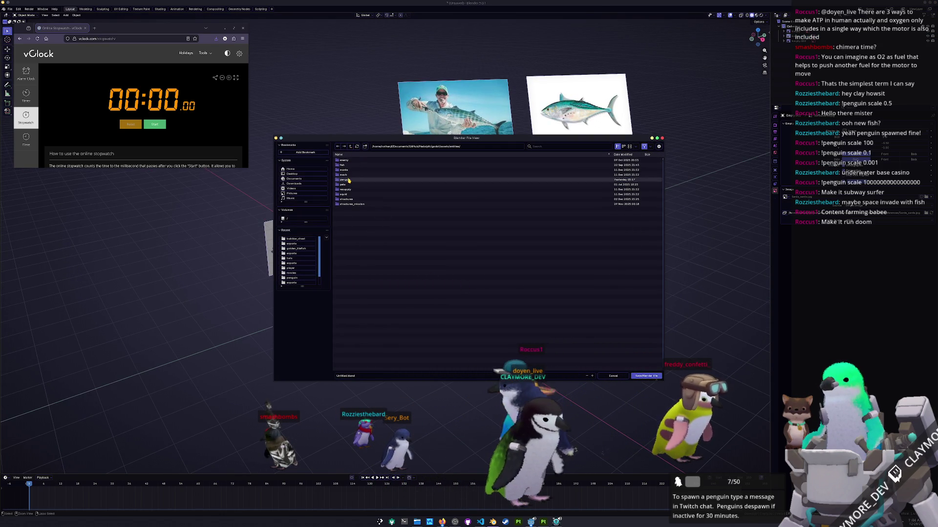
click(348, 179)
click(349, 176)
double_click(348, 176)
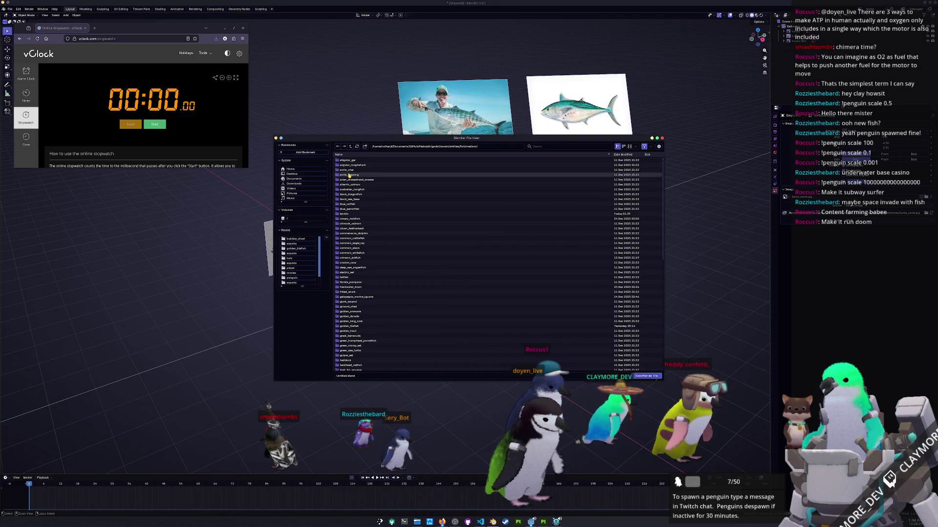
double_click(370, 213)
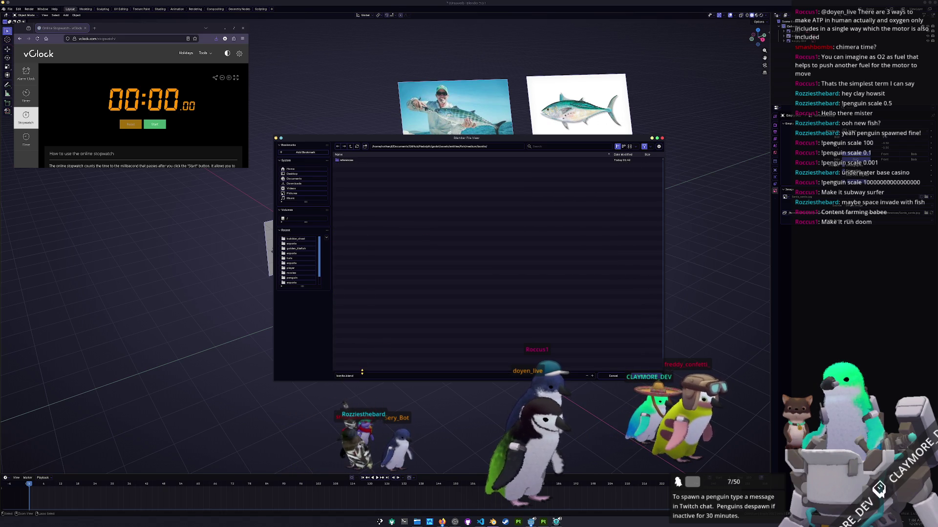
key(Return)
scroll(362, 375, up, 1)
scroll(403, 328, up, 1)
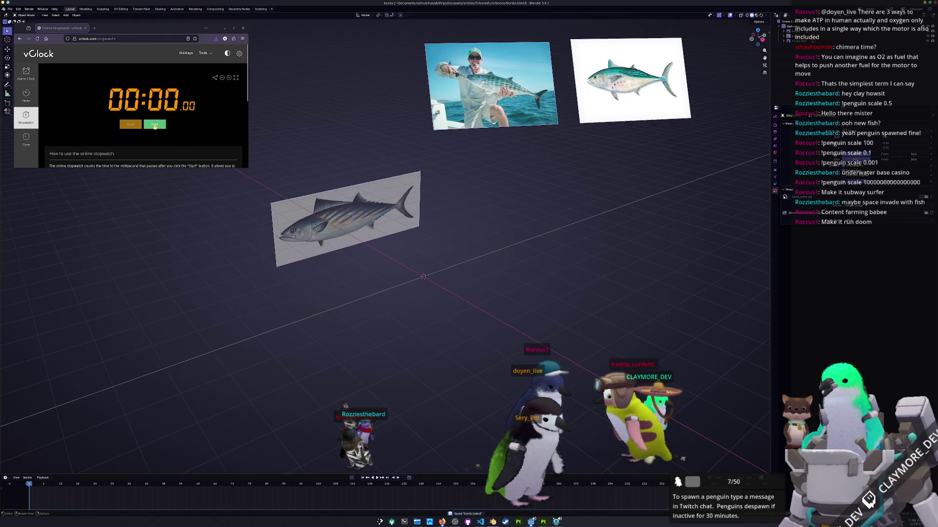
Add a cube beside the fish references and view it see-through in Edit Mode
key(shift+a)
click(334, 286)
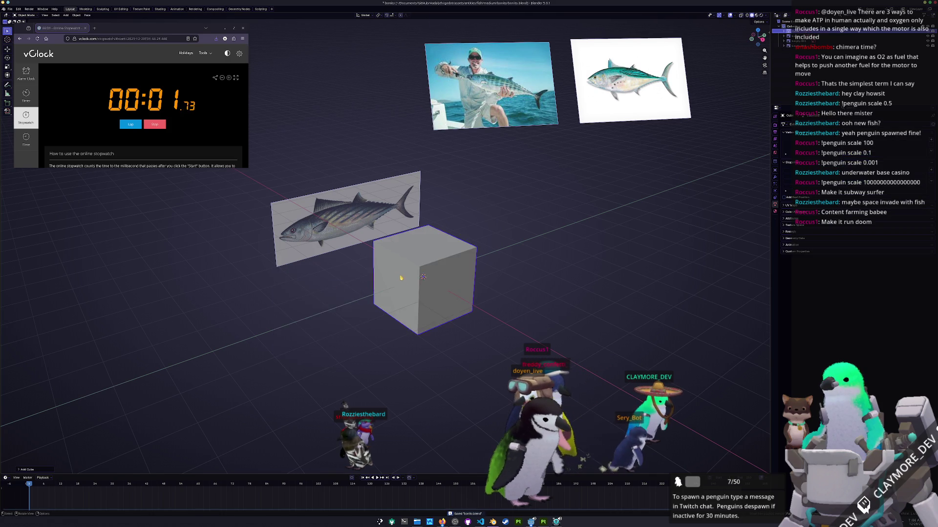
mouse_move(333, 287)
middle_down()
mouse_move(435, 270)
mouse_move(437, 249)
middle_up()
key(alt+z)
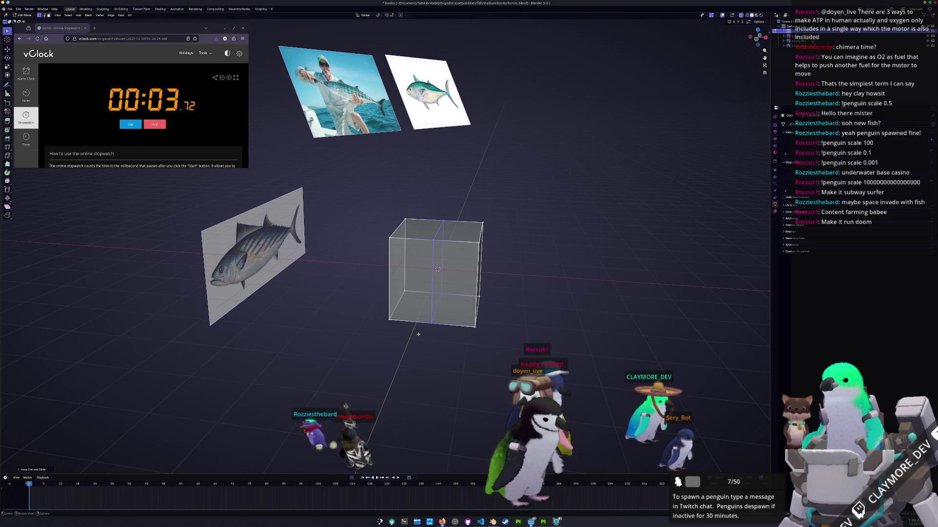
Delete a cube face, undo it to restore the full cube, and switch to the straight-on side view
click(407, 271)
key(x)
click(352, 180)
key(Tab)
key(alt+z)
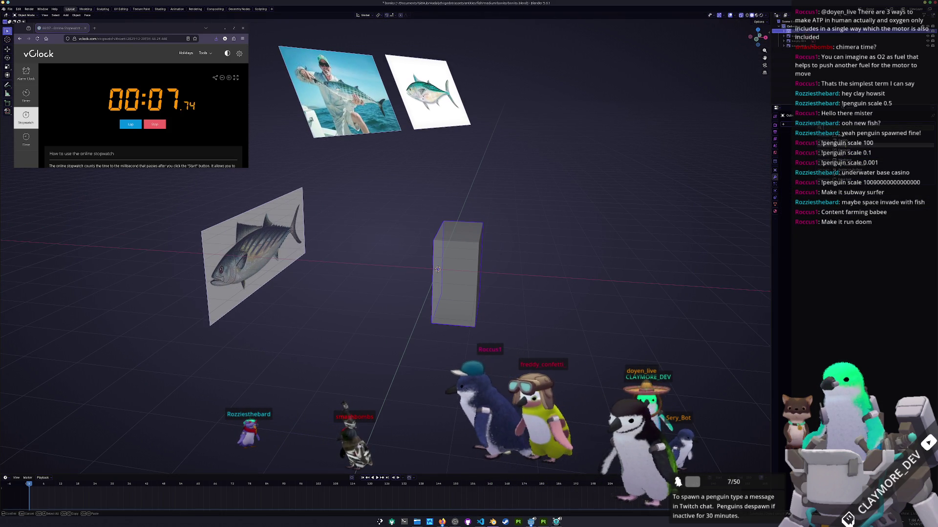
key(ctrl+z)
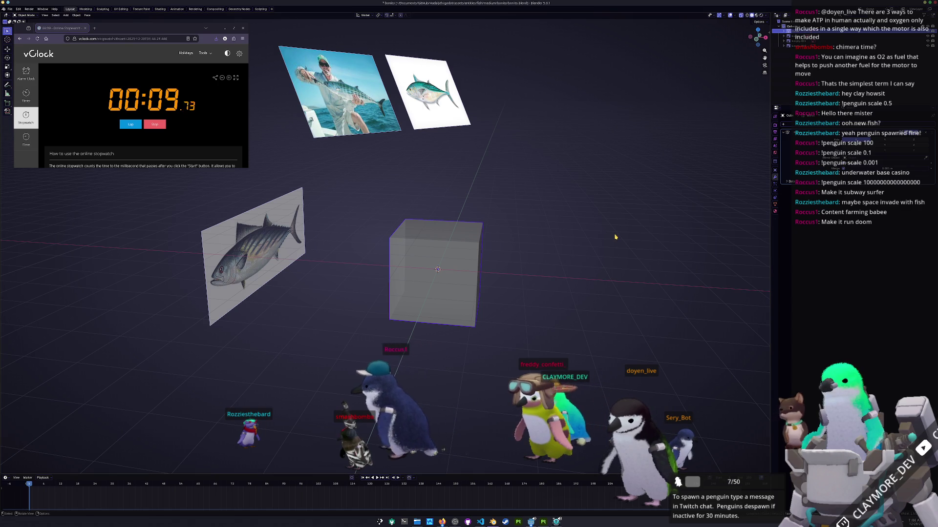
key(KP_1)
scroll(372, 248, up, 2)
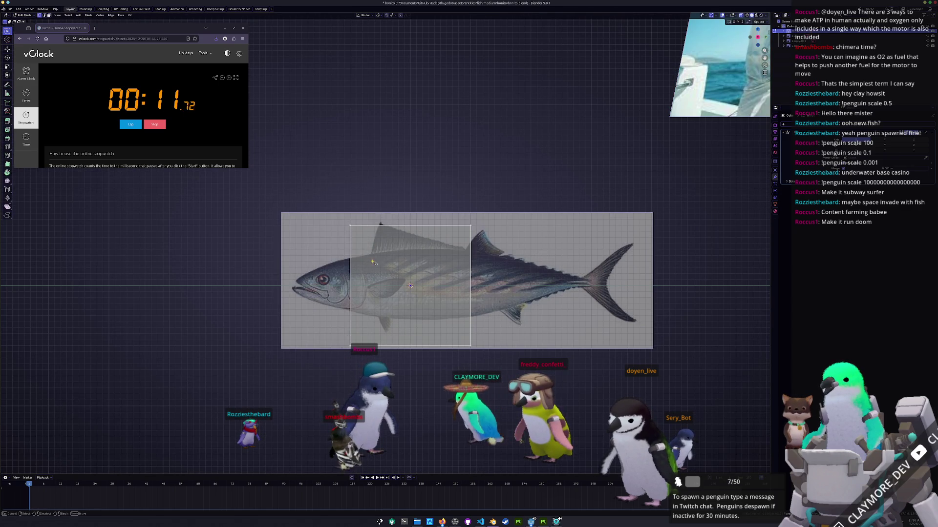
Move the cube's lower vertices vertically so the block fits the bonito's belly line
mouse_move(507, 271)
mouse_down()
mouse_move(439, 202)
mouse_move(440, 228)
mouse_up()
key(g)
key(z)
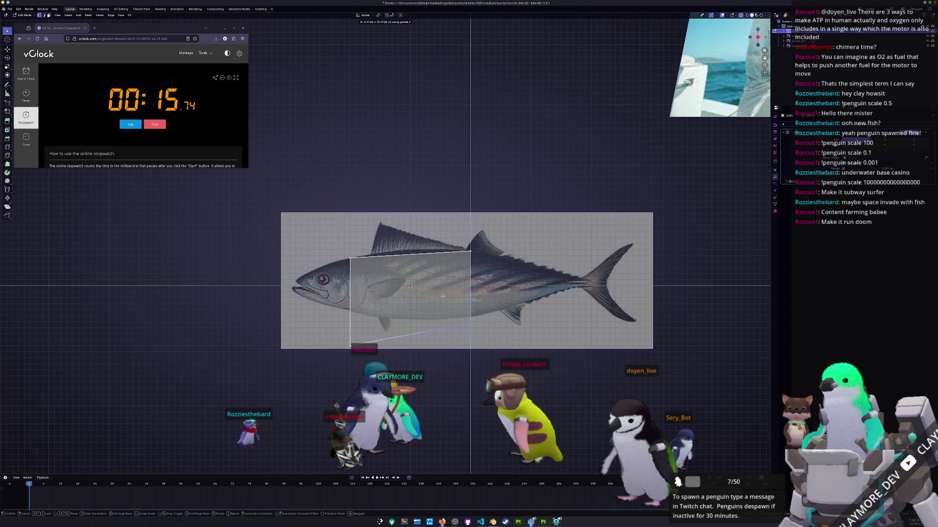
click(333, 269)
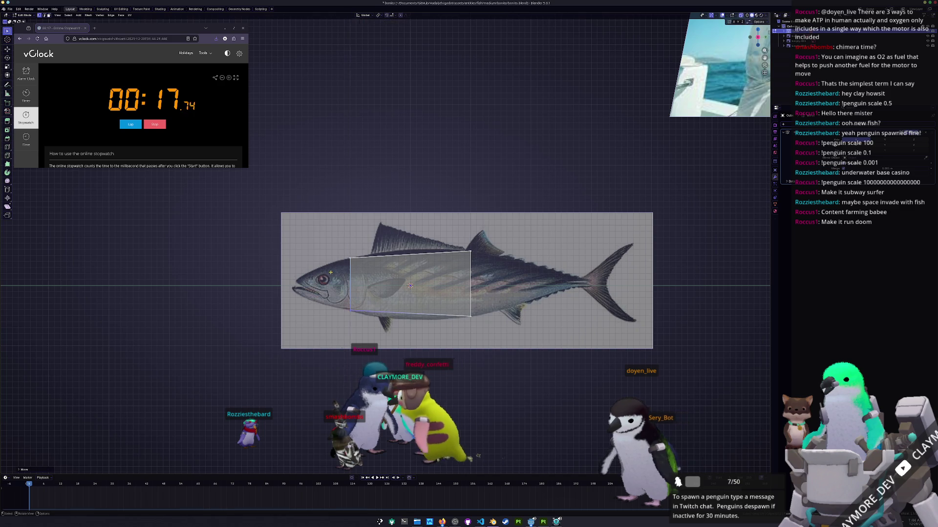
scroll(421, 304, up, 2)
drag(402, 236, 402, 220)
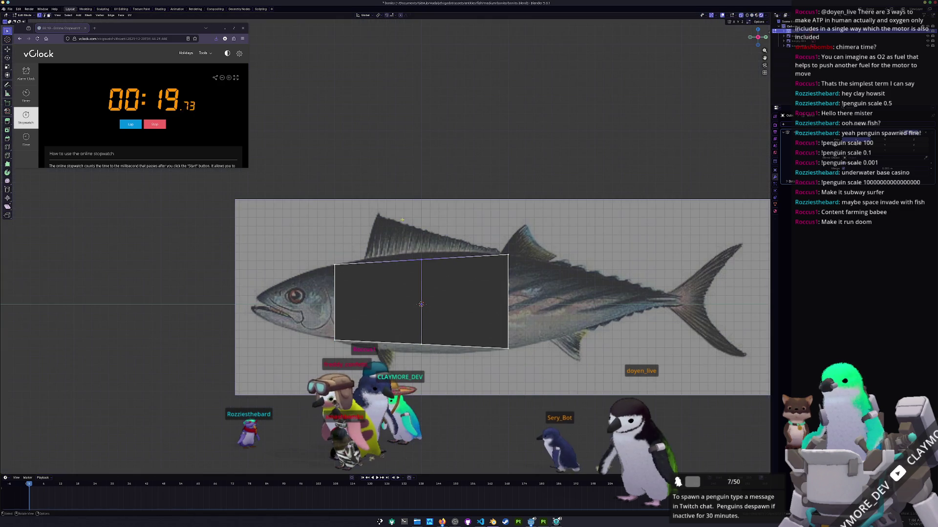
key(alt+z)
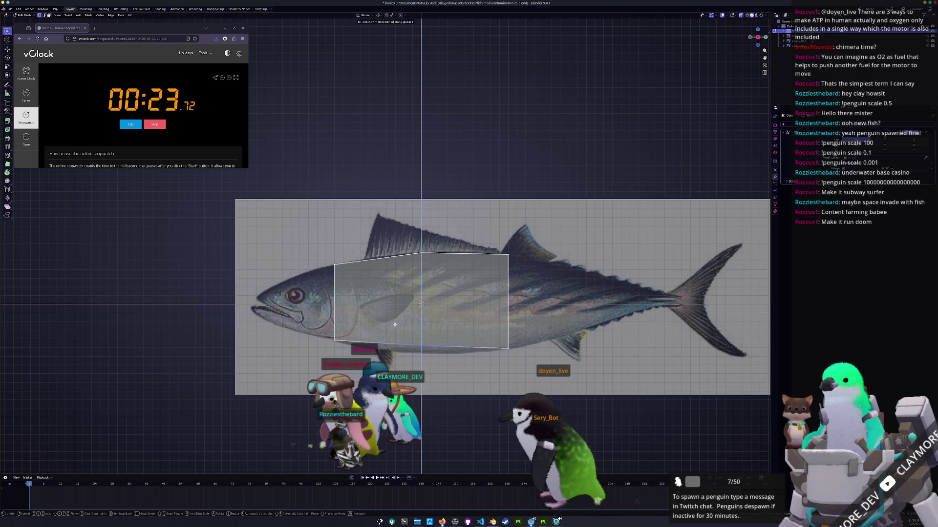
Add a cross-section loop to the body and extrude the rear edge horizontally toward the tail
shift+middle_drag(421, 330, 442, 262)
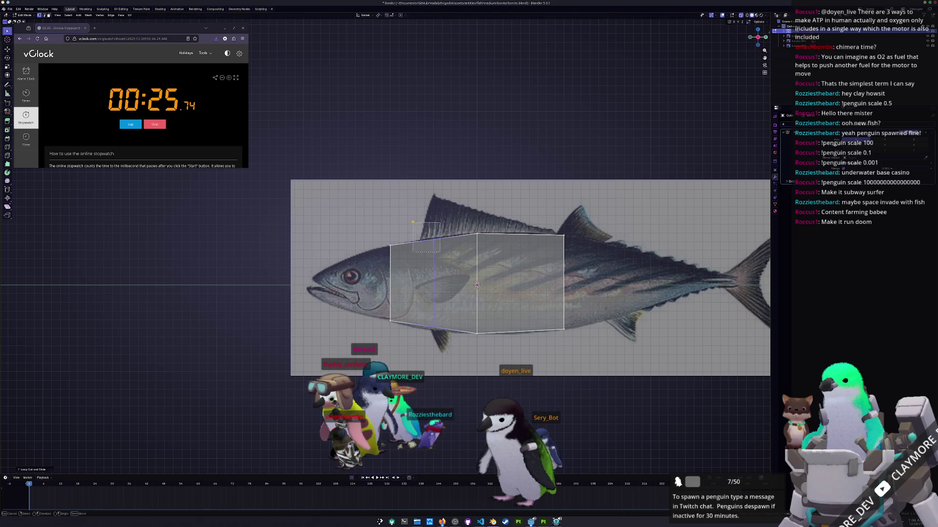
key(g)
click(437, 335)
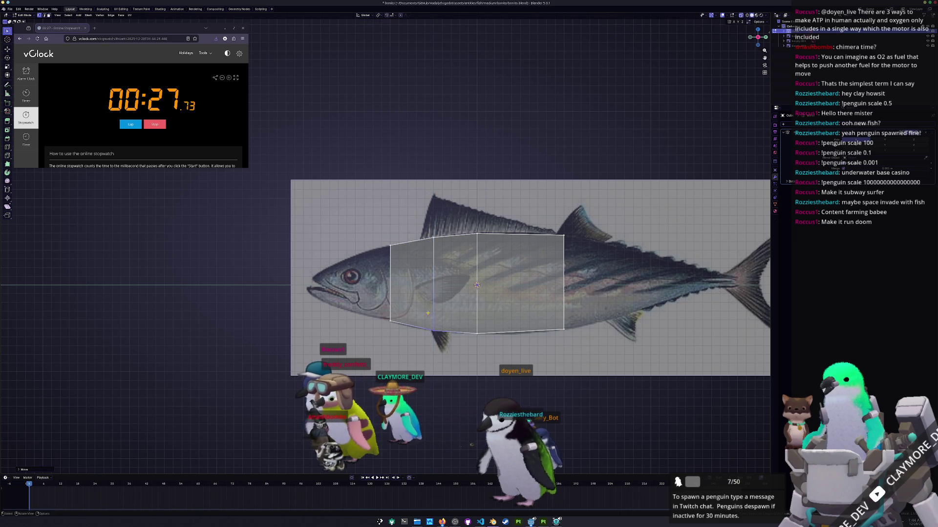
shift+middle_drag(428, 314, 333, 303)
key(e)
key(x)
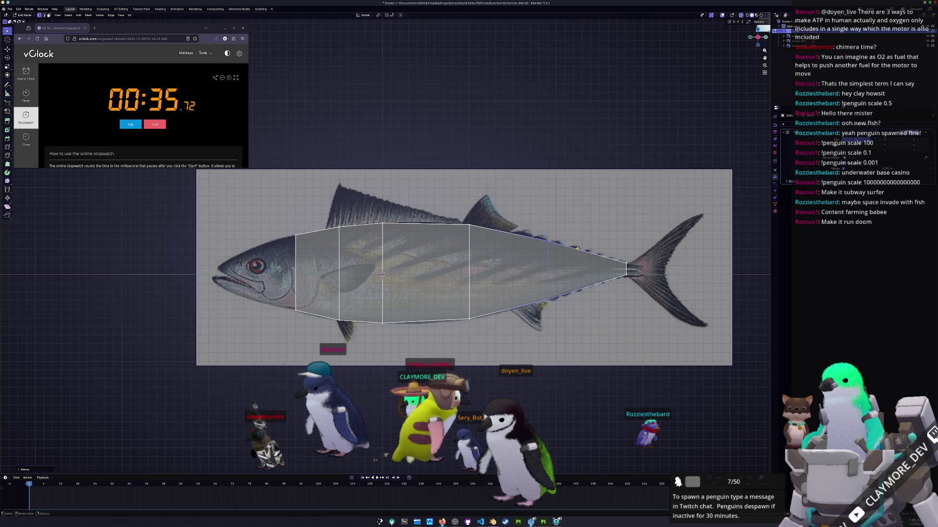
Extrude a further horizontal section to the tail base and narrow its end edge in height
shift+middle_drag(607, 266, 500, 256)
key(e)
key(x)
click(539, 230)
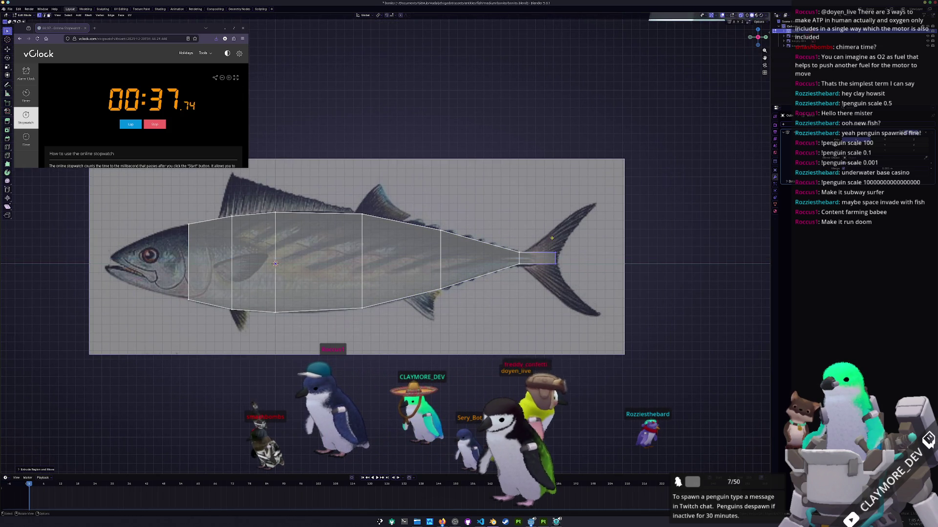
key(s)
key(z)
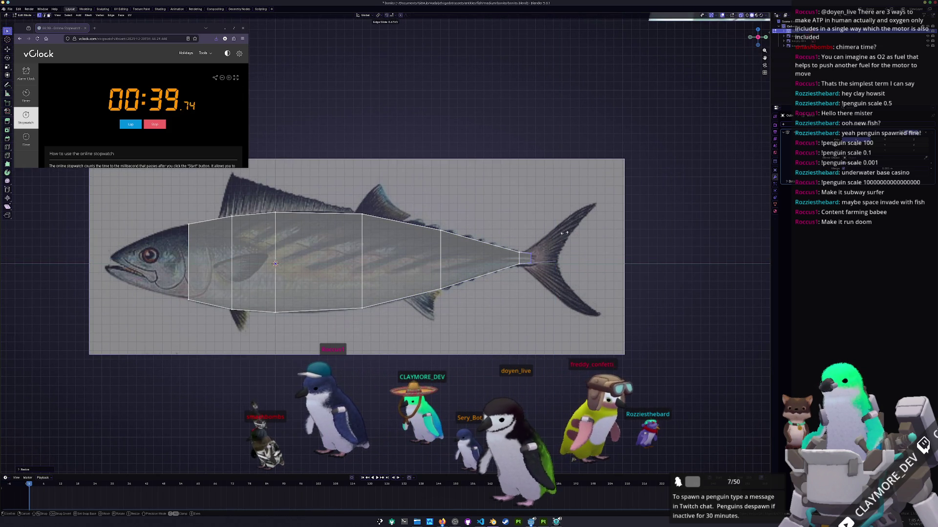
scroll(565, 233, up, 3)
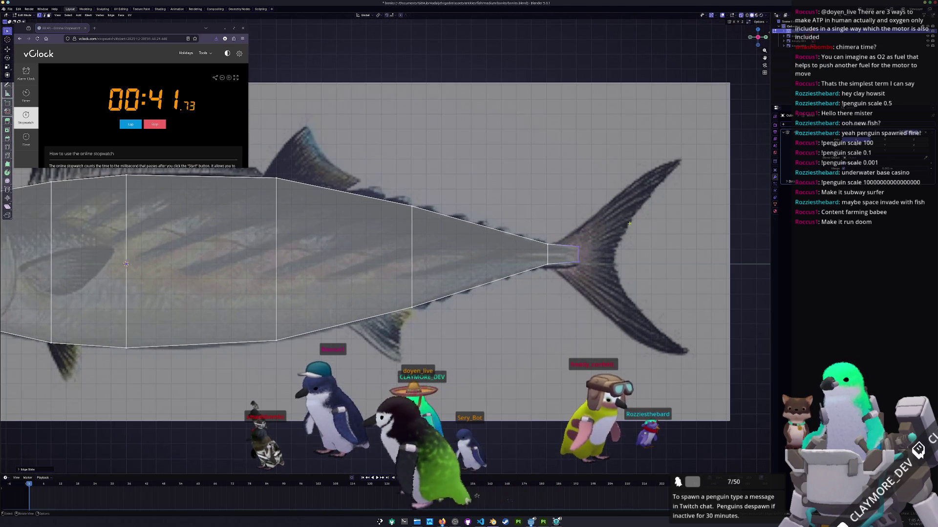
click(554, 275)
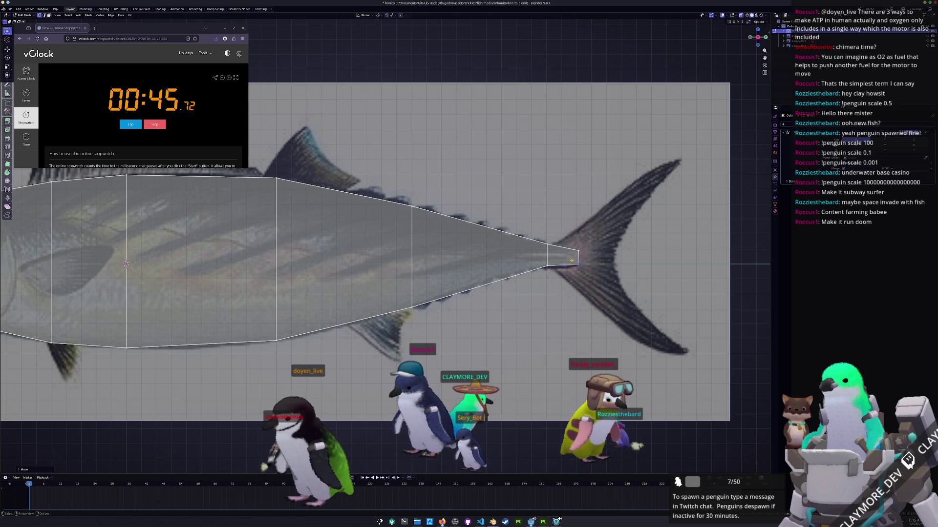
scroll(514, 259, down, 4)
ctrl+scroll(513, 258, up, 4)
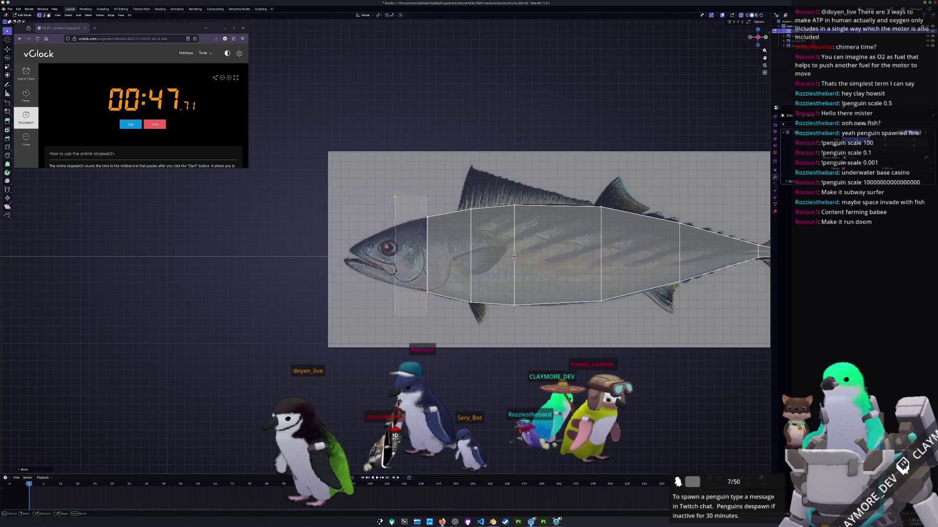
Extrude the front edge forward over the head and shrink it vertically toward the snout
key(e)
click(412, 222)
scroll(388, 246, up, 3)
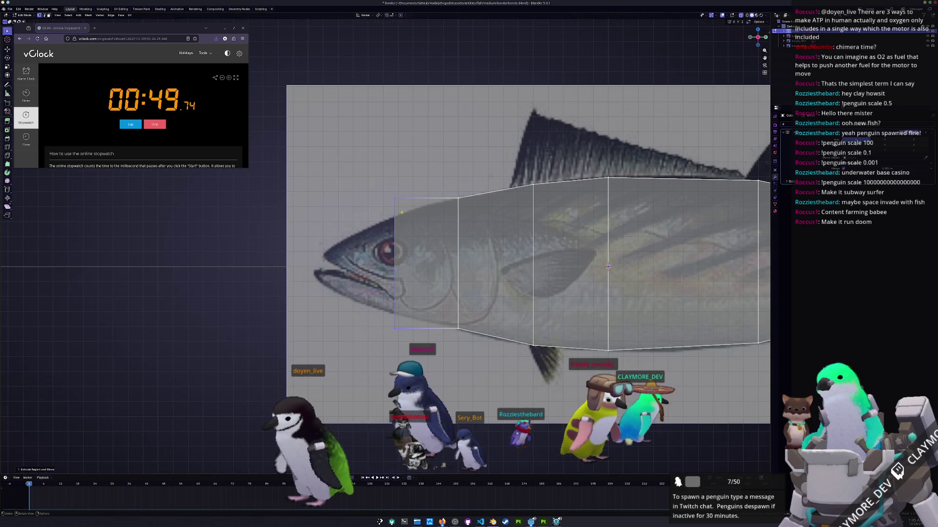
key(s)
key(z)
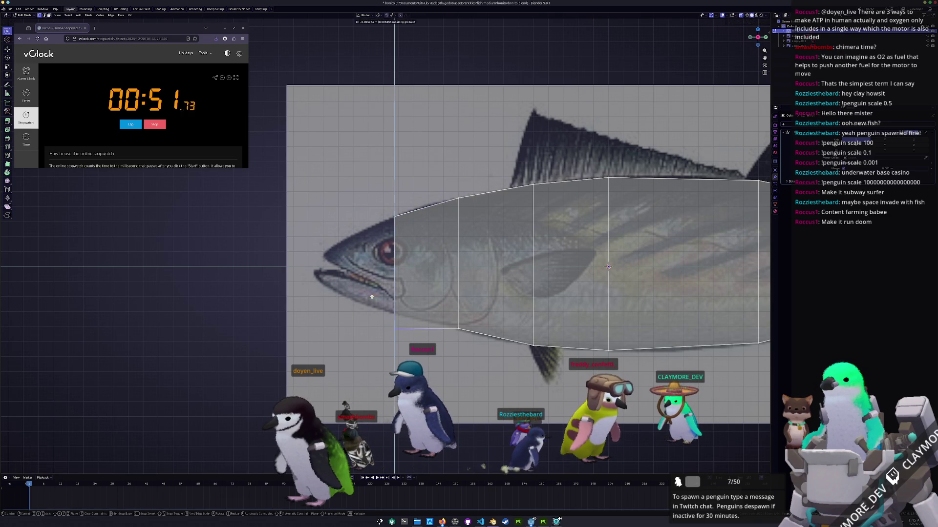
scroll(392, 291, down, 2)
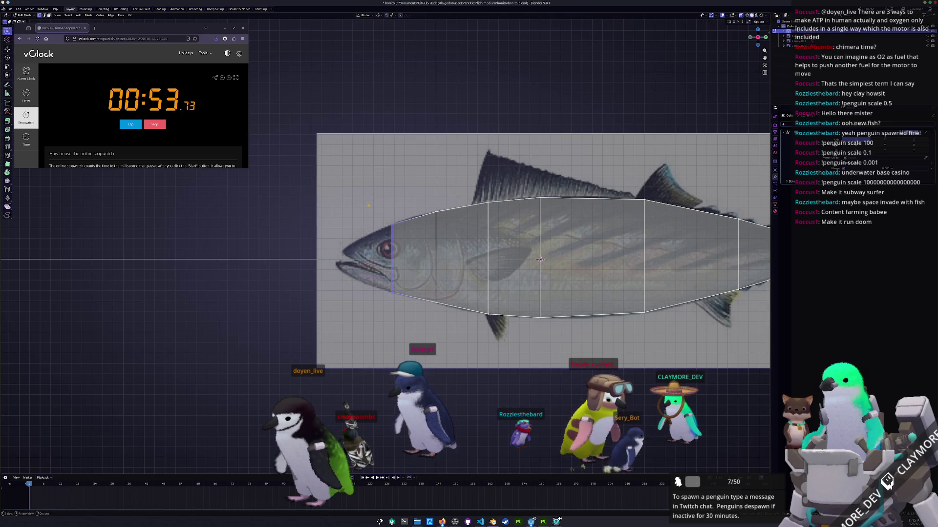
click(361, 208)
Cut an edge loop running lengthwise through the body
key(ctrl+r)
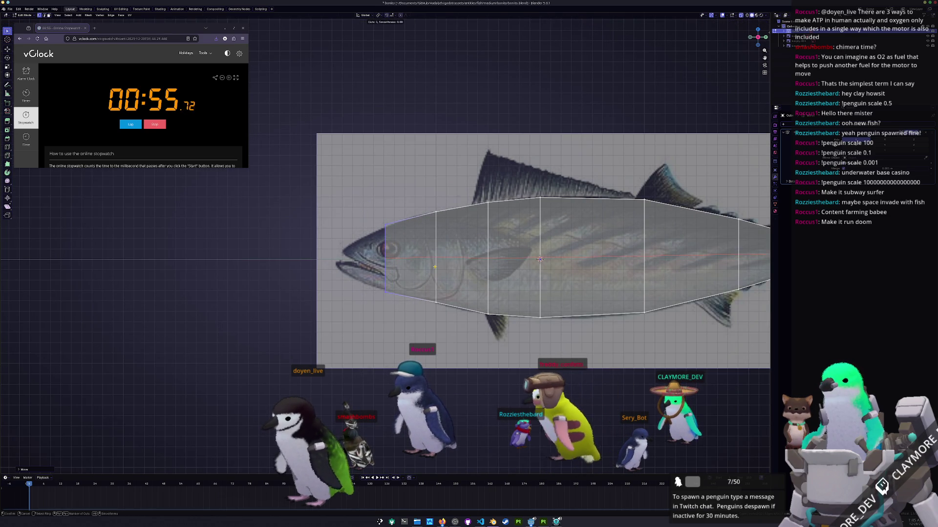
click(429, 273)
click(355, 248)
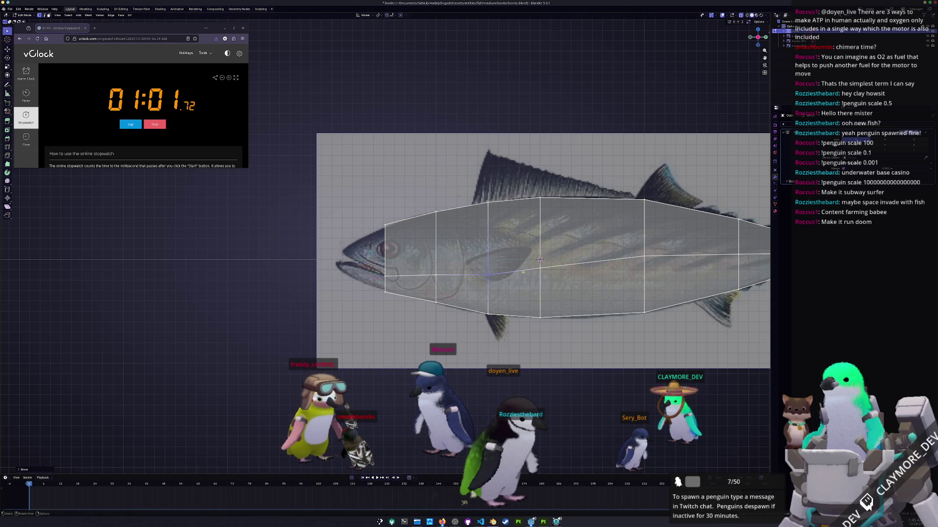
Nudge the tail tip vertex vertically into place
shift+middle_drag(539, 259, 362, 264)
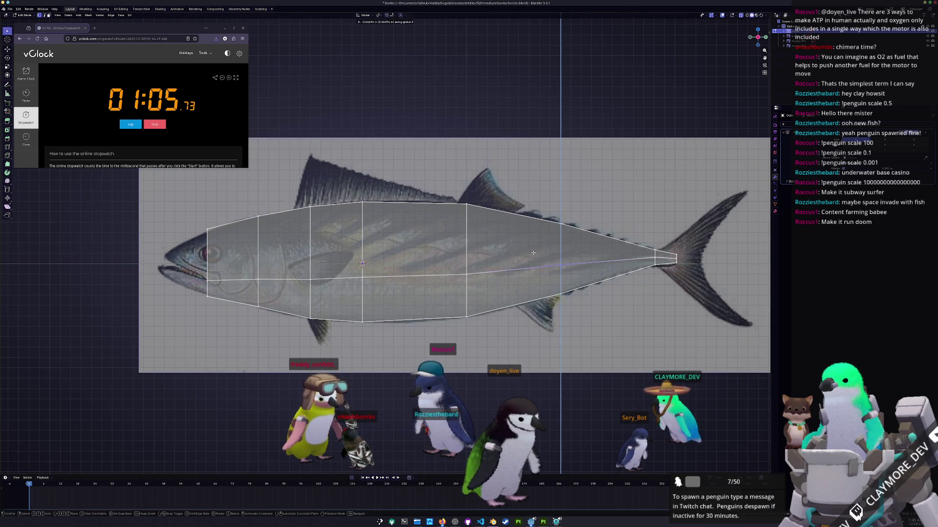
scroll(671, 275, up, 2)
key(g)
key(z)
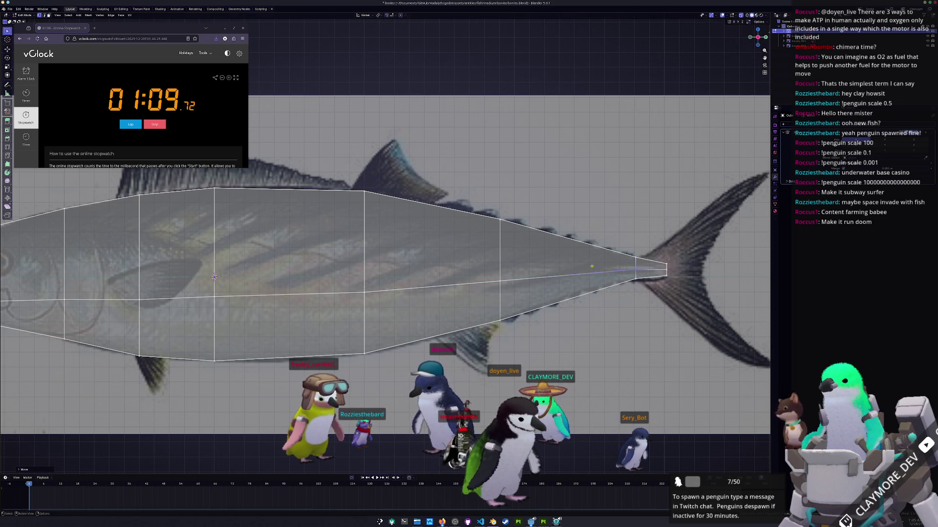
scroll(384, 263, down, 2)
scroll(385, 264, down, 1)
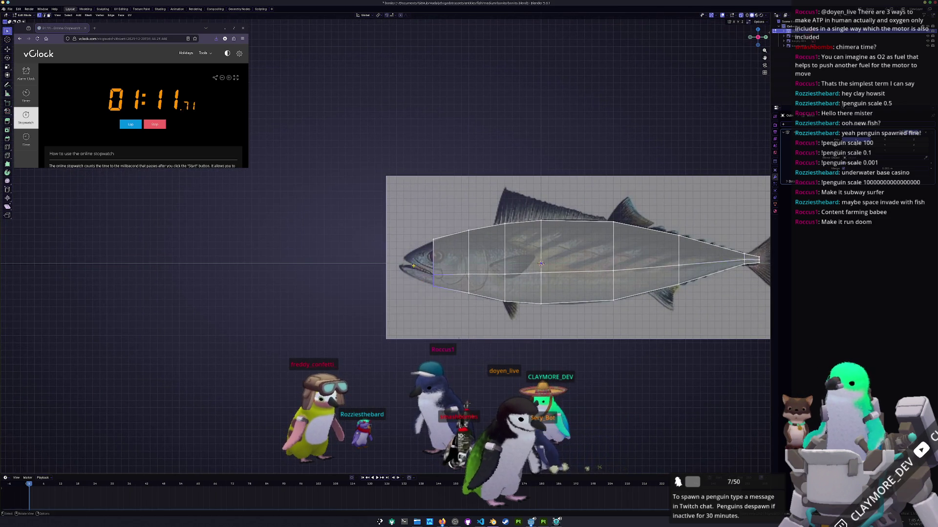
scroll(414, 266, up, 3)
Move and slide the head vertices to form separate upper and lower jaw points of an open mouth
key(g)
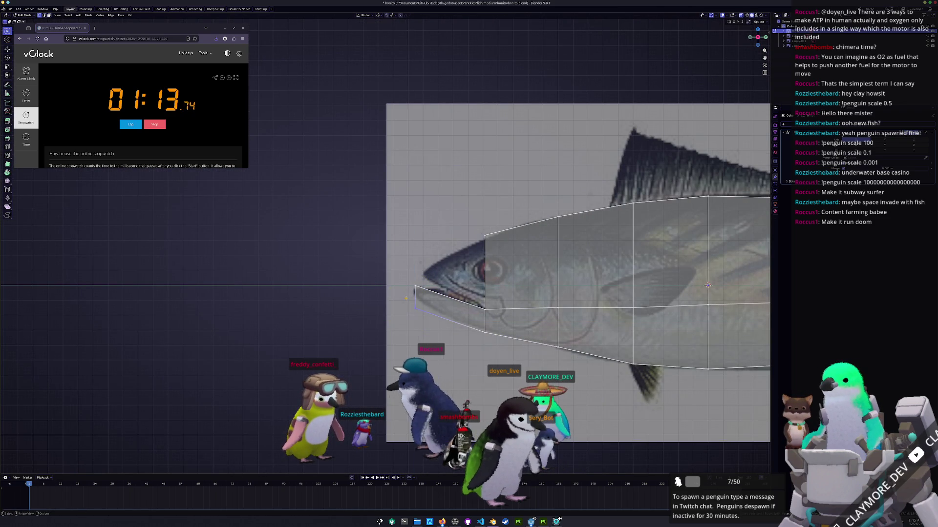
scroll(402, 286, up, 1)
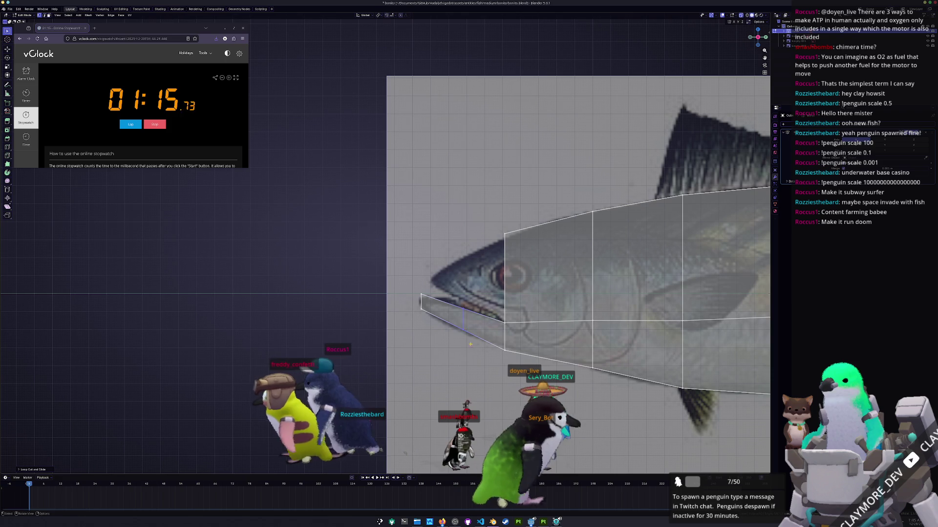
key(y)
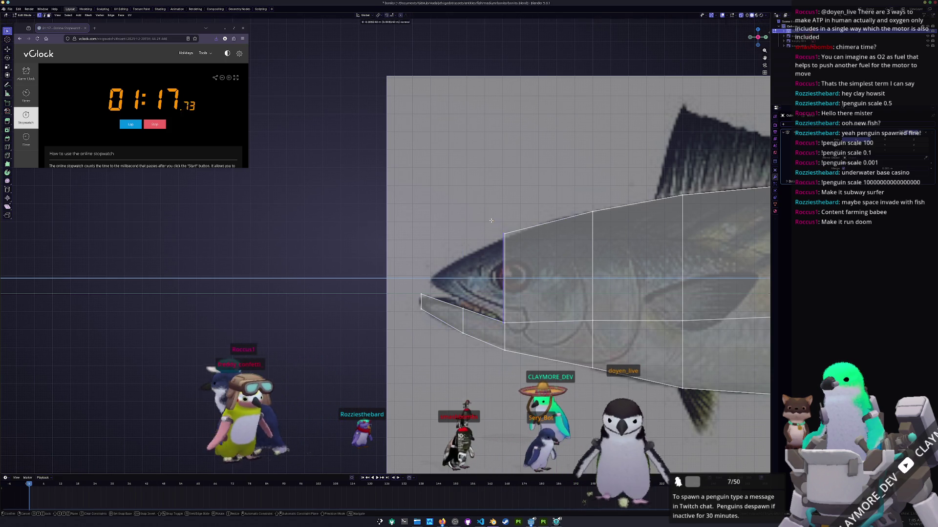
click(417, 226)
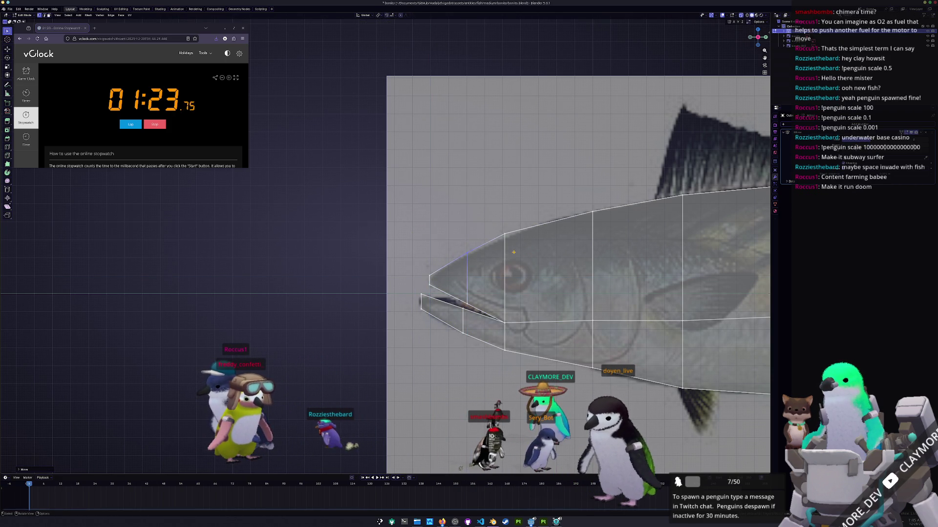
click(497, 223)
drag(581, 196, 580, 193)
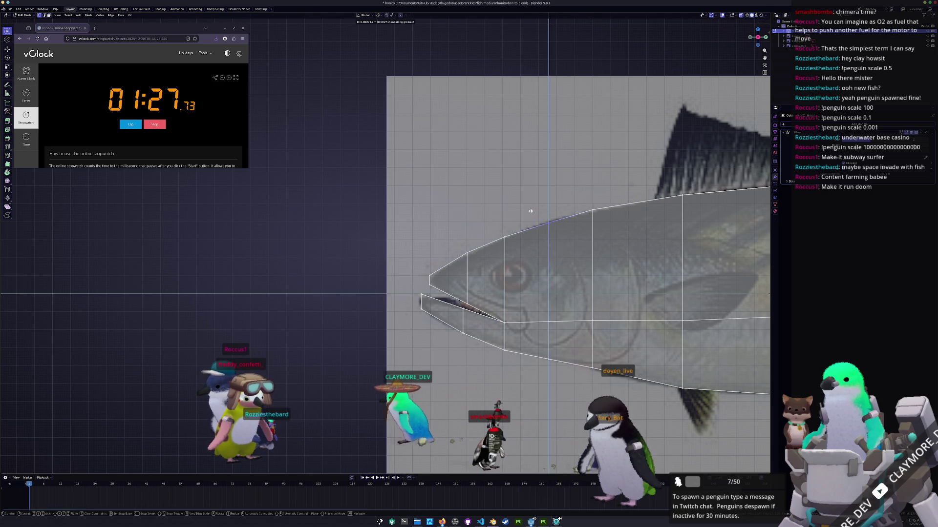
scroll(654, 278, down, 2)
shift+middle_drag(654, 278, 403, 280)
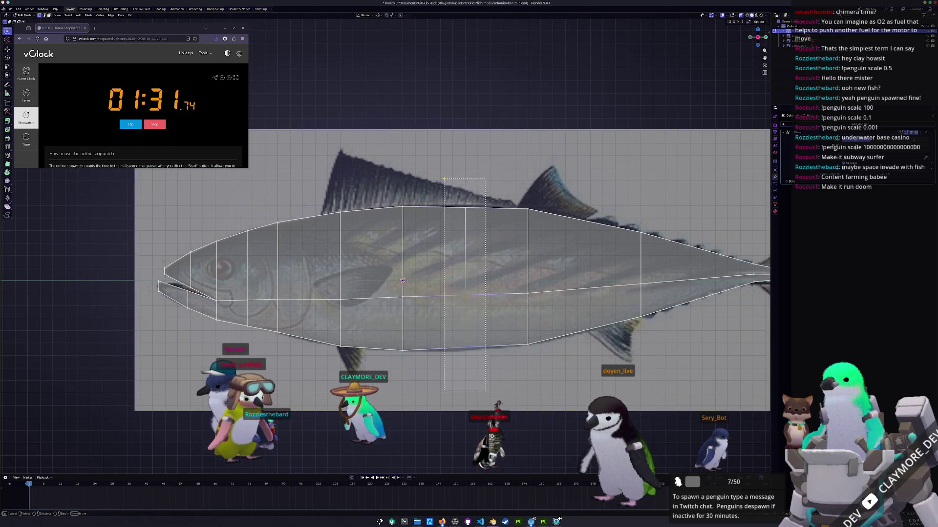
Cut two more vertical edge loops across the body, one mid-body and one near the tail
drag(444, 179, 444, 178)
shift+middle_drag(594, 228, 502, 219)
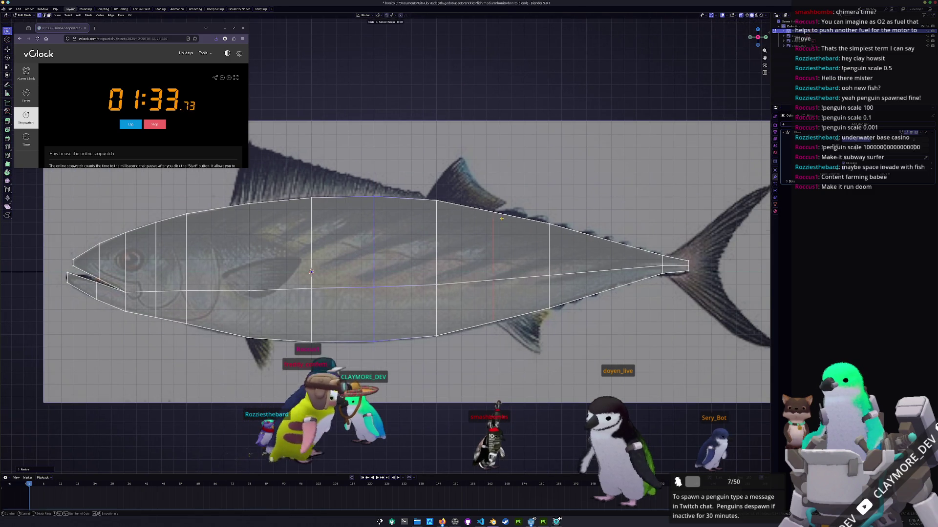
click(502, 219)
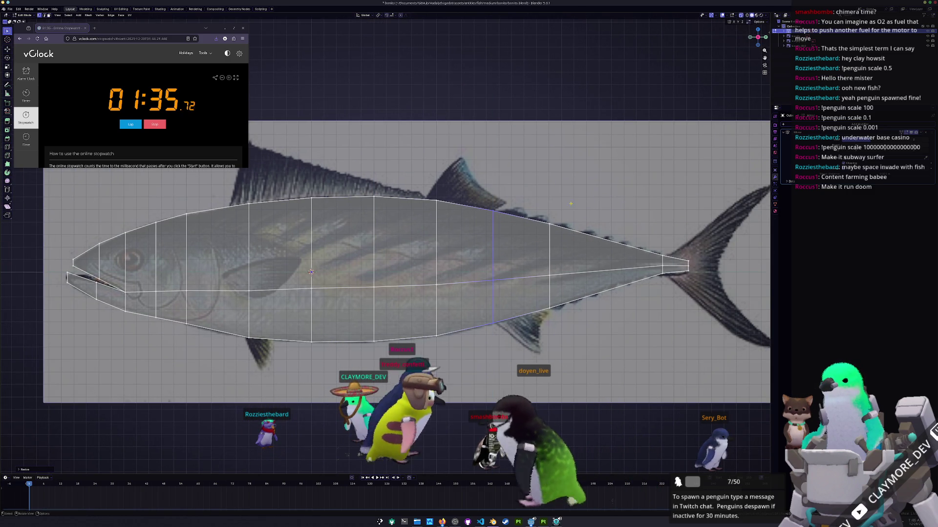
key(ctrl+r)
click(608, 219)
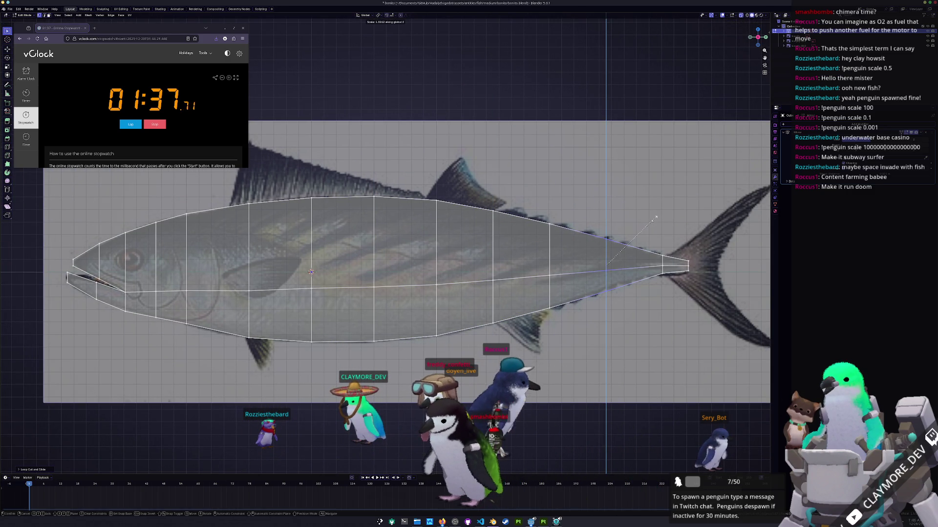
click(654, 219)
mouse_move(550, 264)
middle_down()
mouse_move(567, 169)
mouse_move(481, 163)
mouse_move(517, 225)
middle_up()
Raise the peak vertices and narrow the shoulder vertex rows in width from the end-on view
key(g)
key(x)
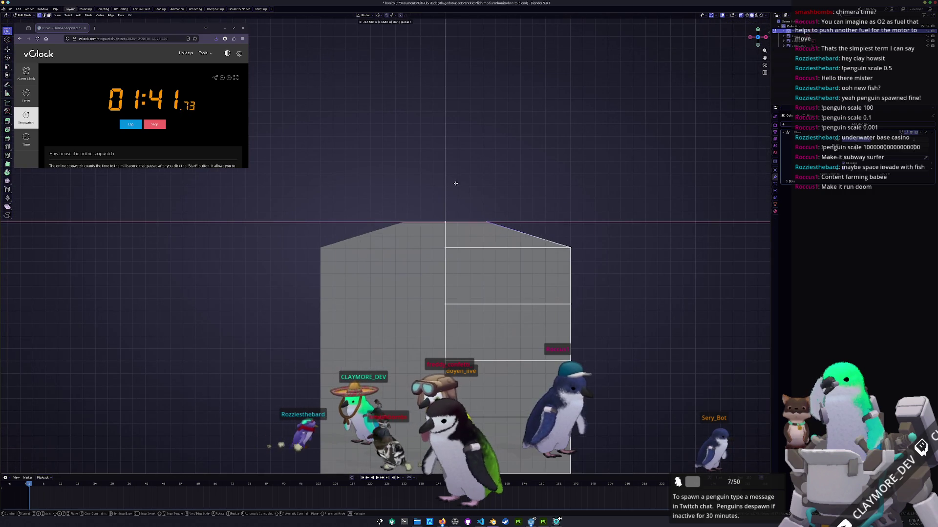
key(z)
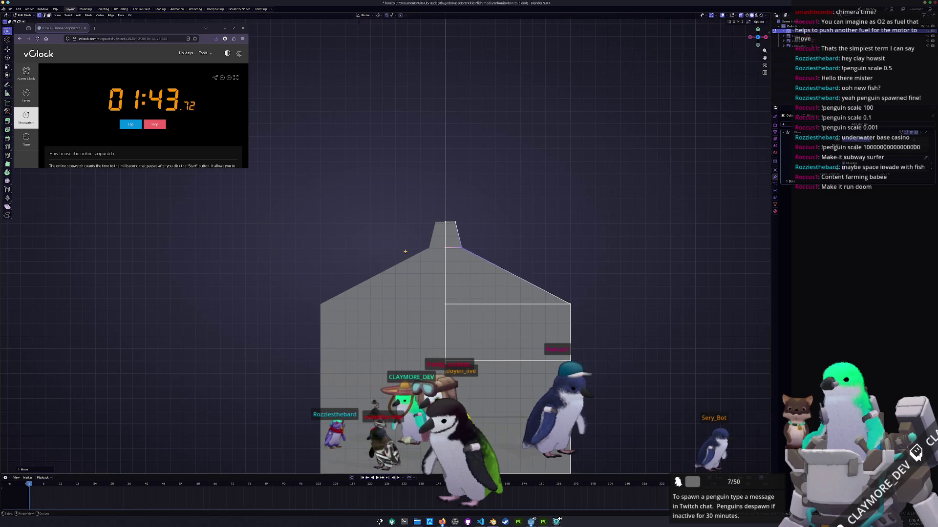
click(490, 258)
shift+middle_drag(490, 259, 474, 245)
key(s)
key(x)
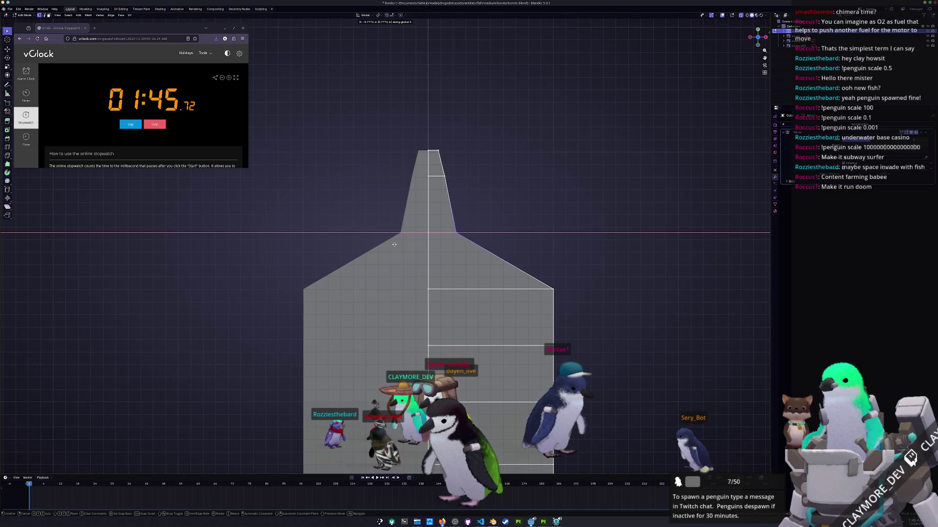
click(392, 245)
shift+middle_drag(564, 365, 582, 285)
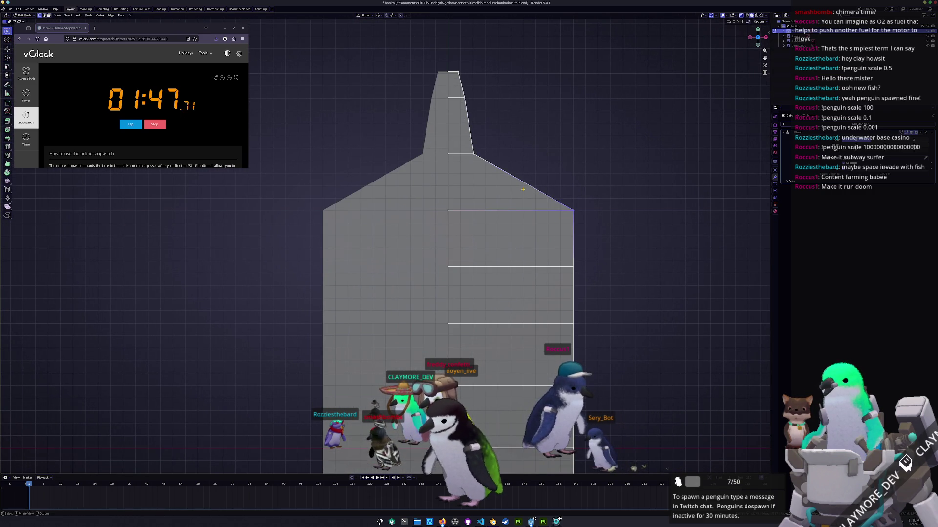
key(s)
key(x)
scroll(454, 257, down, 2)
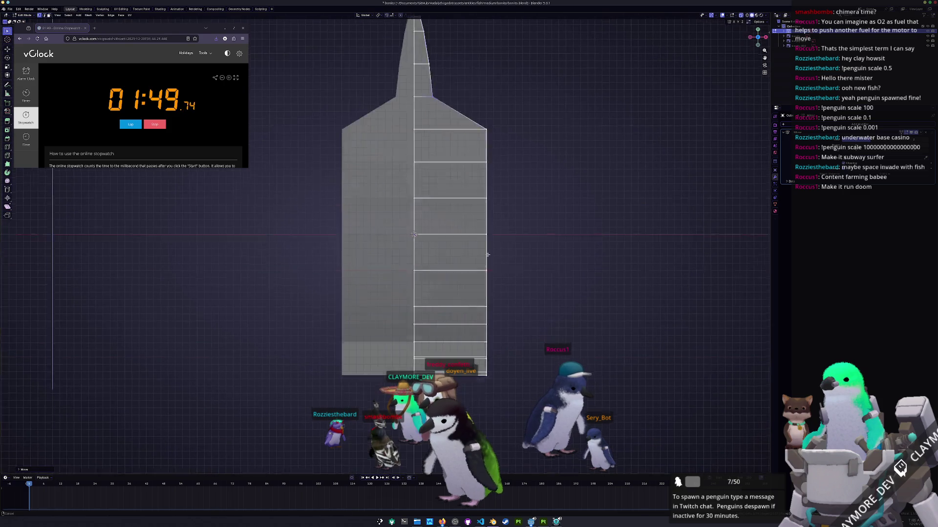
Narrow the bottom vertex row, fill it with a face and taper it into a thin stem, repositioned horizontally
shift+middle_drag(453, 294, 440, 220)
click(440, 311)
key(s)
key(x)
click(396, 321)
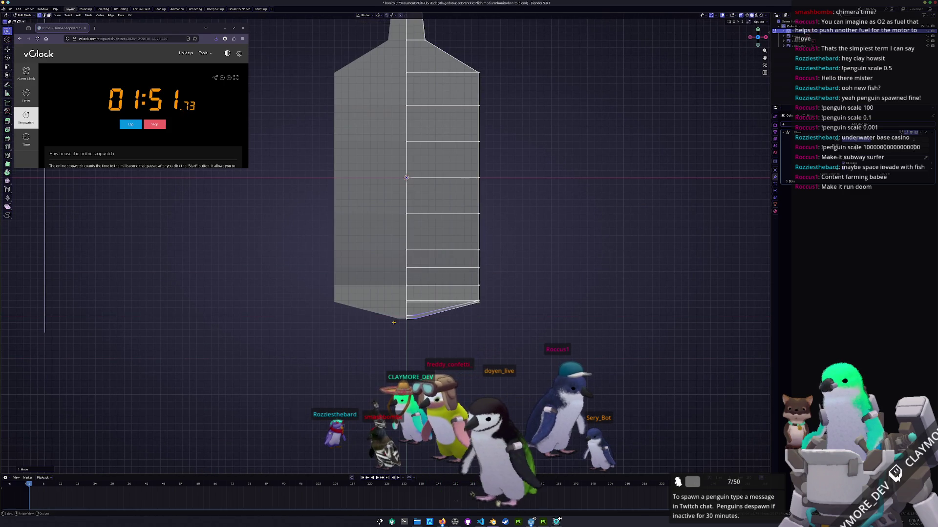
scroll(548, 341, up, 2)
key(f)
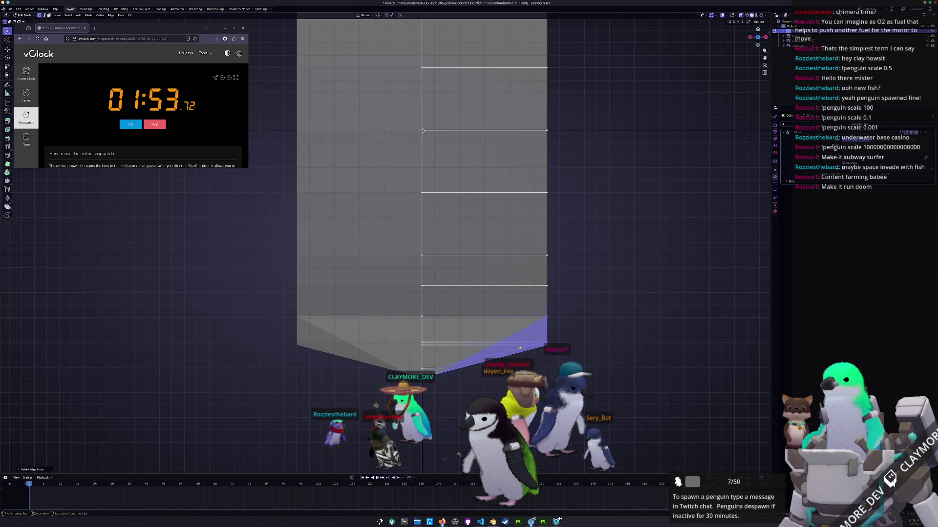
key(s)
click(554, 349)
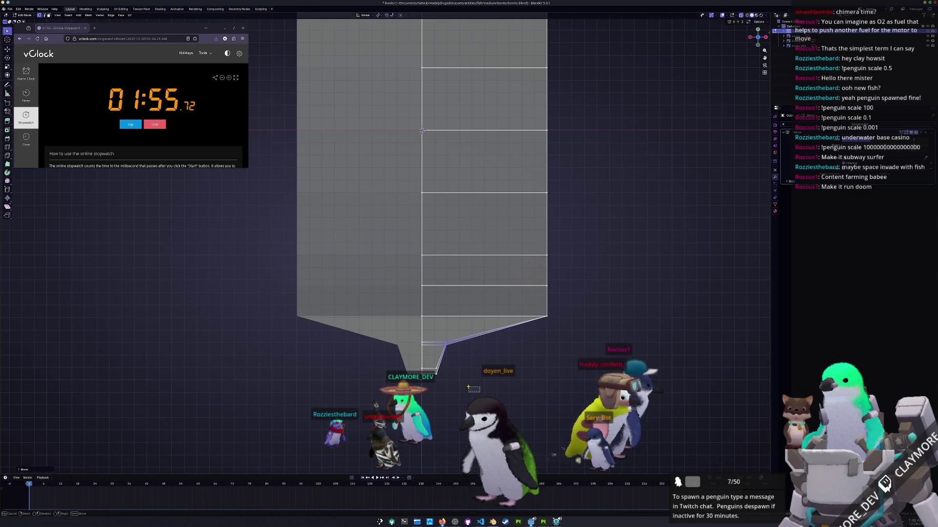
key(g)
key(x)
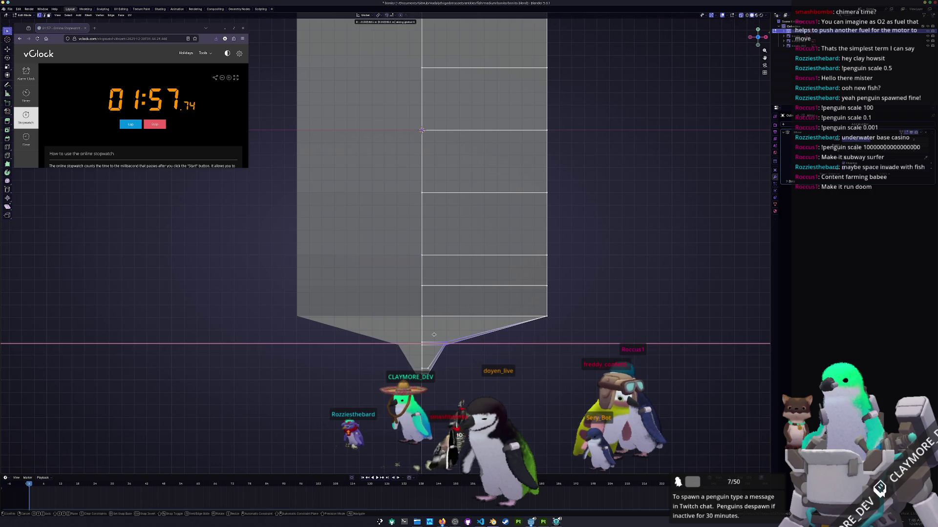
click(429, 334)
Narrow the loops above the stem in width so the upper block forms a diamond shape
key(s)
key(x)
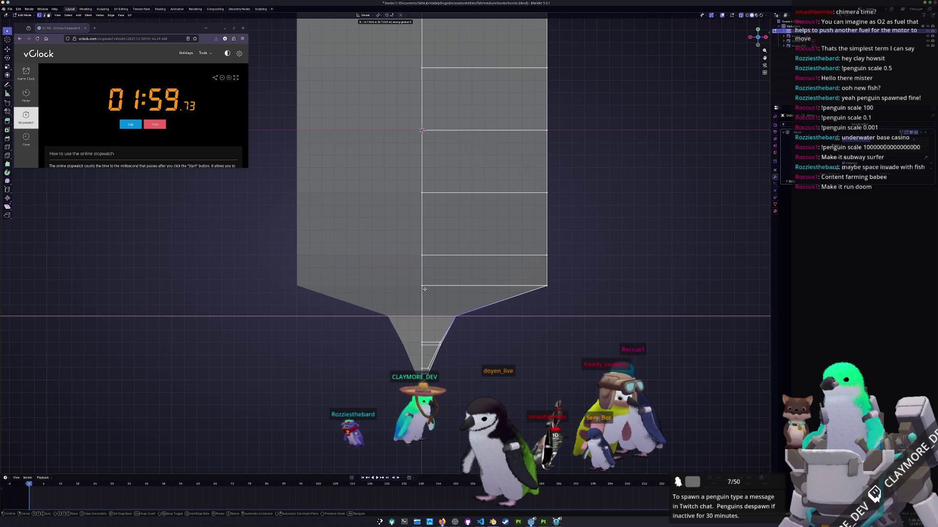
scroll(417, 286, up, 1)
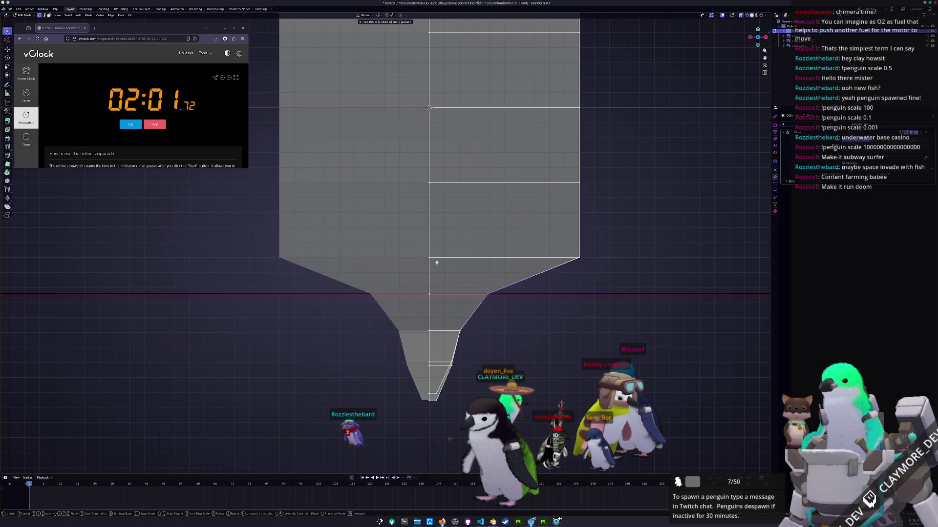
click(414, 257)
shift+middle_drag(415, 257, 509, 354)
key(s)
key(x)
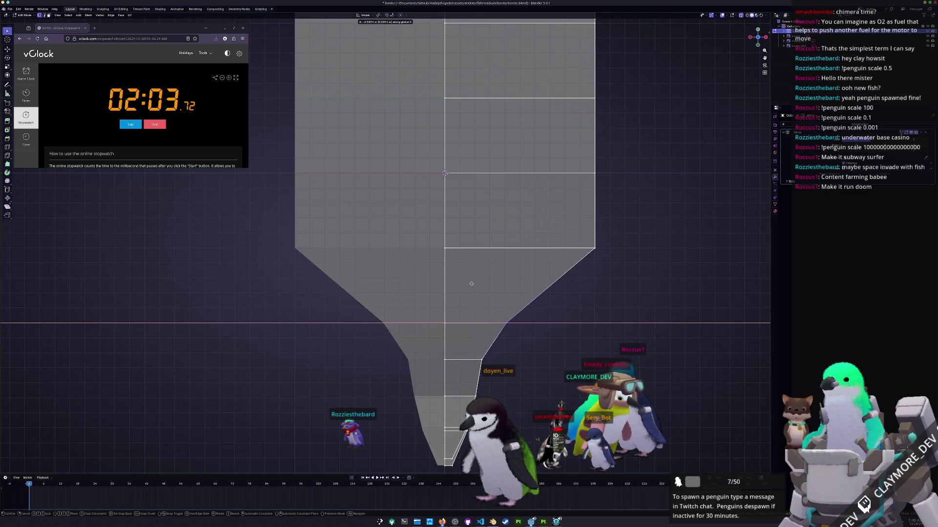
mouse_move(447, 278)
shift+middle_down()
mouse_move(429, 262)
mouse_move(443, 245)
shift+middle_up()
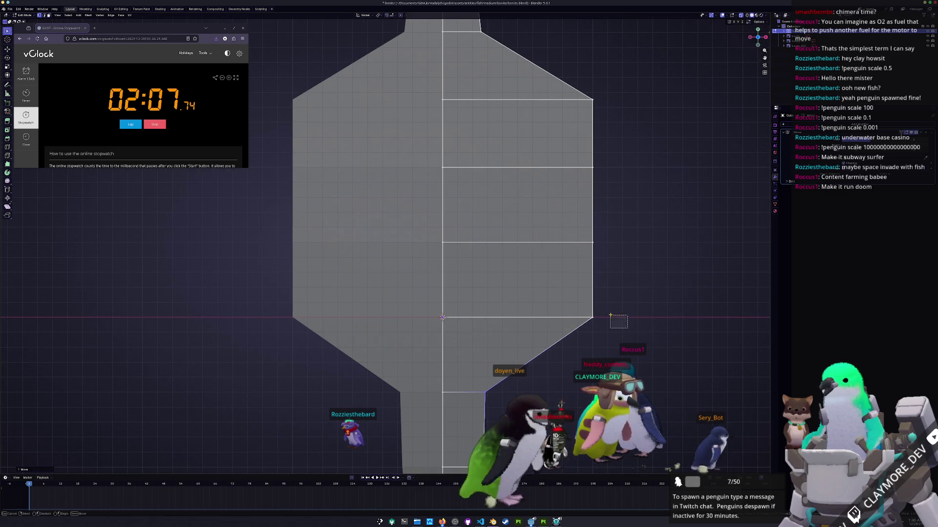
click(442, 244)
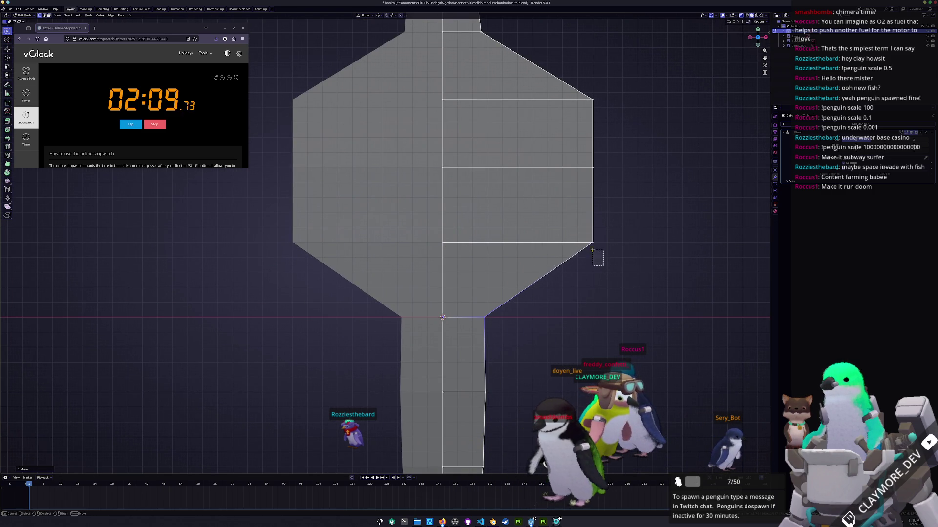
alt+click(596, 258)
key(s)
key(x)
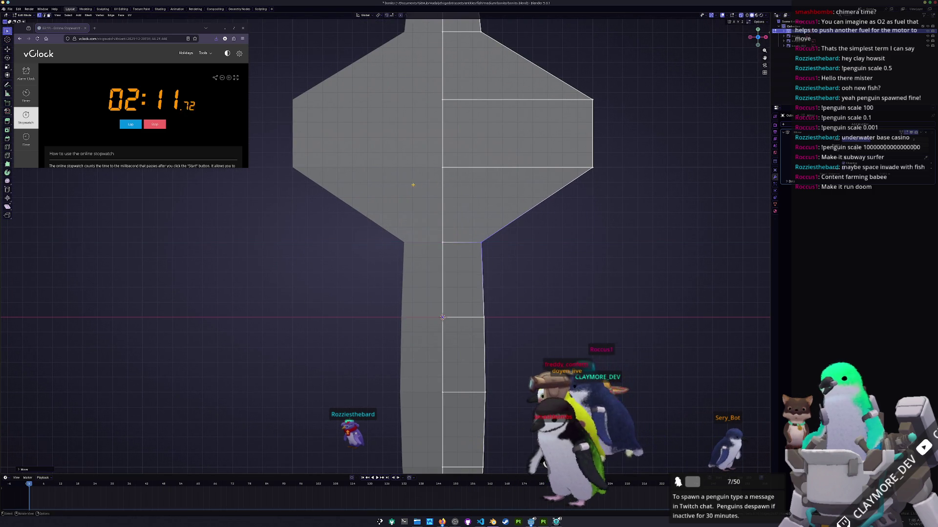
click(411, 185)
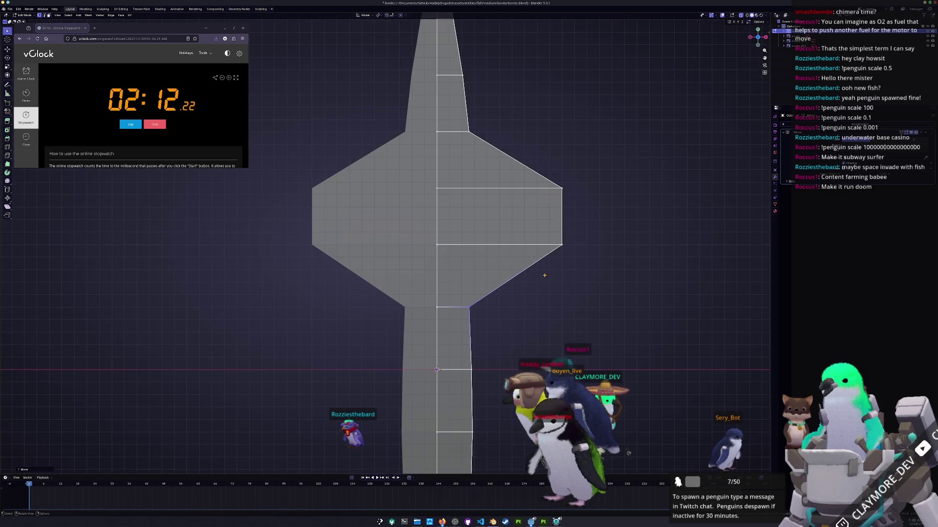
Collapse the diamond's widest loop down to stem width
click(400, 200)
shift+middle_drag(399, 200, 441, 259)
key(g)
key(y)
key(s)
key(x)
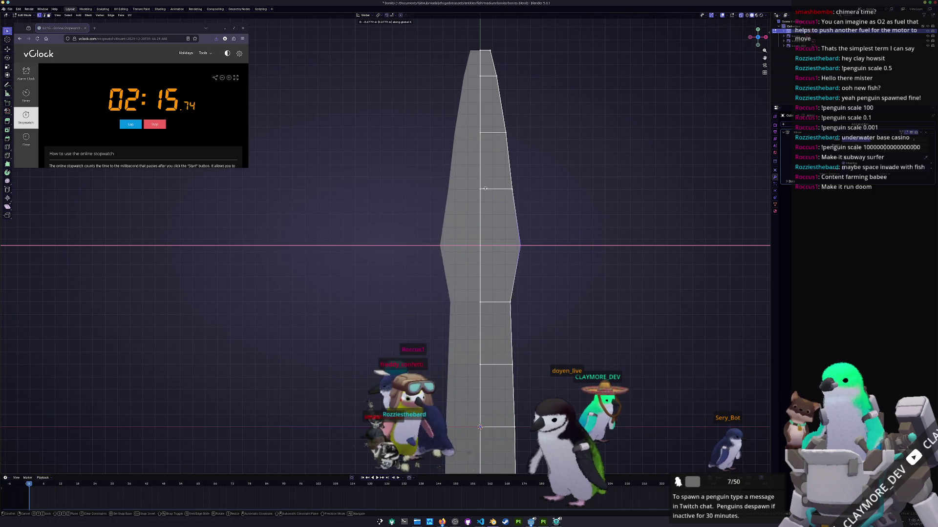
click(543, 307)
Lower and reposition the top vertices so the mesh comes to a point
key(g)
key(x)
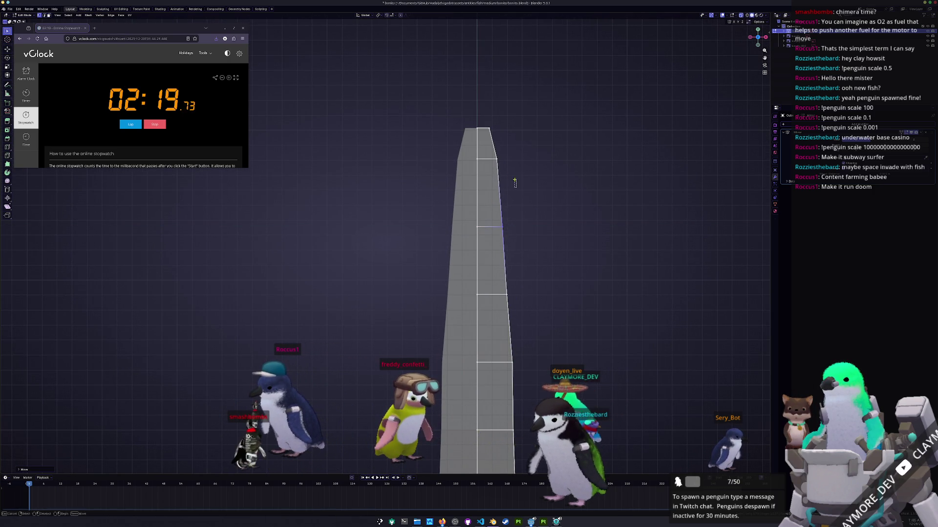
alt+click(485, 150)
key(g)
key(x)
drag(484, 123, 482, 122)
key(g)
key(x)
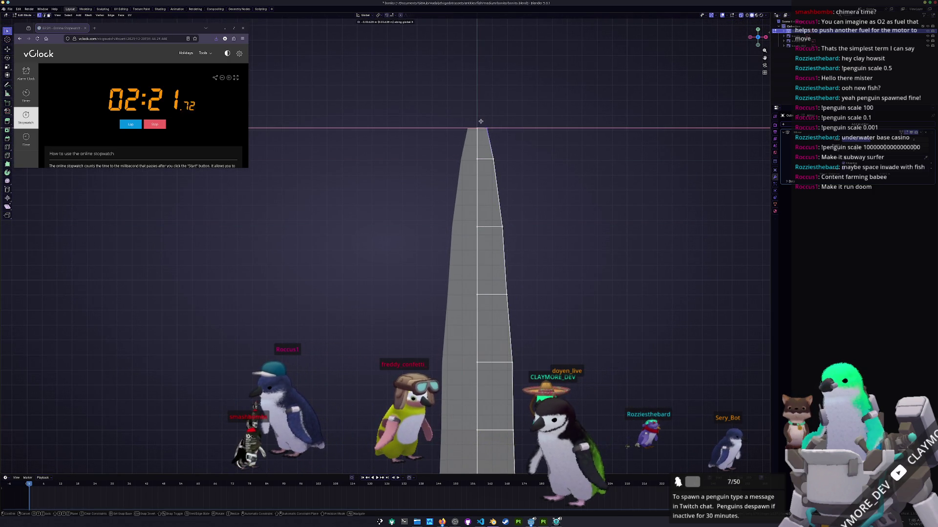
click(482, 120)
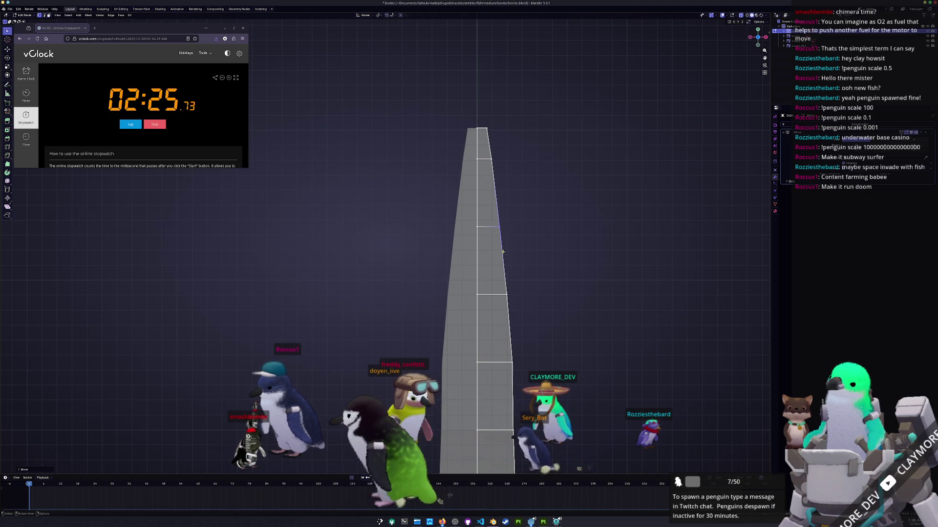
Refine lower loop widths into a slim spindle taper and orbit to view it beside the references
alt+click(487, 276)
key(s)
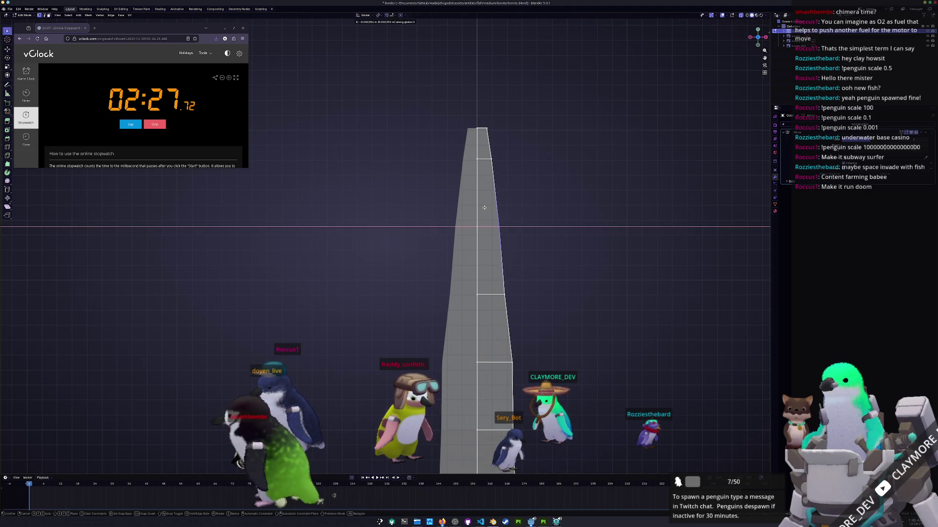
click(503, 278)
middle_drag(504, 278, 498, 265)
drag(475, 253, 468, 253)
key(g)
key(x)
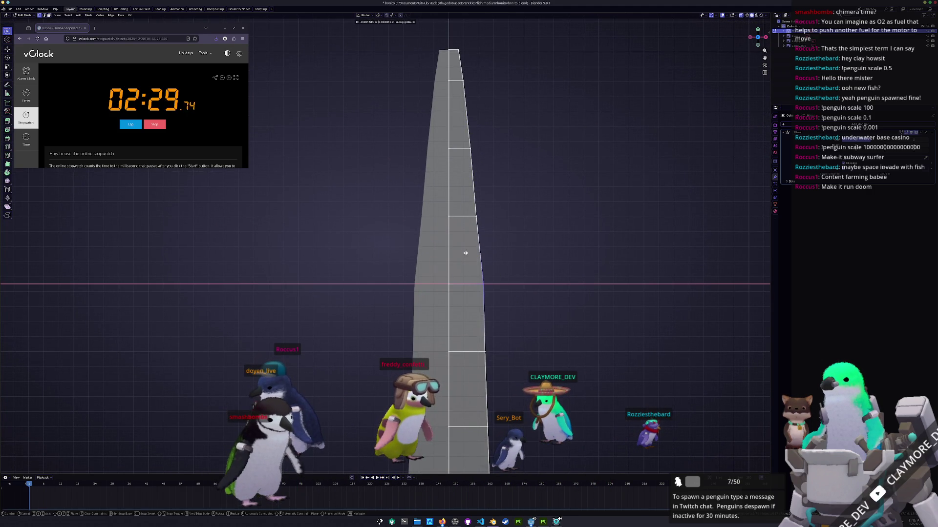
click(462, 255)
middle_drag(462, 256, 499, 334)
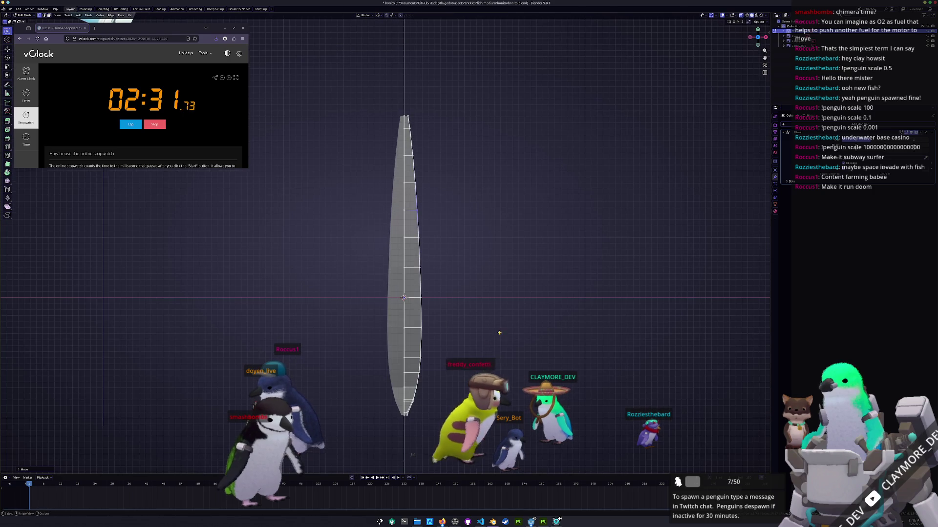
middle_drag(459, 387, 473, 201)
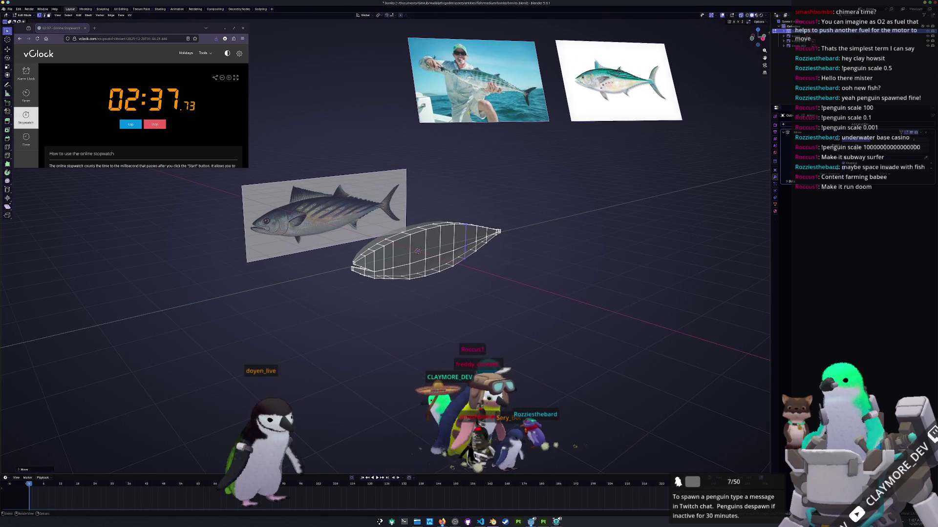
scroll(388, 234, up, 3)
Inspect the body from several angles, adjust selected vertices, and swing to a side-on view over the reference
key(Tab)
middle_drag(440, 257, 469, 249)
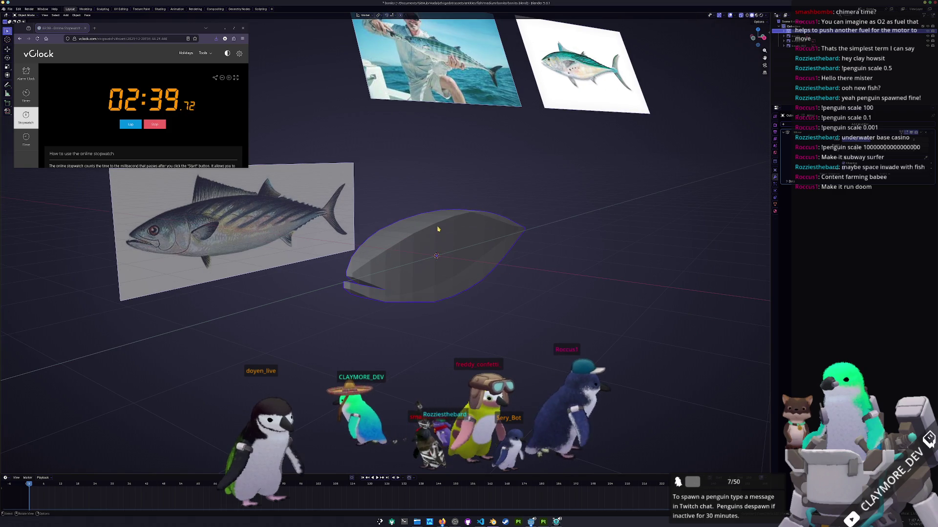
key(Tab)
middle_drag(524, 230, 523, 228)
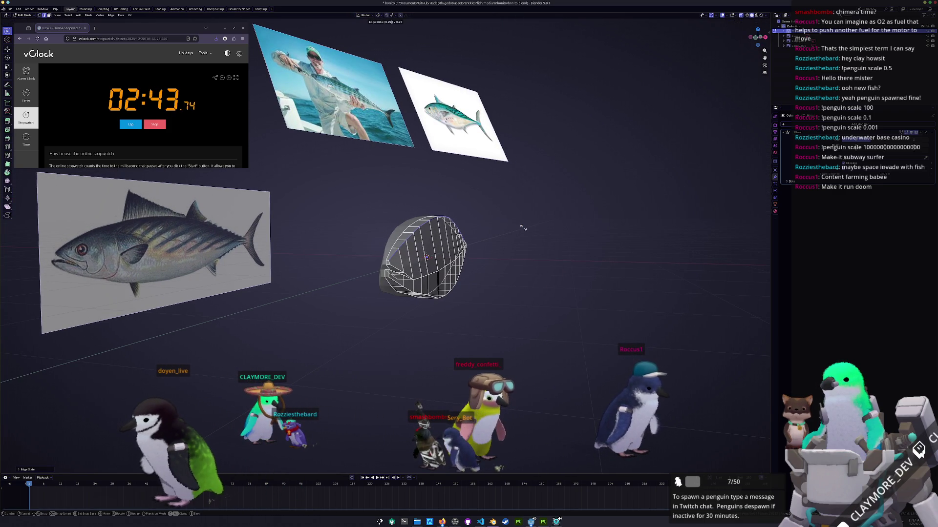
middle_drag(439, 257, 450, 253)
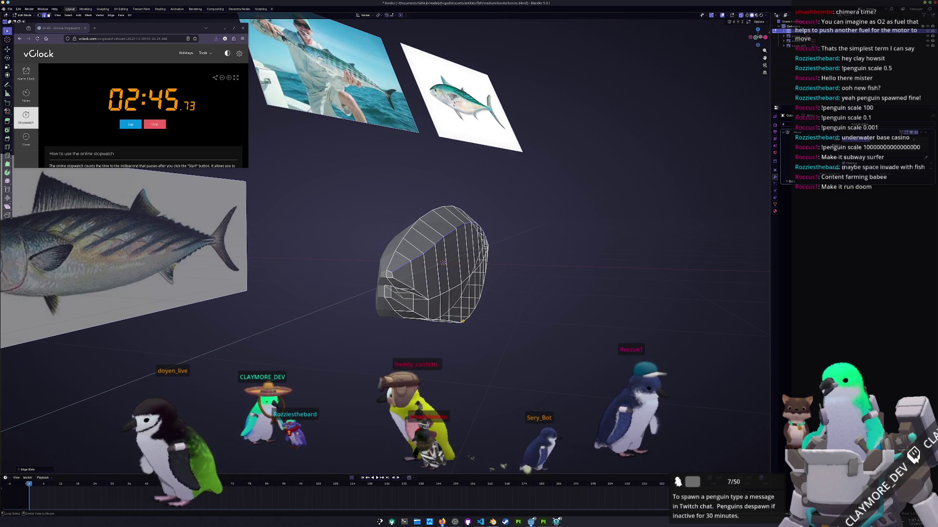
key(g)
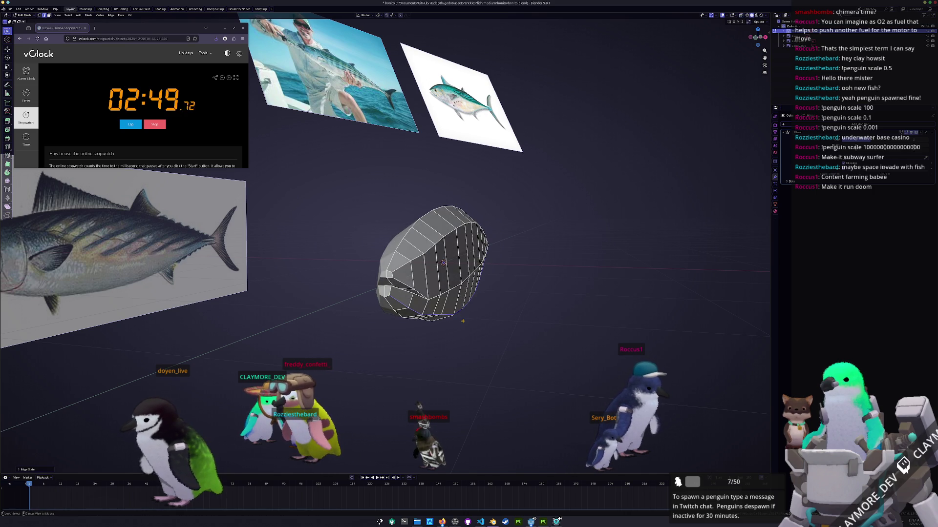
middle_drag(461, 321, 385, 331)
With X-ray on, lower the jaw's bottom edge to the reference mouth and pan to check the tail taper
key(alt+z)
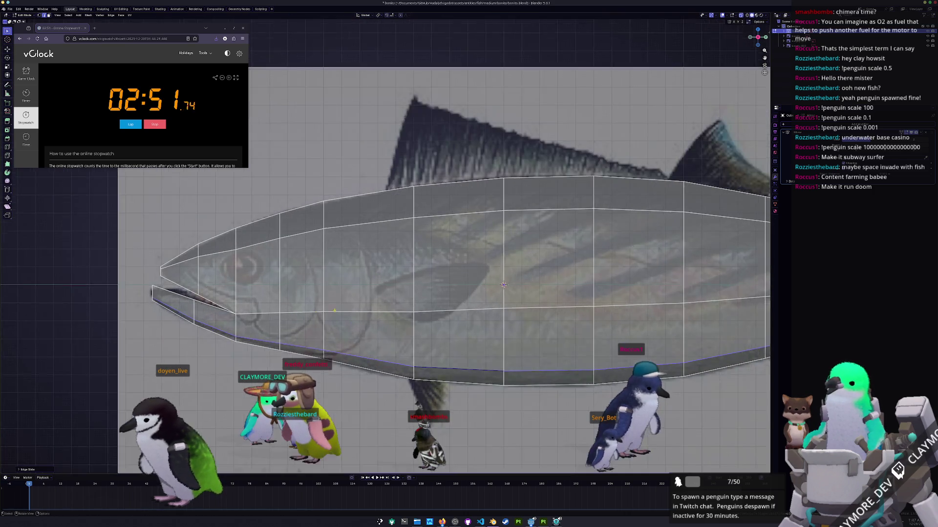
scroll(384, 330, up, 2)
drag(386, 304, 387, 305)
key(g)
key(z)
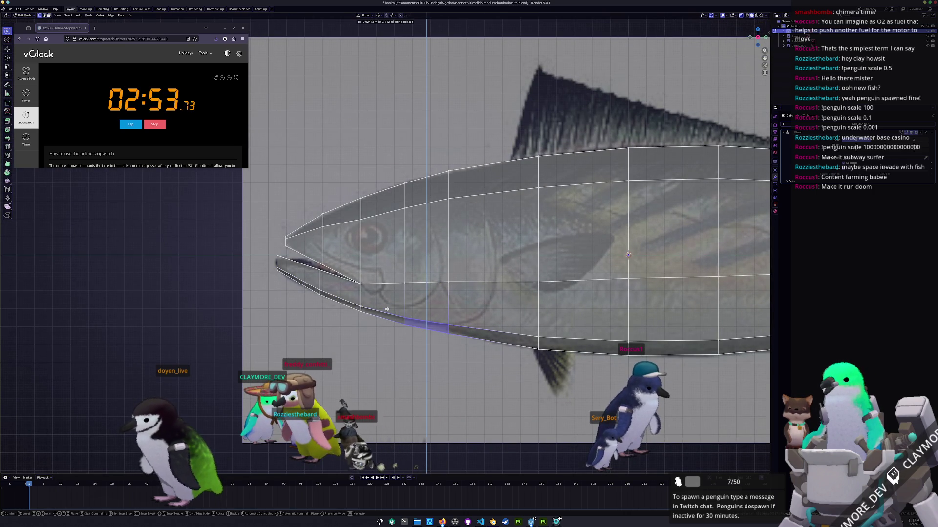
scroll(506, 249, down, 3)
mouse_move(506, 249)
shift+middle_down()
mouse_move(422, 249)
mouse_move(357, 277)
shift+middle_up()
scroll(422, 249, up, 3)
scroll(384, 271, down, 2)
scroll(356, 277, up, 2)
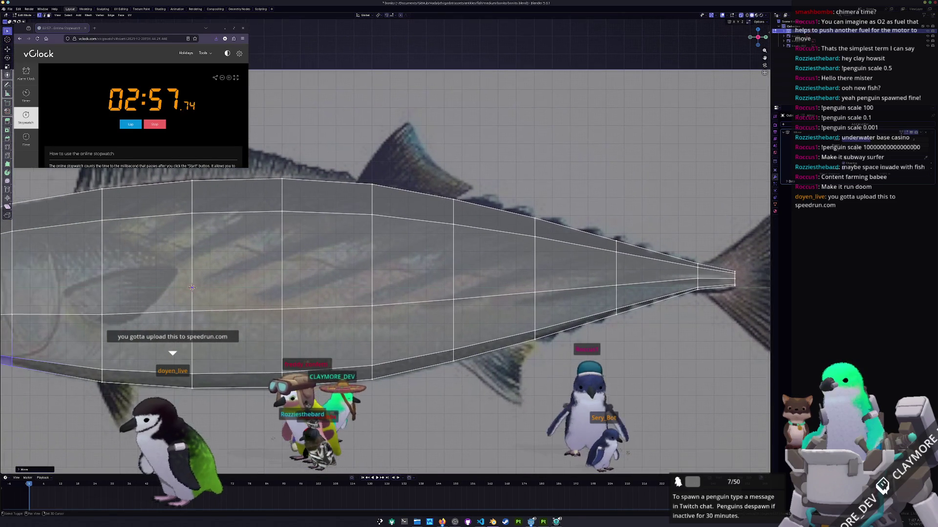
scroll(357, 277, up, 1)
scroll(218, 364, down, 1)
scroll(466, 311, up, 2)
scroll(465, 311, up, 1)
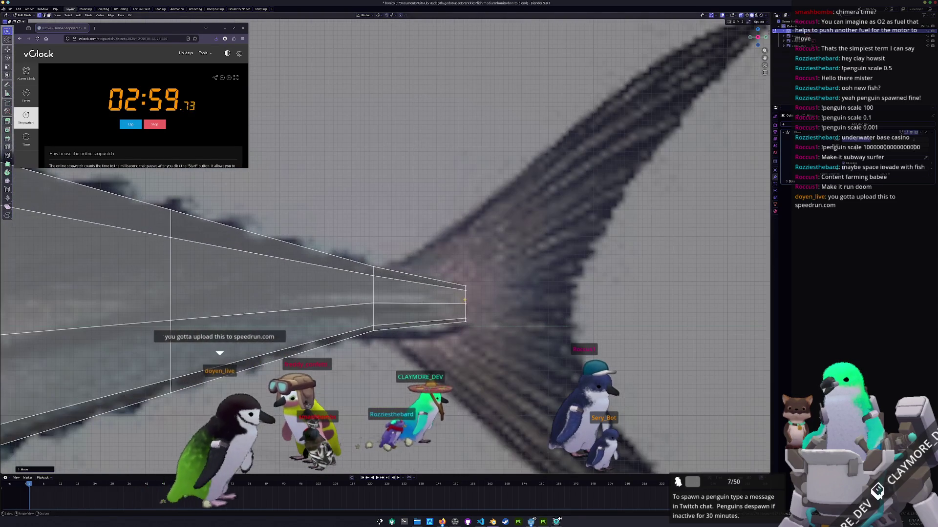
scroll(465, 311, up, 1)
scroll(465, 312, up, 1)
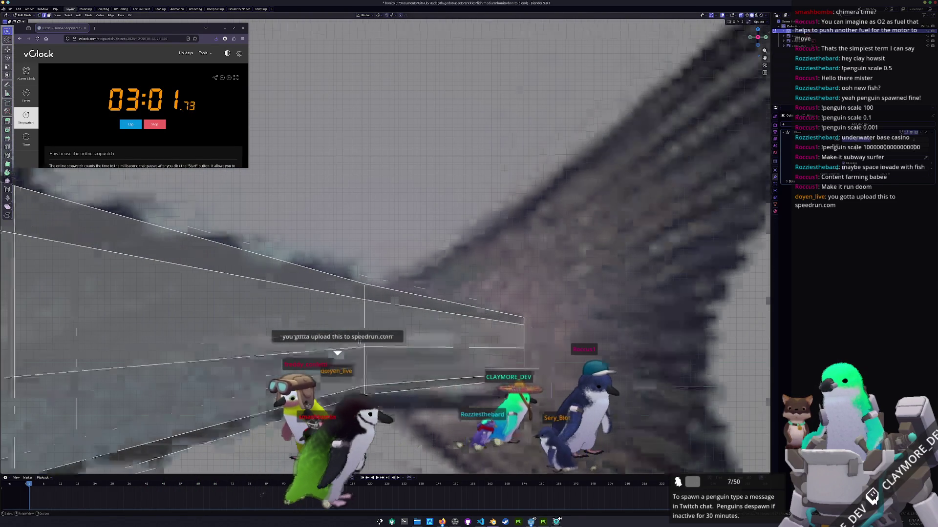
scroll(528, 330, up, 1)
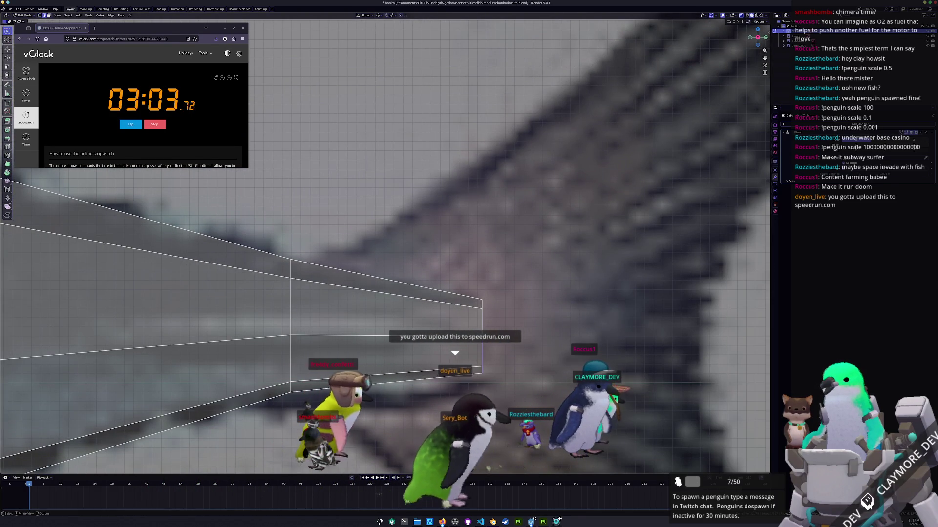
scroll(487, 353, down, 1)
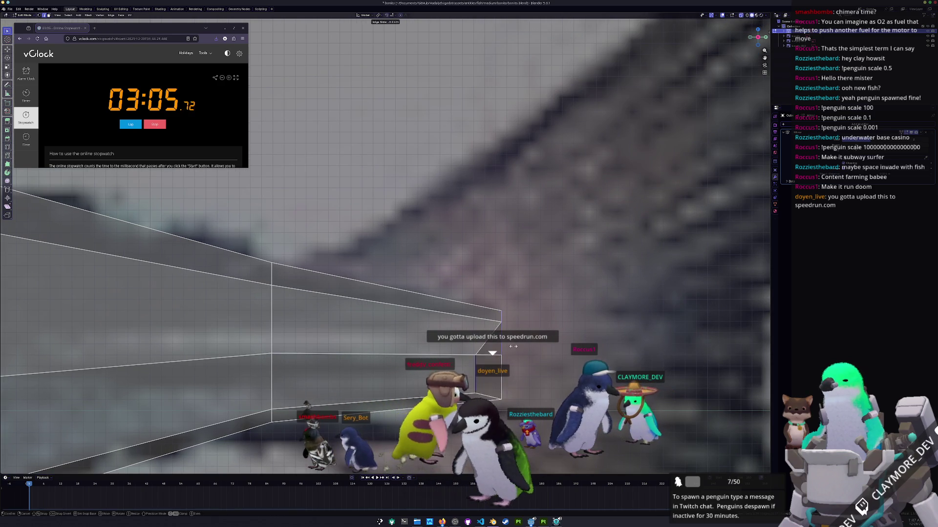
scroll(500, 351, down, 4)
scroll(500, 352, down, 3)
scroll(409, 286, down, 2)
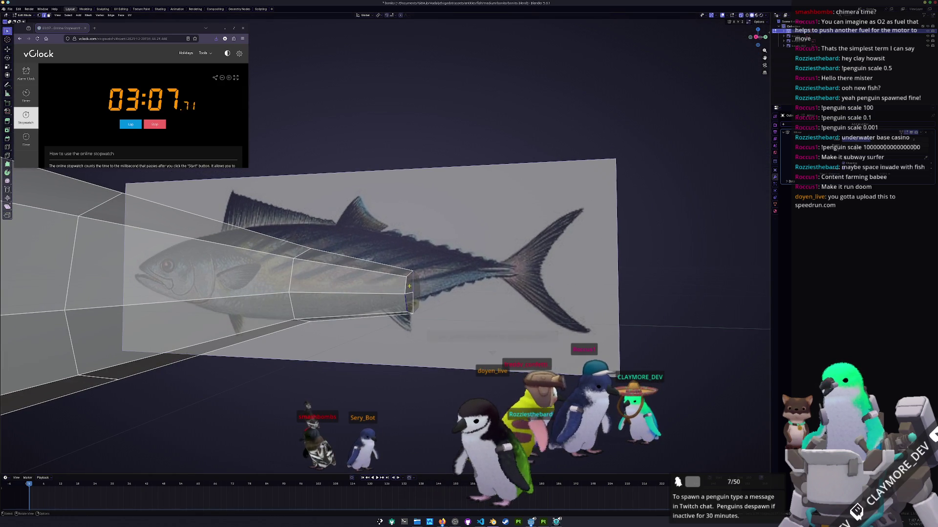
scroll(399, 308, up, 3)
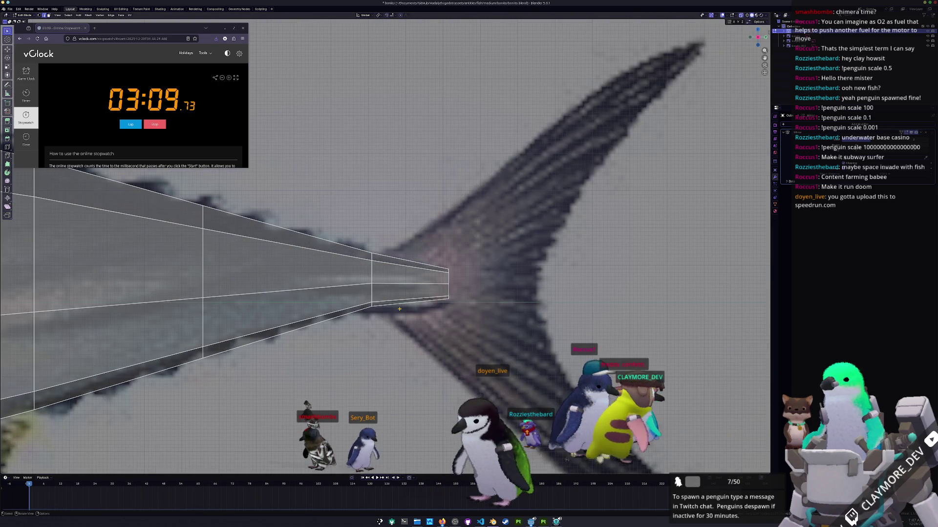
scroll(399, 308, up, 2)
Slide the tail-tip vertices inward along their edges so the tip matches the reference tail
key(g)
key(g)
scroll(521, 301, up, 2)
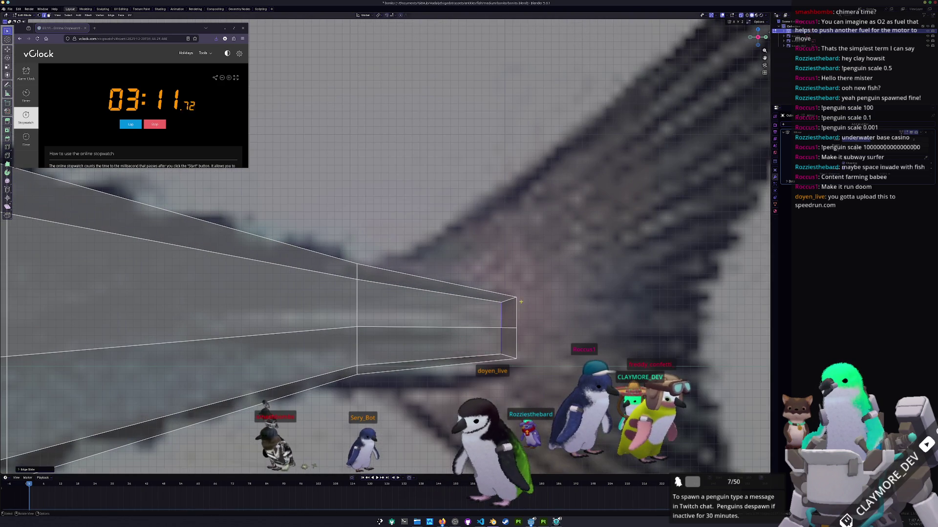
key(g)
key(g)
click(517, 353)
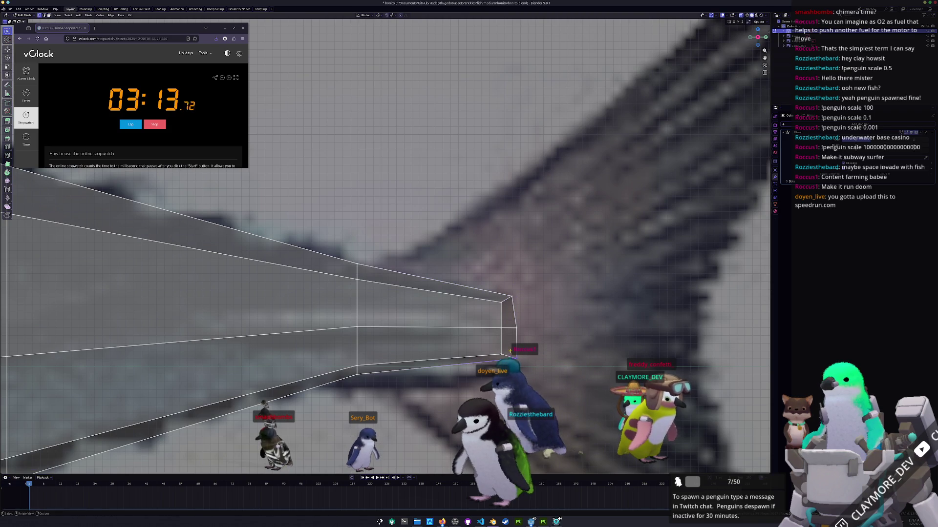
key(g)
key(g)
click(504, 357)
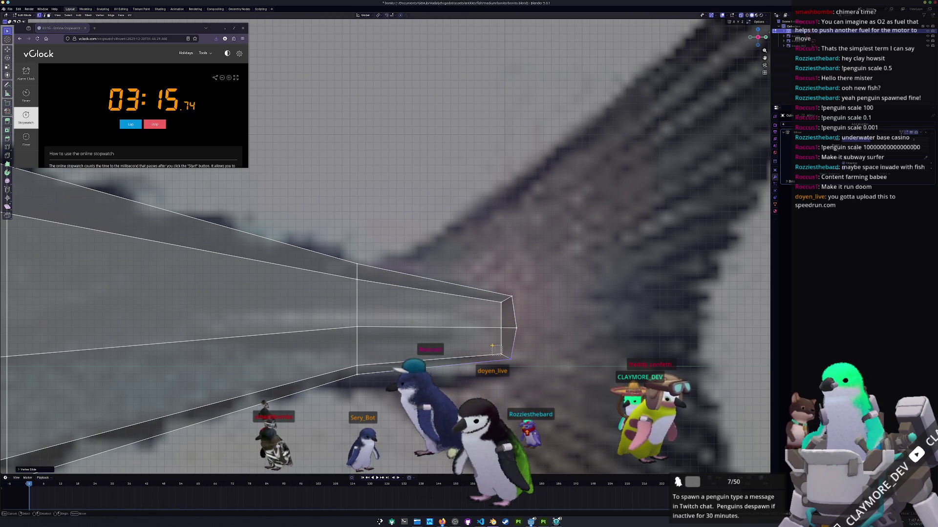
key(g)
key(g)
click(486, 344)
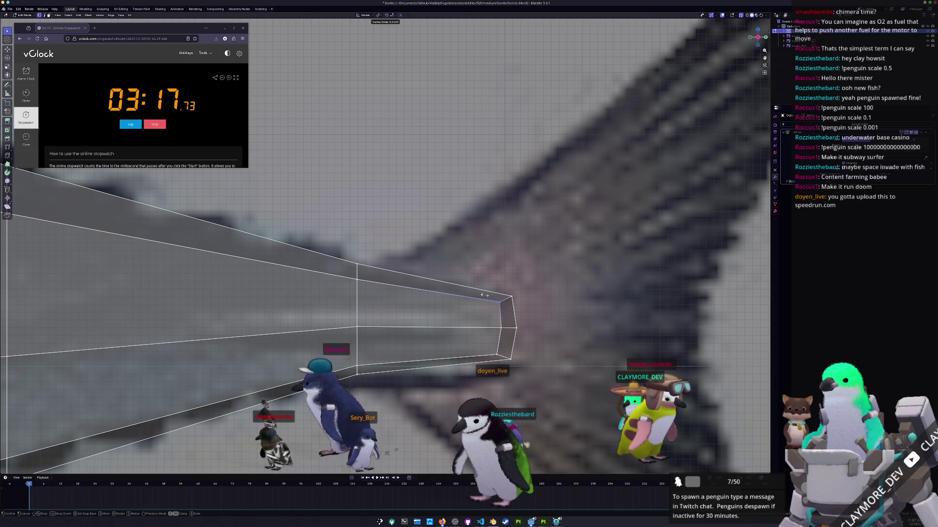
scroll(442, 307, up, 2)
Select the lower and vertical edges at the tail tip
shift+middle_drag(441, 307, 507, 306)
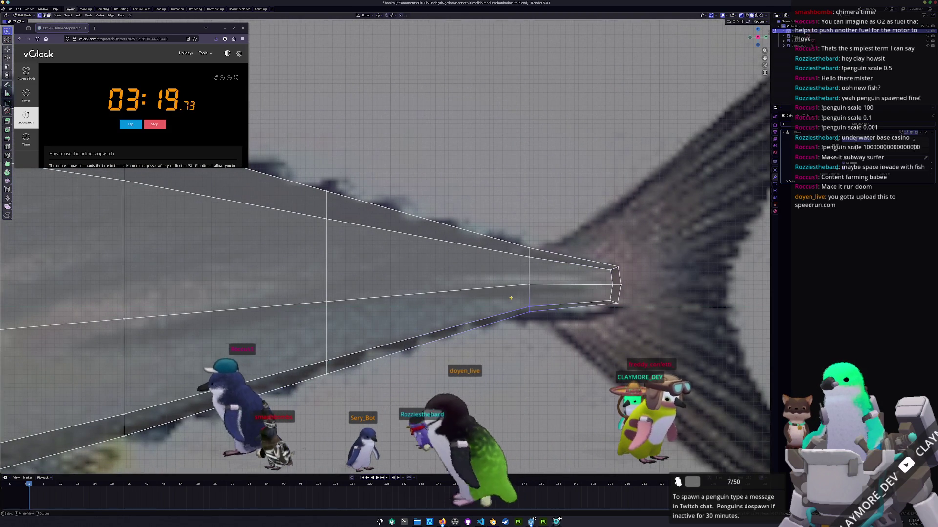
click(599, 298)
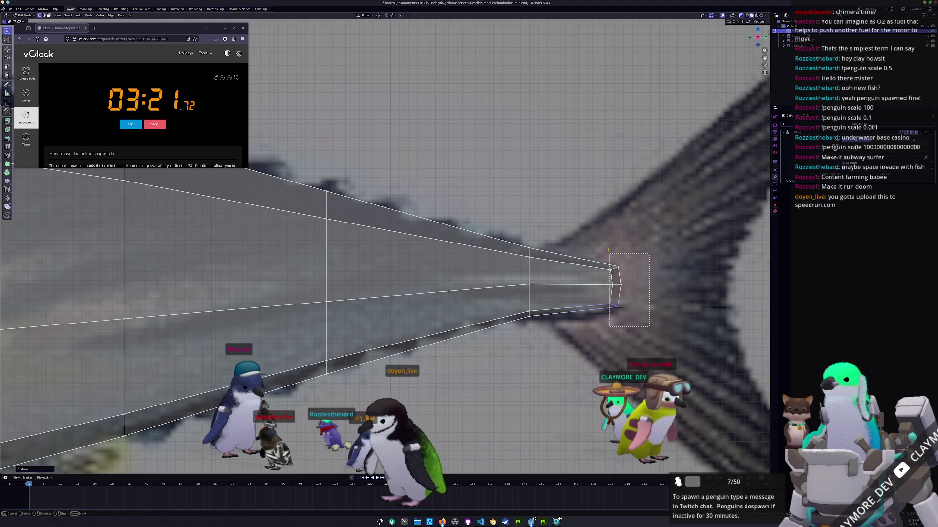
click(589, 280)
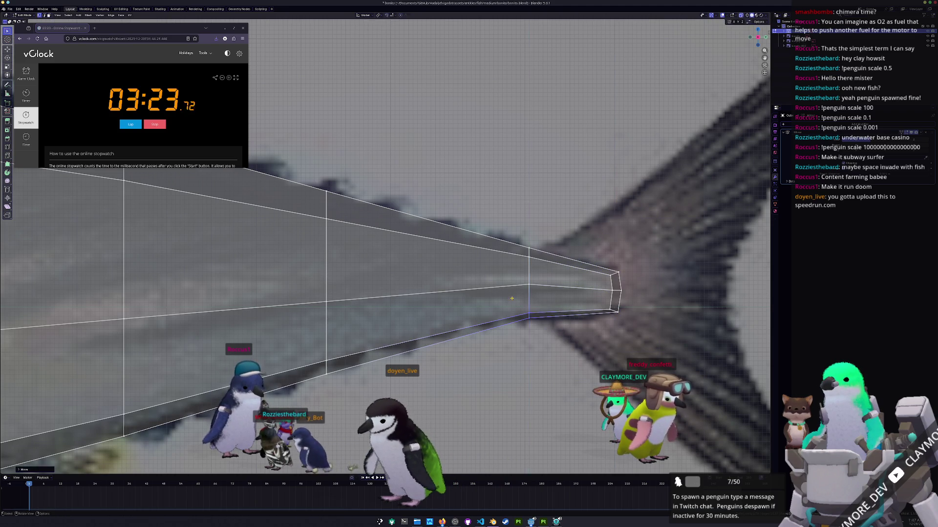
scroll(257, 251, down, 3)
scroll(257, 250, up, 2)
scroll(259, 250, up, 2)
scroll(257, 251, down, 3)
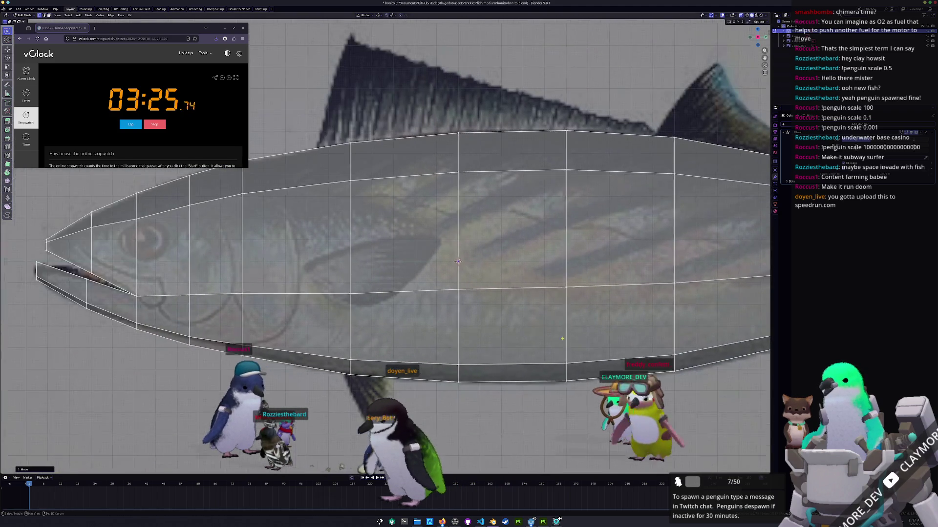
scroll(477, 330, up, 2)
scroll(476, 329, up, 2)
Add a loop cut across the head and move its new vertex toward the mouth corner
shift+middle_drag(476, 330, 561, 326)
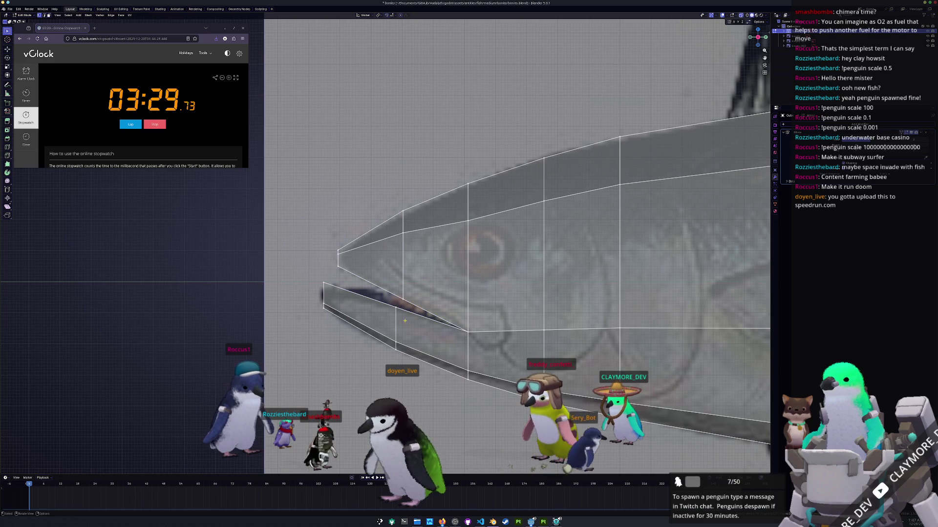
scroll(384, 298, up, 2)
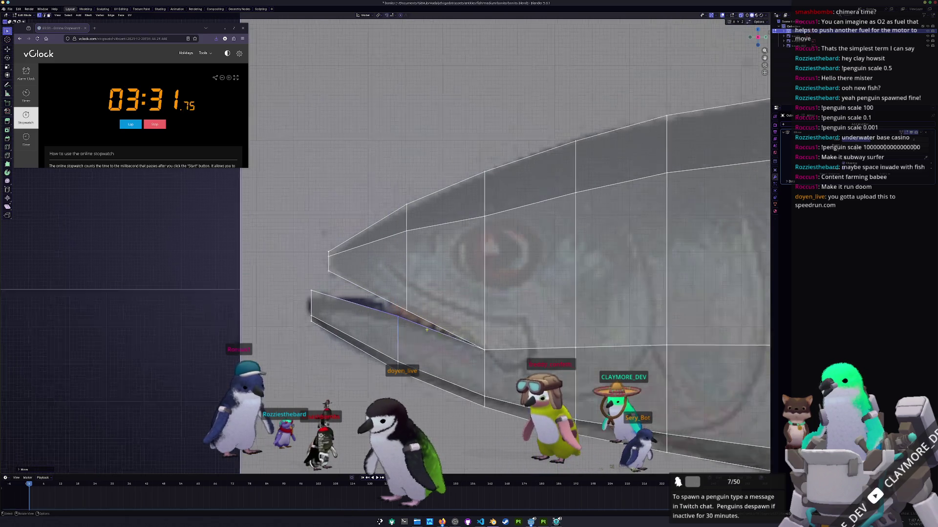
key(ctrl+r)
click(454, 333)
click(472, 339)
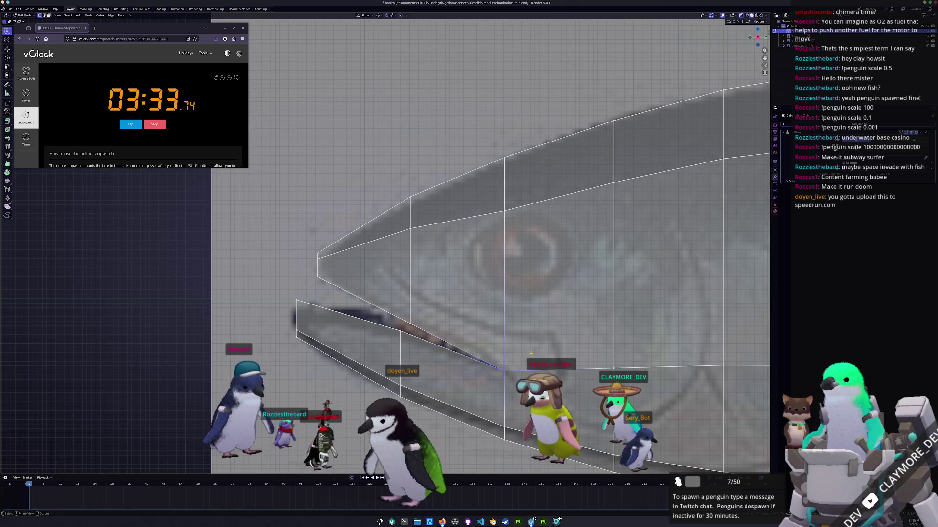
key(g)
shift+middle_drag(451, 353, 471, 333)
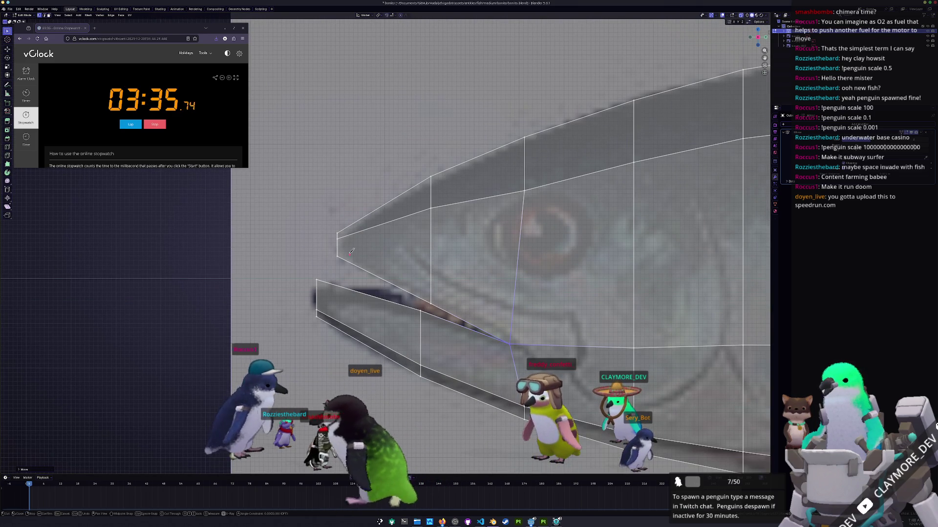
Knife-cut a new edge from the snout vertex back across the cheek
click(338, 237)
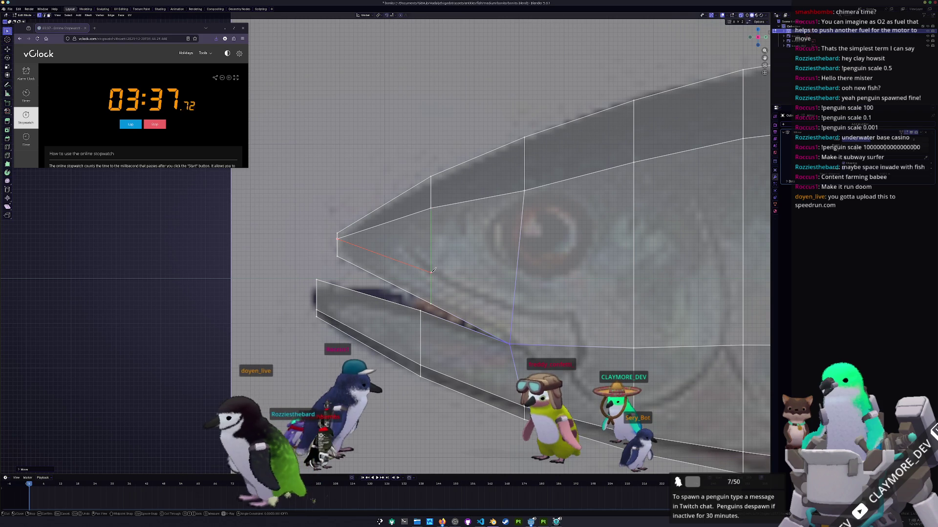
click(432, 272)
click(574, 314)
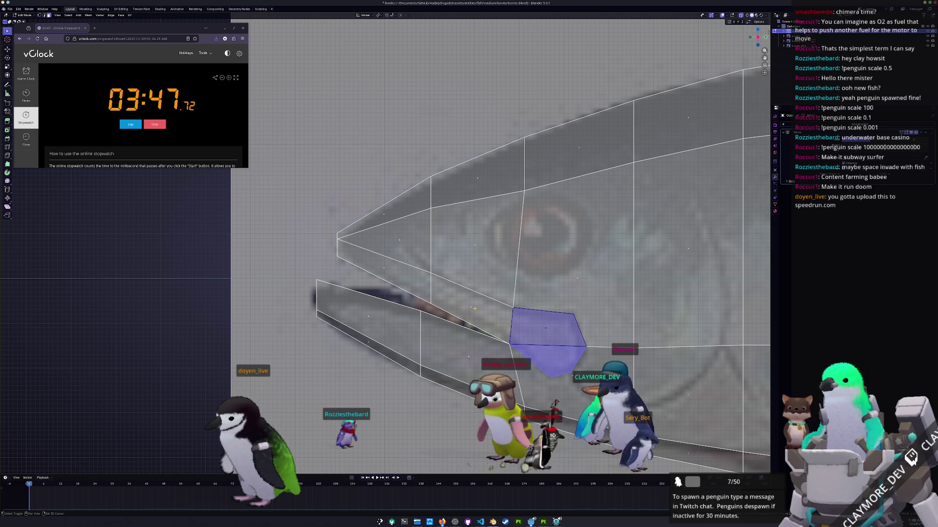
middle_drag(474, 309, 472, 294)
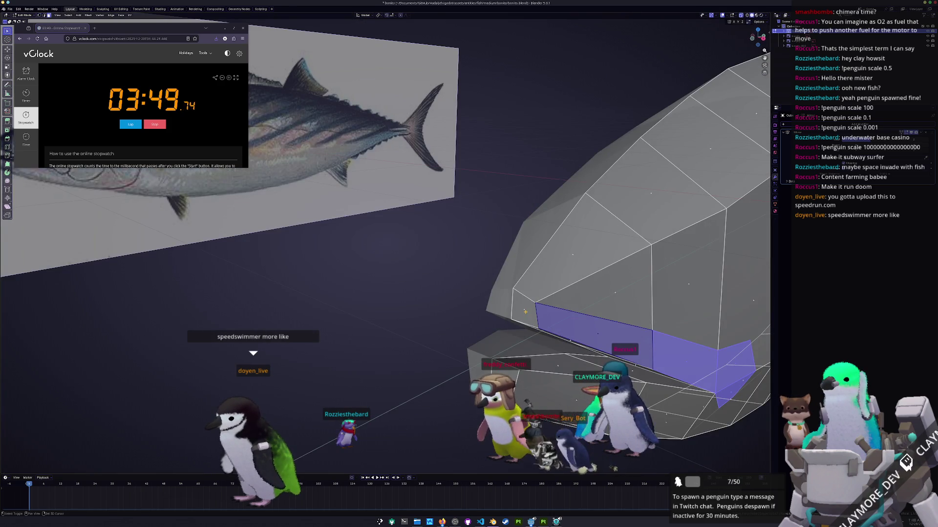
Extrude the selected mouth faces in place to start the inner cavity
middle_drag(659, 220, 676, 205)
key(e)
right_click(676, 206)
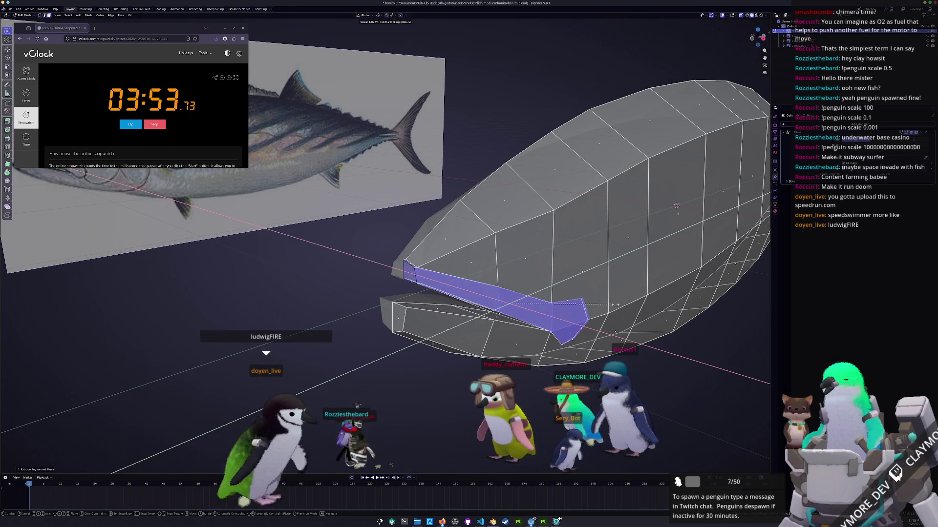
middle_drag(676, 205, 724, 225)
middle_drag(575, 310, 496, 324)
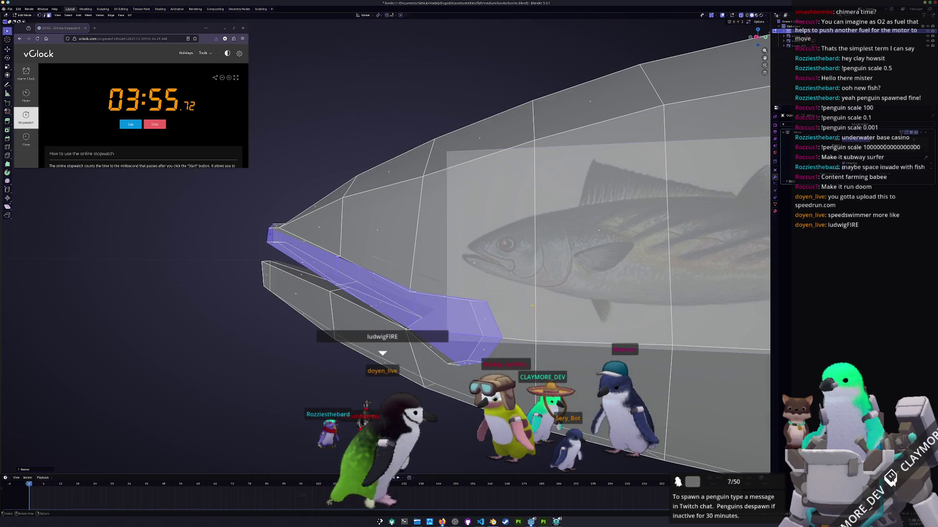
Knife-cut a new edge near the mouth and slide it into position along the mesh
key(k)
click(485, 300)
scroll(497, 324, up, 2)
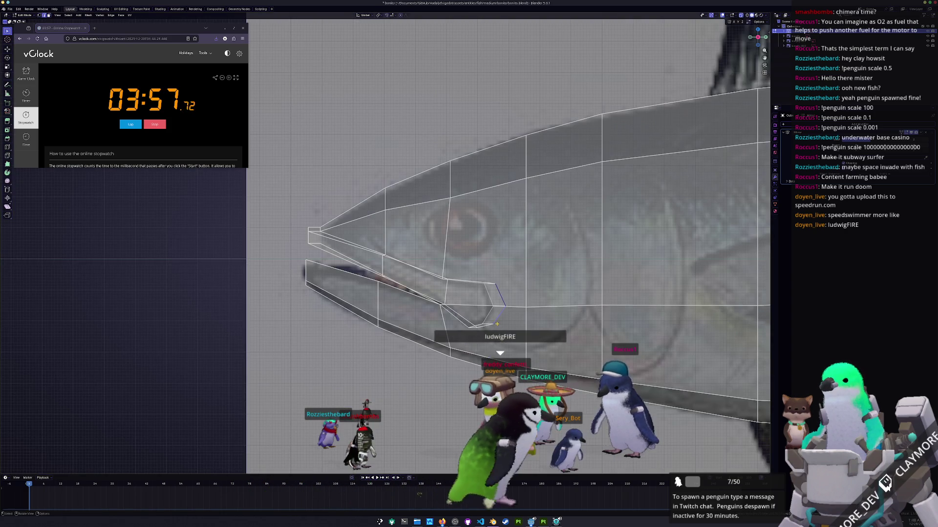
scroll(513, 319, up, 2)
scroll(542, 315, up, 2)
scroll(576, 310, up, 2)
click(573, 318)
key(Return)
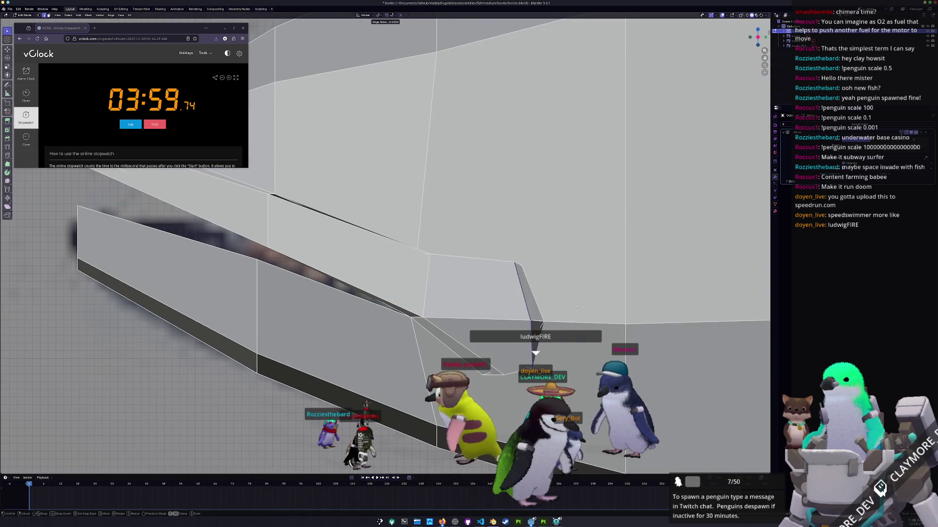
key(g)
key(g)
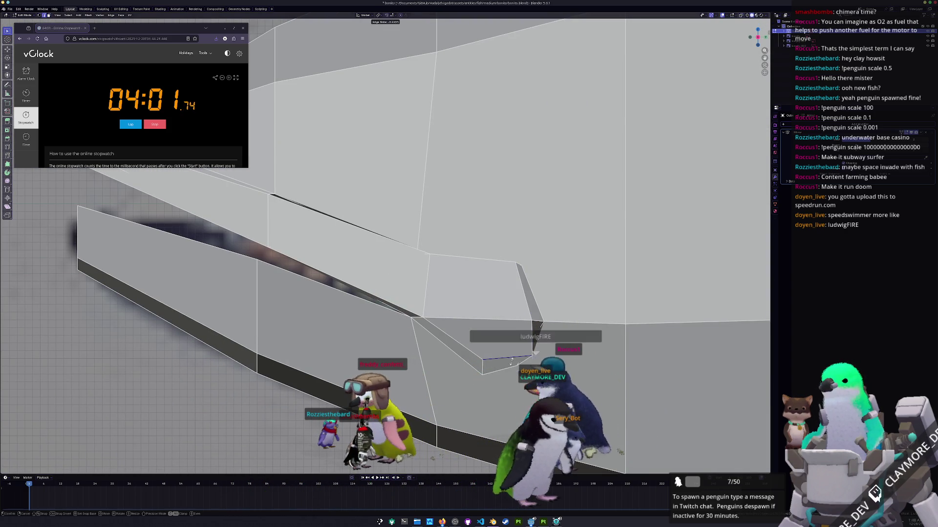
click(512, 362)
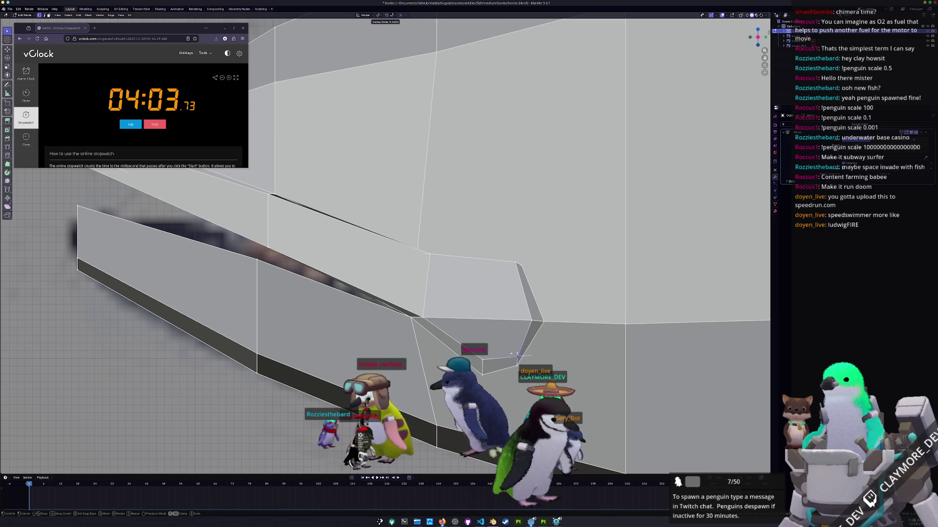
Slide the mouth-corner edge and vertex along the mesh to refine the notch shape
shift+middle_drag(515, 354, 605, 376)
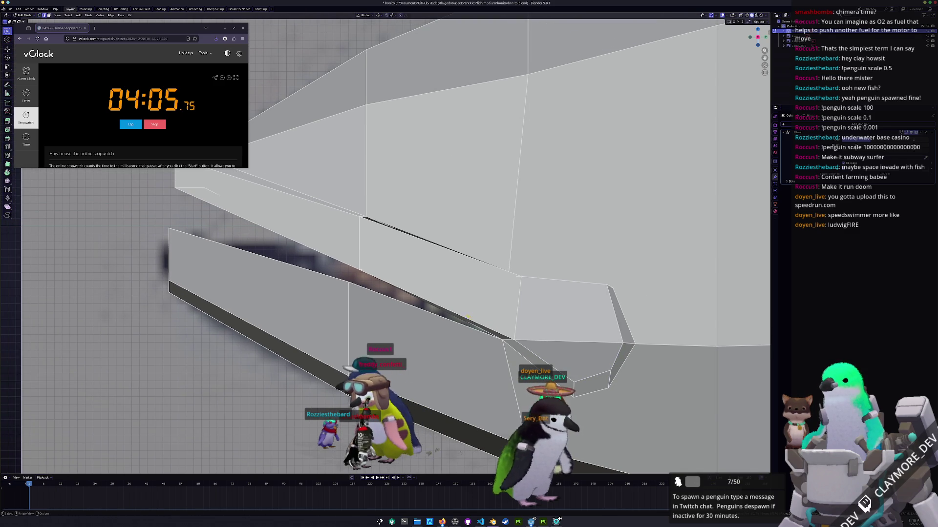
mouse_move(463, 314)
shift+middle_down()
mouse_move(511, 330)
mouse_move(429, 293)
shift+middle_up()
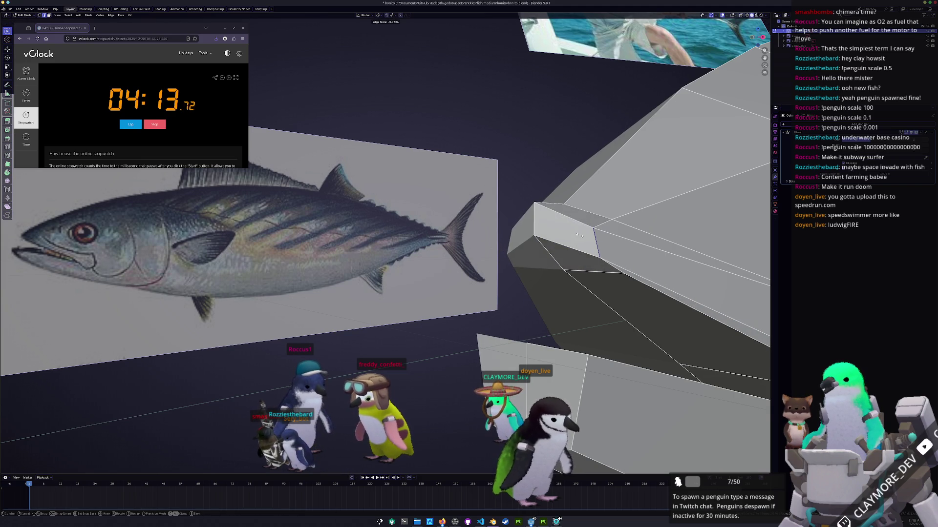
middle_drag(429, 293, 440, 234)
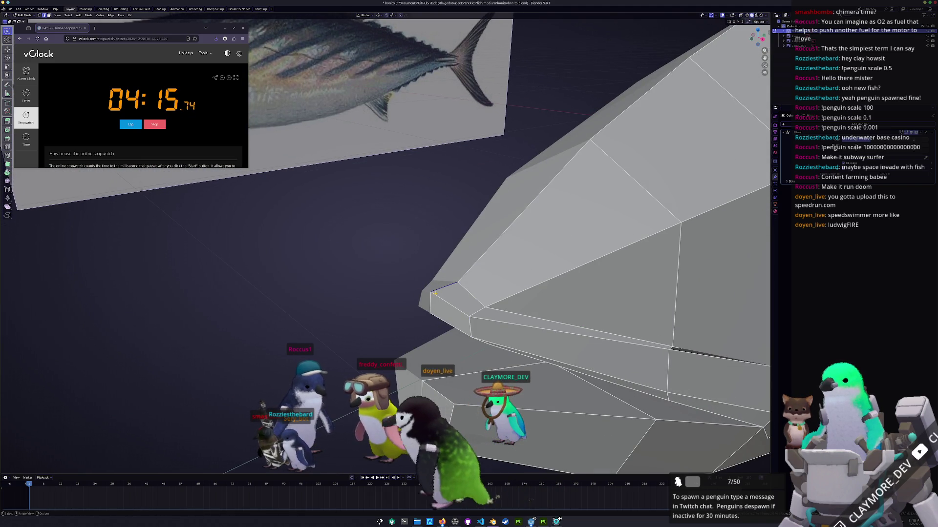
key(g)
key(g)
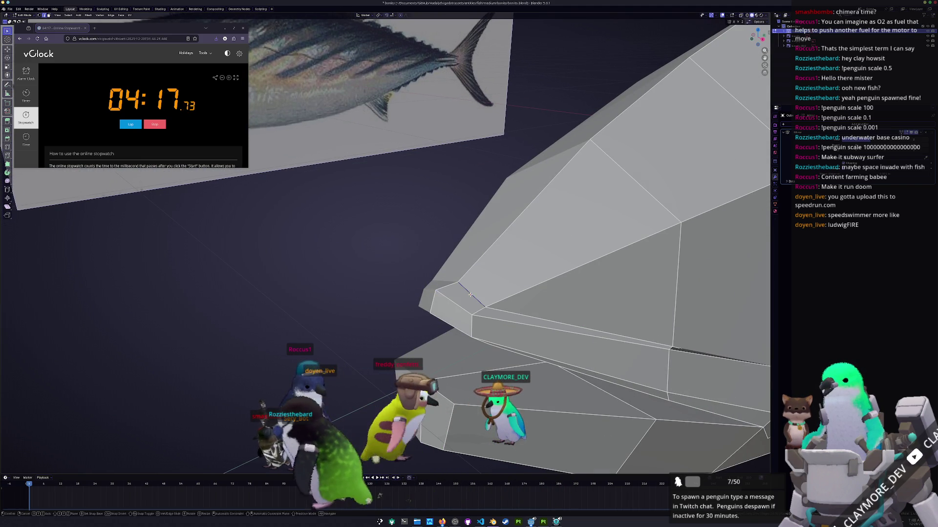
click(477, 289)
middle_drag(477, 289, 483, 285)
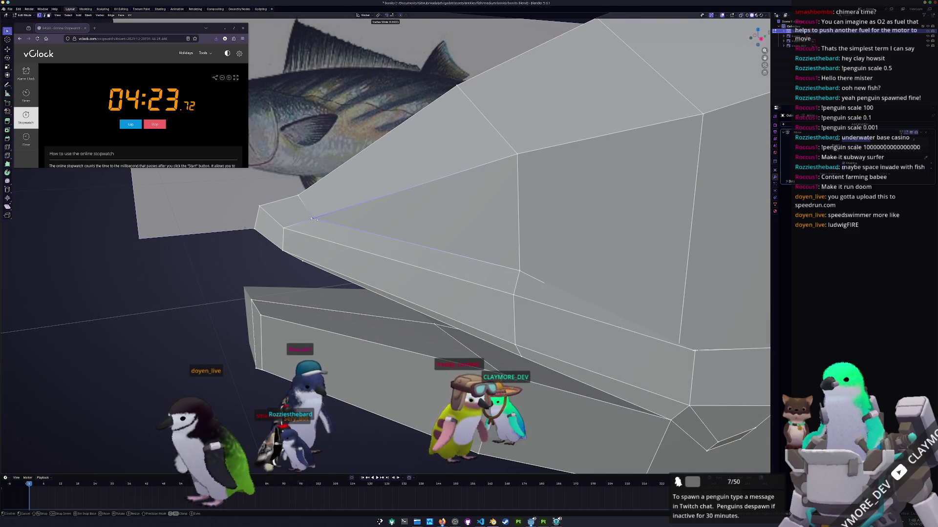
middle_drag(322, 217, 502, 310)
key(shift+v)
click(500, 320)
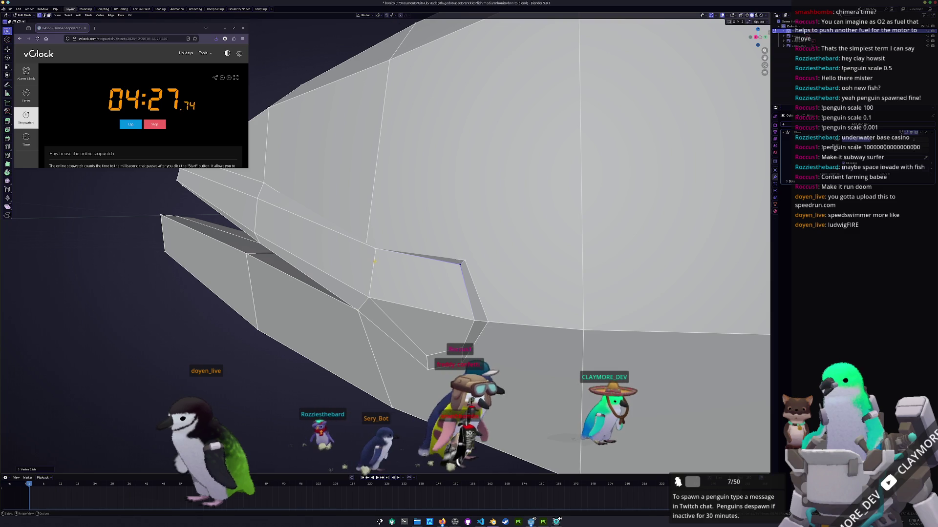
key(shift+v)
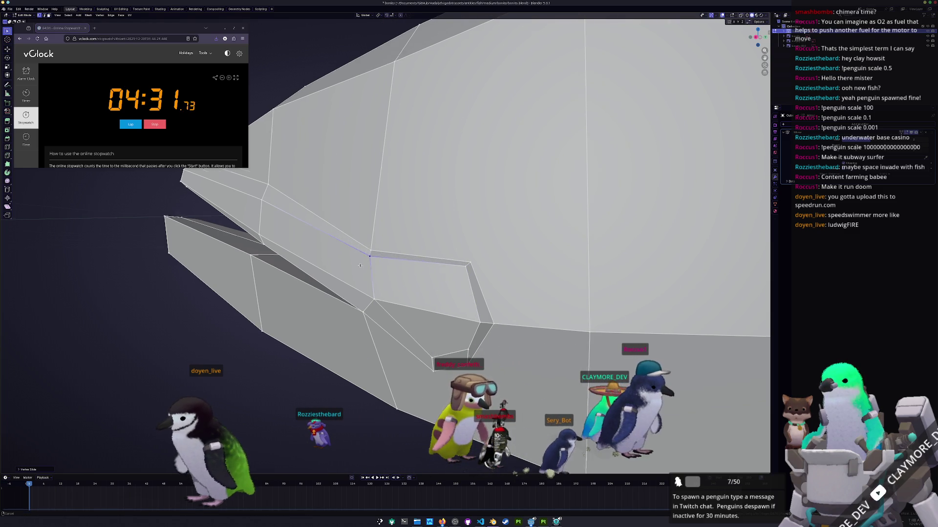
Return to Object Mode and snap to the side view over the reference
middle_drag(363, 255, 535, 262)
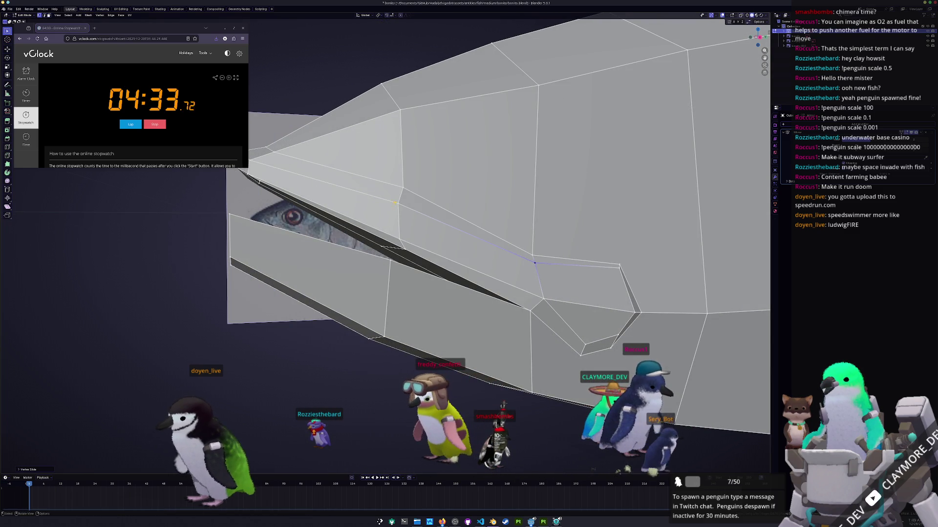
mouse_move(535, 261)
middle_down()
mouse_move(442, 259)
mouse_move(435, 291)
middle_up()
key(Tab)
key(KP_1)
scroll(436, 291, up, 3)
Knife-cut a new edge from the mouth vertex down to the lower mouth vertex
key(Tab)
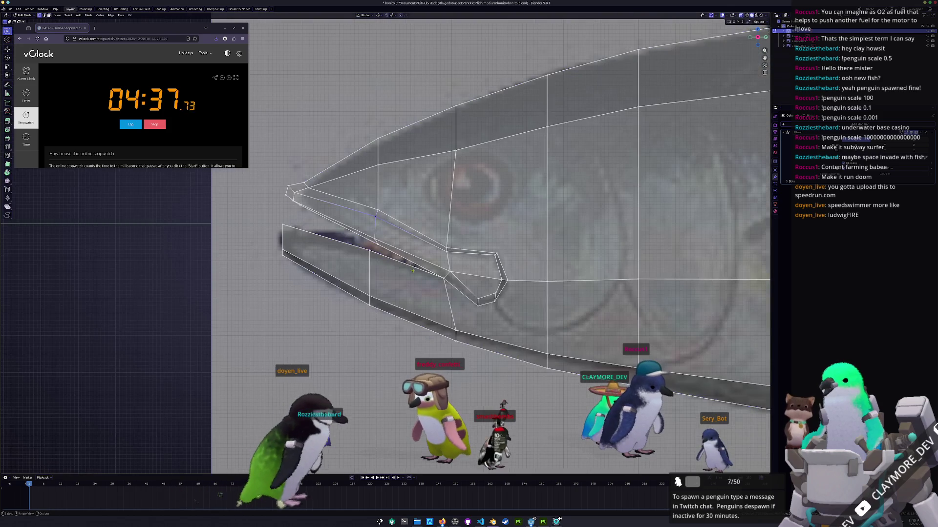
scroll(436, 291, up, 2)
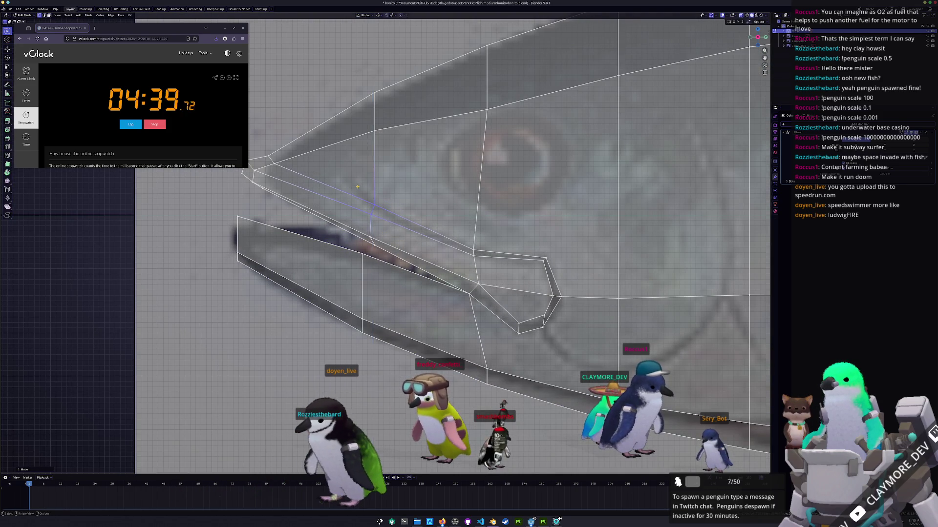
shift+middle_drag(436, 291, 538, 318)
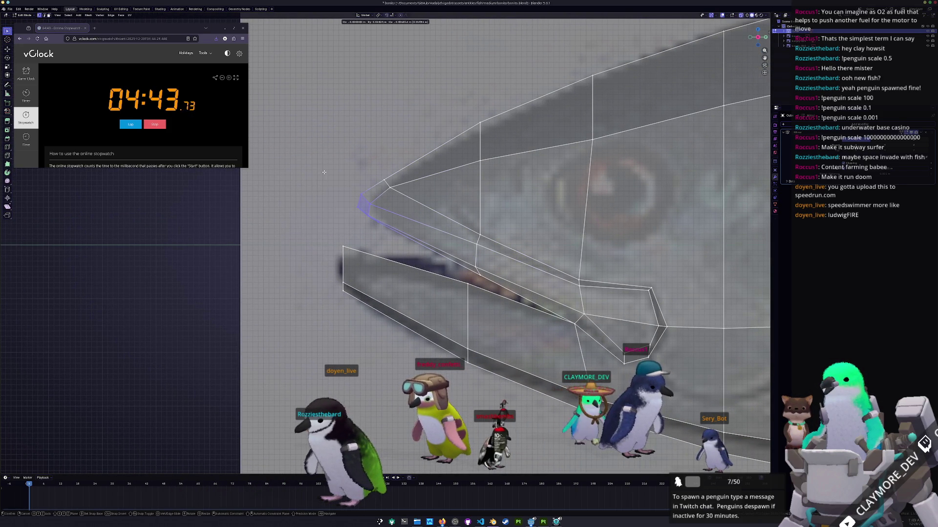
scroll(327, 173, down, 2)
key(Tab)
middle_drag(326, 173, 421, 290)
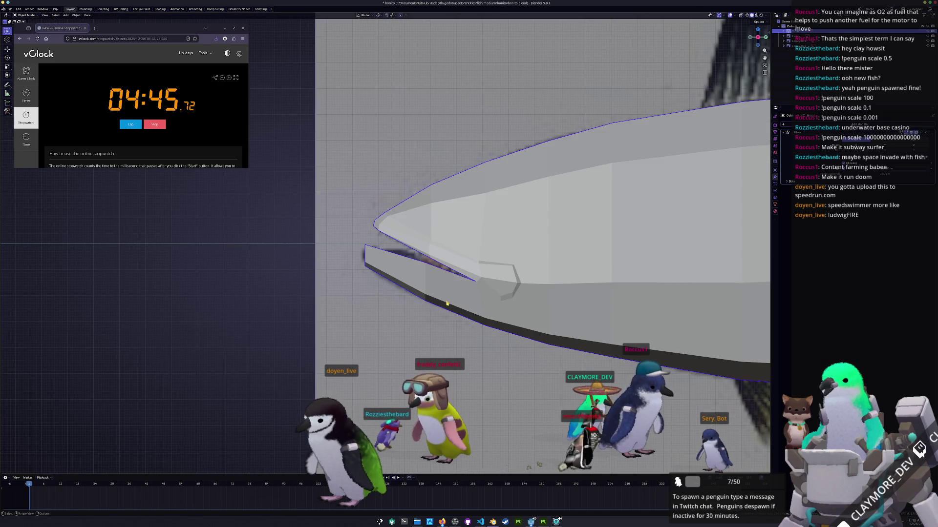
key(Tab)
scroll(449, 271, up, 2)
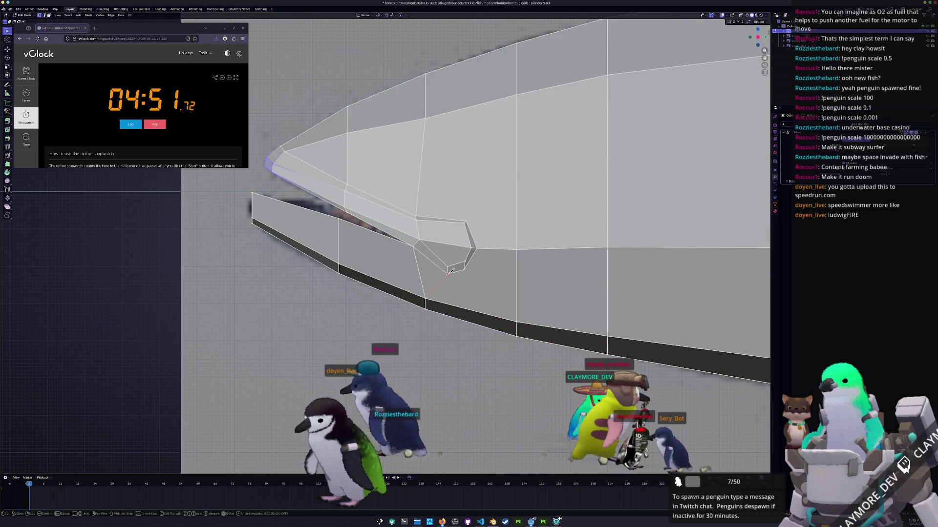
click(515, 322)
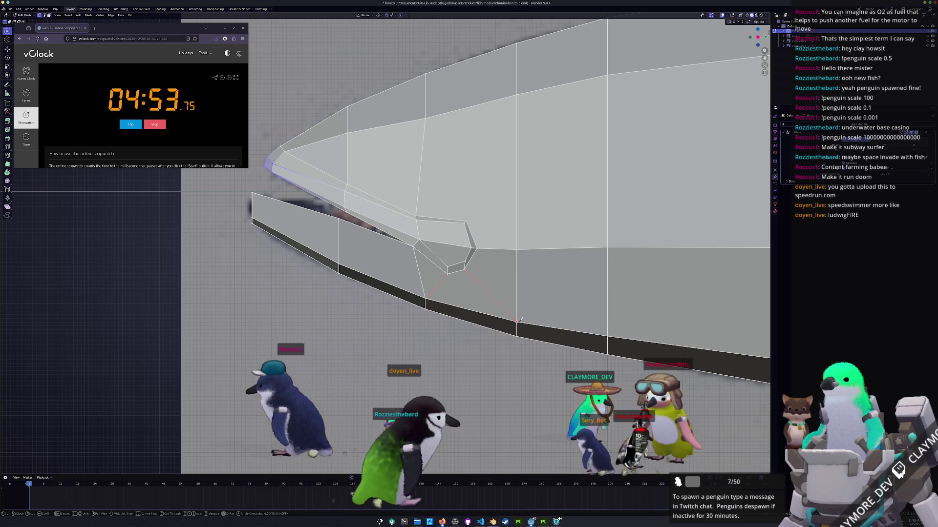
key(Return)
shift+middle_drag(465, 250, 470, 283)
key(k)
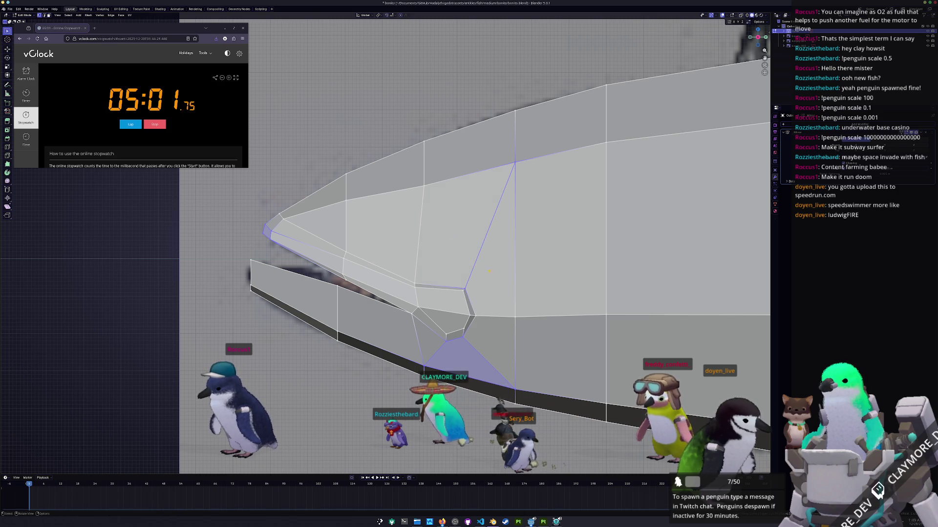
Toggle X-ray display and orbit to compare the mouth against the reference image
mouse_move(488, 271)
middle_down()
mouse_move(497, 298)
mouse_move(422, 270)
middle_up()
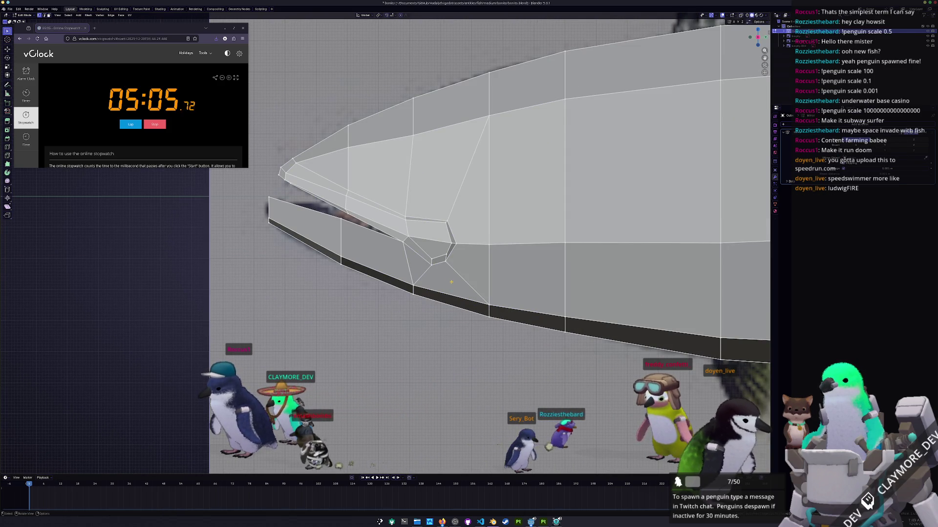
key(alt+z)
scroll(489, 241, up, 2)
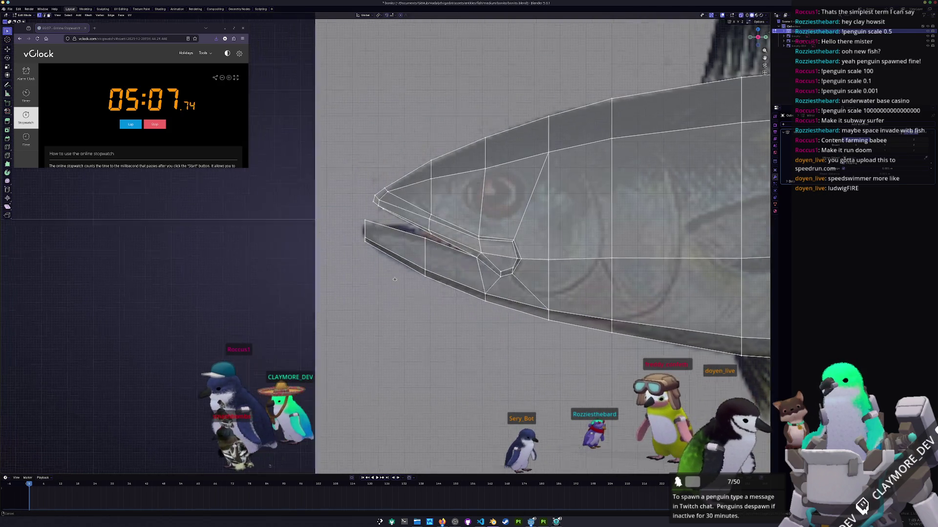
scroll(489, 242, up, 2)
scroll(490, 242, down, 3)
mouse_move(489, 242)
middle_down()
mouse_move(512, 249)
mouse_move(484, 220)
middle_up()
scroll(469, 241, up, 3)
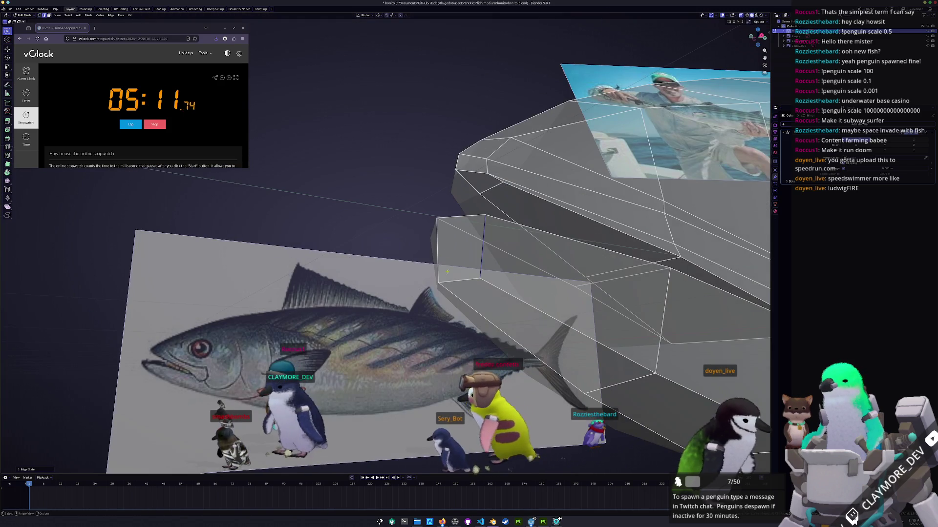
middle_drag(447, 272, 461, 286)
key(alt+z)
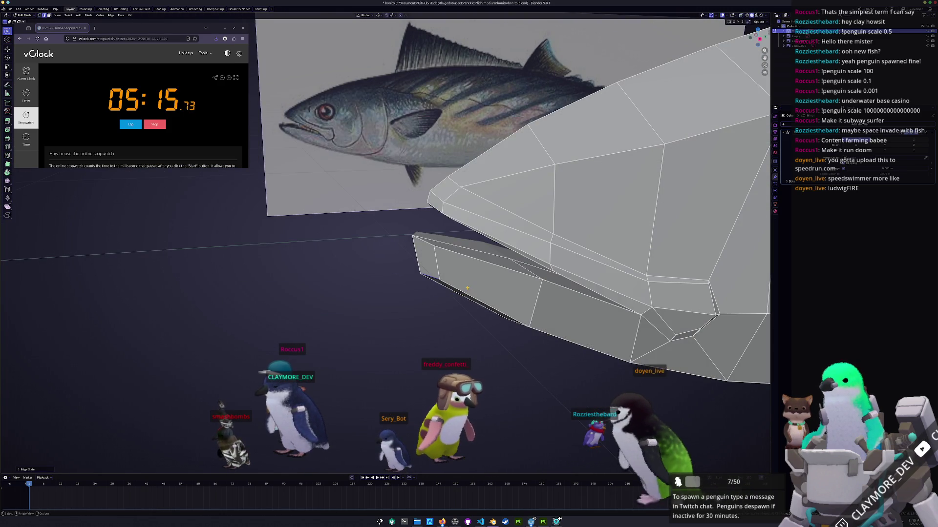
scroll(467, 288, up, 3)
key(alt+z)
key(alt+z)
middle_drag(469, 286, 491, 296)
Raise the upper lip edge along Z to open the mouth
click(416, 224)
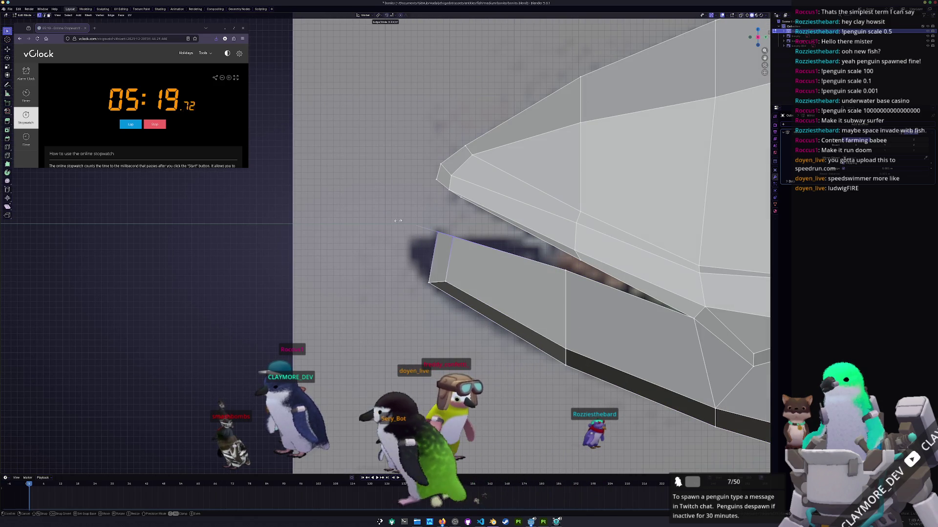
key(g)
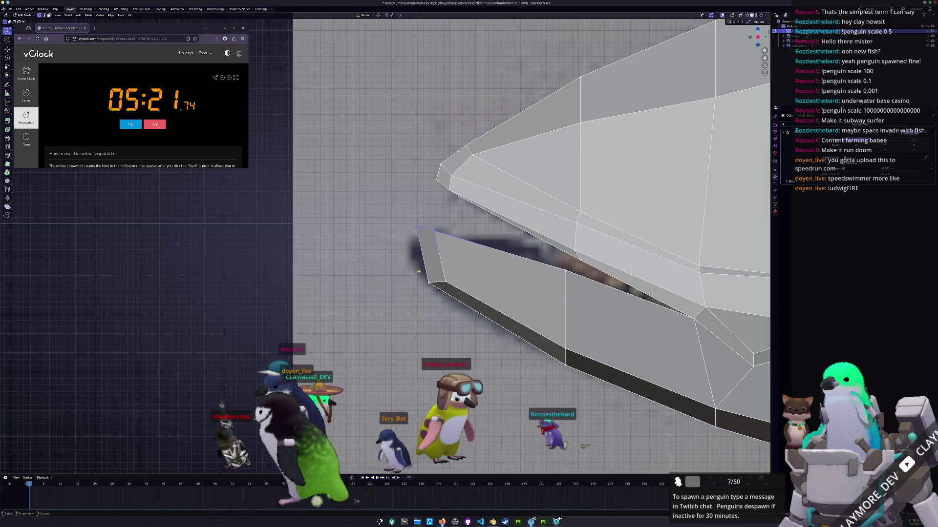
key(z)
click(431, 273)
mouse_move(430, 273)
middle_down()
mouse_move(502, 256)
mouse_move(729, 280)
mouse_move(689, 86)
middle_up()
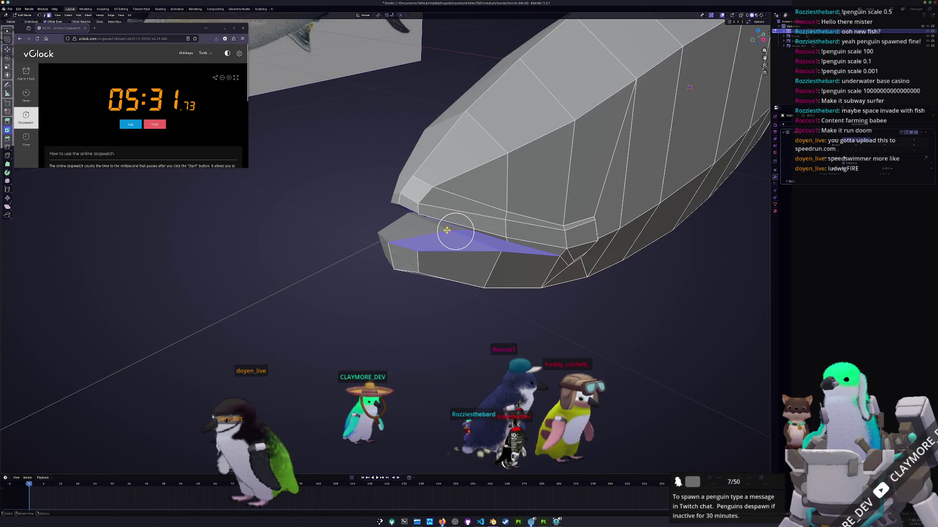
Inset the mouth face, extrude it and shrink it inward into the head
key(i)
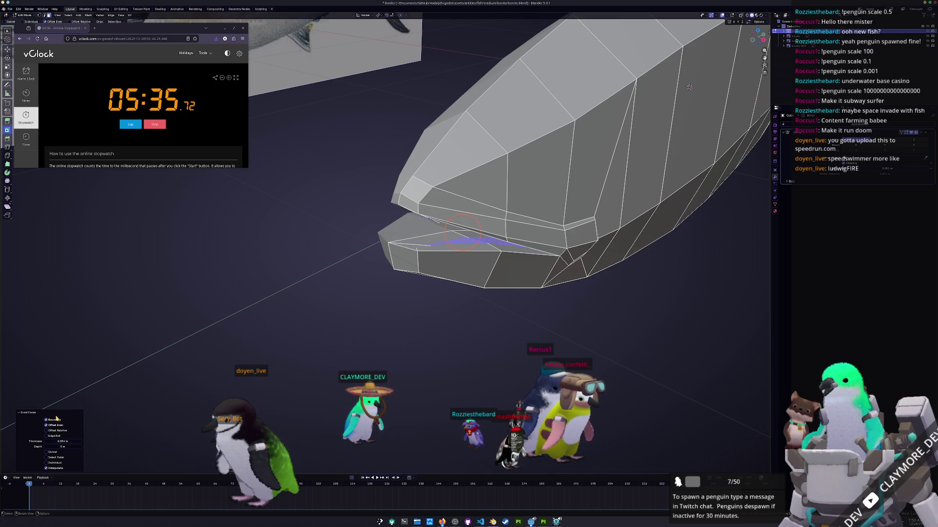
middle_drag(689, 87, 433, 90)
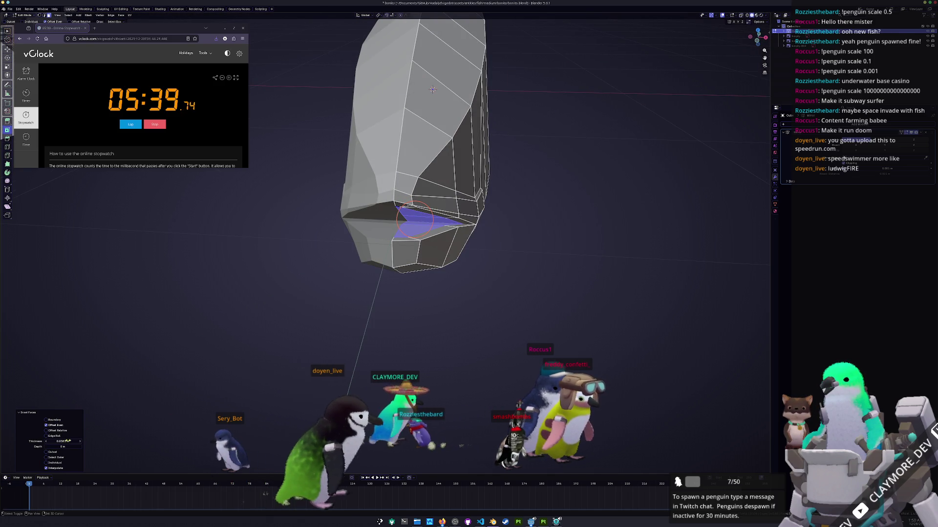
key(KP_3)
key(e)
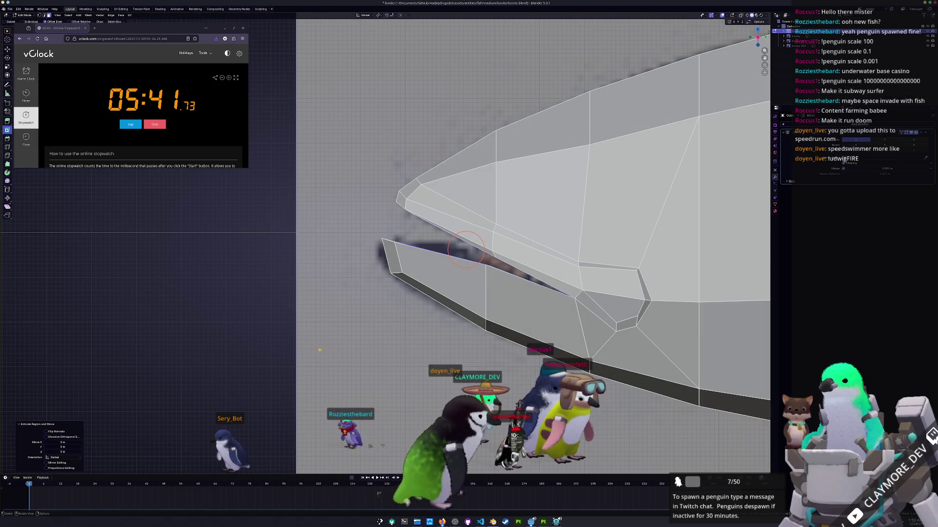
key(alt+s)
click(394, 367)
Adjust the cavity face along Z in X-ray view, then return to Object Mode
key(alt+z)
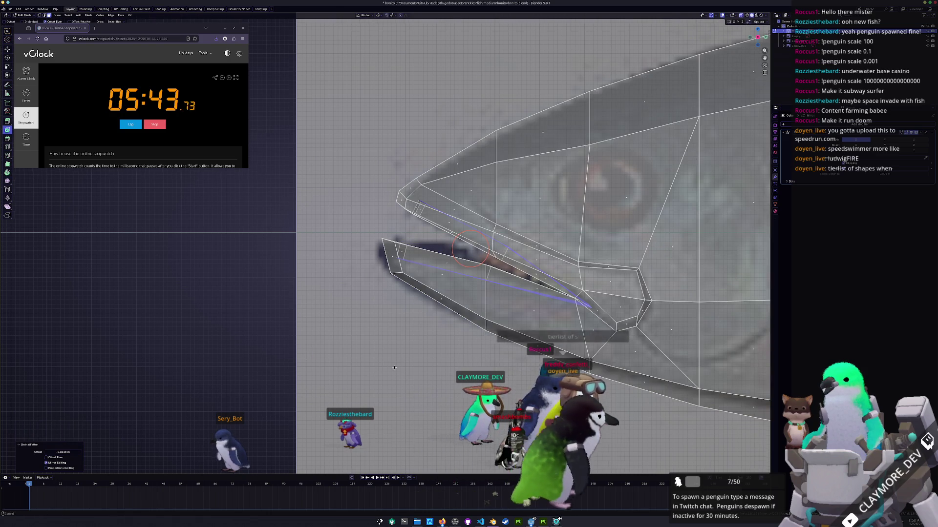
shift+middle_drag(394, 366, 317, 349)
key(s)
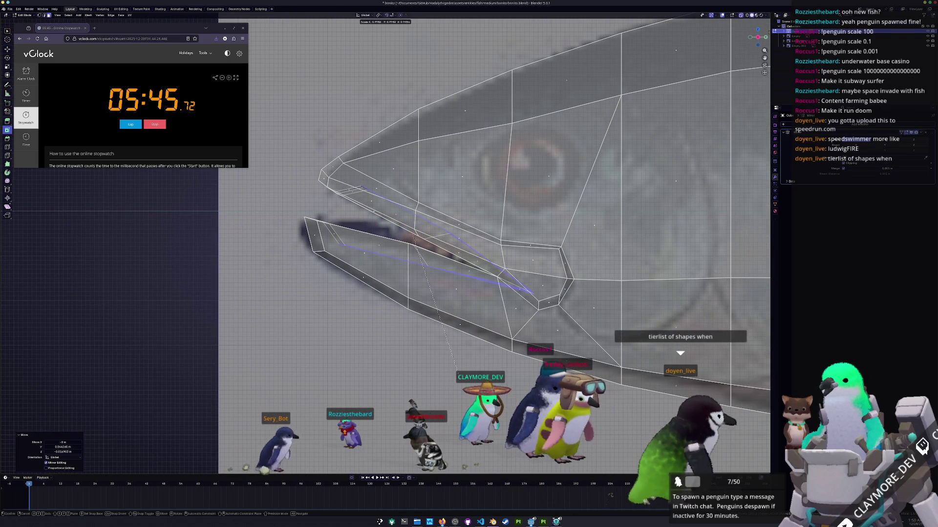
key(r)
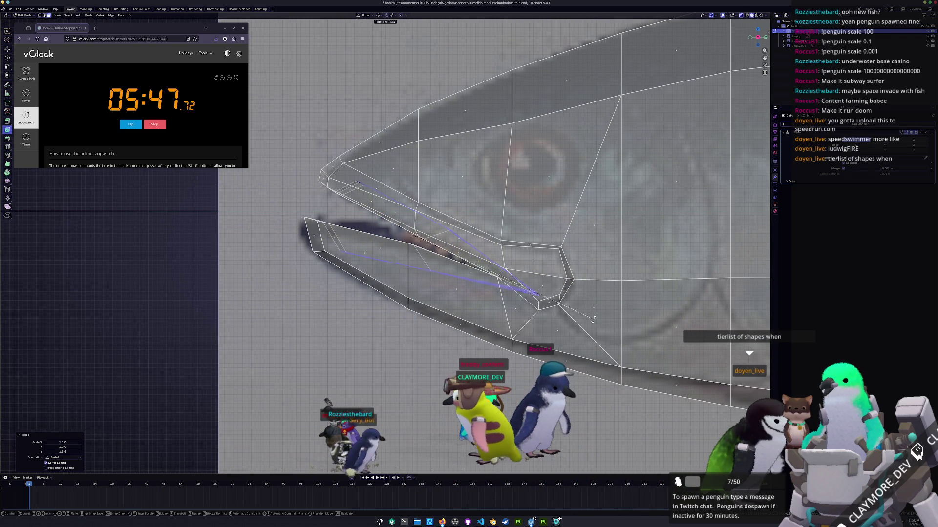
key(z)
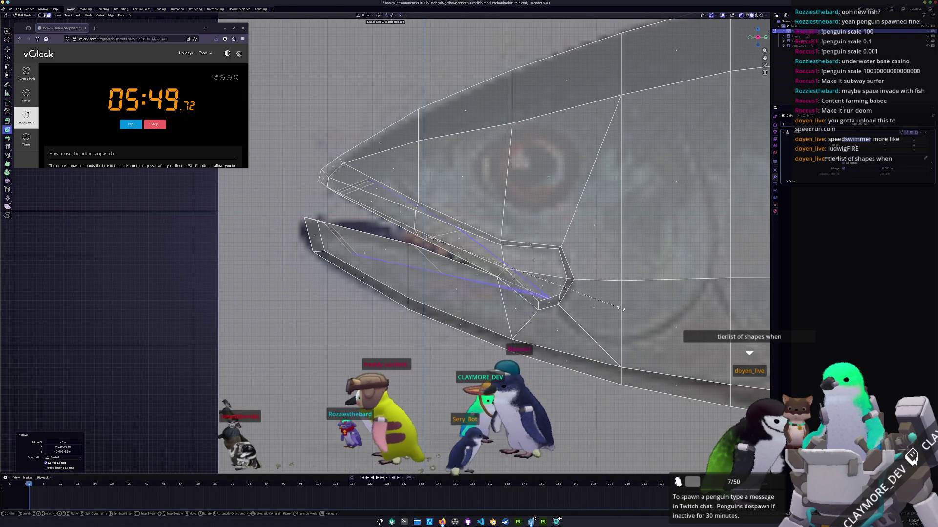
click(622, 308)
mouse_move(623, 308)
middle_down()
mouse_move(481, 361)
mouse_move(365, 358)
middle_up()
key(Tab)
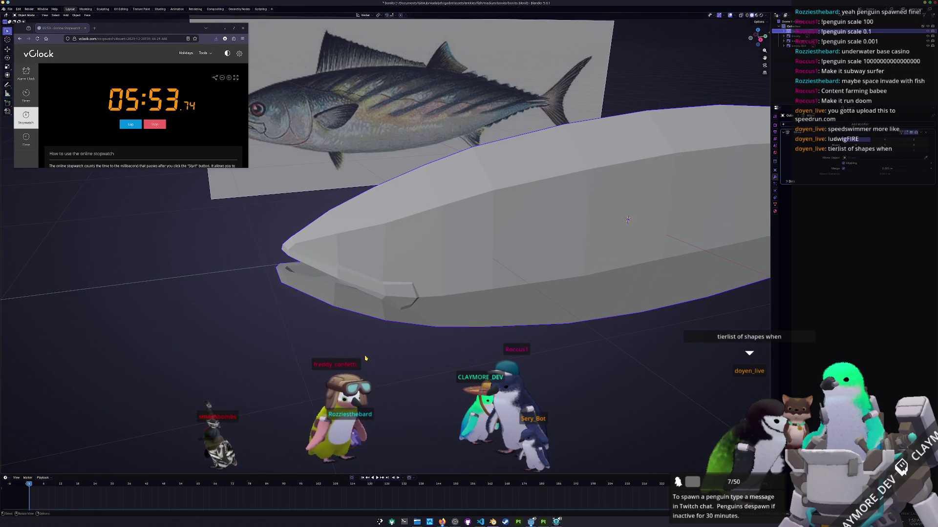
In side view with X-ray on, start a knife cut across the cheek toward the gill
key(KP_1)
key(Tab)
key(alt+z)
scroll(427, 311, up, 1)
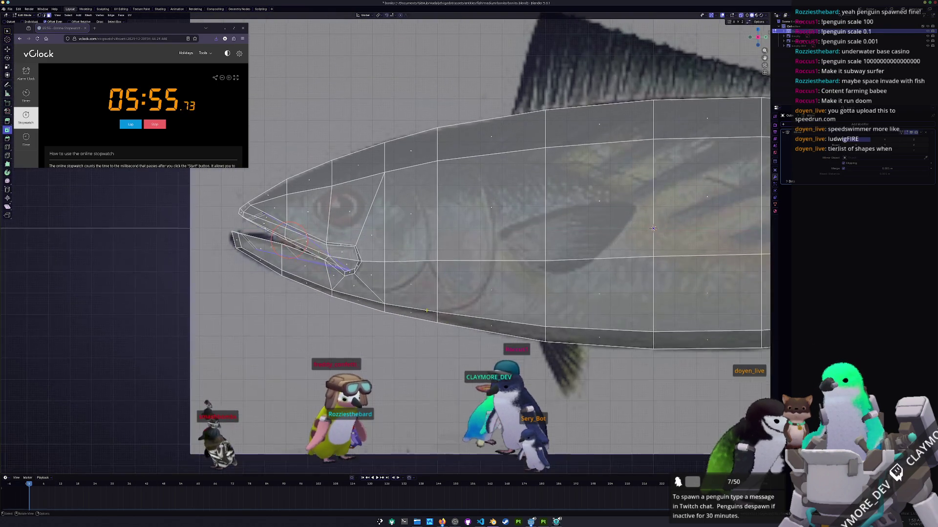
scroll(427, 310, up, 2)
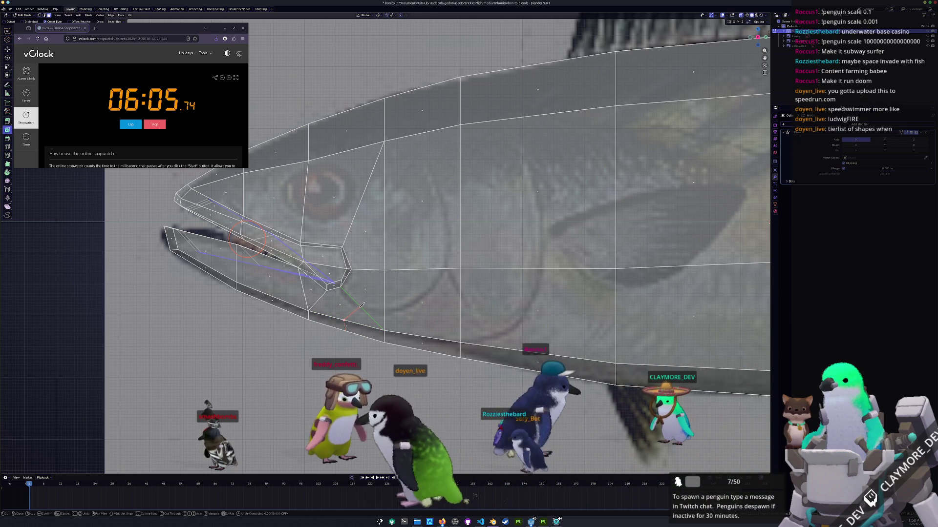
click(384, 308)
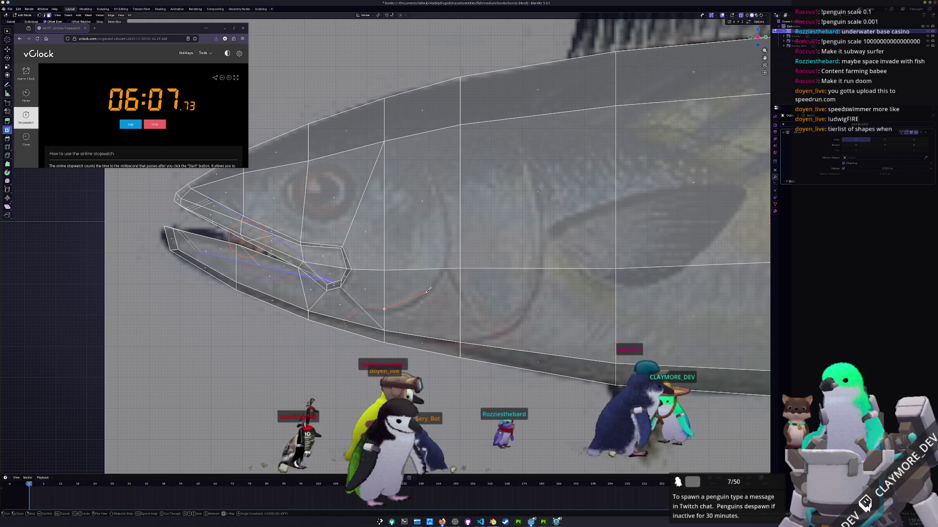
click(426, 292)
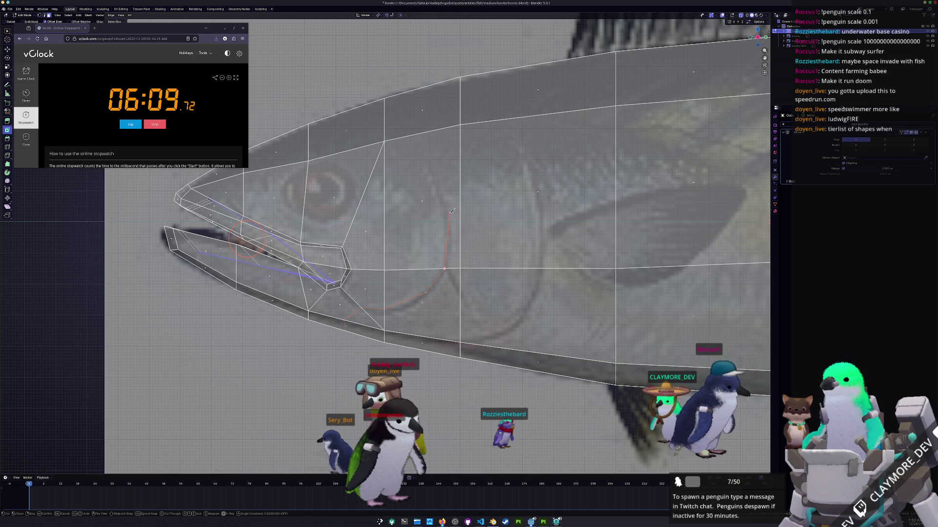
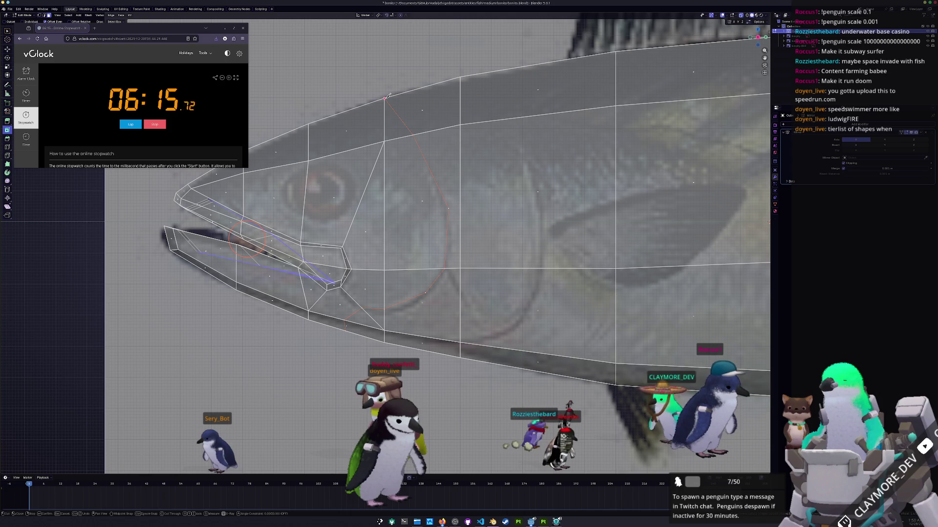
scroll(417, 270, up, 2)
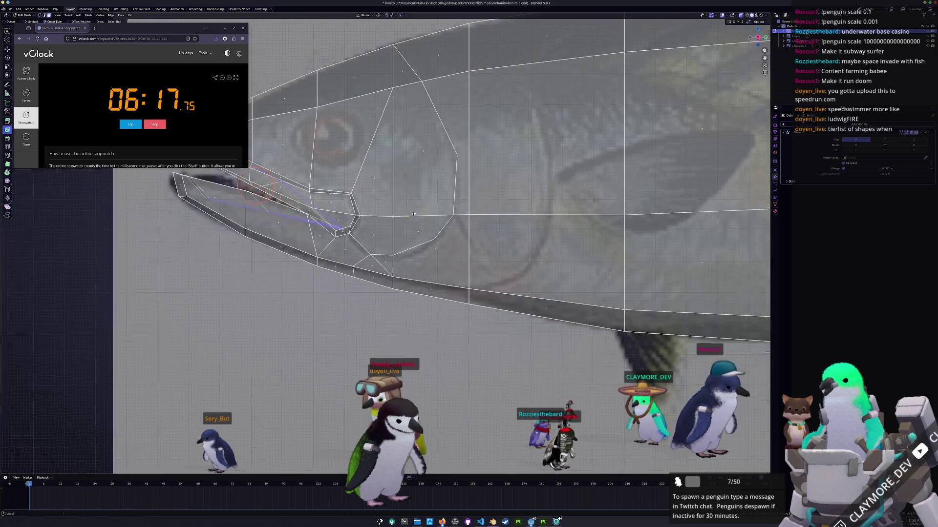
Knife-cut a new edge from the lower head vertex up to the head's top edge behind the eye
shift+middle_drag(417, 270, 399, 264)
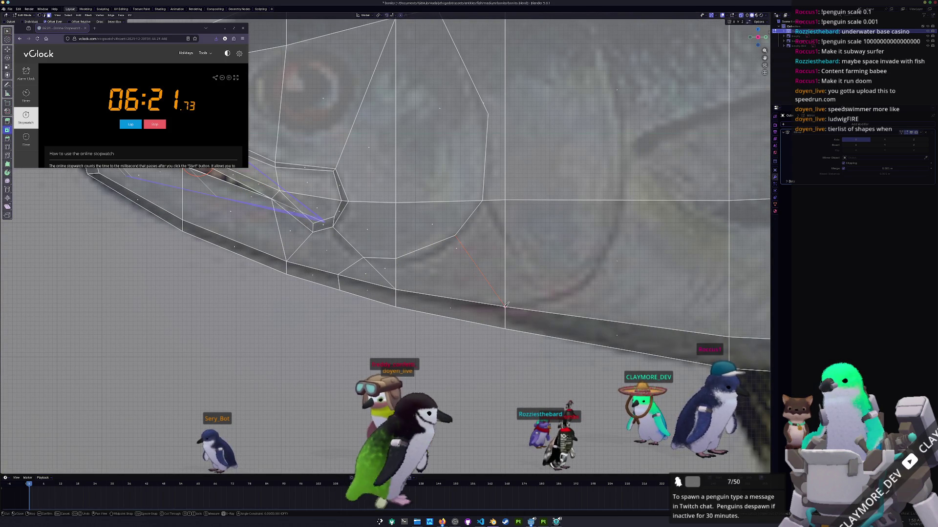
shift+middle_drag(475, 224, 488, 303)
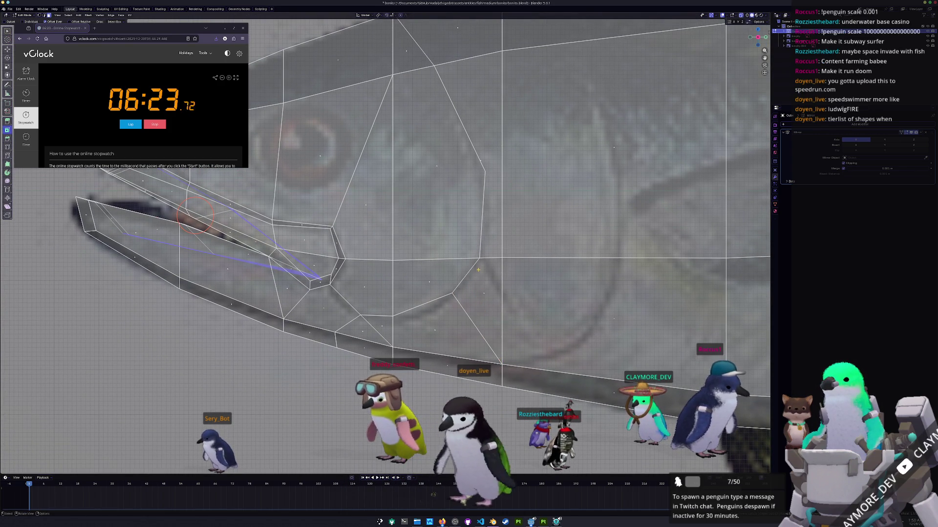
shift+middle_drag(477, 270, 441, 324)
click(446, 226)
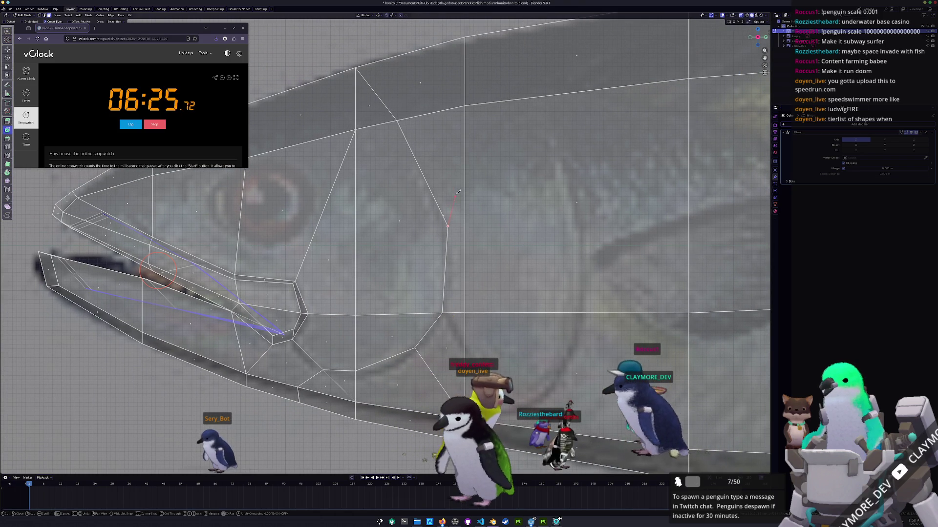
click(464, 108)
key(Return)
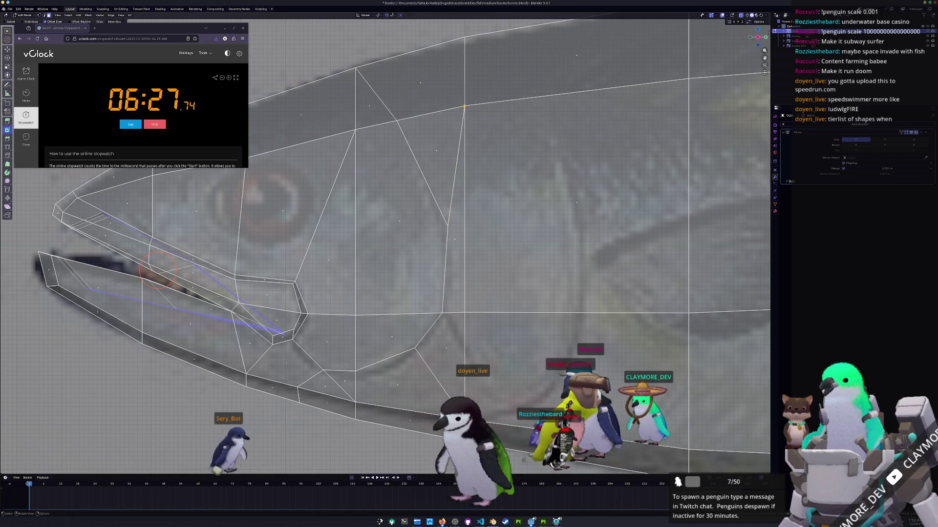
scroll(689, 244, down, 2)
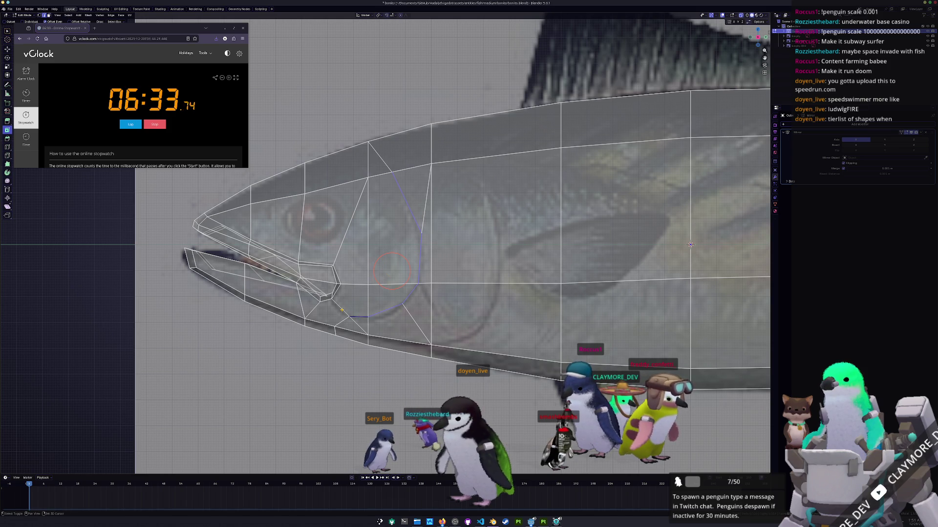
mouse_move(689, 244)
middle_down()
mouse_move(630, 219)
mouse_move(643, 317)
middle_up()
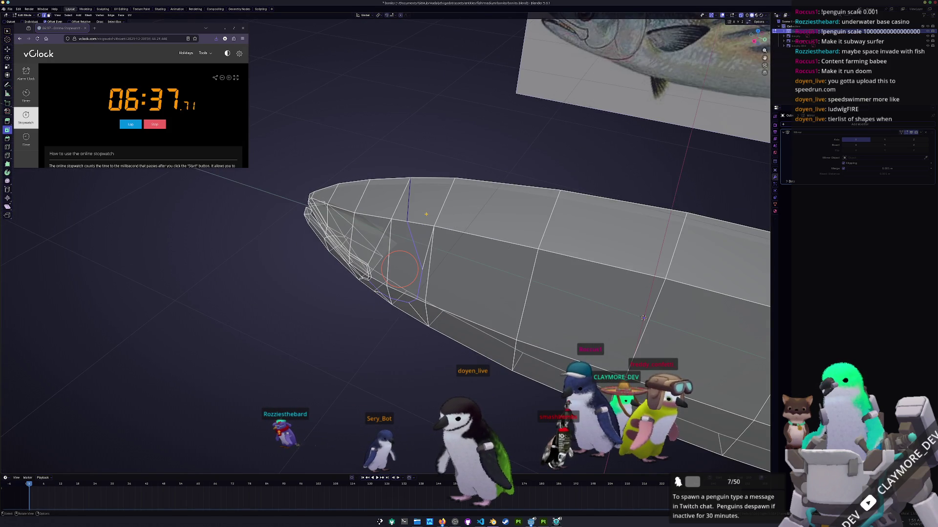
Rip the mesh open along the new gill edge, constraining the ripped vertices to one axis
middle_drag(425, 214, 426, 214)
key(F3)
text(r)
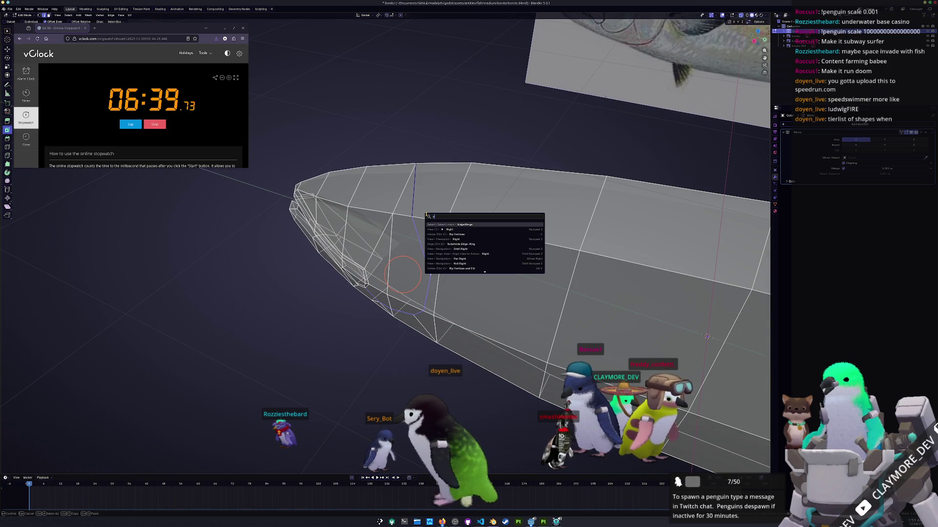
text(ris)
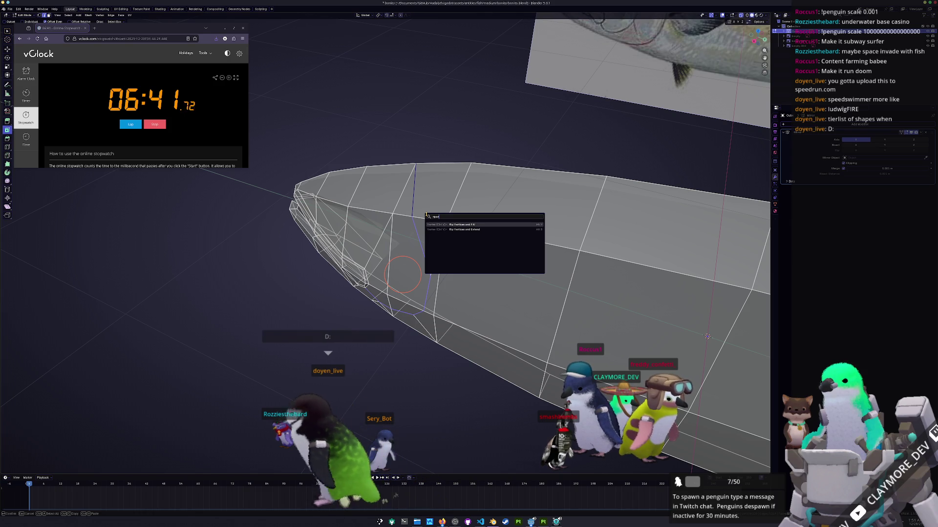
key(Return)
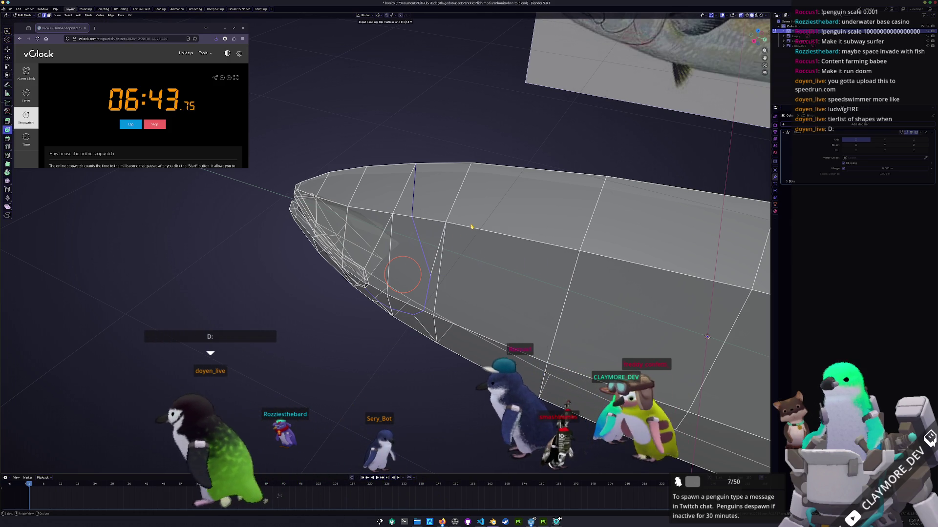
key(y)
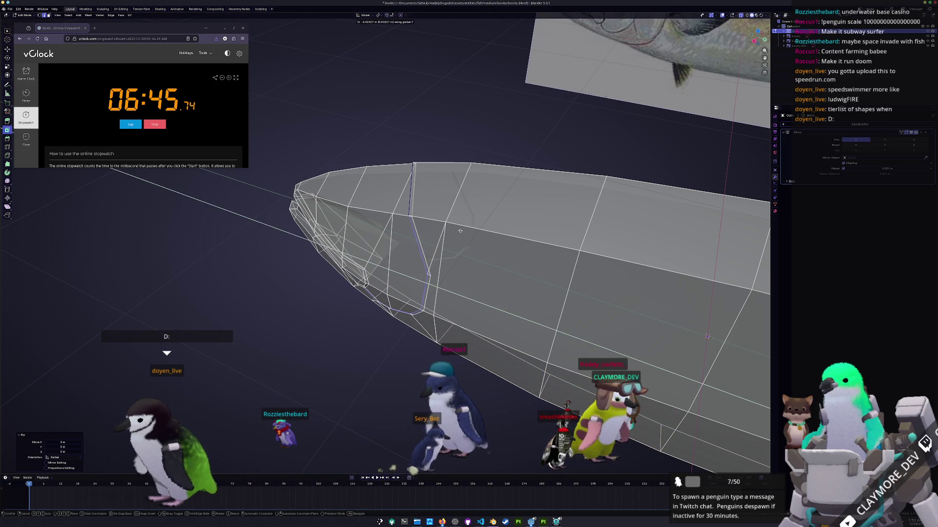
click(460, 231)
mouse_move(460, 231)
middle_down()
mouse_move(433, 239)
mouse_move(463, 240)
middle_up()
scroll(433, 238, down, 3)
Nudge the ripped vertices sideways along X in several passes to open a thin gill slit
key(g)
key(x)
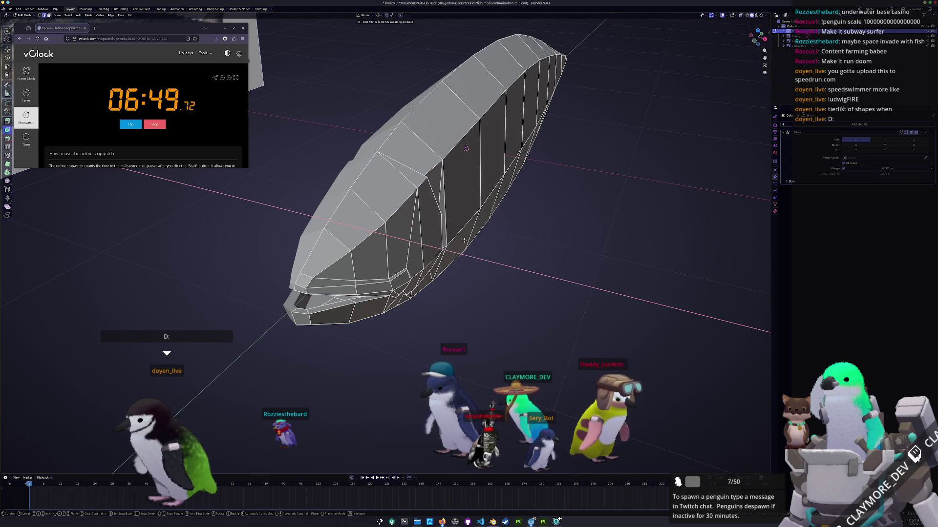
click(464, 241)
mouse_move(464, 241)
middle_down()
mouse_move(440, 244)
mouse_move(704, 274)
mouse_move(413, 257)
mouse_move(425, 169)
middle_up()
scroll(440, 244, up, 3)
key(g)
key(x)
click(408, 260)
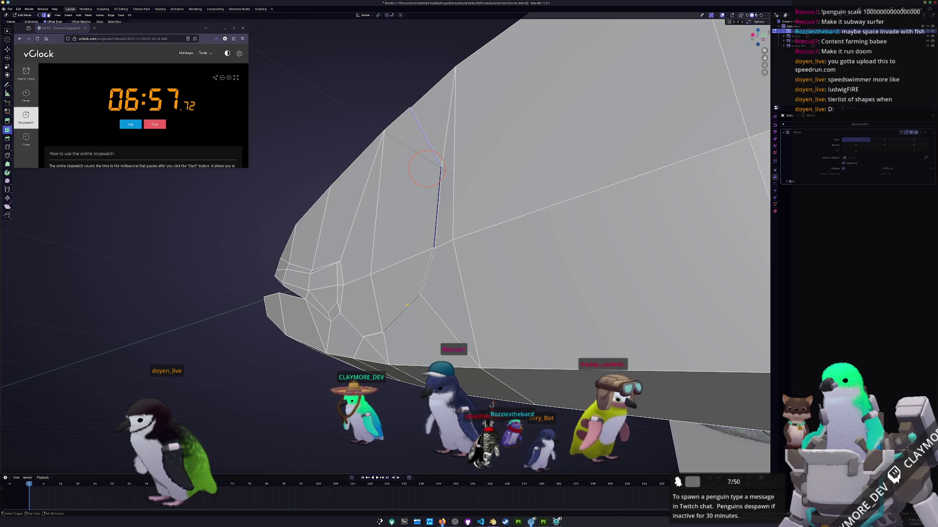
mouse_move(416, 226)
middle_down()
mouse_move(485, 210)
mouse_move(496, 272)
mouse_move(464, 272)
mouse_move(458, 301)
middle_up()
key(g)
key(x)
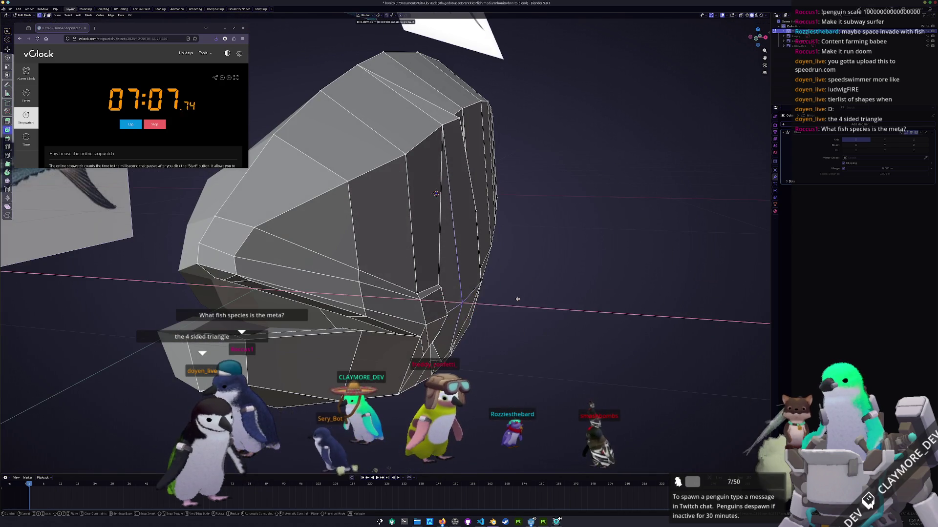
click(512, 319)
mouse_move(511, 319)
middle_down()
mouse_move(420, 249)
mouse_move(407, 209)
middle_up()
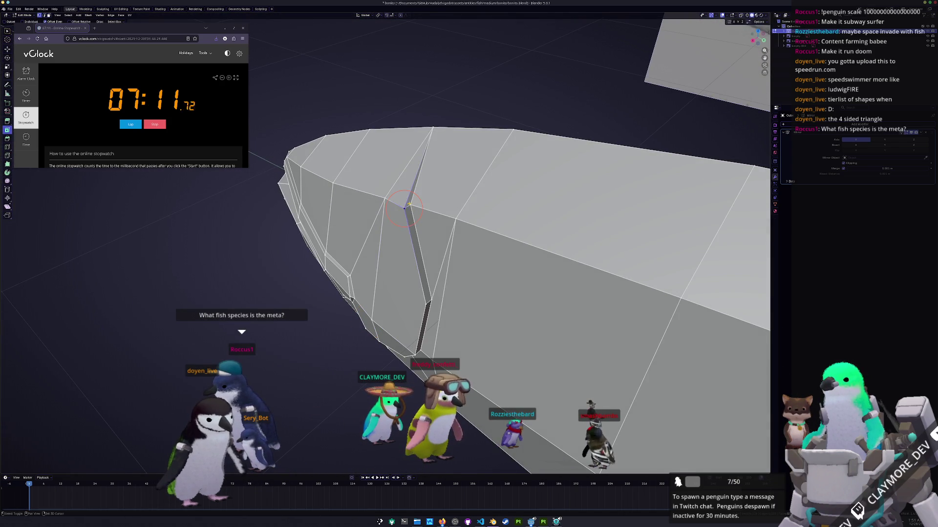
Merge the vertices at each end of the slit at center so both ends close
right_click(409, 204)
click(438, 299)
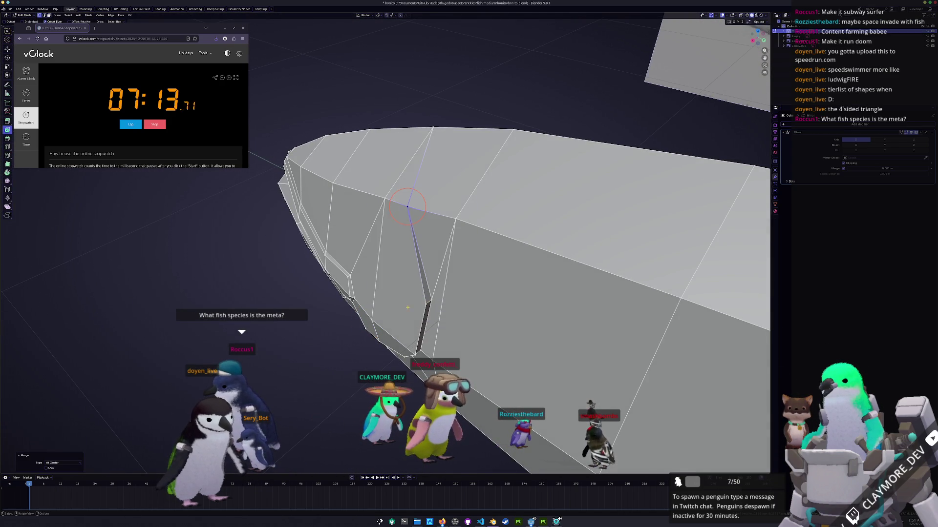
middle_drag(438, 298, 397, 298)
middle_drag(422, 146, 448, 189)
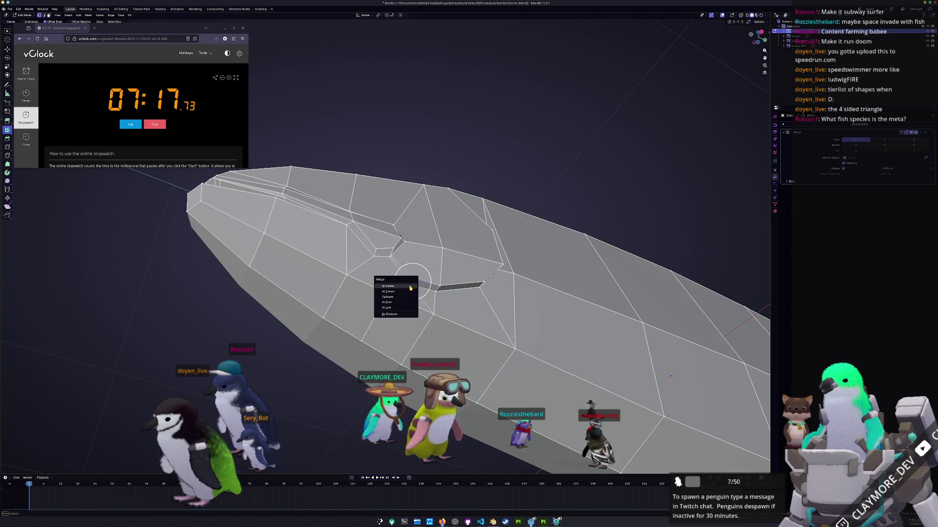
click(411, 288)
middle_drag(411, 288, 379, 316)
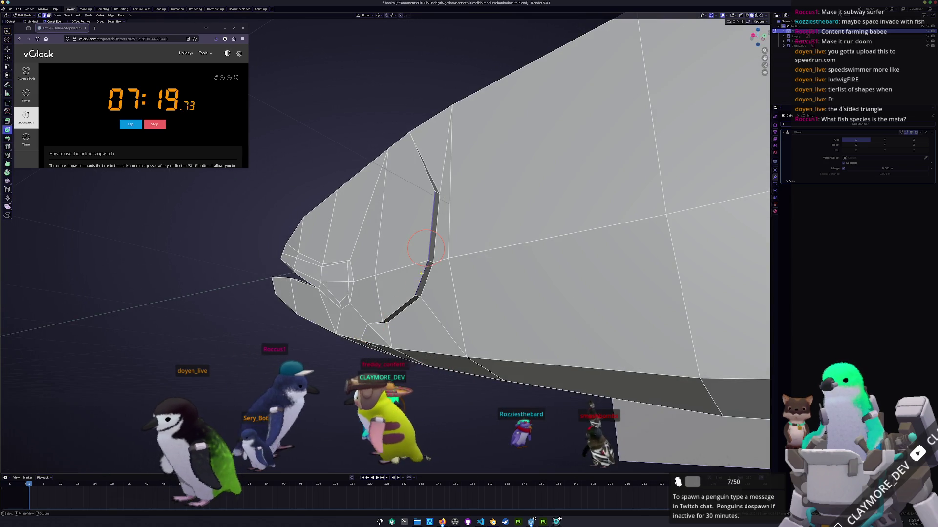
mouse_move(425, 247)
middle_down()
mouse_move(444, 331)
mouse_move(464, 303)
mouse_move(388, 272)
mouse_move(403, 279)
mouse_move(428, 328)
middle_up()
Give the slit a final X nudge and return to the side view with the reference image
key(g)
key(x)
click(435, 330)
click(403, 279)
key(c)
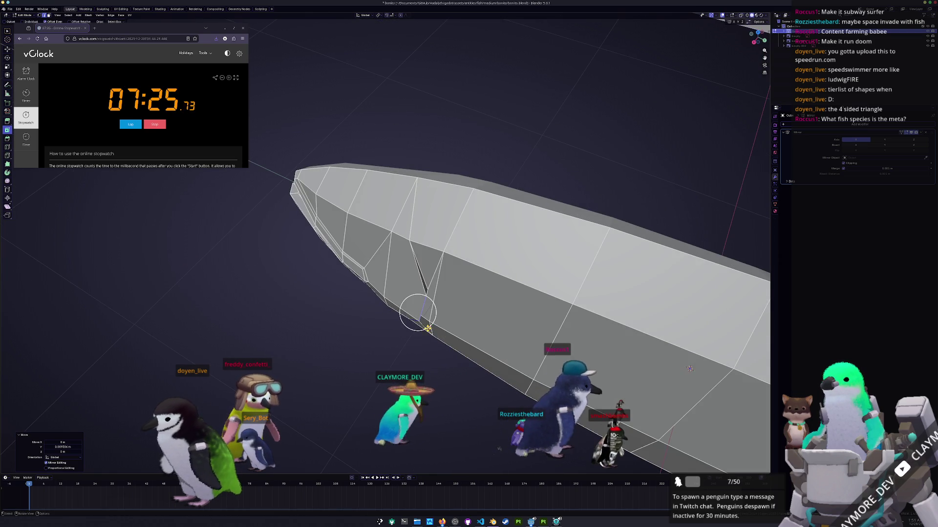
key(KP_1)
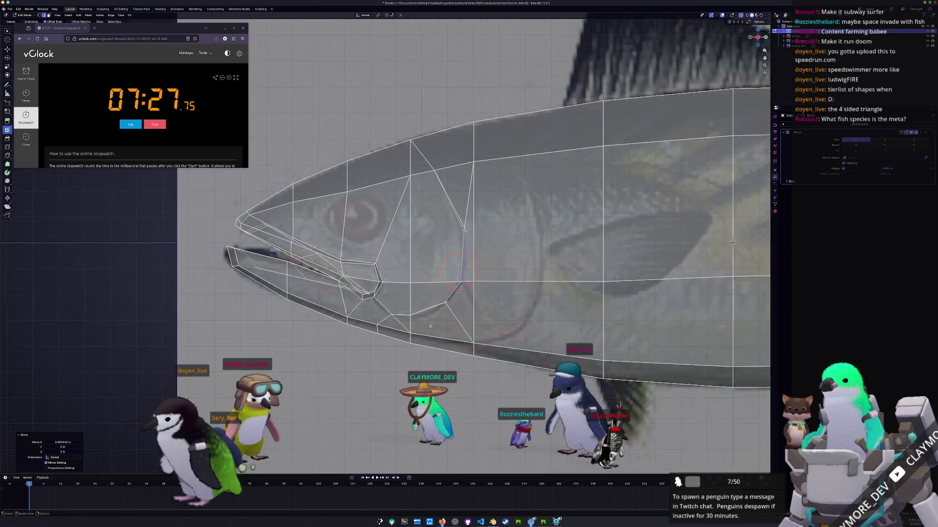
scroll(458, 272, up, 2)
scroll(397, 242, down, 1)
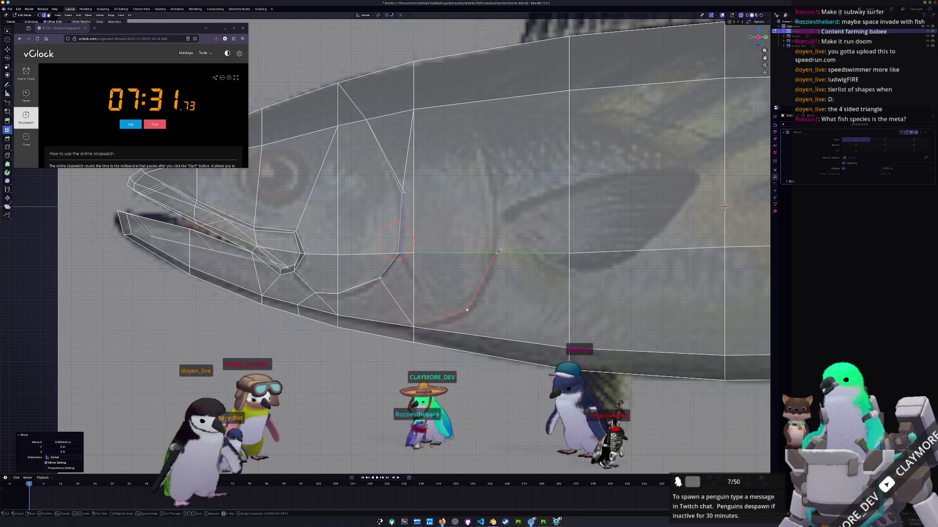
Knife-cut along the gill outline up to the head's top edge
click(487, 148)
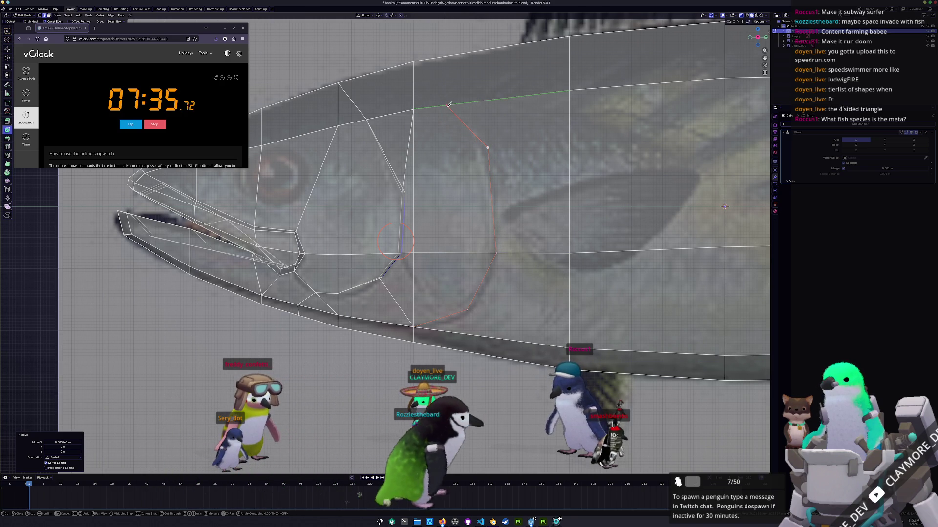
click(421, 59)
key(Return)
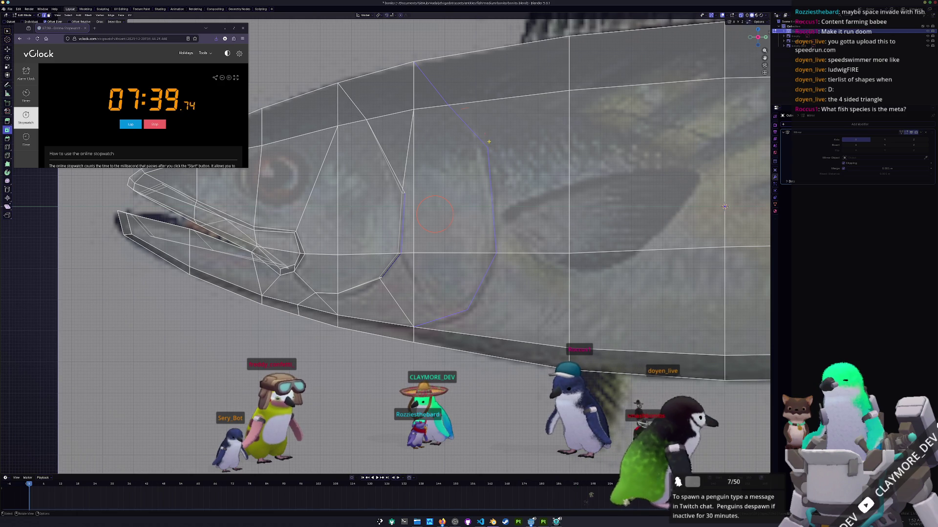
key(Return)
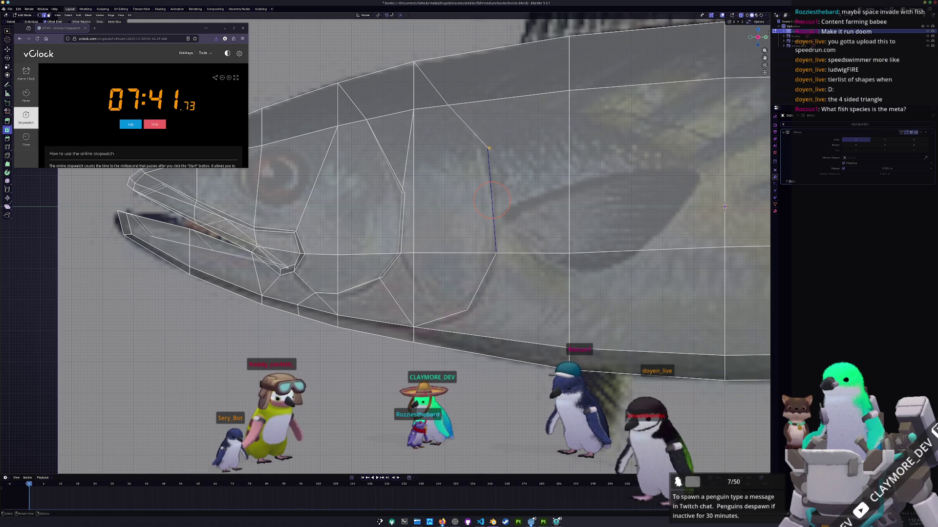
Cut further edges tying the gill line into the belly edge and the top edge
key(k)
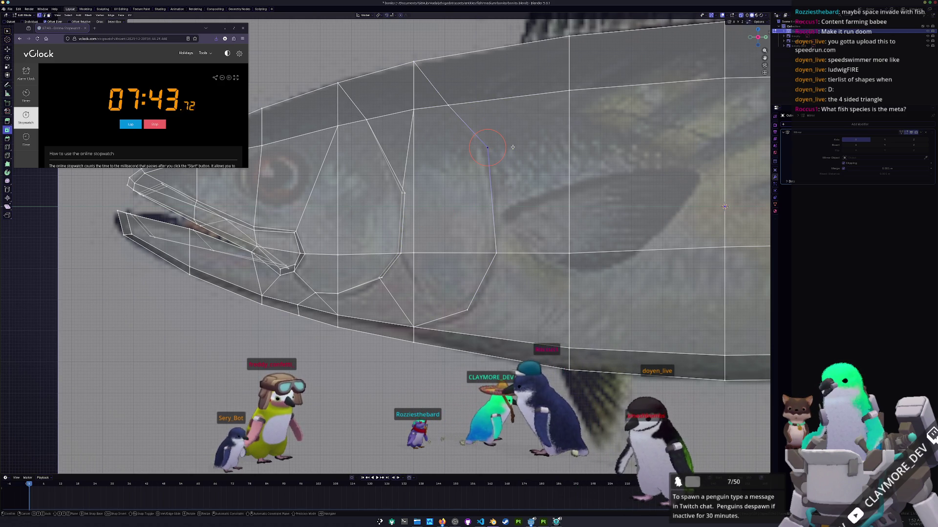
shift+middle_drag(464, 282, 474, 237)
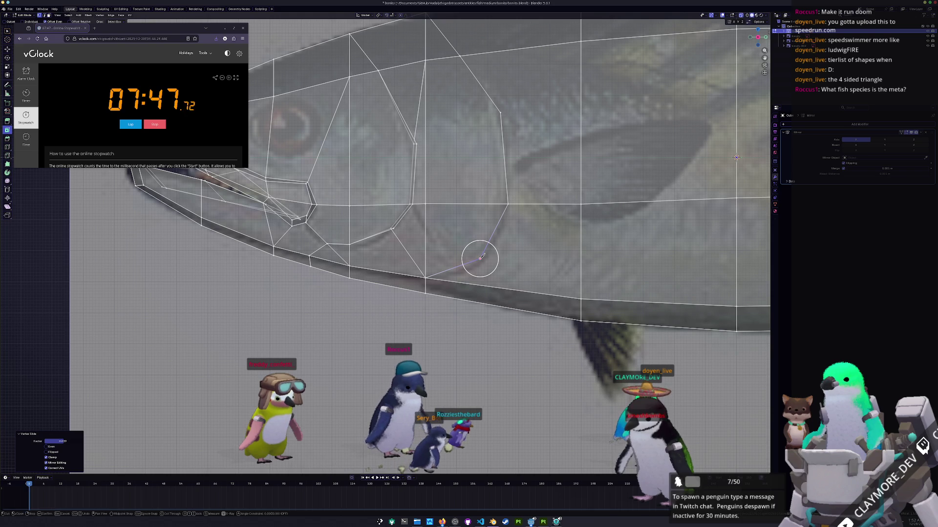
click(582, 300)
key(Return)
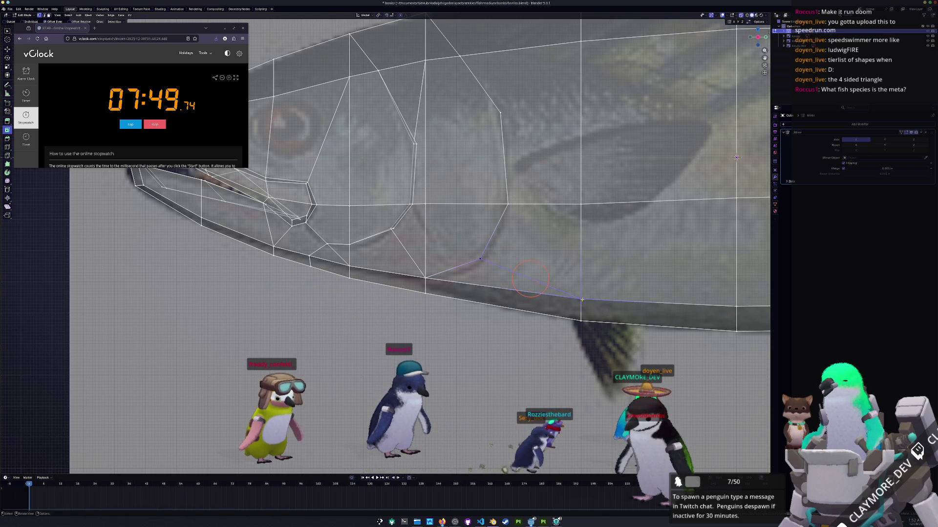
shift+middle_drag(529, 278, 502, 339)
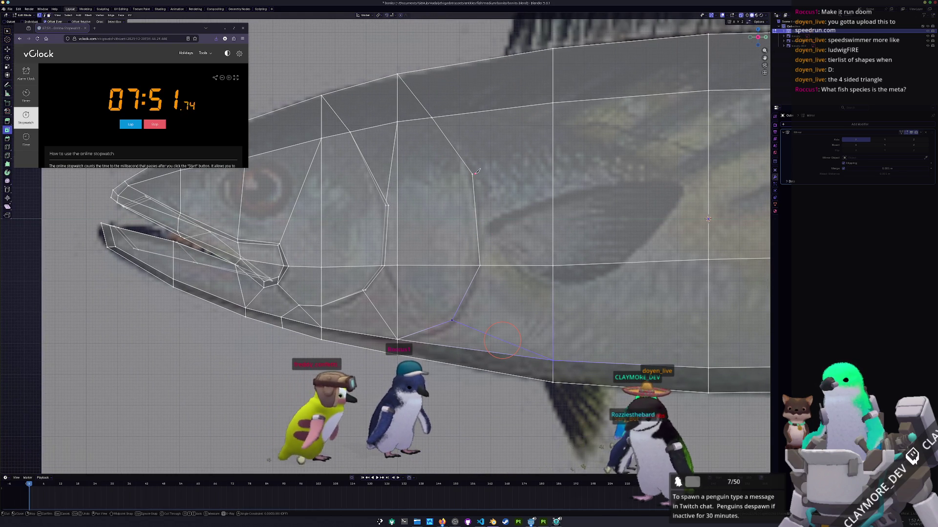
click(553, 102)
key(Return)
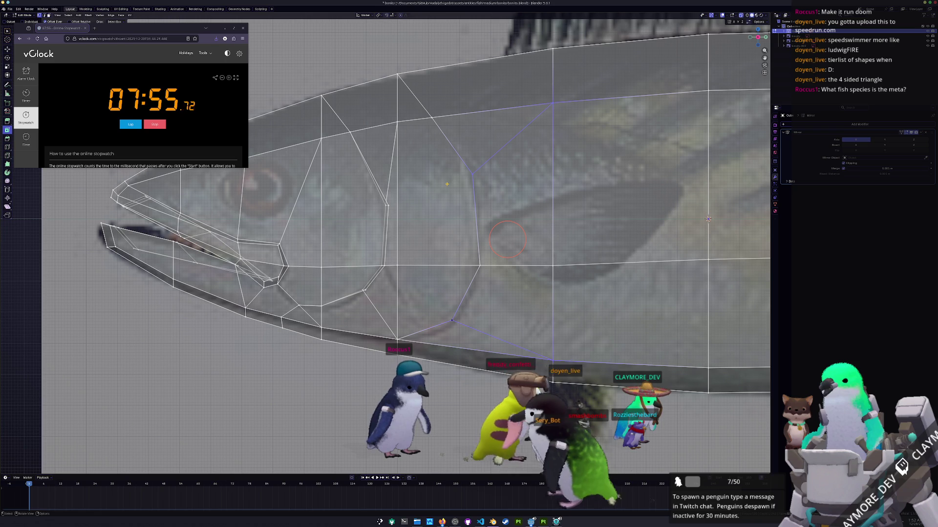
Select the gill-line edge behind the eye and bring up the operator search in perspective view
click(453, 147)
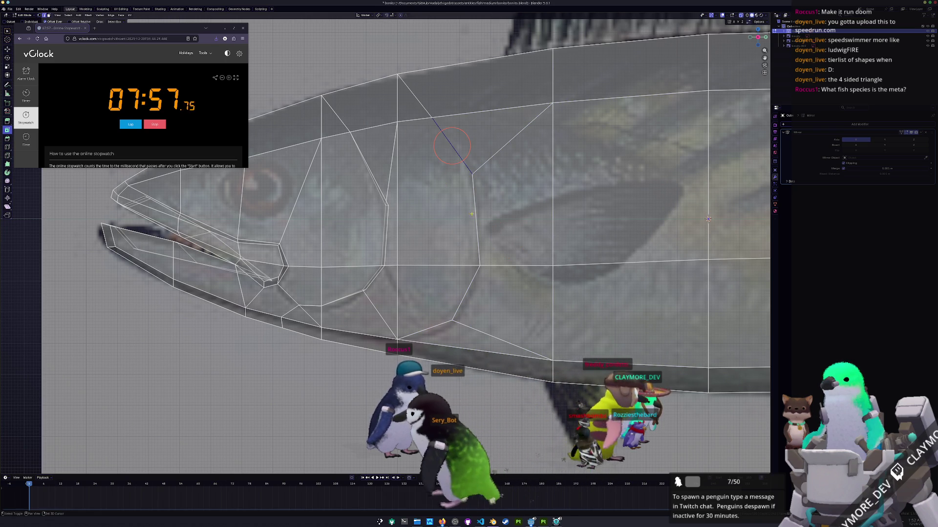
middle_drag(707, 218, 387, 338)
key(F3)
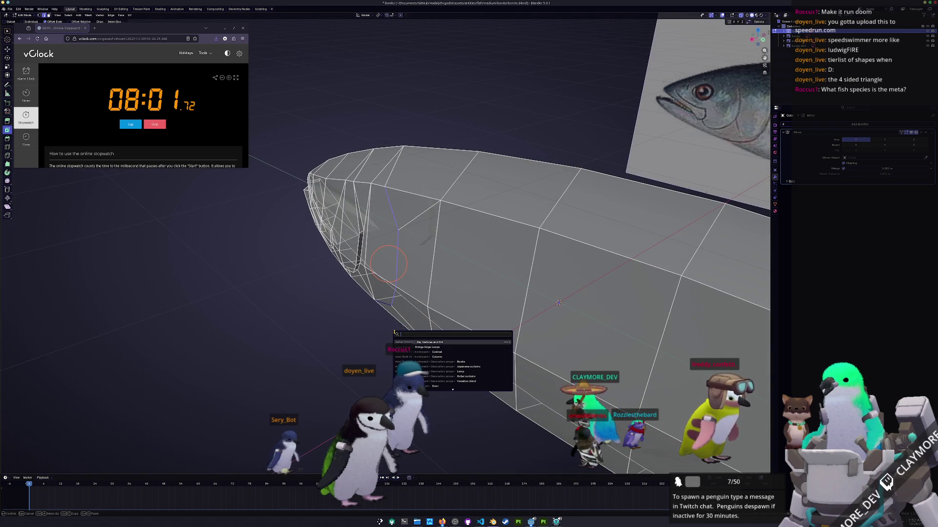
Rip the gill vertices with fill and shift them along X to form a creased groove
key(Return)
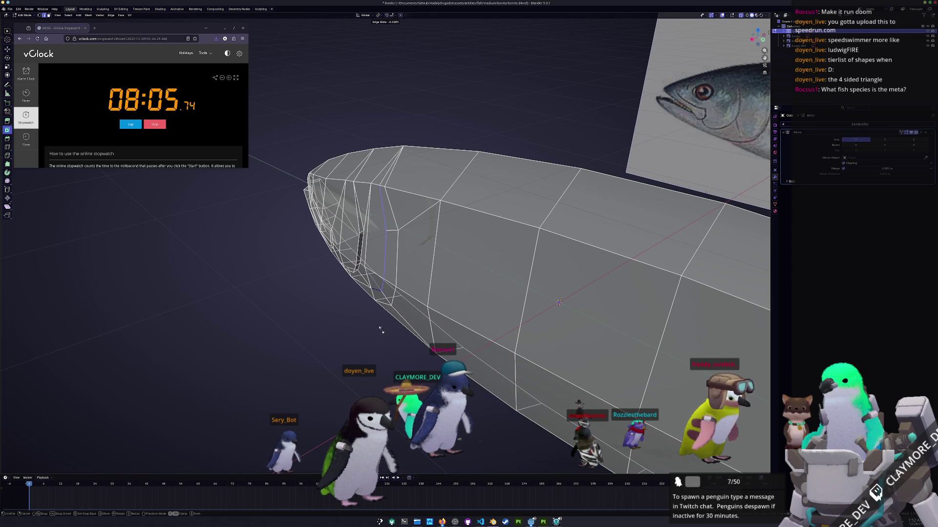
key(x)
click(386, 329)
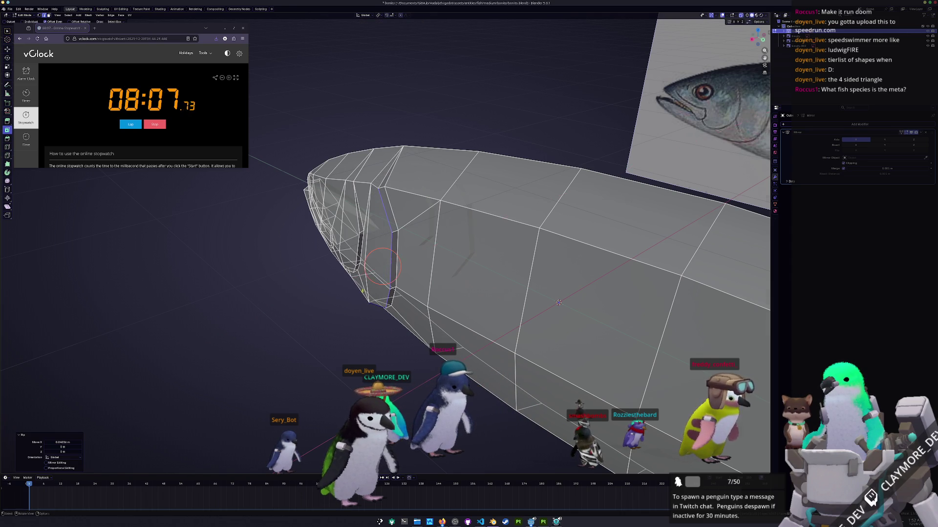
middle_drag(385, 328, 385, 226)
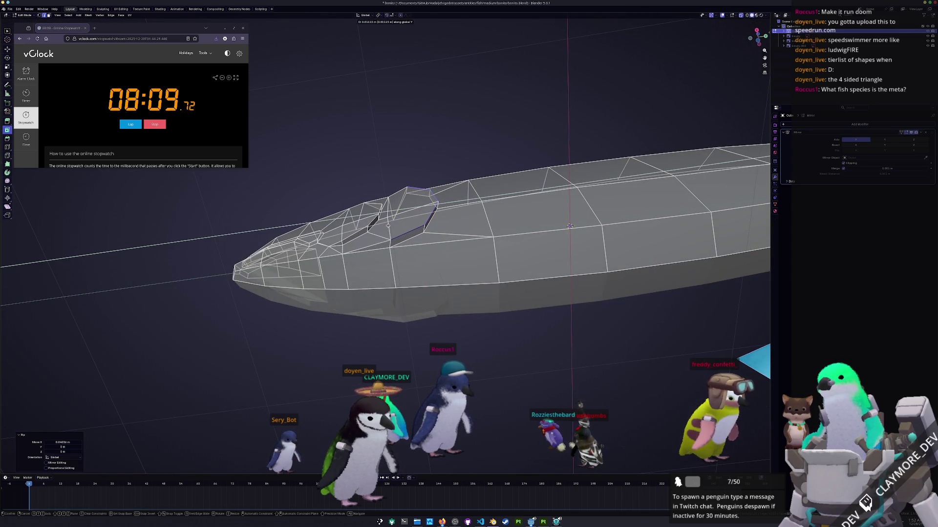
Merge the vertices at both ends of the gill groove so it closes cleanly
right_click(390, 250)
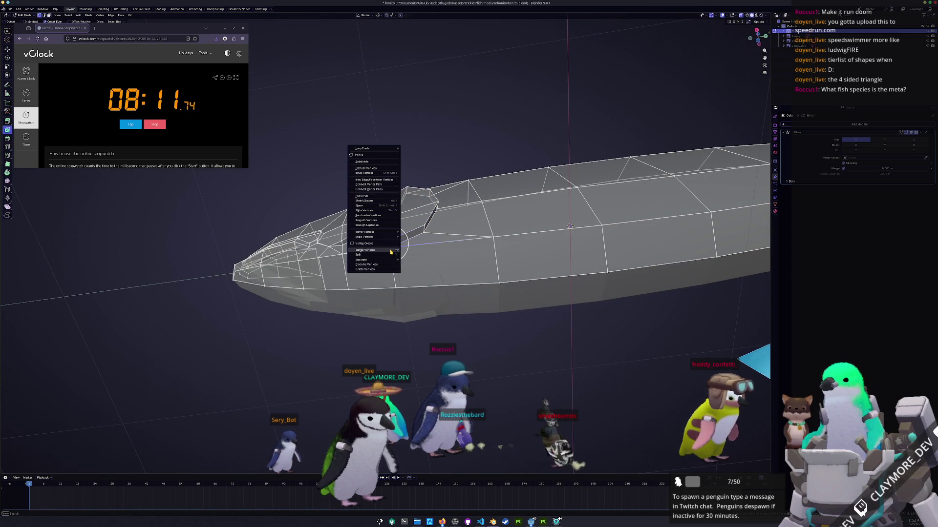
click(415, 254)
middle_drag(415, 254, 373, 251)
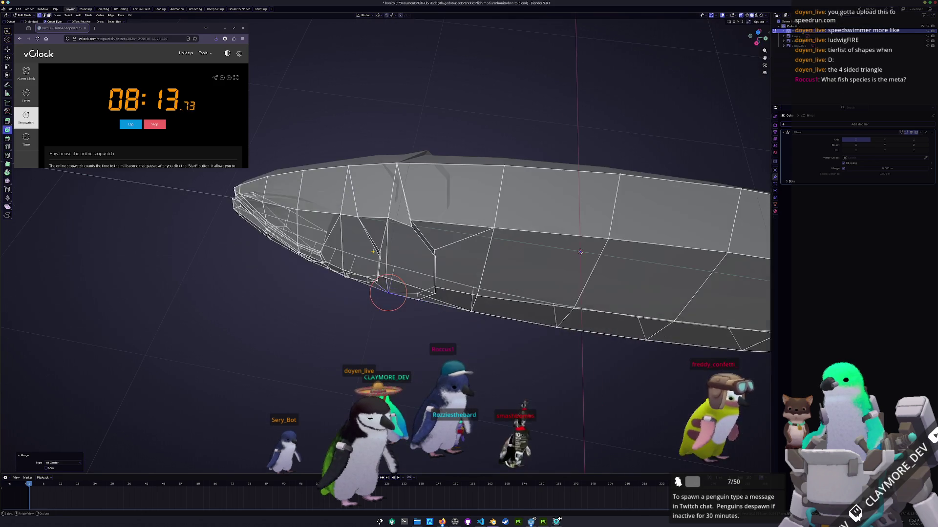
middle_drag(388, 293, 387, 220)
right_click(374, 224)
mouse_move(366, 224)
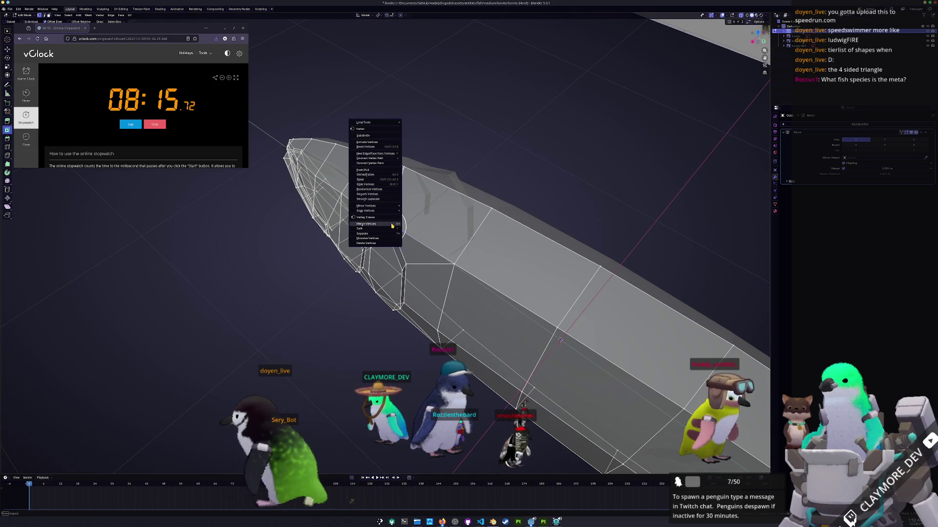
click(415, 224)
mouse_move(415, 224)
middle_down()
mouse_move(350, 325)
mouse_move(362, 296)
middle_up()
Check the shaded body in Object Mode, re-enter Edit Mode and snap to side view
key(Tab)
key(Tab)
scroll(355, 312, up, 3)
key(Tab)
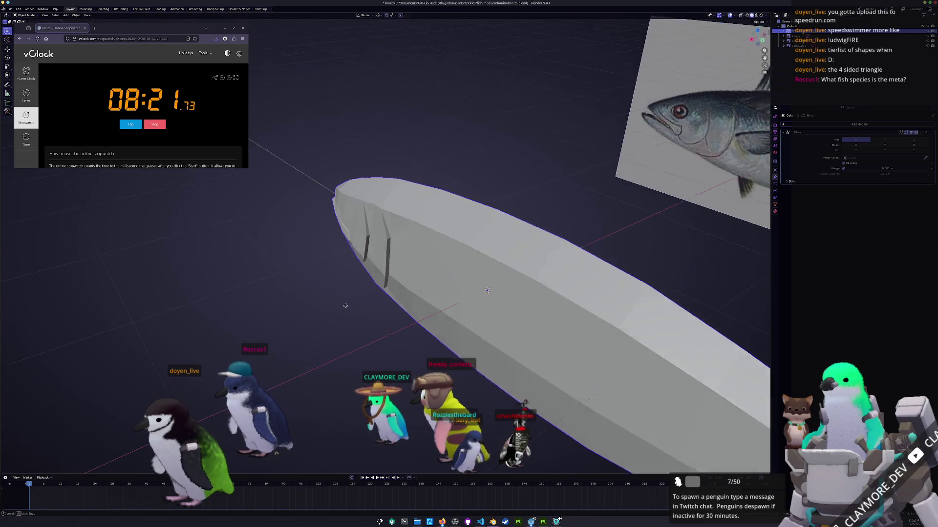
key(KP_1)
scroll(439, 282, down, 2)
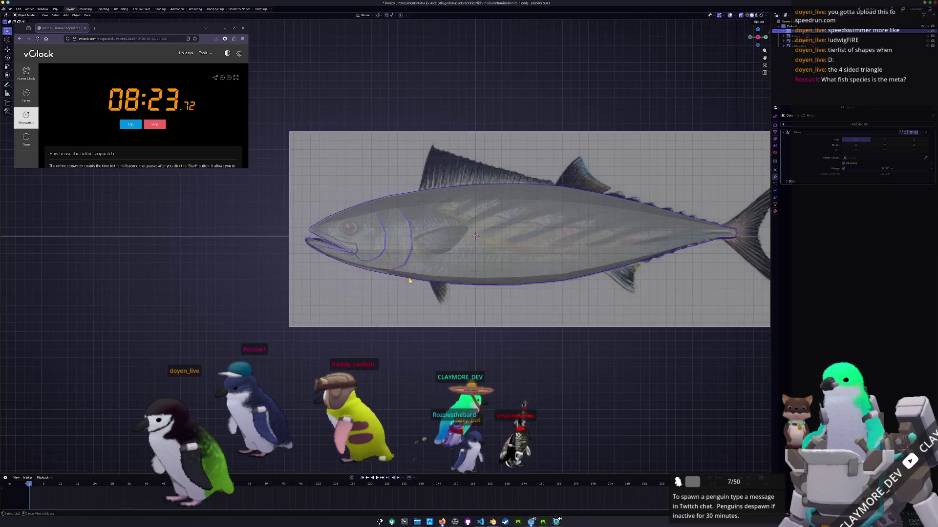
scroll(499, 271, down, 2)
scroll(560, 262, down, 2)
Frame the tail tip, select the fish body and enter Edit Mode on it
shift+middle_drag(568, 262, 462, 257)
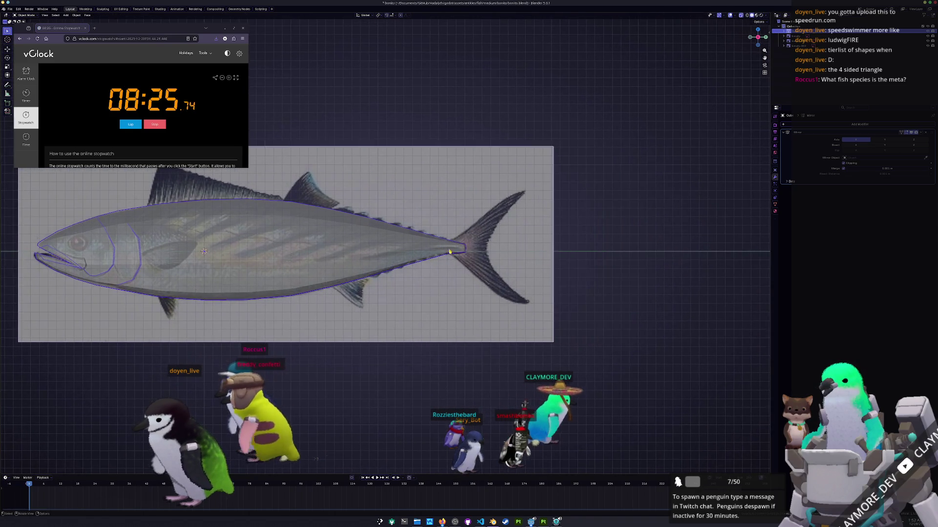
key(Tab)
scroll(461, 256, up, 2)
scroll(462, 255, up, 2)
scroll(463, 254, up, 2)
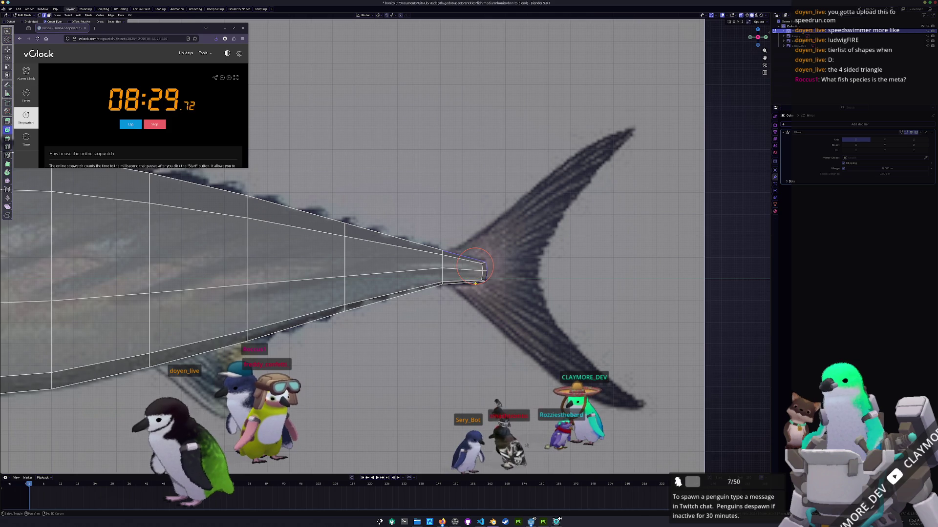
shift+middle_drag(477, 267, 441, 258)
right_click(504, 362)
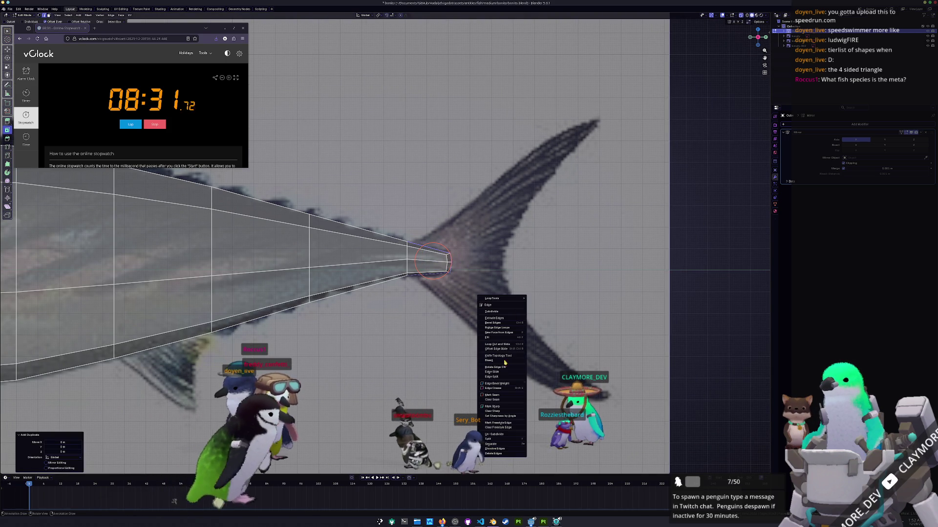
key(Tab)
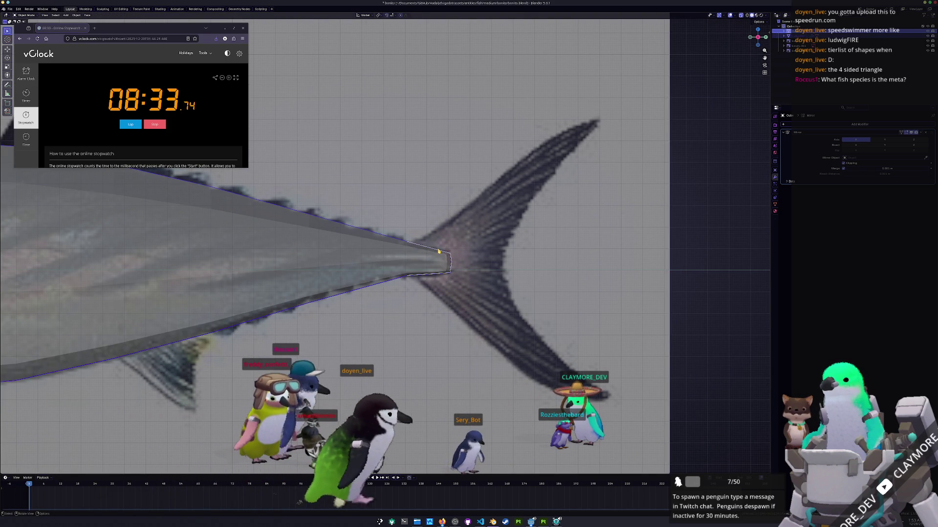
click(438, 252)
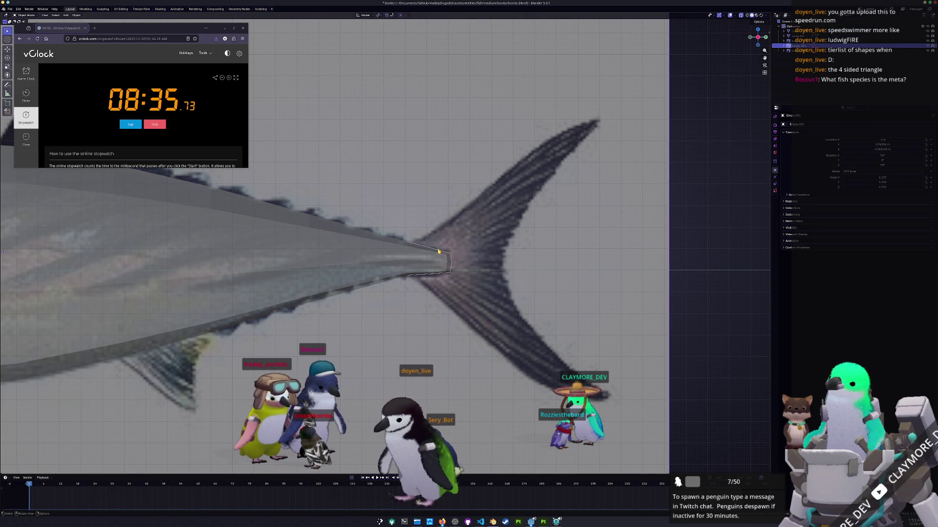
click(438, 251)
key(Tab)
key(Tab)
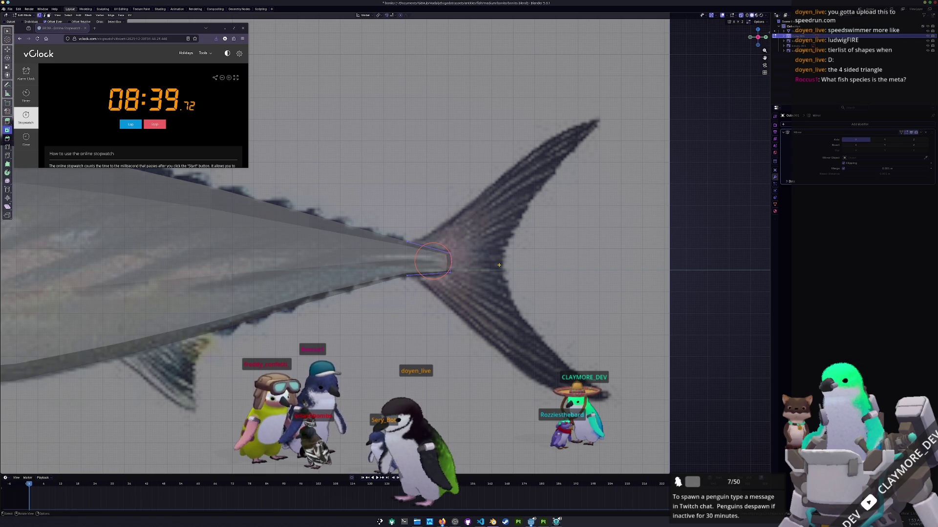
Extrude and scale down new faces from the tail tip, then reposition their vertices over the reference
key(e)
key(Escape)
key(Escape)
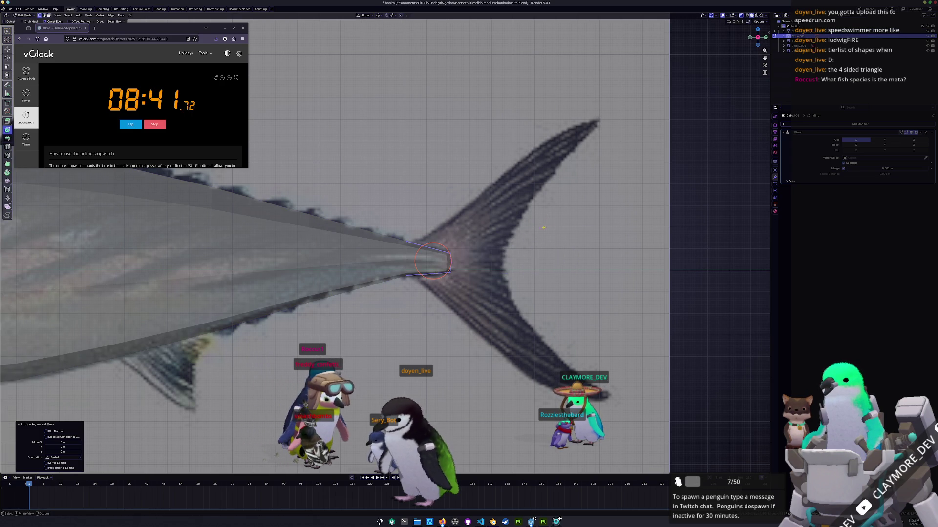
click(575, 226)
key(g)
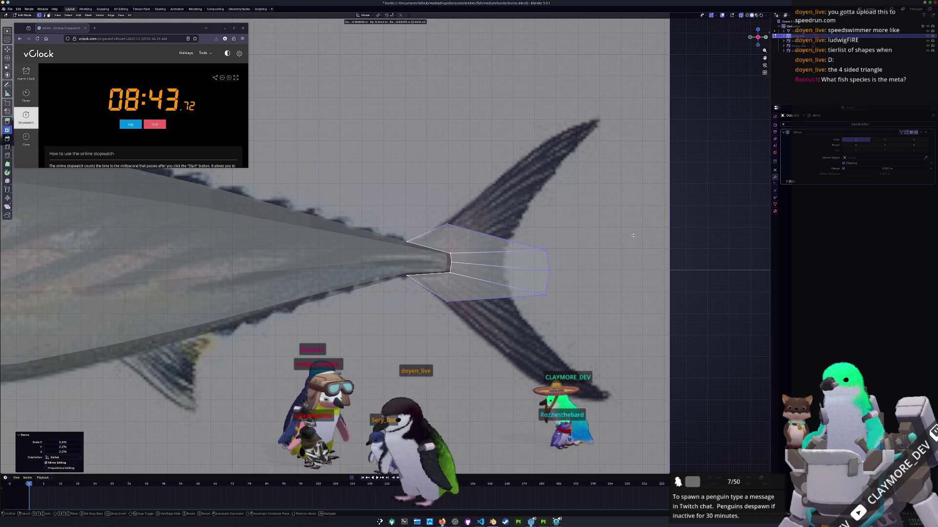
drag(534, 241, 533, 243)
key(g)
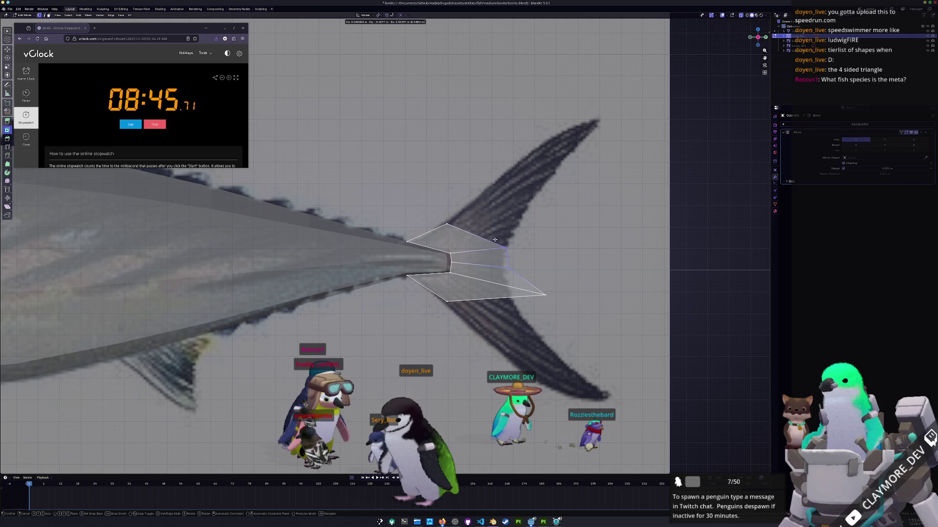
click(504, 252)
click(482, 256)
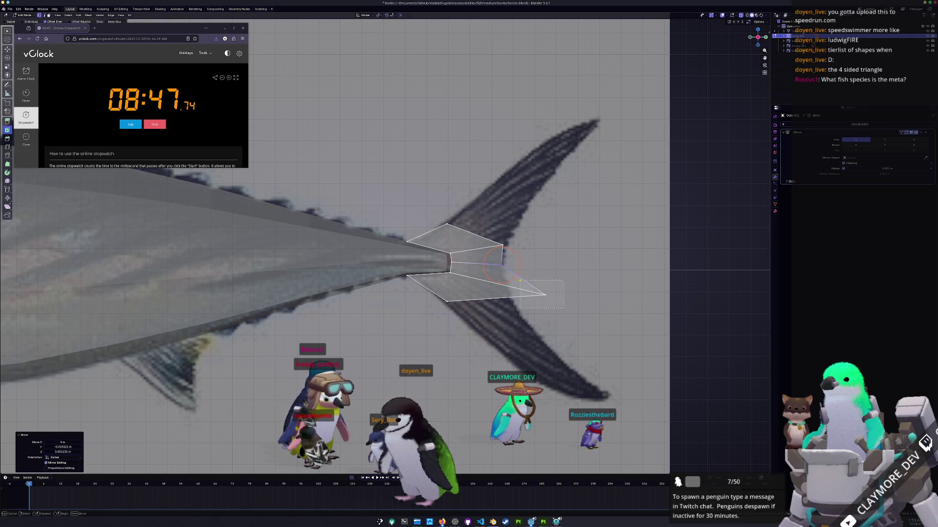
drag(519, 281, 519, 281)
key(g)
click(504, 292)
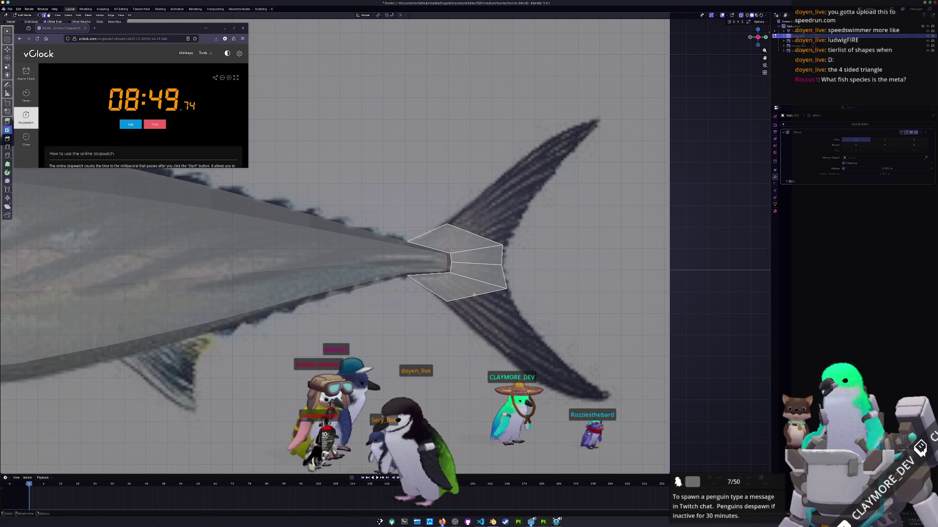
Extrude an edge down to the lower lobe tip and add a loop cut across the lobe
key(e)
click(539, 369)
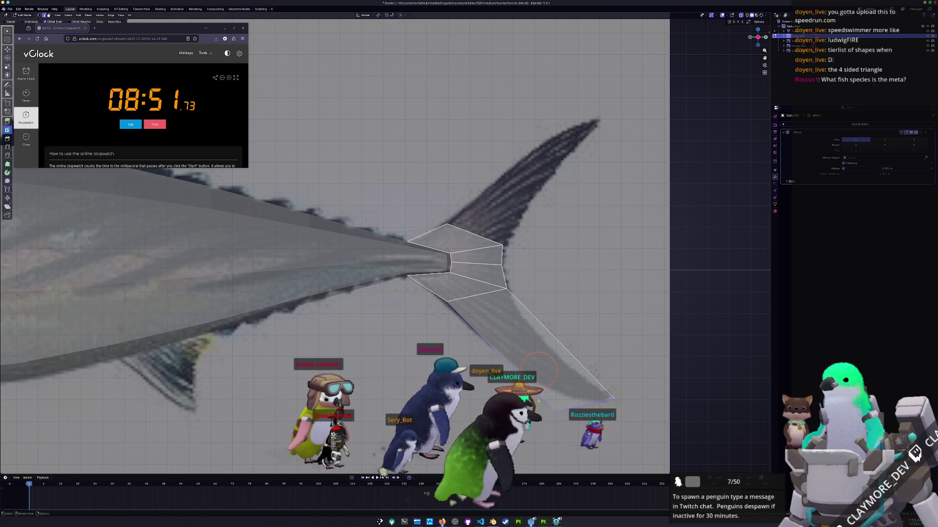
click(608, 400)
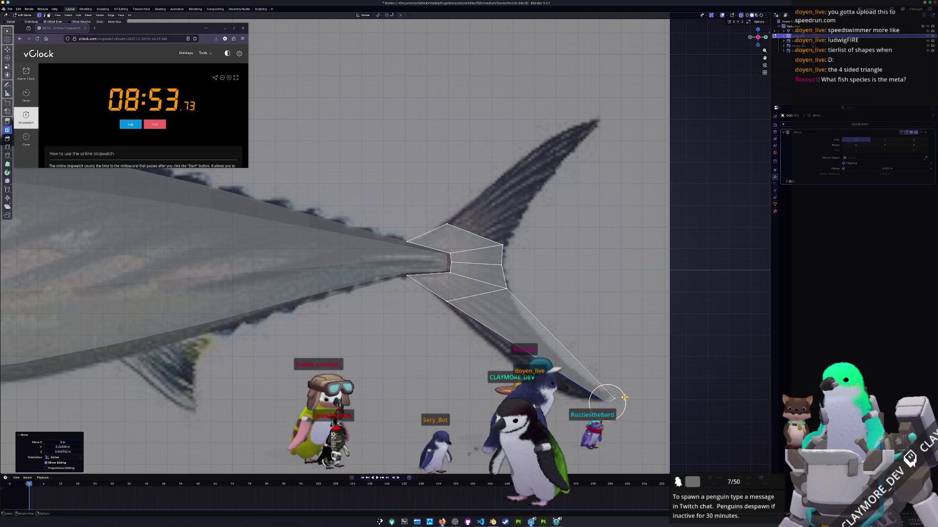
click(606, 383)
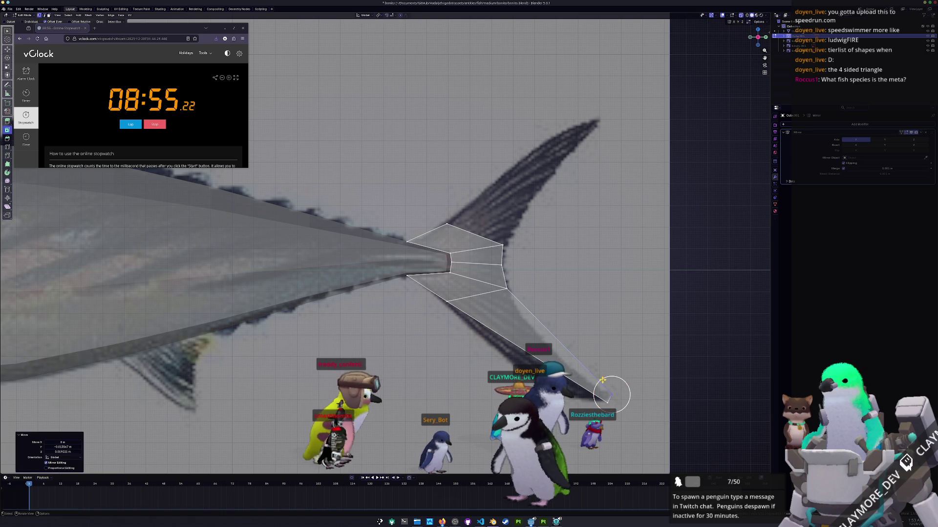
key(ctrl+r)
click(565, 341)
right_click(538, 349)
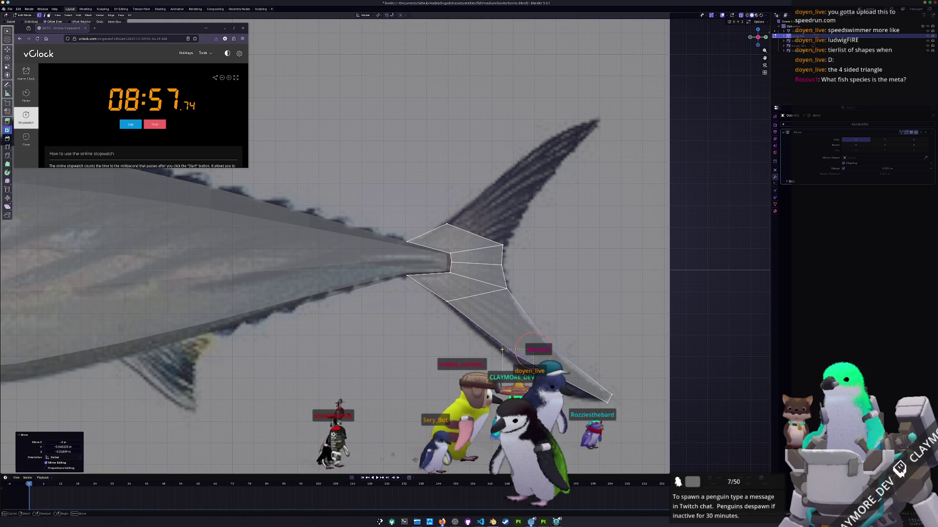
key(ctrl+r)
click(571, 356)
scroll(650, 362, up, 2)
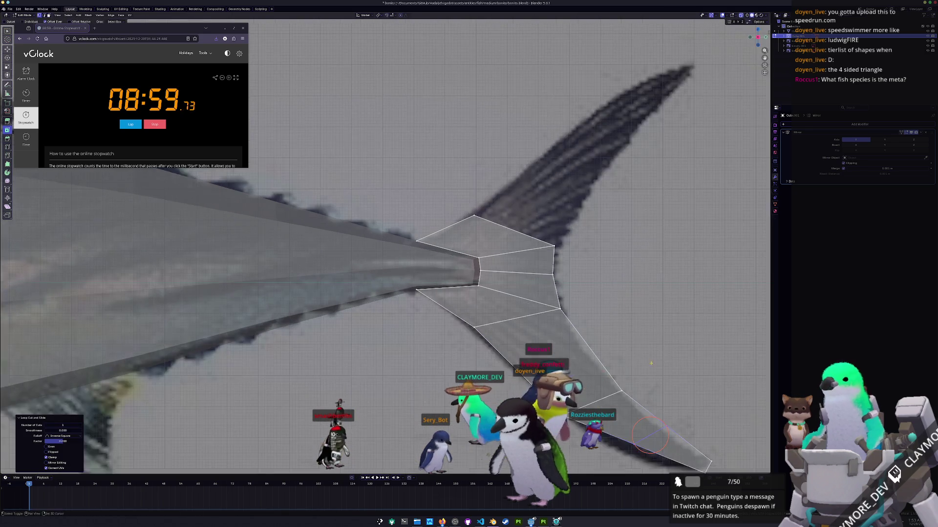
Nudge the lobe and outer-edge vertices so the lower fin matches the reference
shift+middle_drag(650, 362, 590, 312)
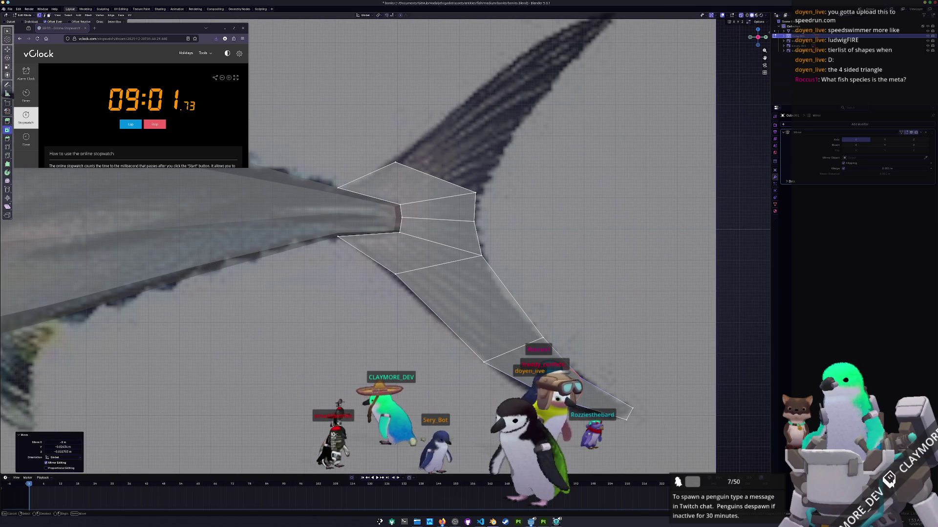
key(Escape)
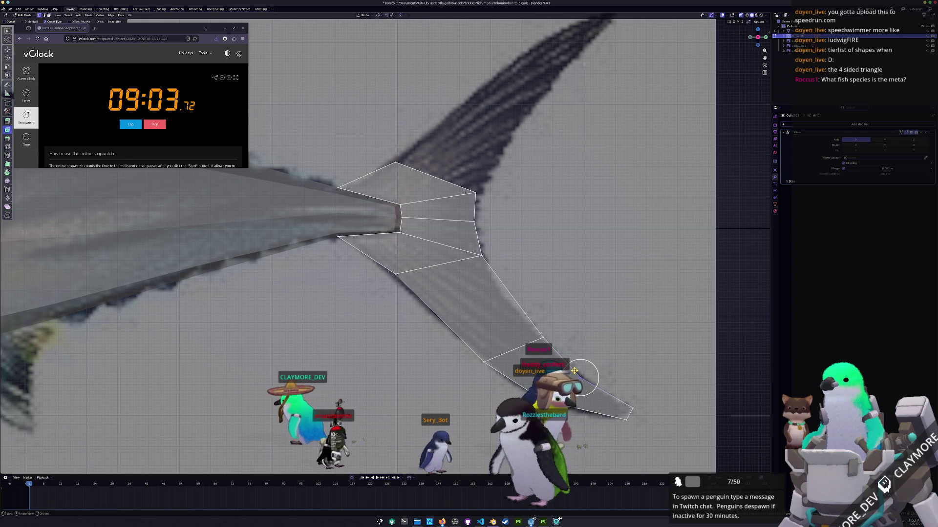
drag(576, 372, 571, 366)
drag(517, 296, 504, 297)
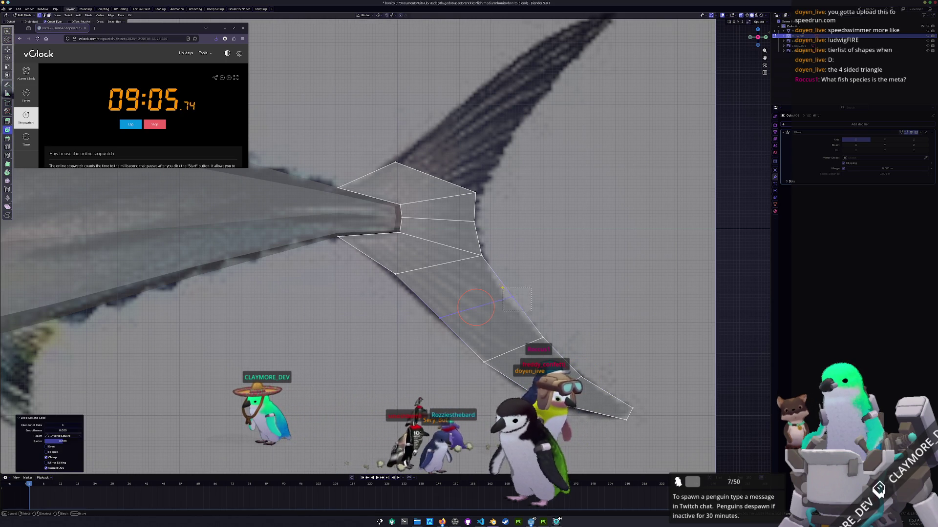
click(429, 310)
drag(539, 359, 536, 356)
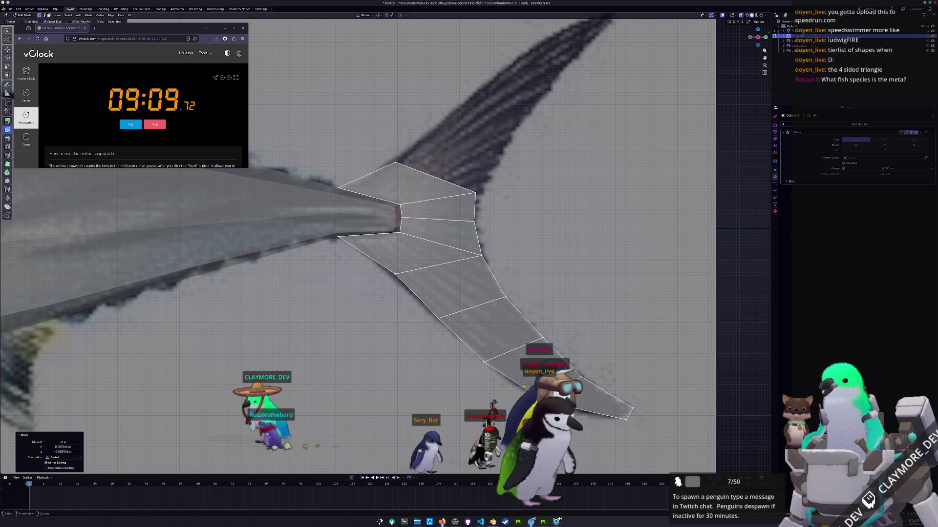
Extrude the fin edge into a strip and shape its vertices along the upper fin
shift+middle_drag(511, 234, 465, 334)
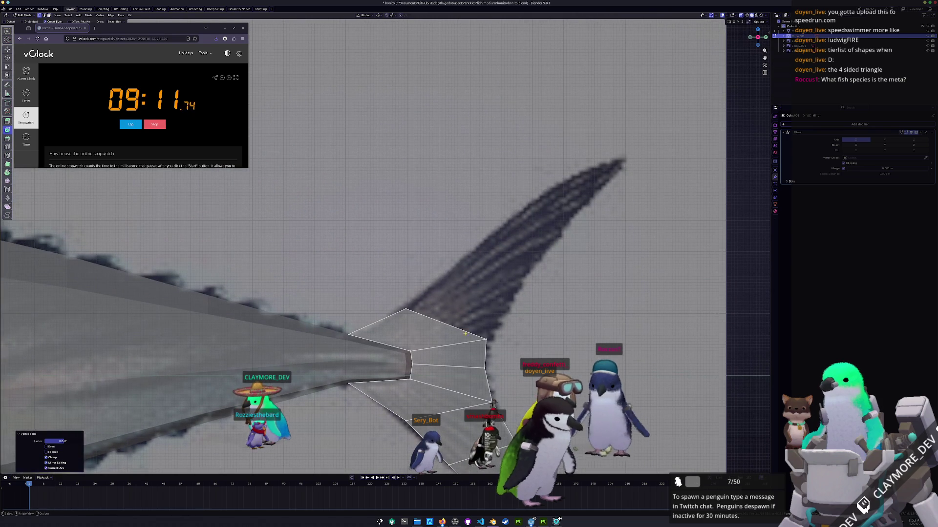
key(e)
click(527, 239)
shift+middle_drag(527, 239, 522, 287)
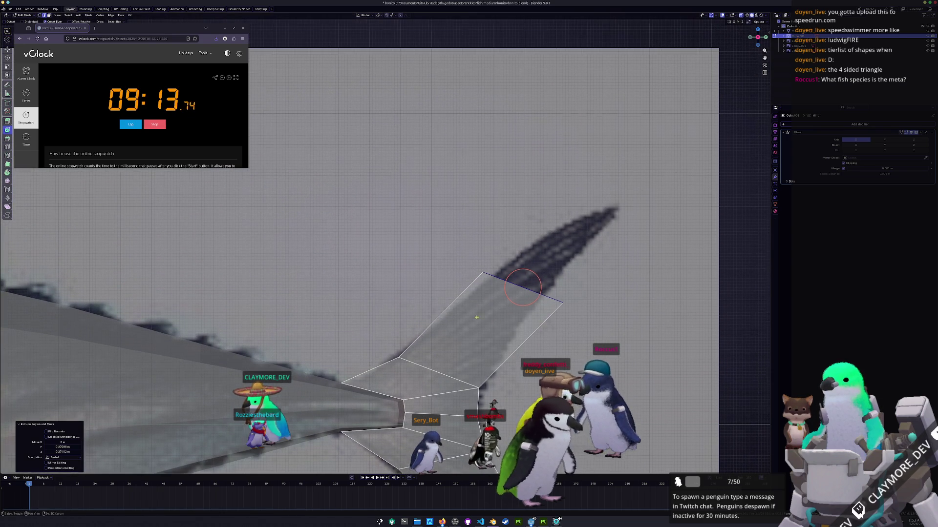
click(504, 283)
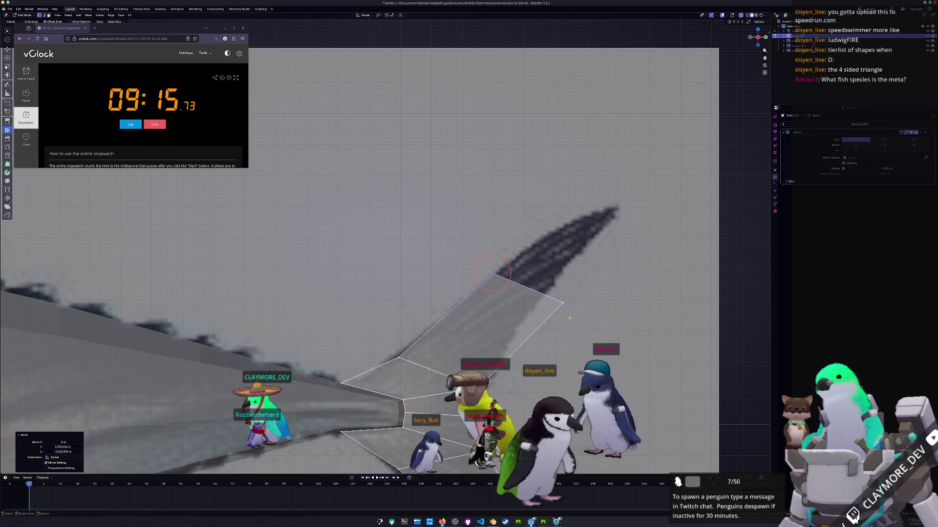
key(g)
click(512, 281)
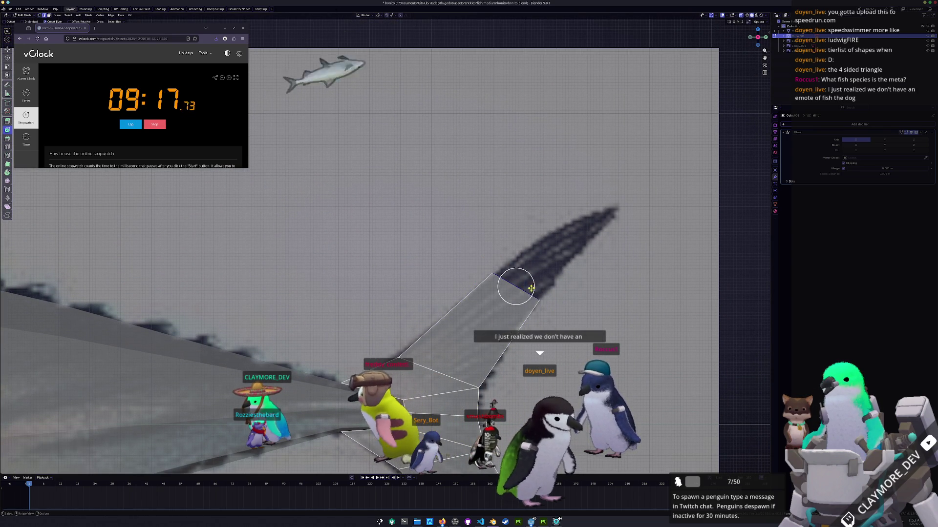
Pull the strip out to the pointed fin tip and add an edge loop across it
shift+middle_drag(512, 283, 456, 314)
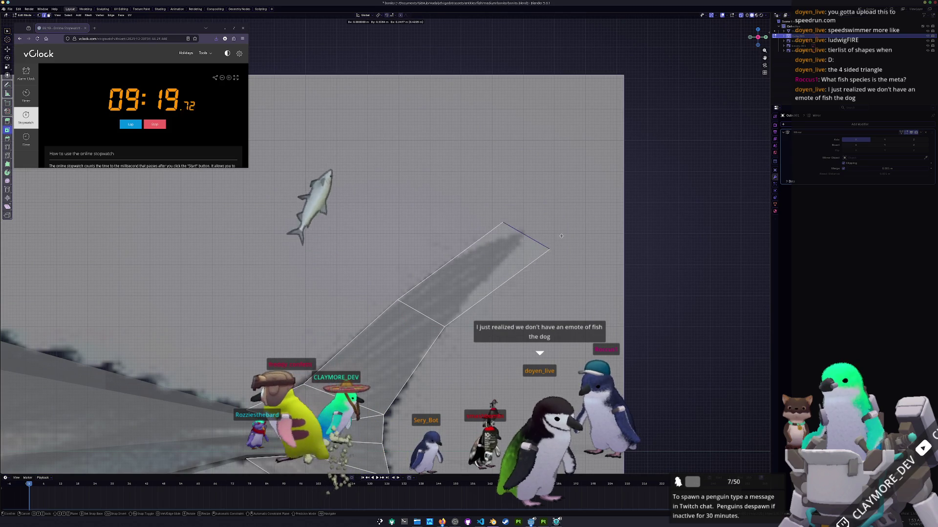
click(545, 246)
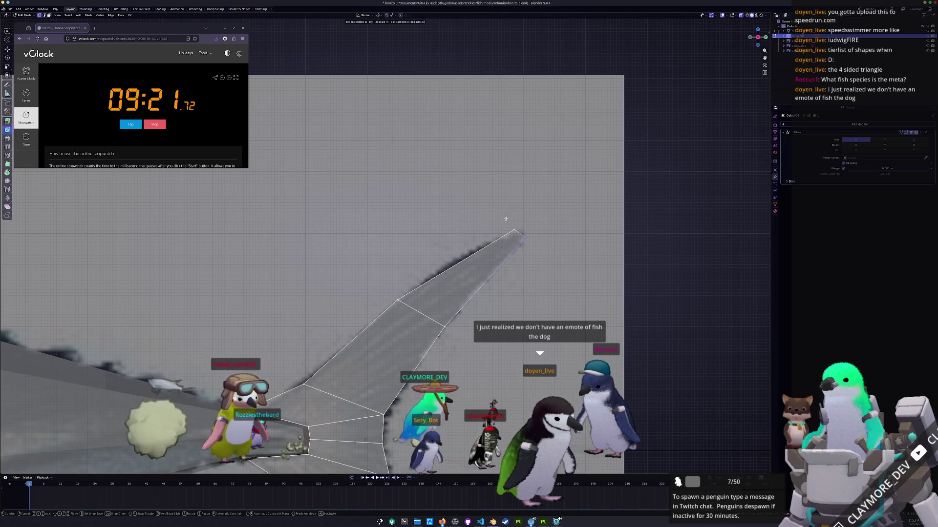
click(519, 236)
key(g)
click(488, 203)
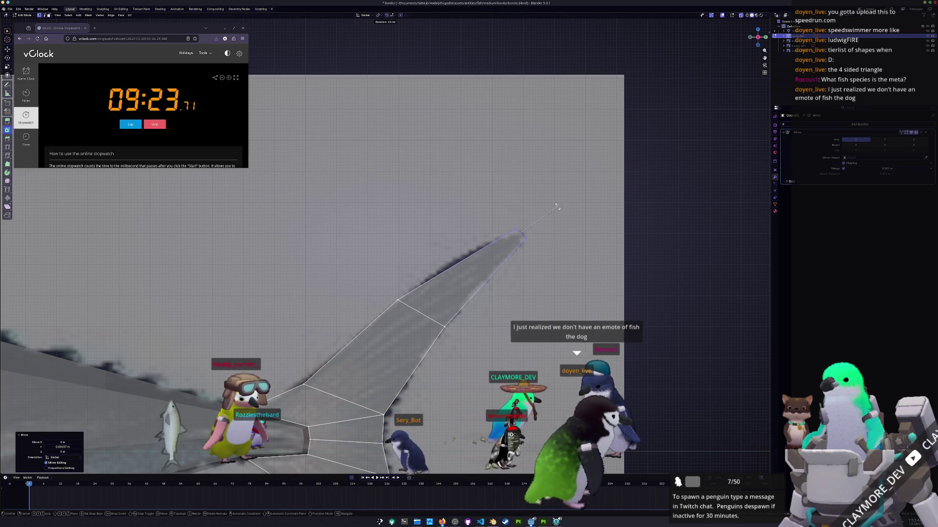
key(ctrl+r)
click(471, 272)
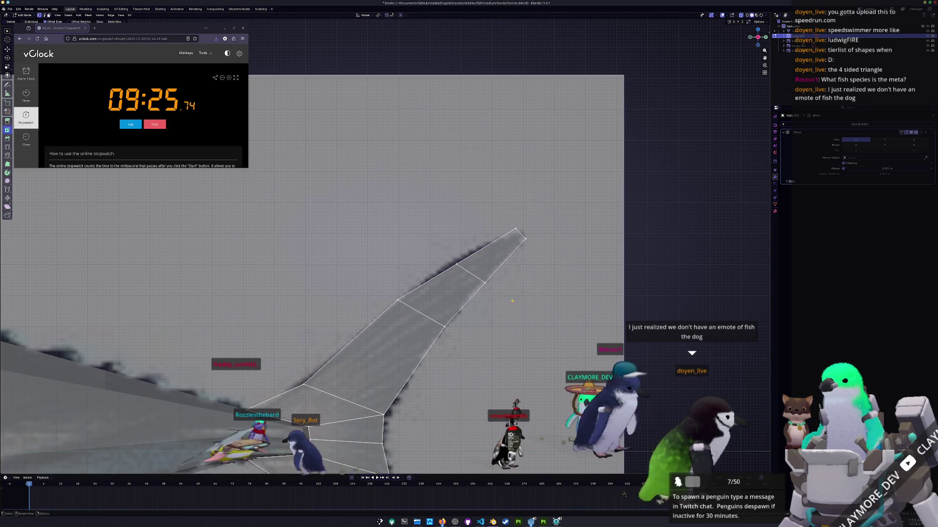
key(g)
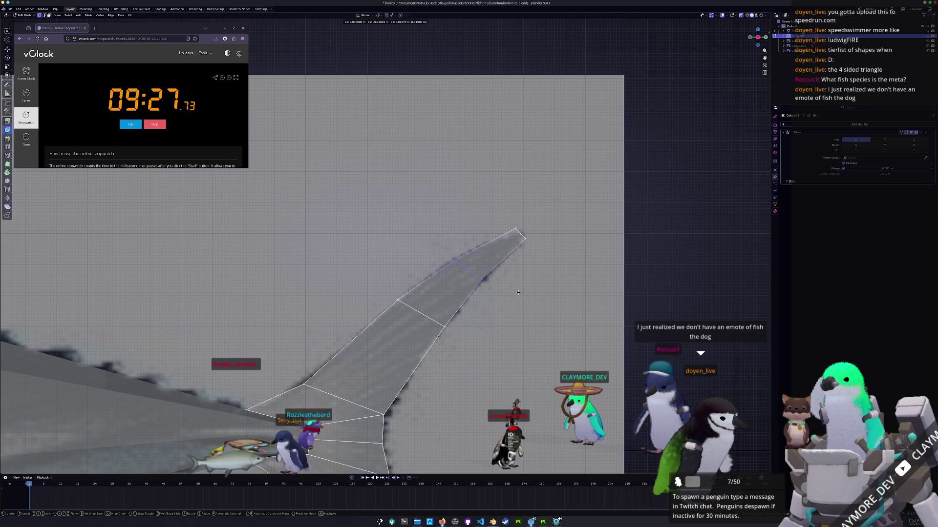
click(518, 292)
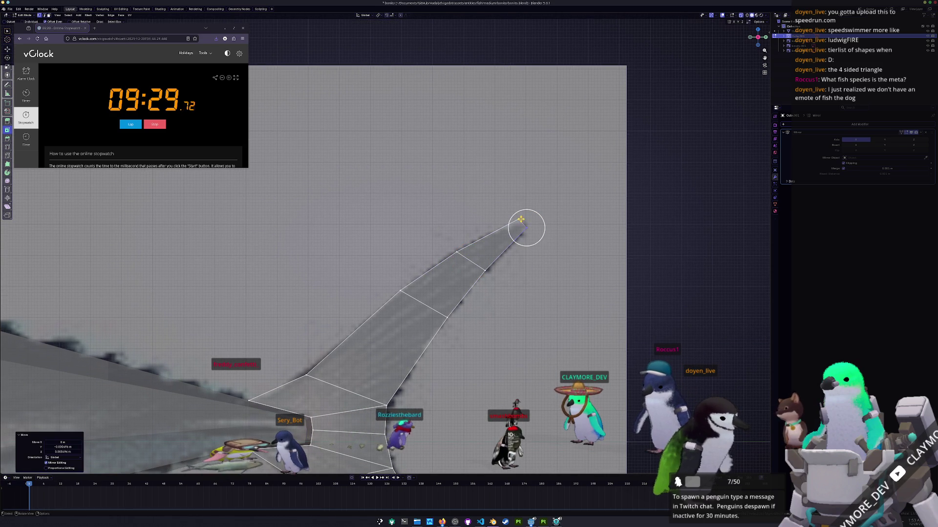
Mirror a copy of the upper strip on Y to form the lower lobe and start a loop cut on it
key(w)
key(ctrl+m)
key(y)
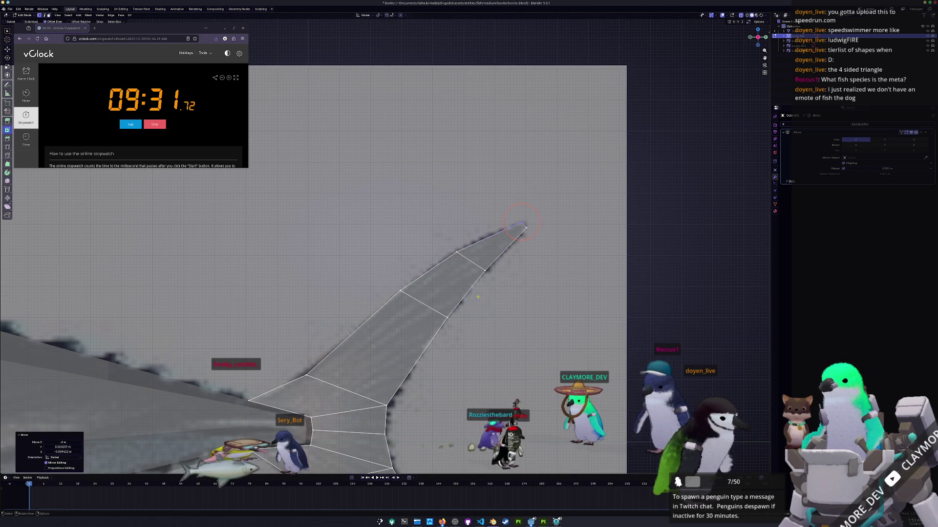
shift+middle_drag(539, 225, 545, 109)
key(ctrl+r)
click(433, 212)
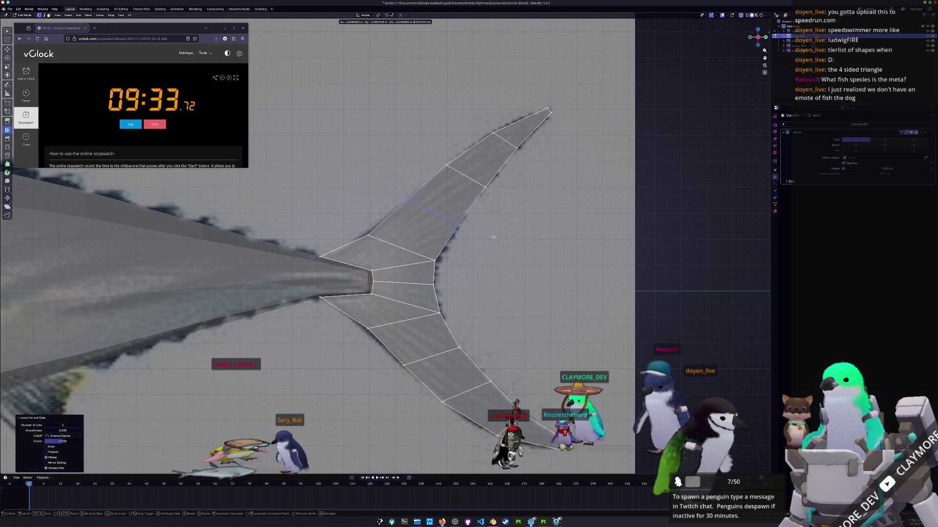
Place the lobe loop cut, set the lower tip vertex and scale the lower-lobe vertices to fit
click(493, 236)
scroll(475, 309, down, 2)
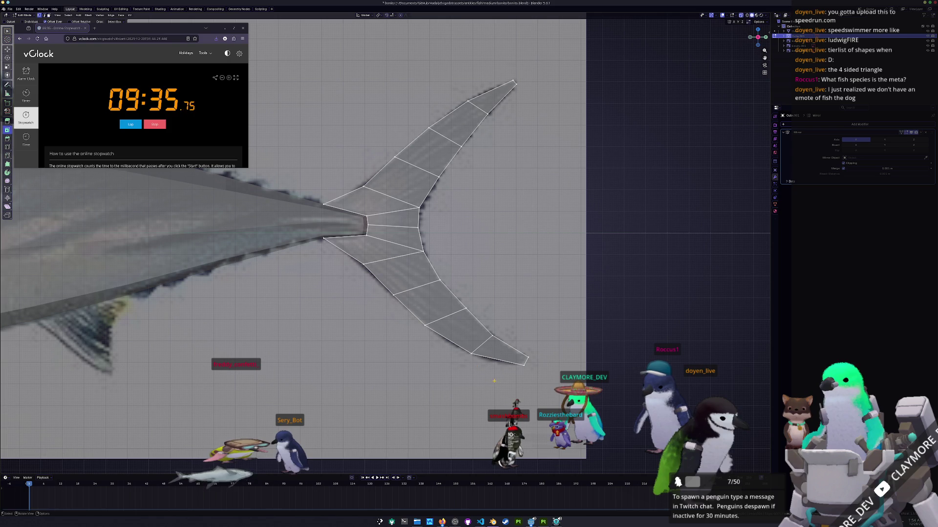
scroll(519, 356, up, 1)
scroll(542, 349, up, 1)
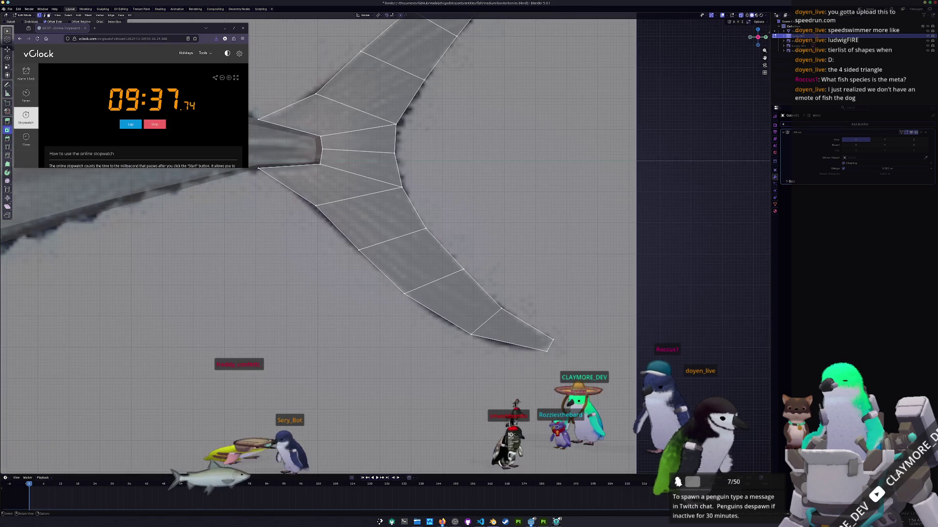
click(546, 335)
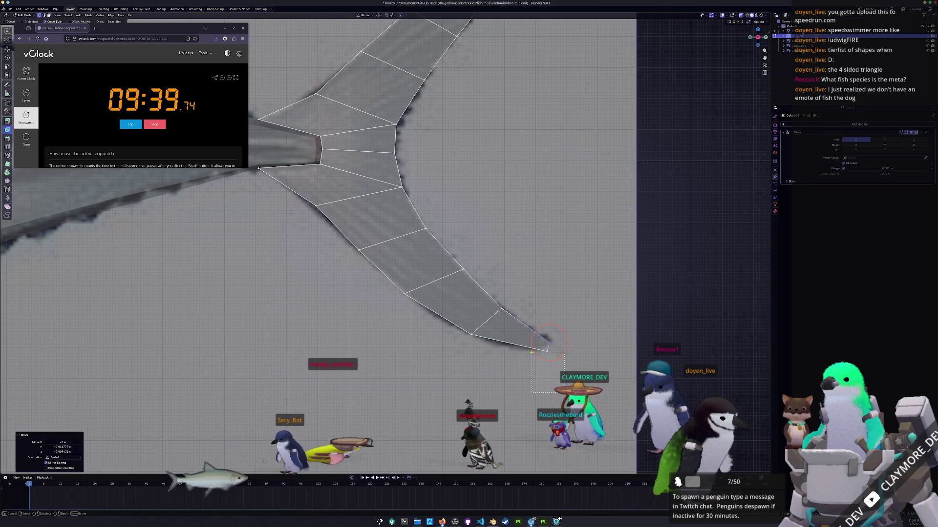
scroll(546, 344, down, 2)
scroll(499, 337, down, 1)
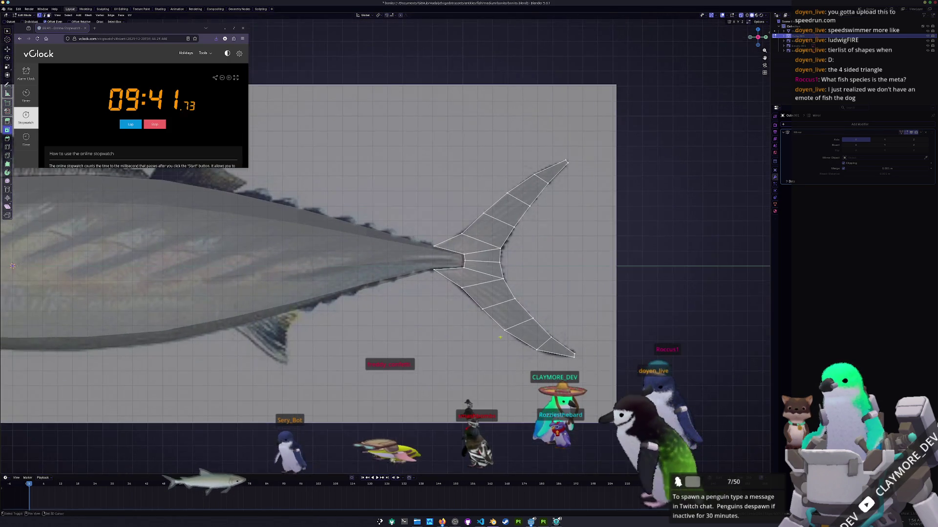
scroll(500, 337, down, 1)
scroll(592, 357, up, 2)
scroll(592, 357, up, 1)
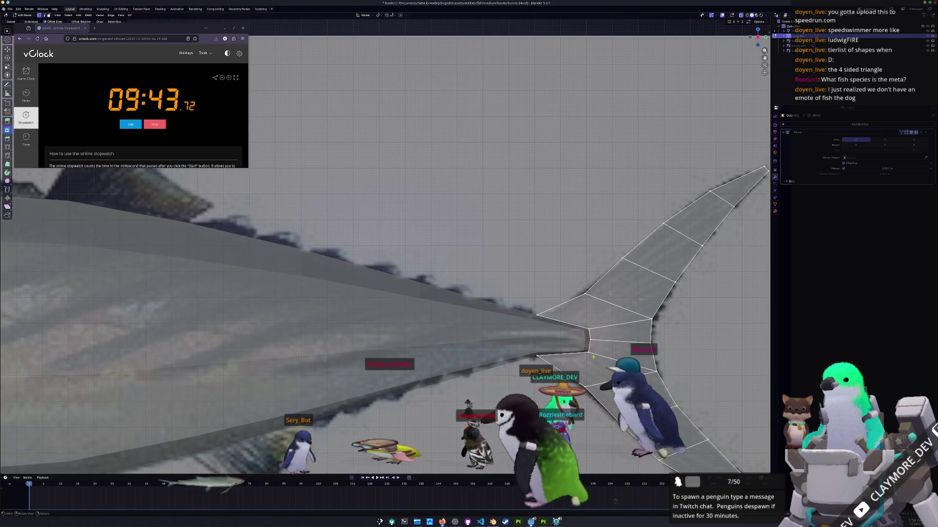
key(s)
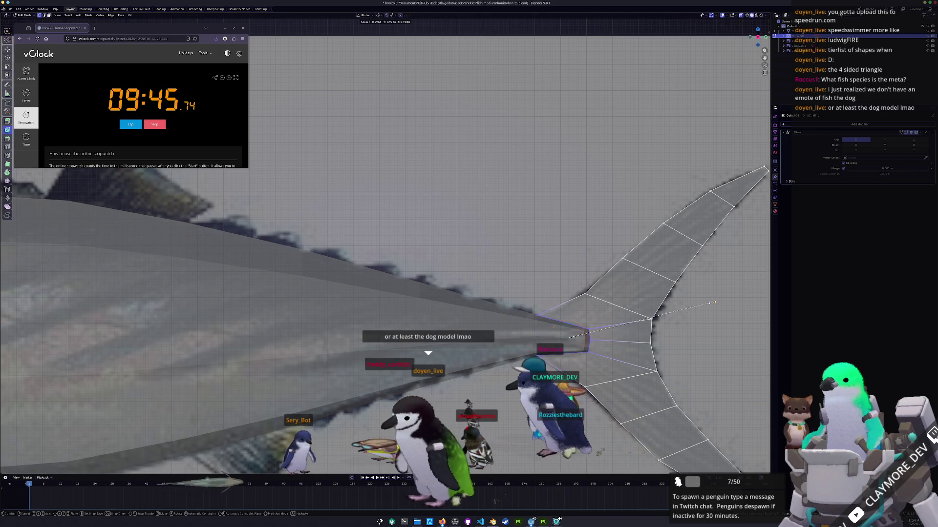
click(682, 304)
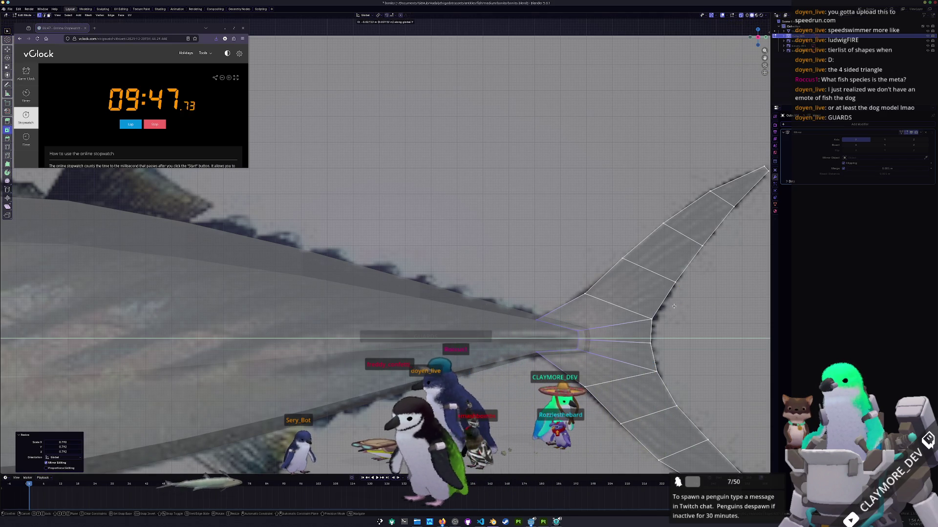
Move vertices with proportional falloff to tighten the lobe join, then leave Edit Mode
key(g)
key(g)
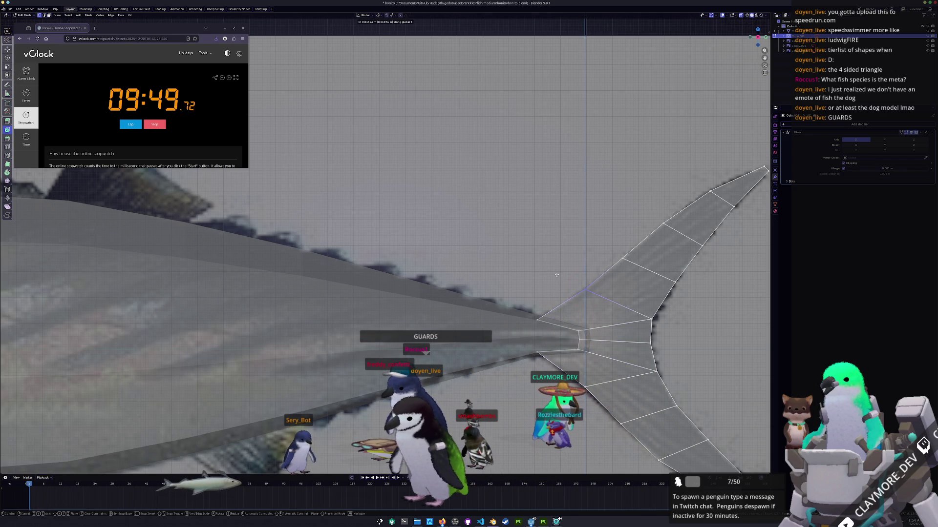
click(556, 275)
key(Return)
scroll(385, 294, down, 2)
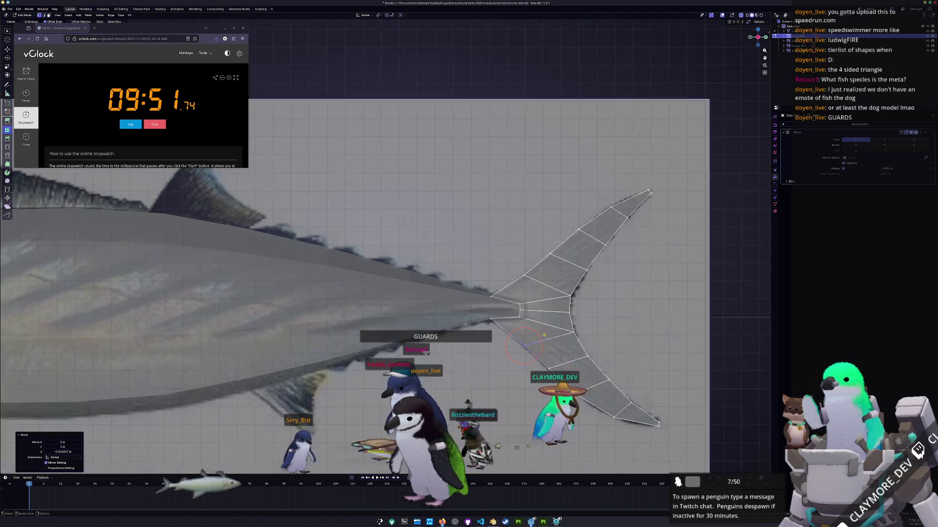
scroll(385, 293, down, 2)
key(g)
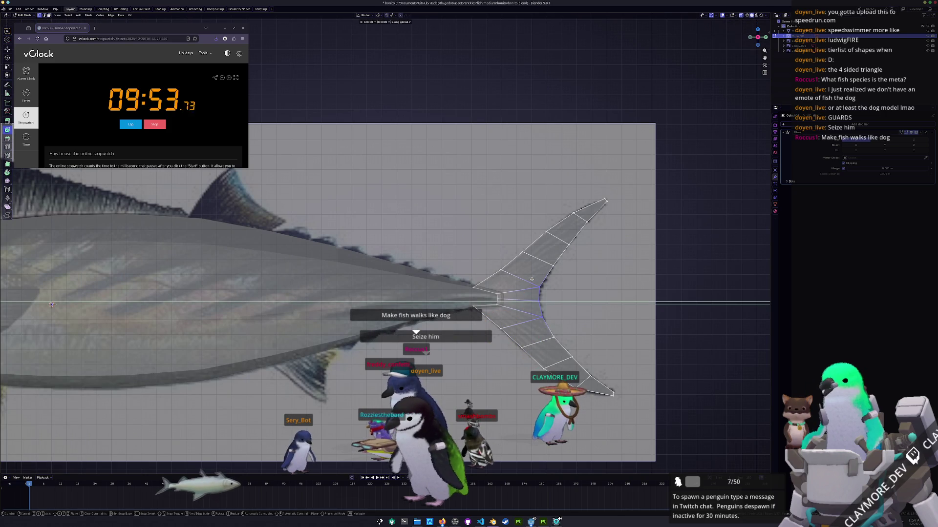
key(Tab)
scroll(541, 279, down, 2)
scroll(541, 279, down, 2)
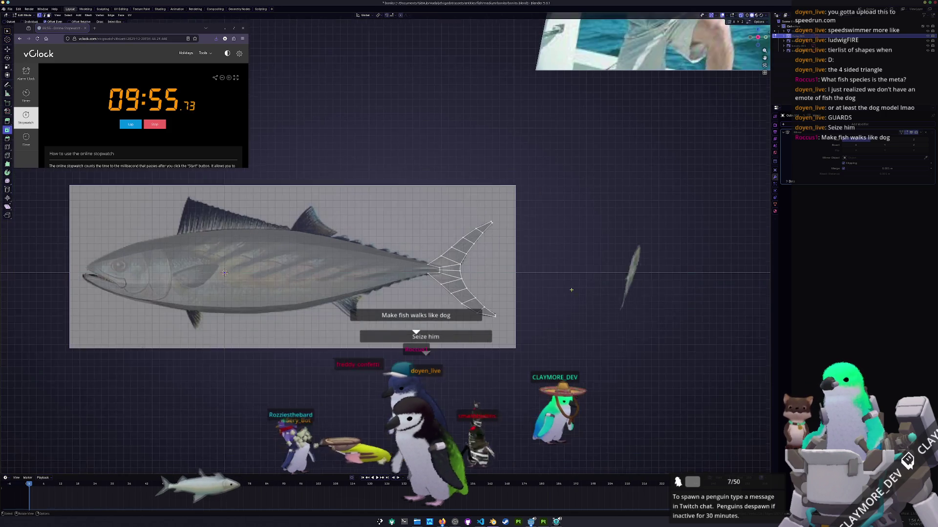
scroll(334, 396, up, 2)
scroll(333, 397, up, 2)
Duplicate the fish's top back edge and separate the copy into its own object
key(Tab)
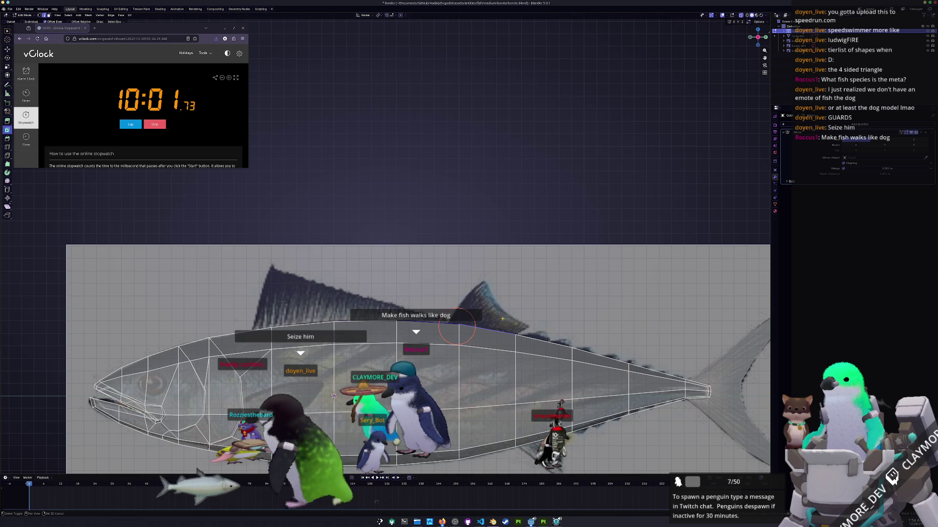
key(shift+d)
key(ctrl+e)
click(522, 306)
key(Tab)
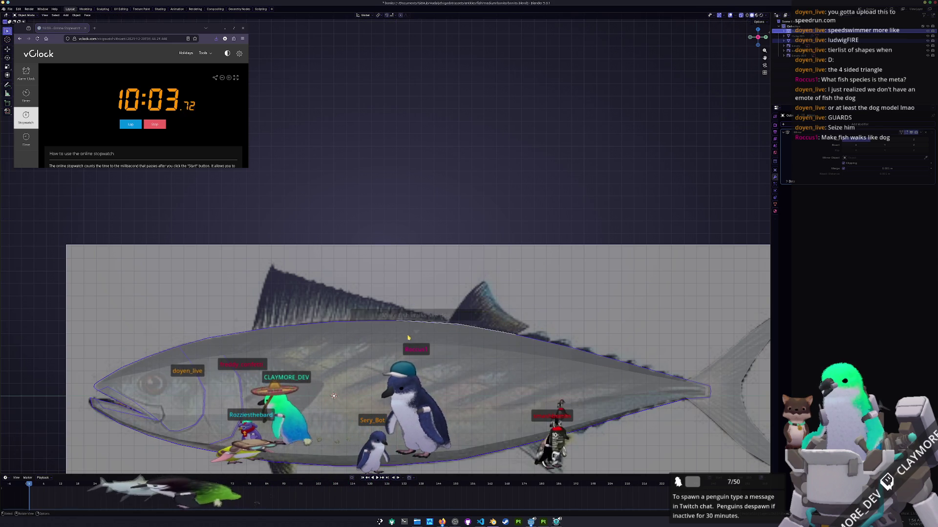
Select the separated piece and vertex-slide both ends along the back to span the second dorsal fin
click(465, 327)
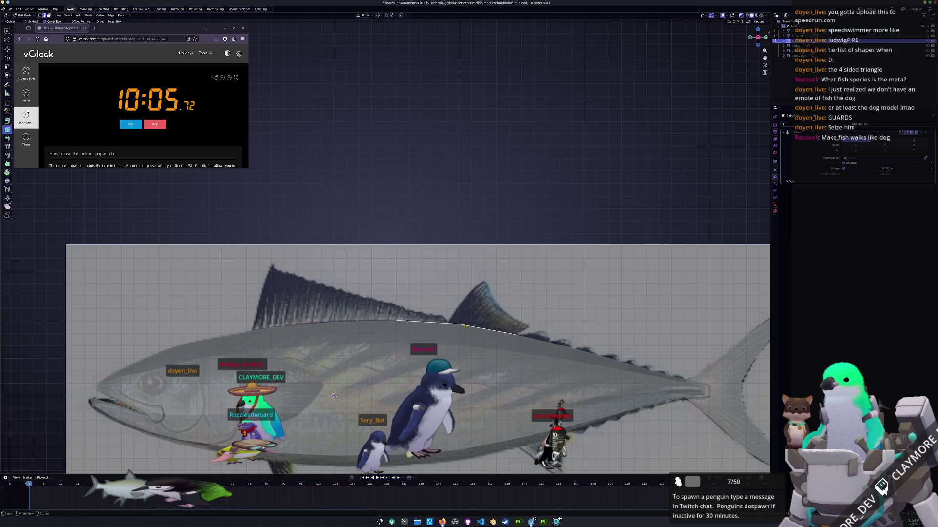
key(g)
key(g)
click(448, 320)
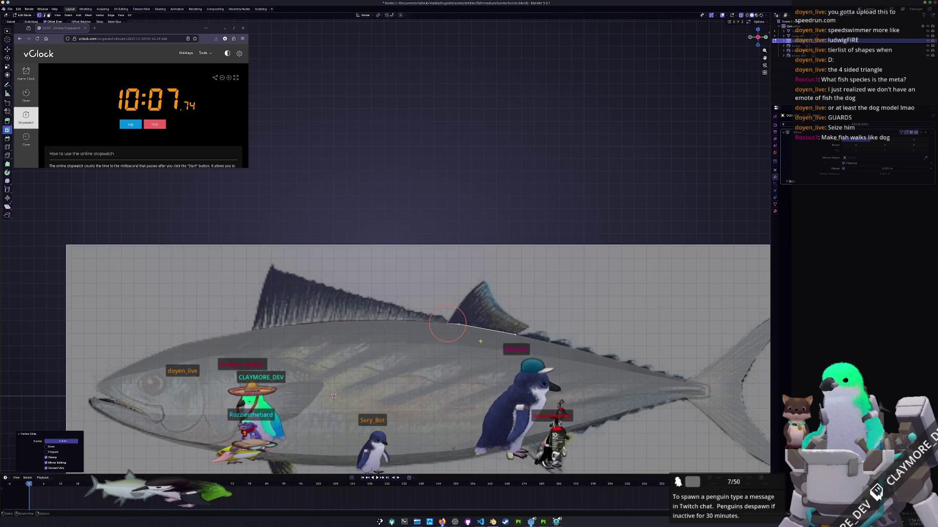
key(g)
key(g)
click(477, 320)
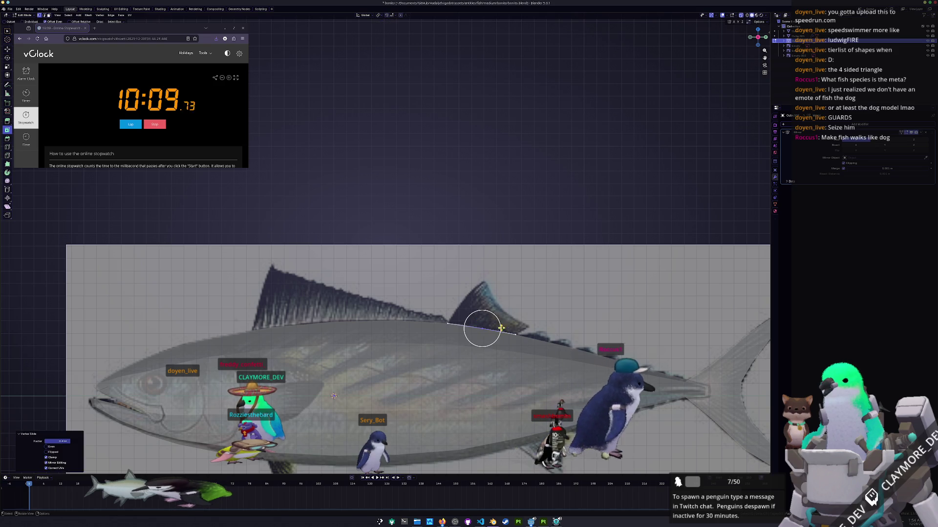
Extrude the short back edge vertically into the small second dorsal fin
key(e)
click(546, 305)
scroll(333, 396, up, 1)
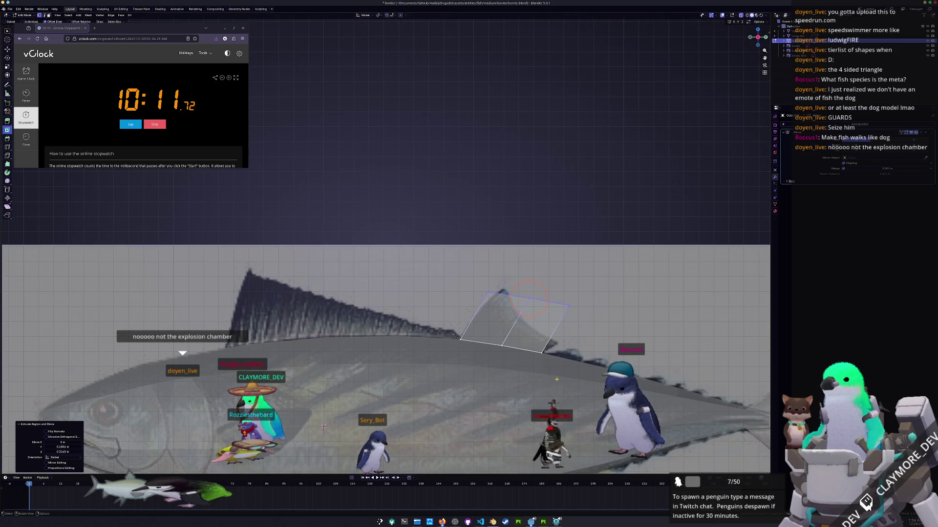
key(g)
key(z)
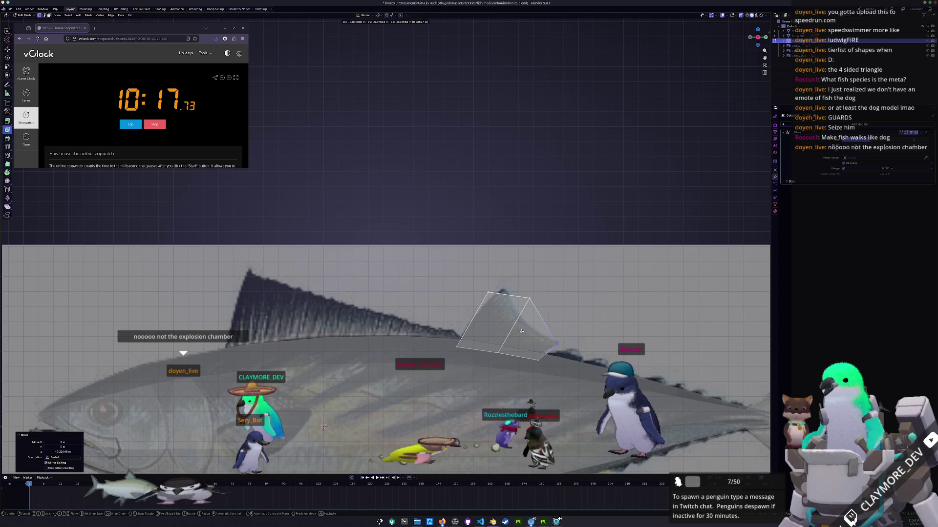
click(508, 306)
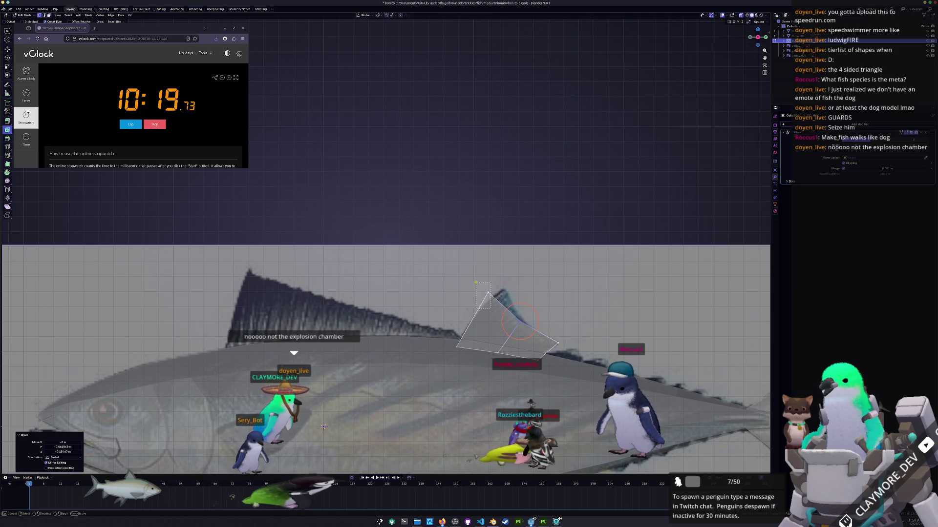
Add a loop cut through the small fin and nudge a vertex with proportional falloff
key(ctrl+r)
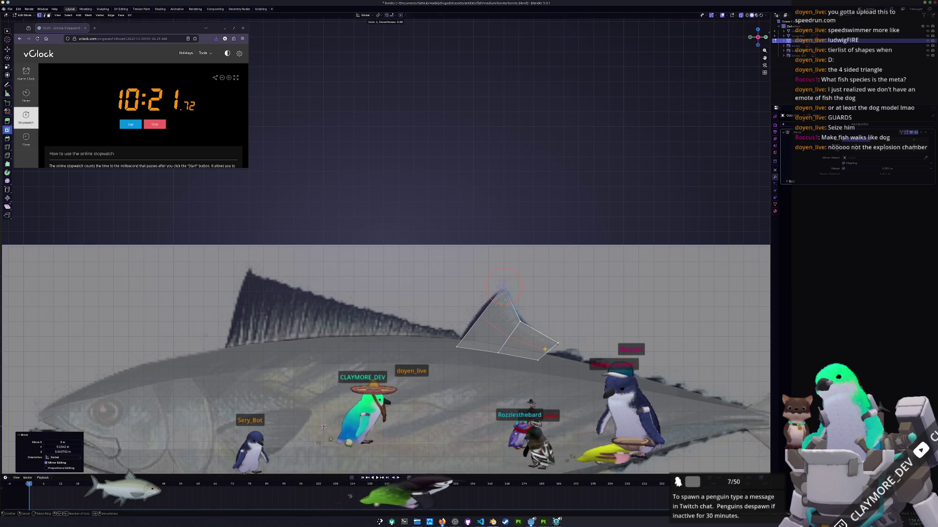
click(483, 302)
click(459, 297)
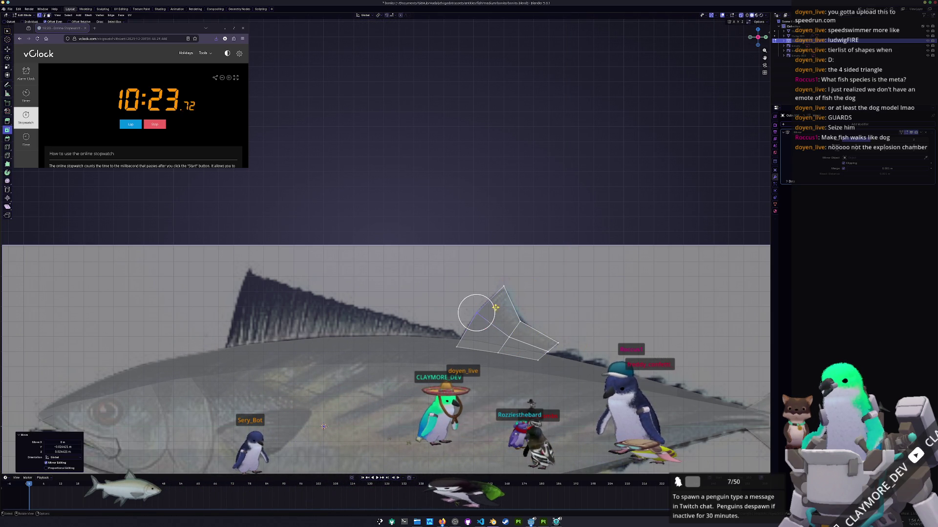
key(g)
click(508, 313)
key(slash)
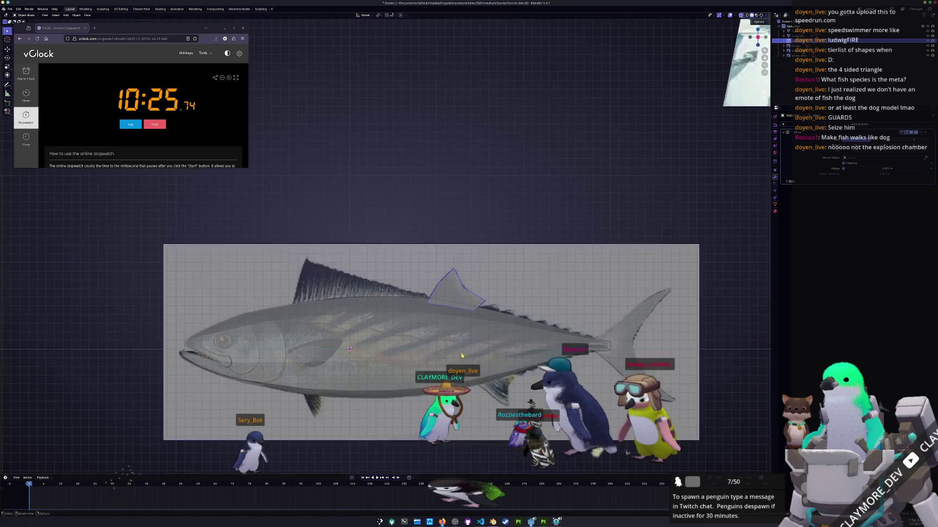
scroll(527, 344, up, 2)
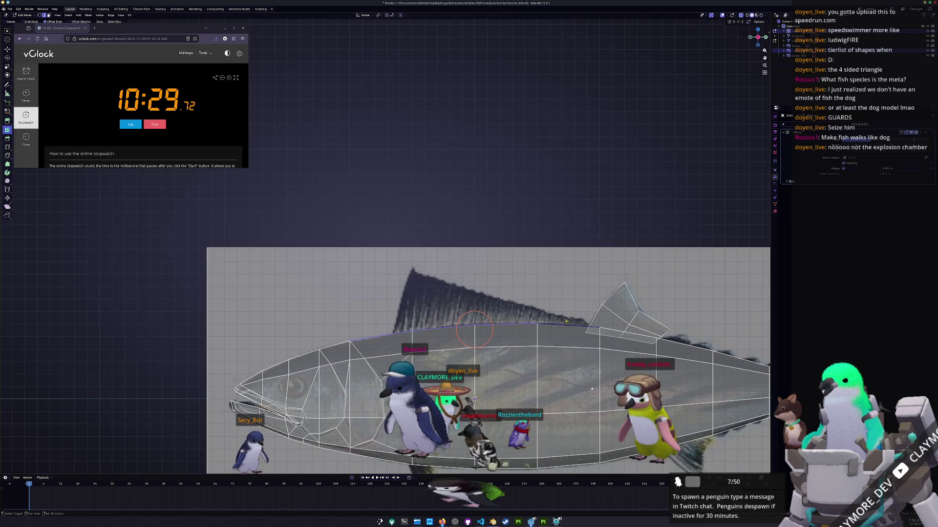
Duplicate the body's top edge strip and separate it into a new object
key(shift+d)
click(571, 296)
key(ctrl+e)
click(599, 296)
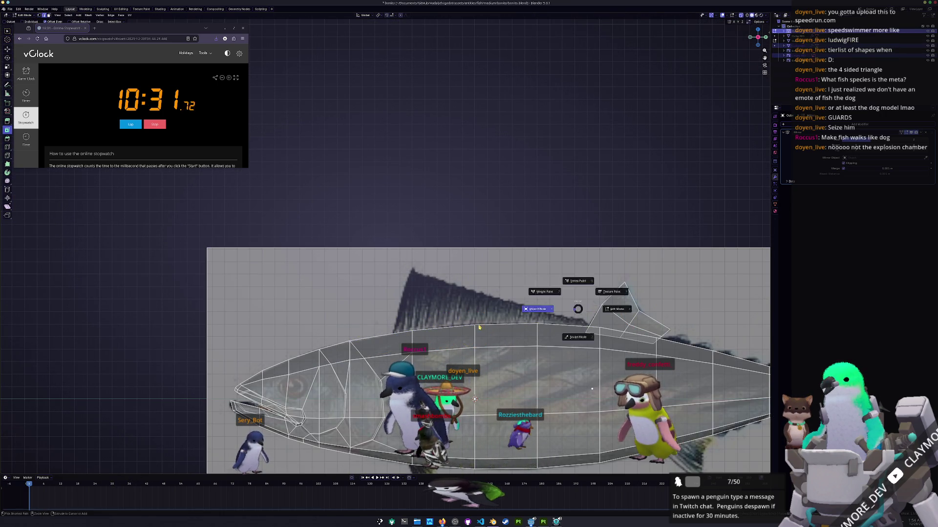
key(Tab)
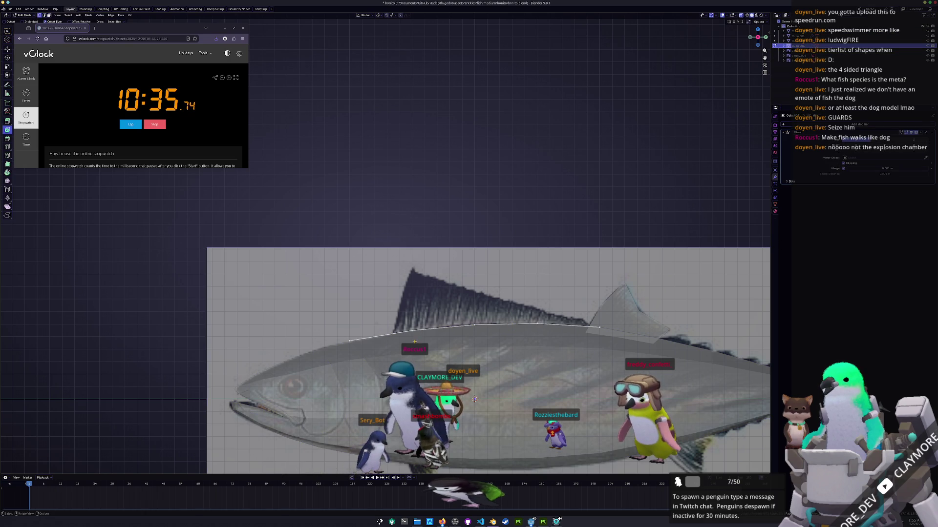
Slide the strip's ends into place along the back and extrude it upward into the large dorsal fin
click(388, 347)
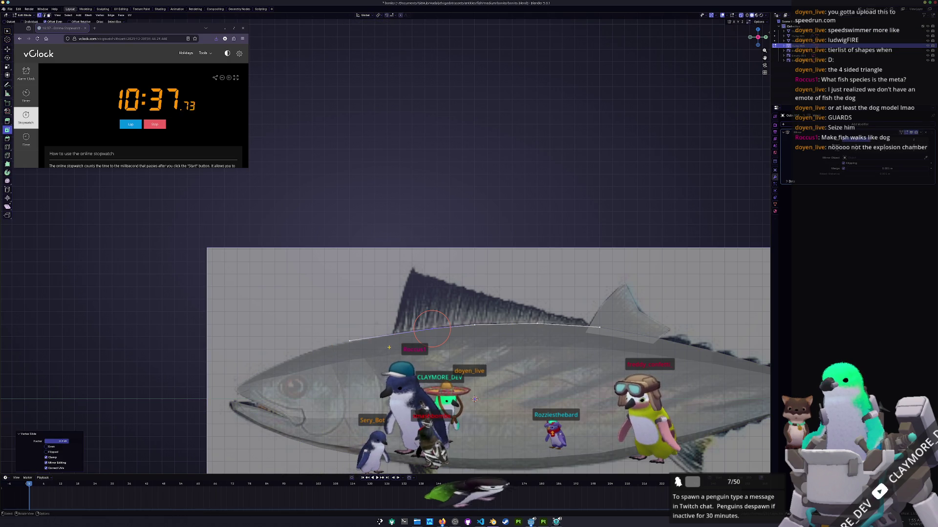
key(g)
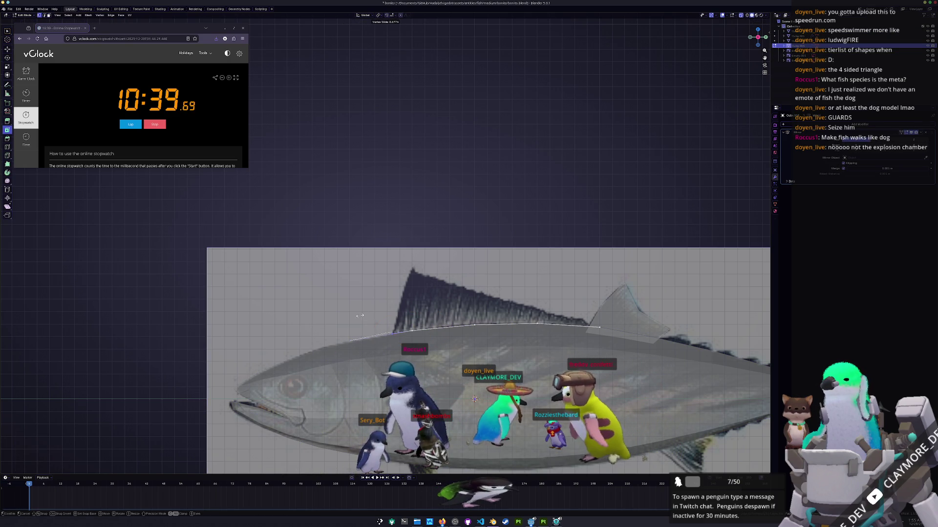
click(578, 308)
key(g)
click(568, 304)
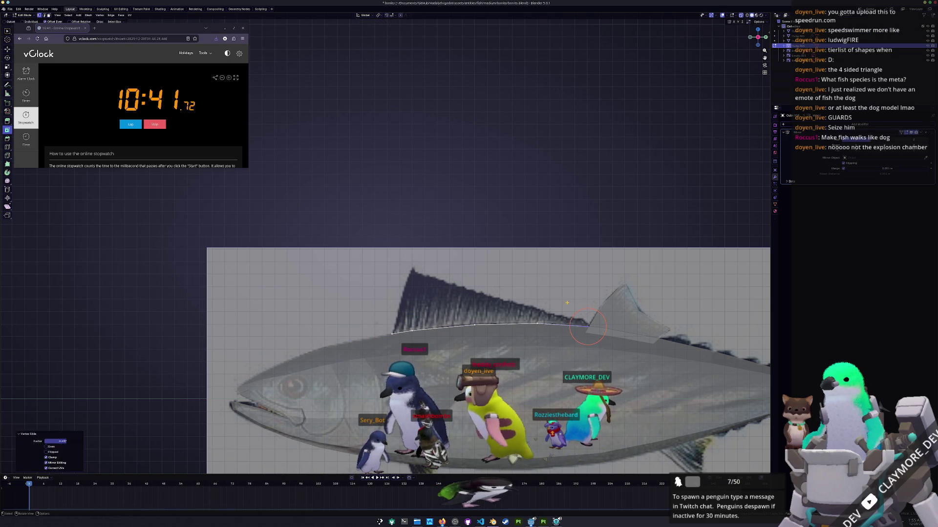
key(e)
click(585, 307)
Raise the fin's top-edge vertices one by one to form the peak along the reference outline
key(g)
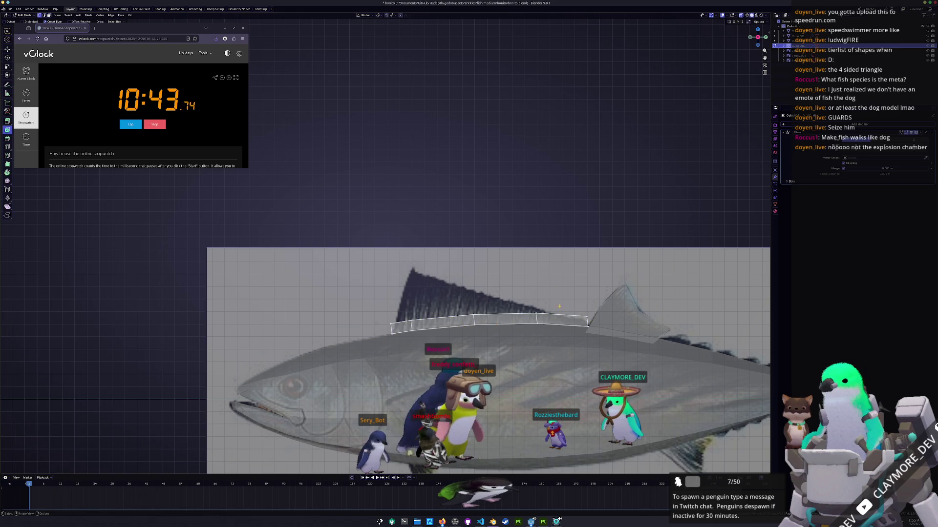
scroll(585, 308, up, 2)
click(557, 298)
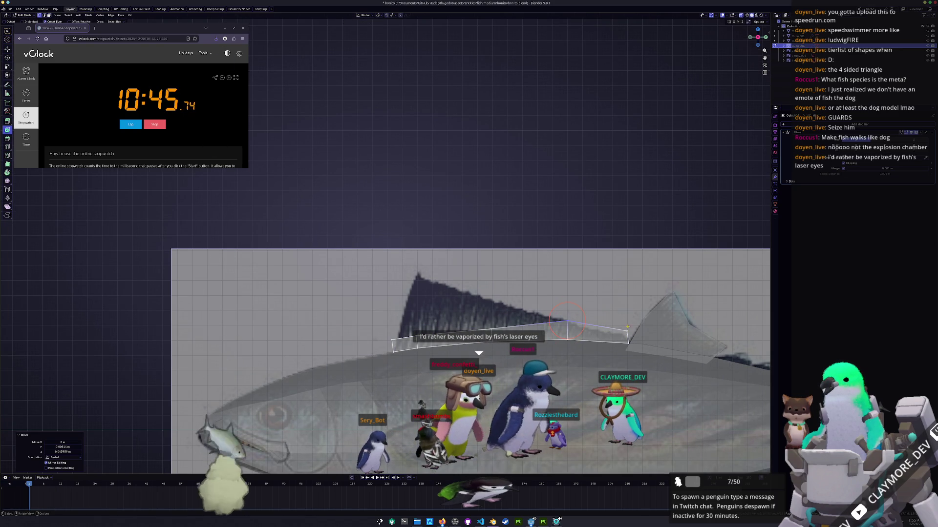
scroll(556, 299, up, 1)
key(g)
click(405, 335)
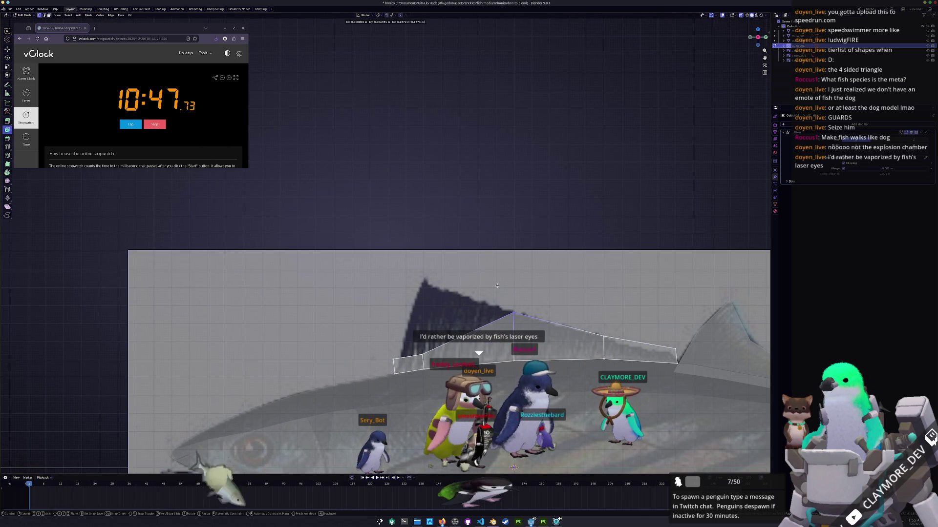
key(g)
click(411, 294)
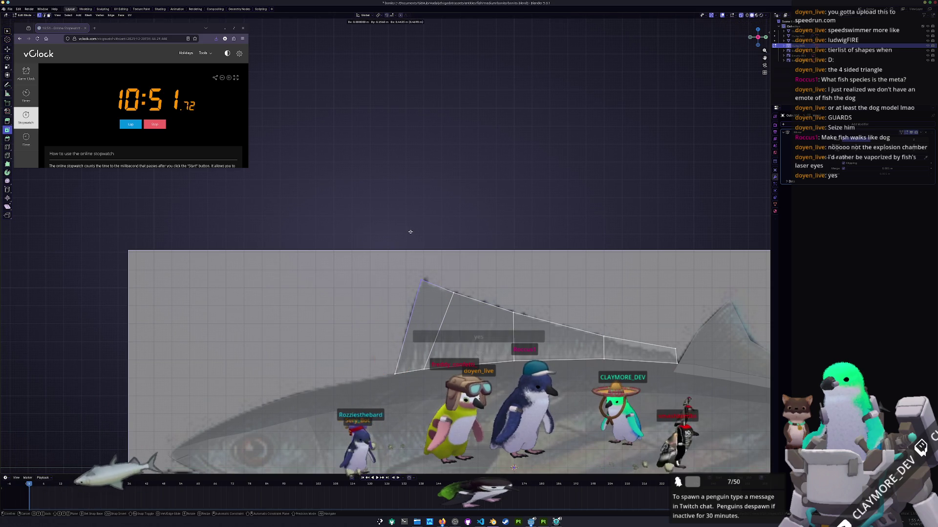
key(g)
click(424, 281)
Slide the front fin vertices and set the fin's lower front corner onto the body to match the reference
shift+middle_drag(424, 280, 362, 259)
key(g)
key(g)
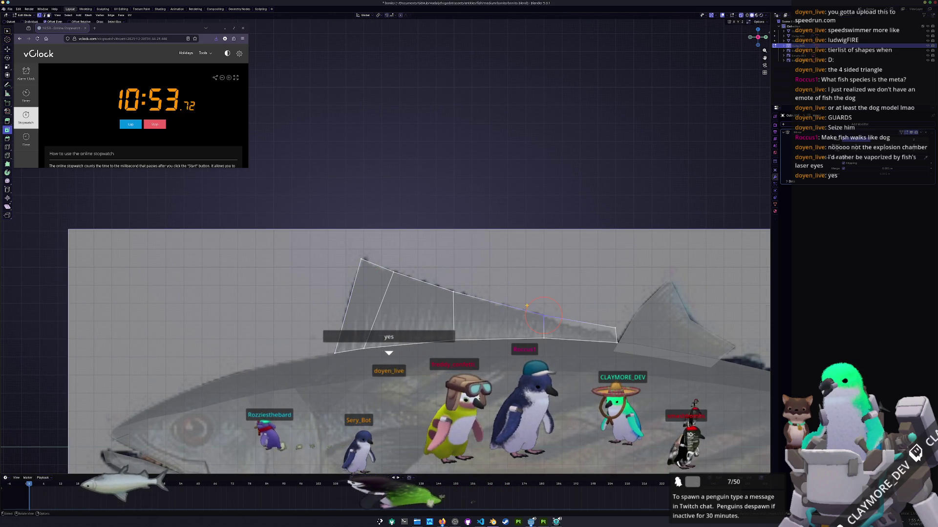
click(549, 314)
key(g)
key(g)
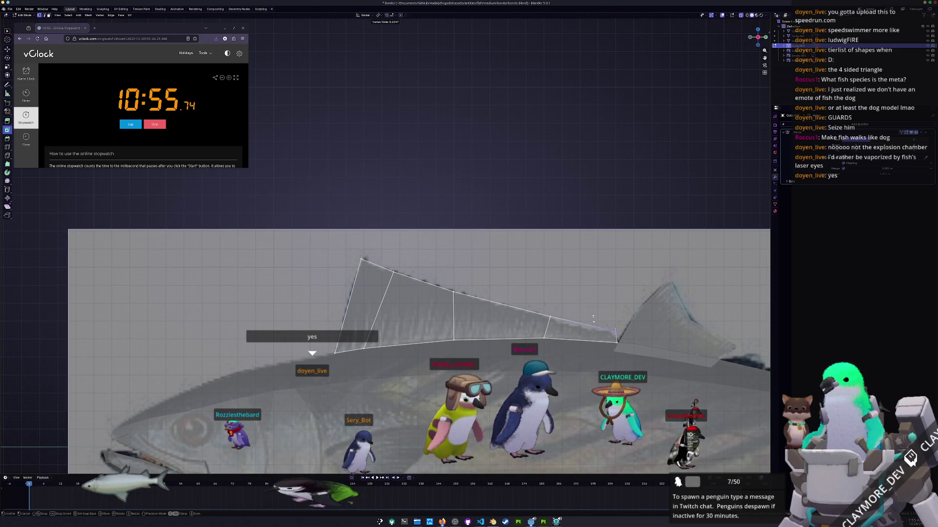
shift+middle_drag(512, 293, 529, 272)
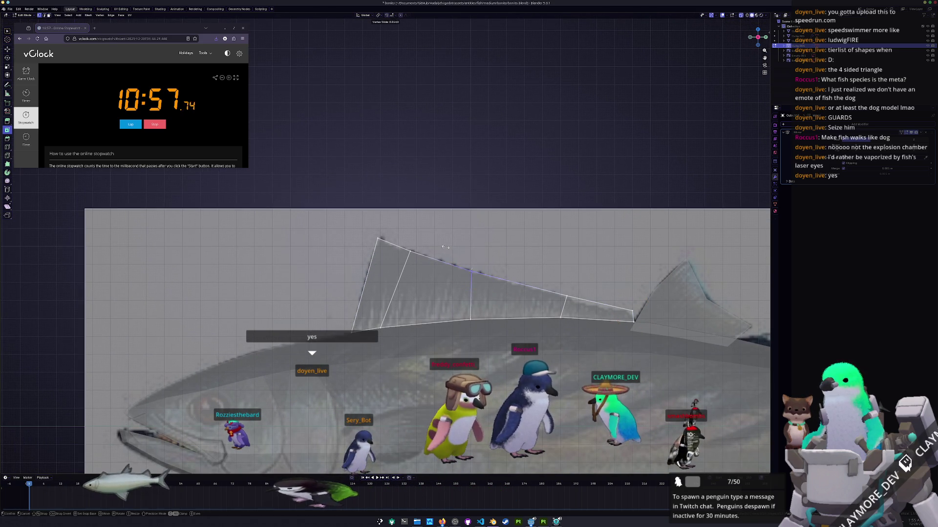
click(480, 274)
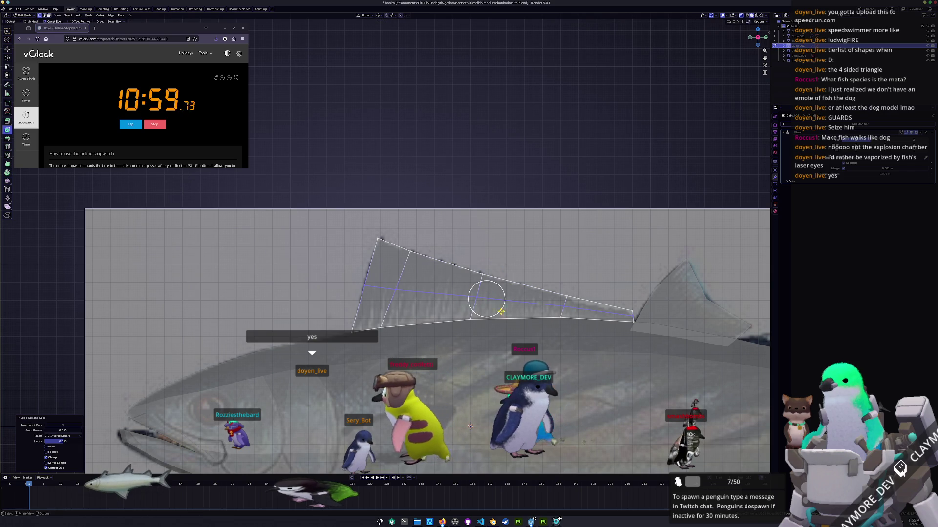
key(g)
key(g)
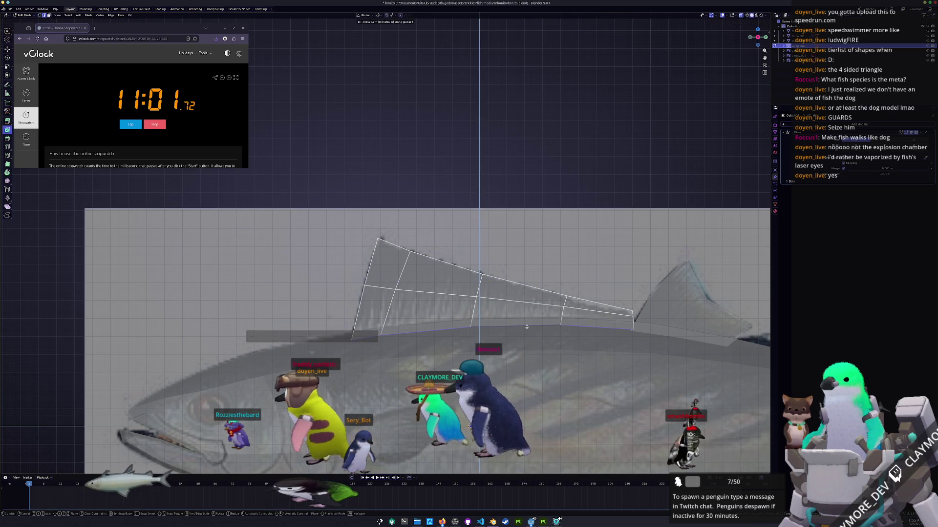
click(365, 335)
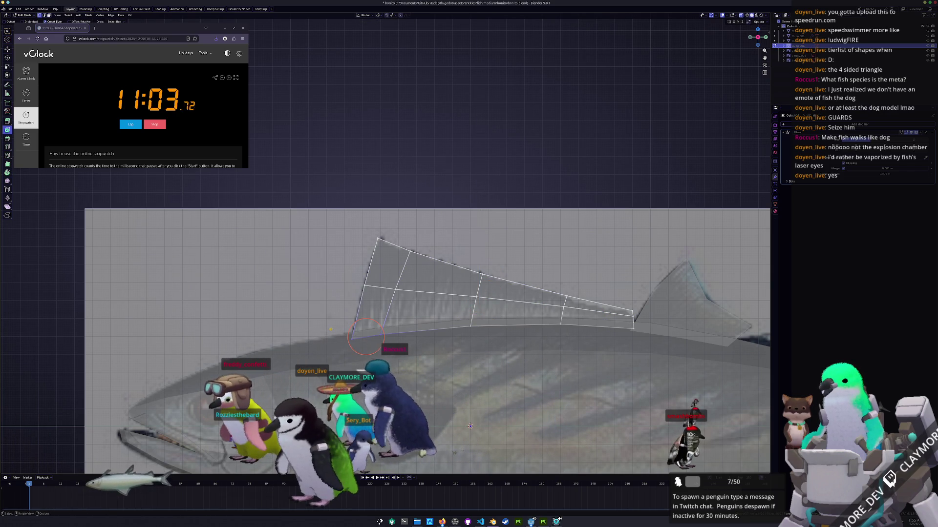
key(g)
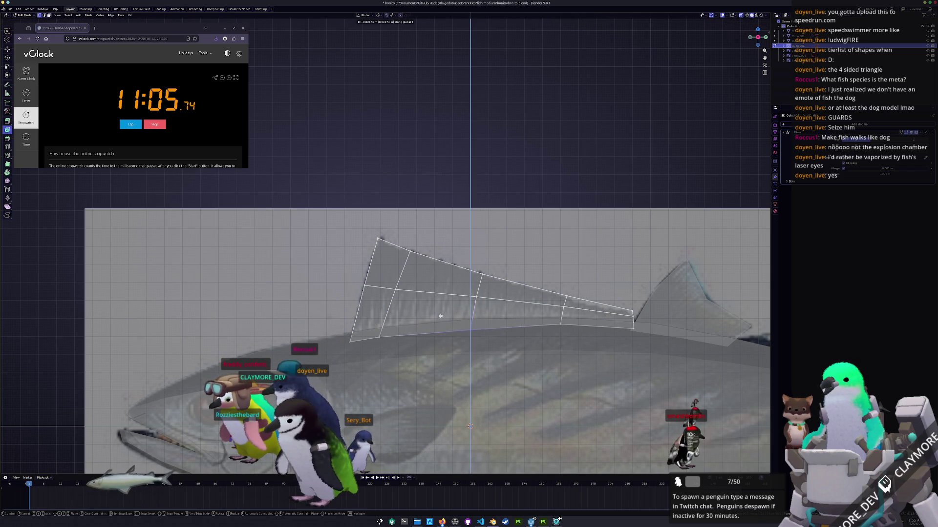
click(439, 317)
drag(617, 325, 652, 343)
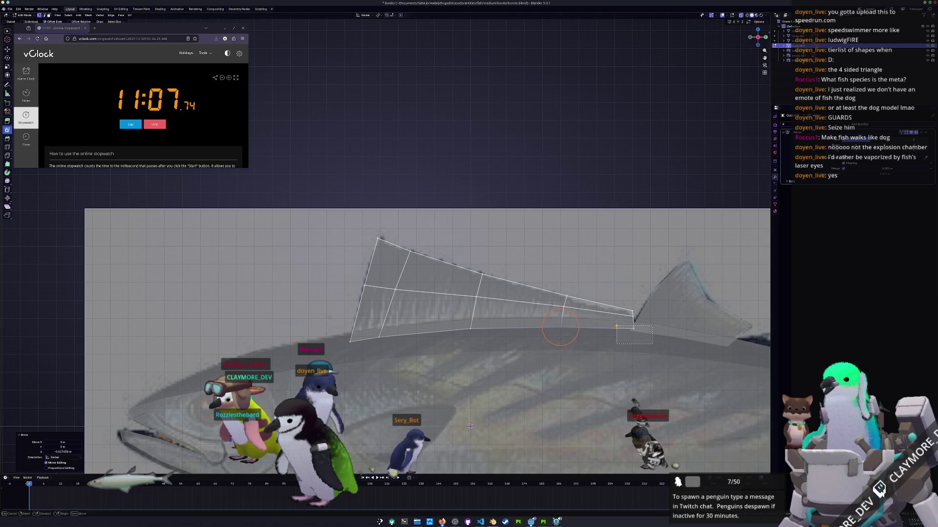
scroll(424, 337, down, 4)
scroll(424, 337, down, 2)
Back on the body mesh, duplicate the selected belly edges and separate the copy into a new object
key(Tab)
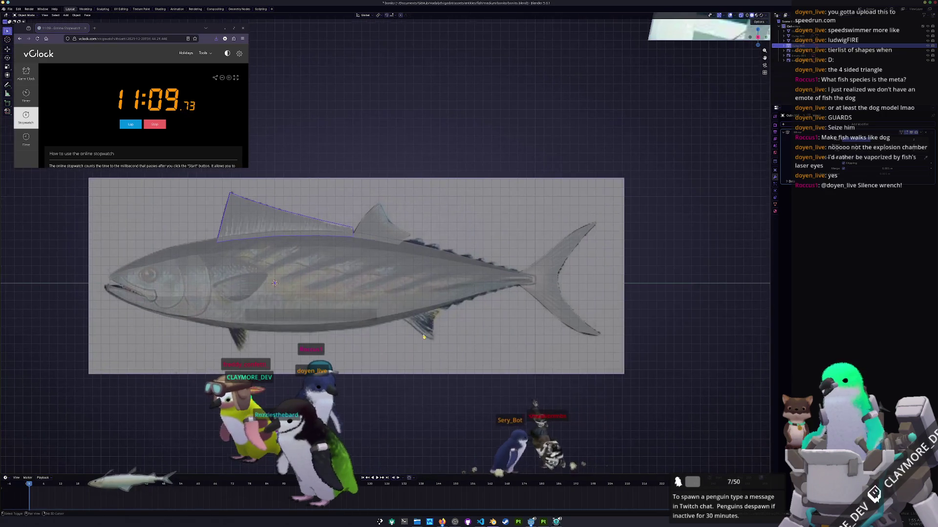
key(Tab)
scroll(425, 326, up, 2)
scroll(426, 316, up, 2)
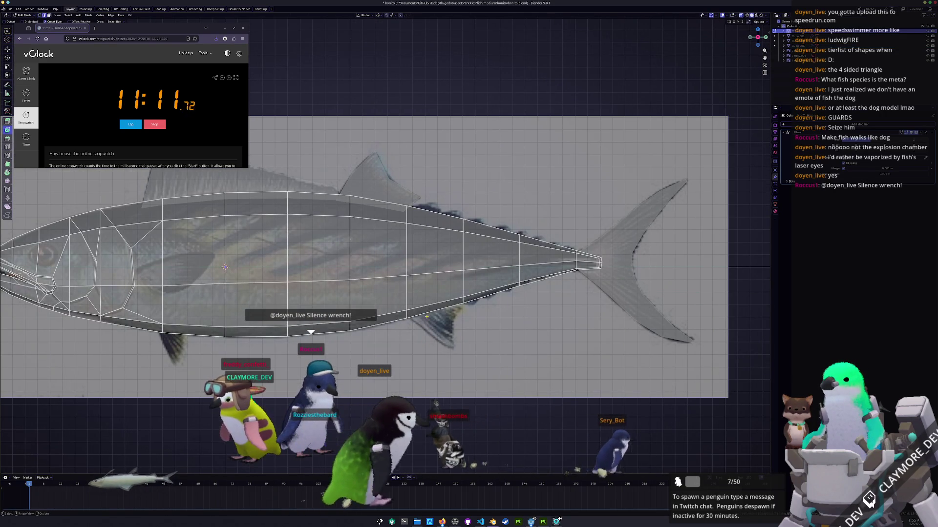
key(shift+d)
right_click(440, 329)
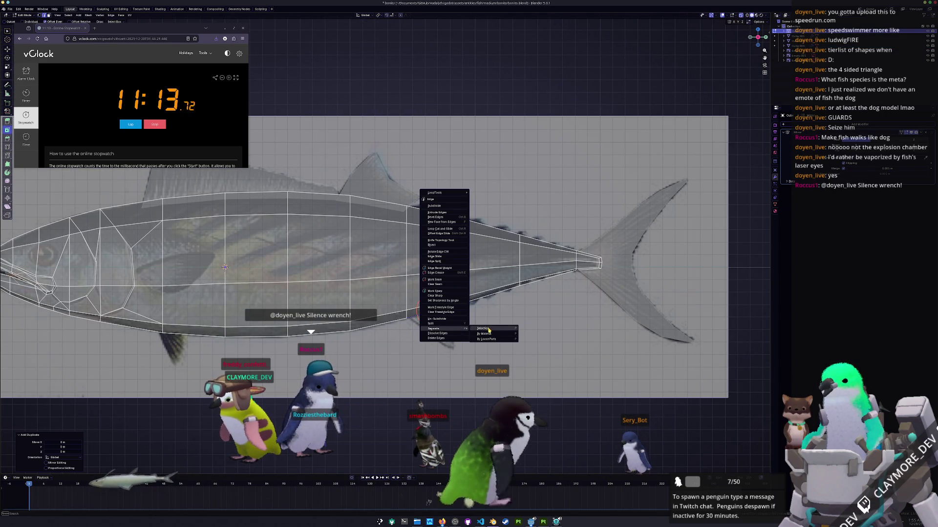
click(488, 331)
key(Tab)
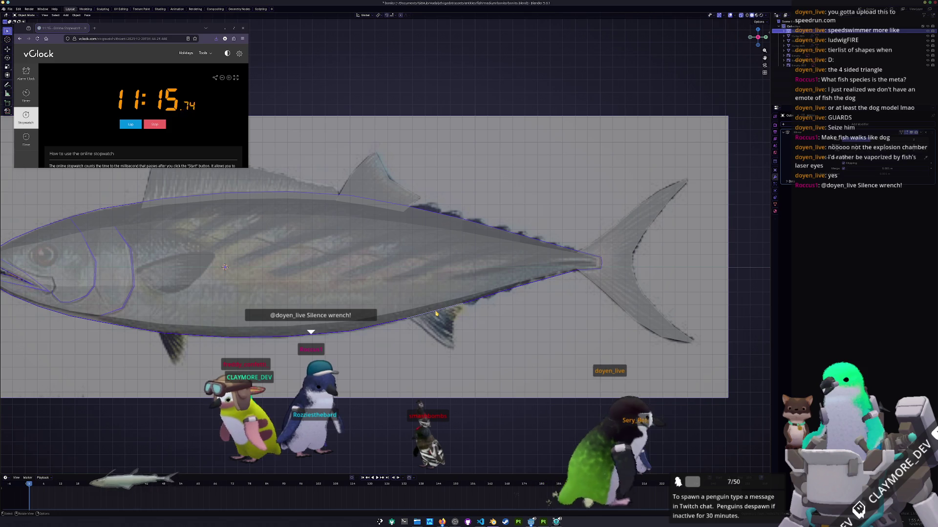
Extrude the separated belly strip toward the lower fin and settle its position
key(Tab)
scroll(472, 353, up, 2)
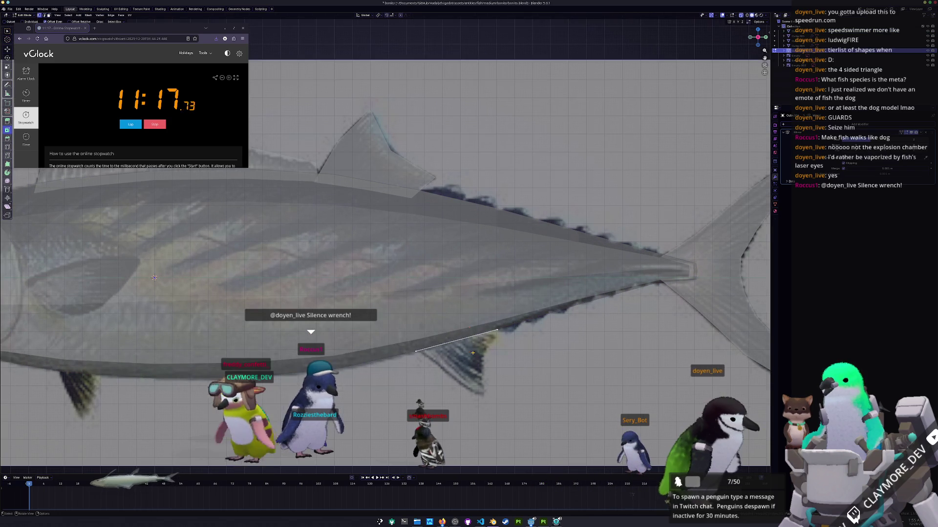
key(e)
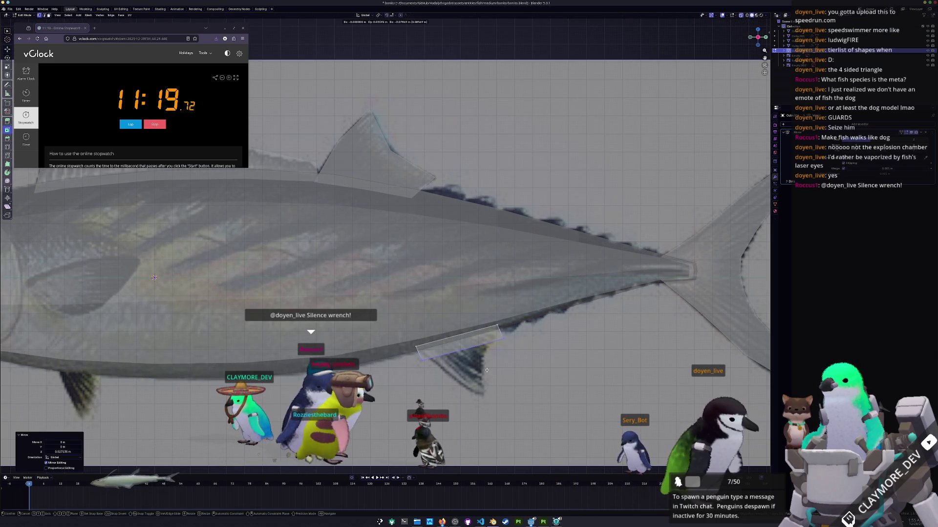
click(485, 370)
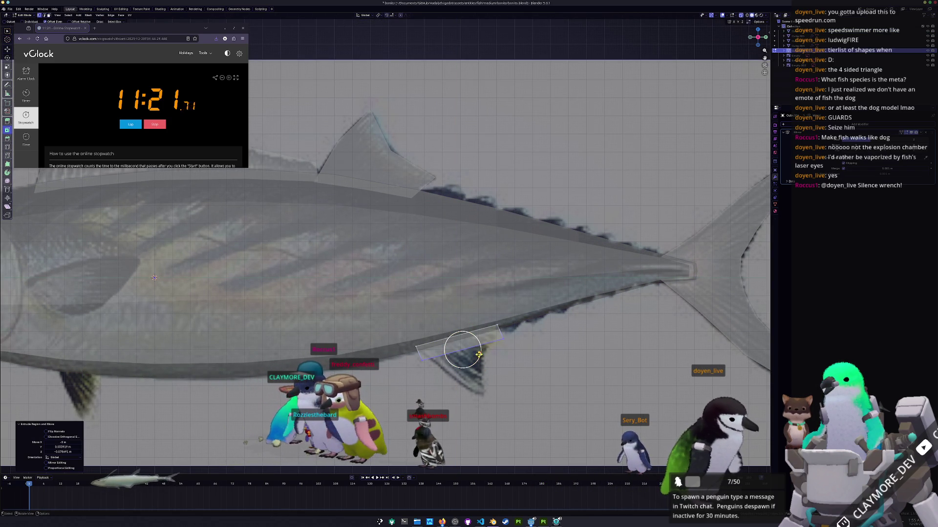
click(414, 354)
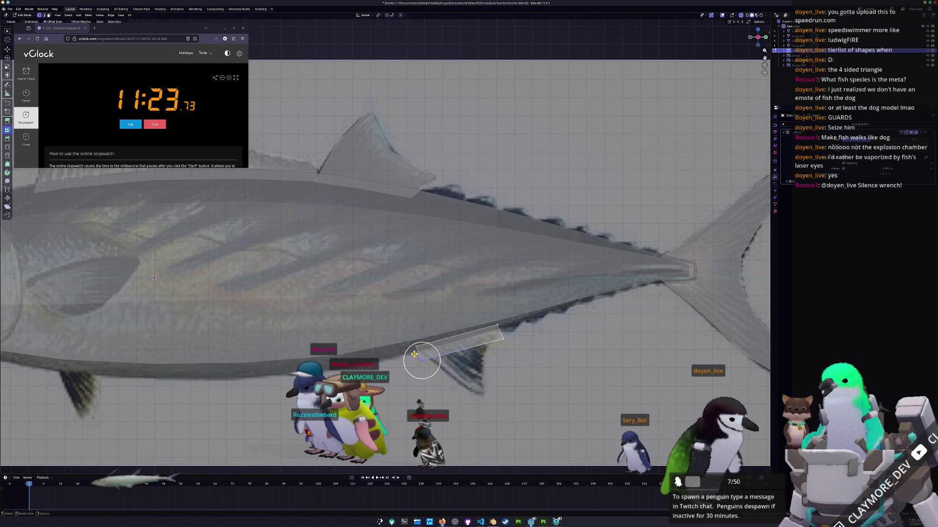
click(423, 355)
key(g)
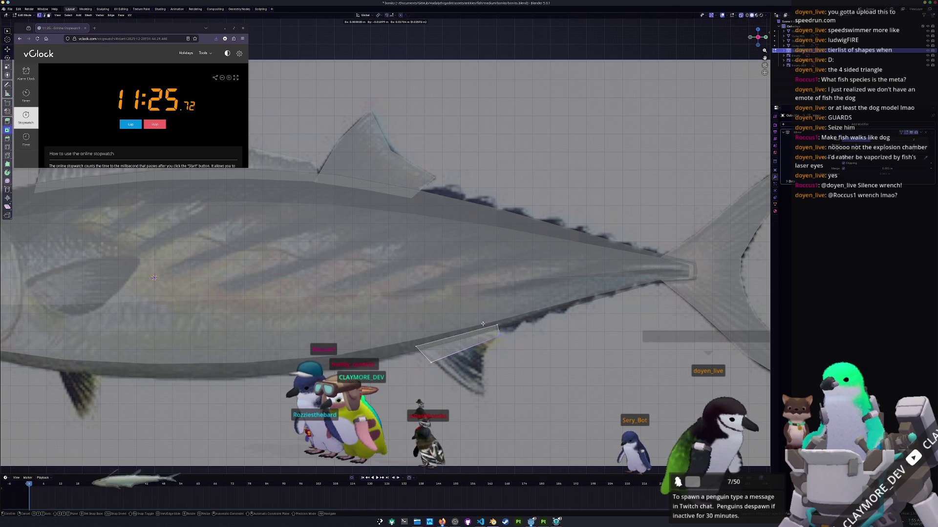
click(483, 323)
Extrude a new face down from the strip, loop-cut it and reposition the cut vertex
key(e)
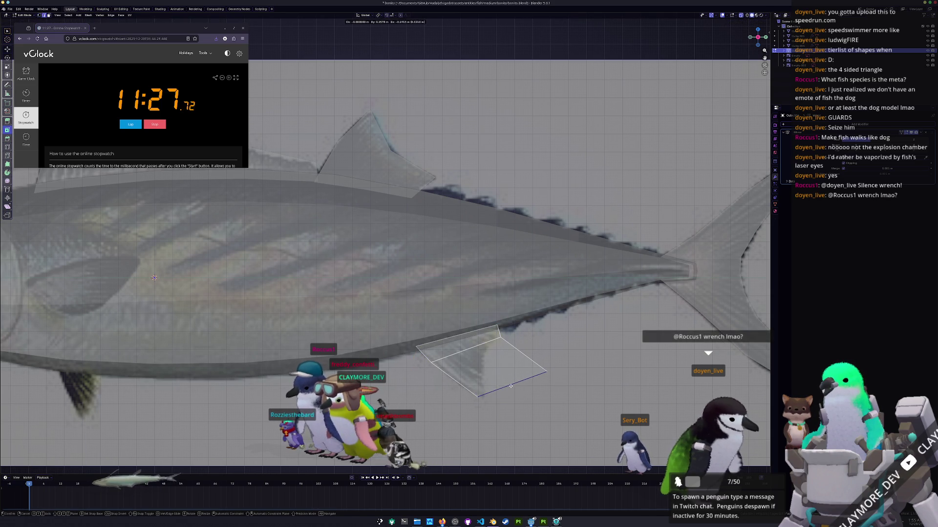
click(472, 373)
click(486, 411)
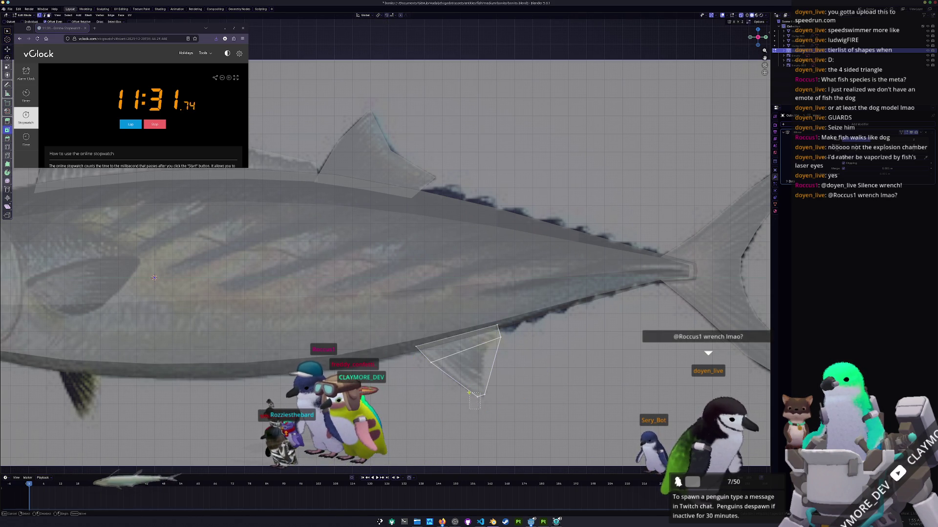
key(ctrl+r)
click(473, 375)
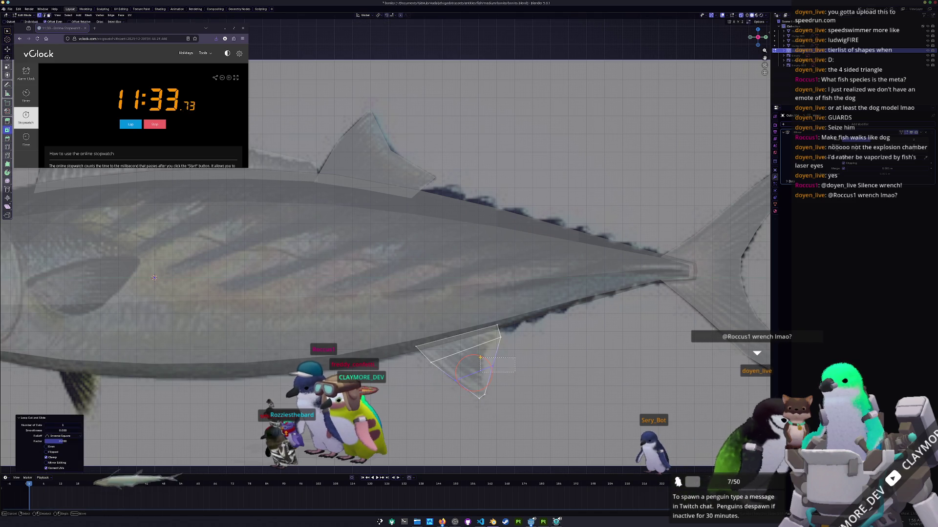
key(g)
click(482, 359)
middle_drag(481, 359, 512, 339)
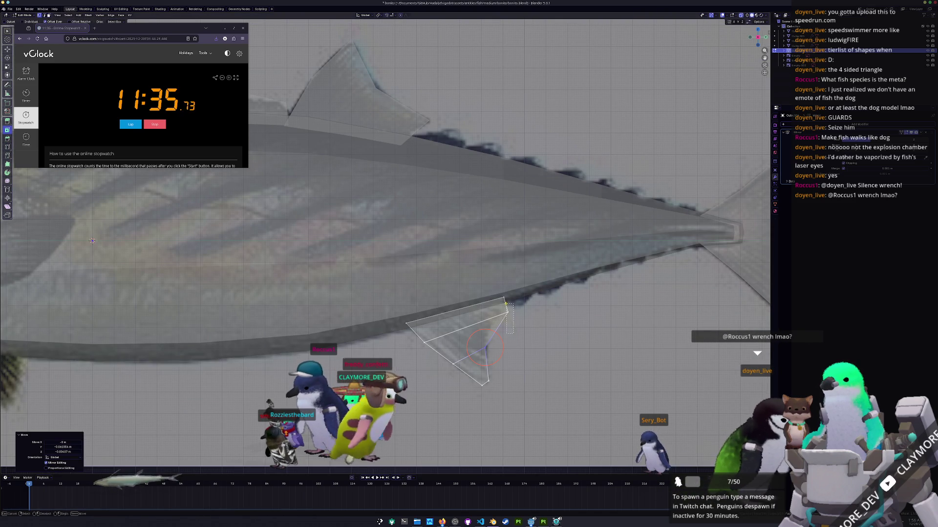
Slide and move the fin's right and lower vertices to form a triangle following the reference
key(k)
key(Escape)
key(g)
key(g)
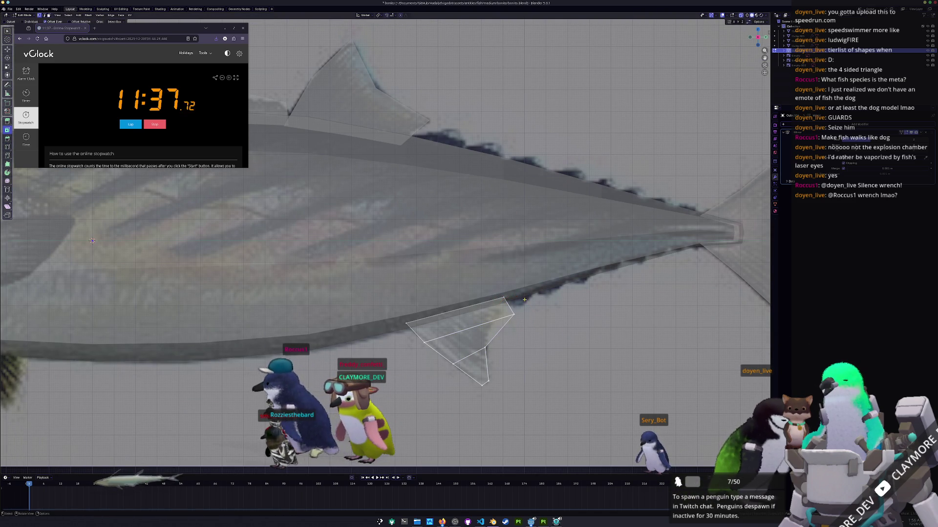
click(462, 290)
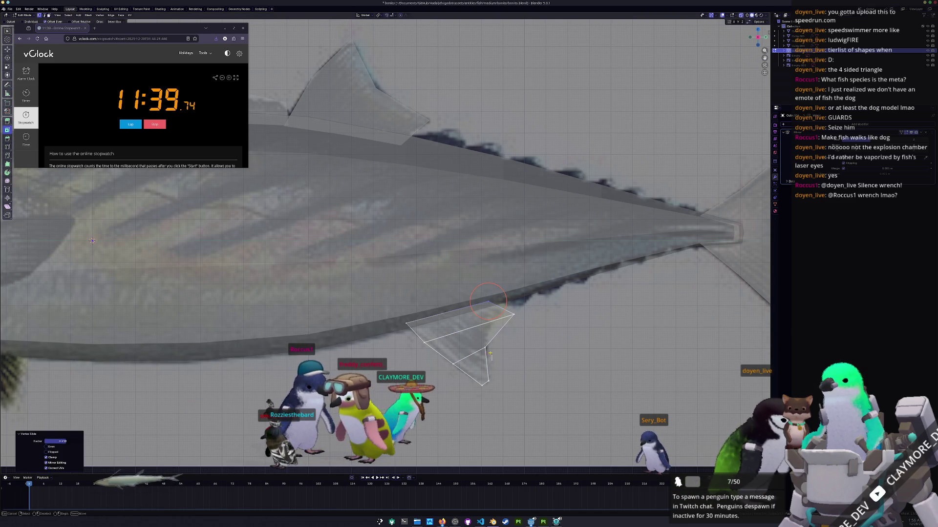
key(k)
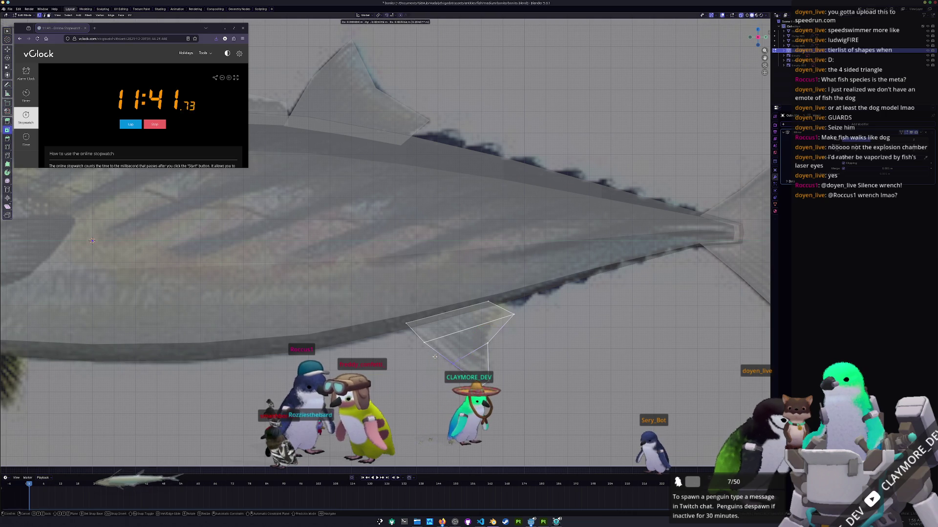
click(429, 353)
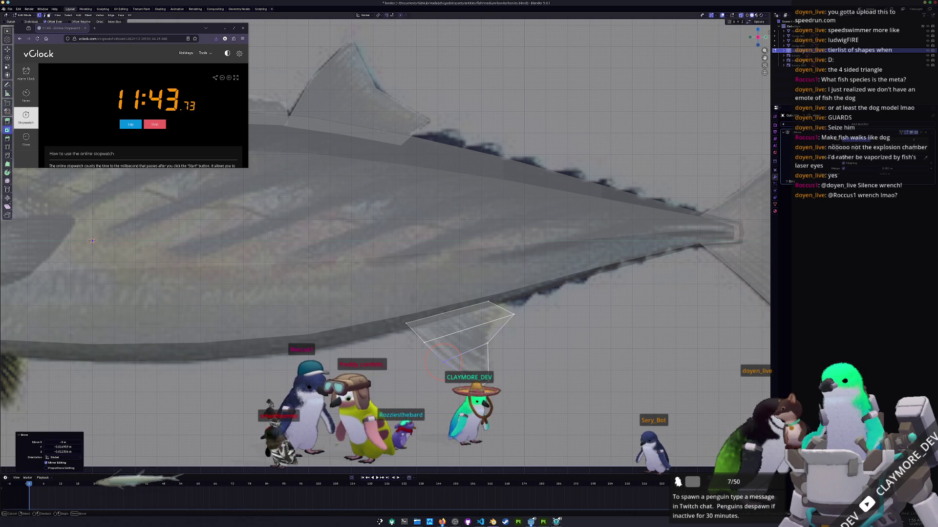
key(g)
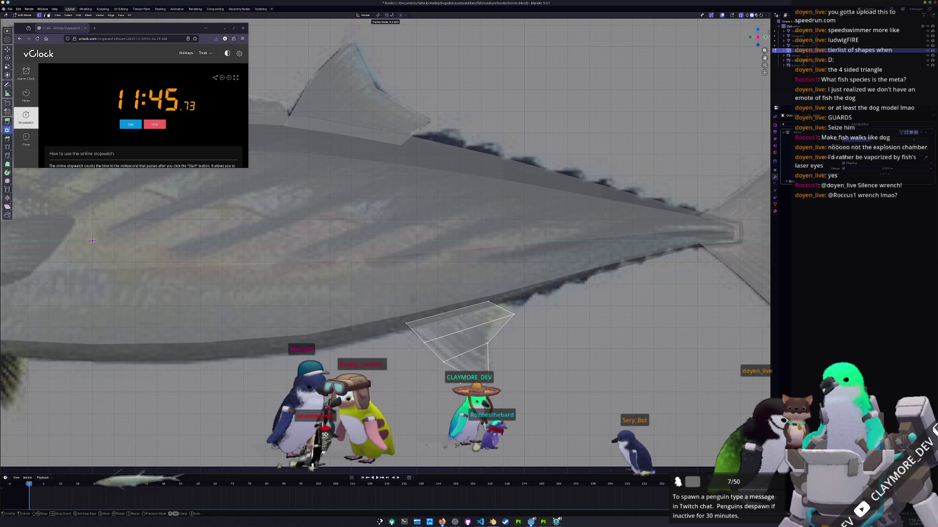
click(91, 240)
scroll(92, 240, up, 1)
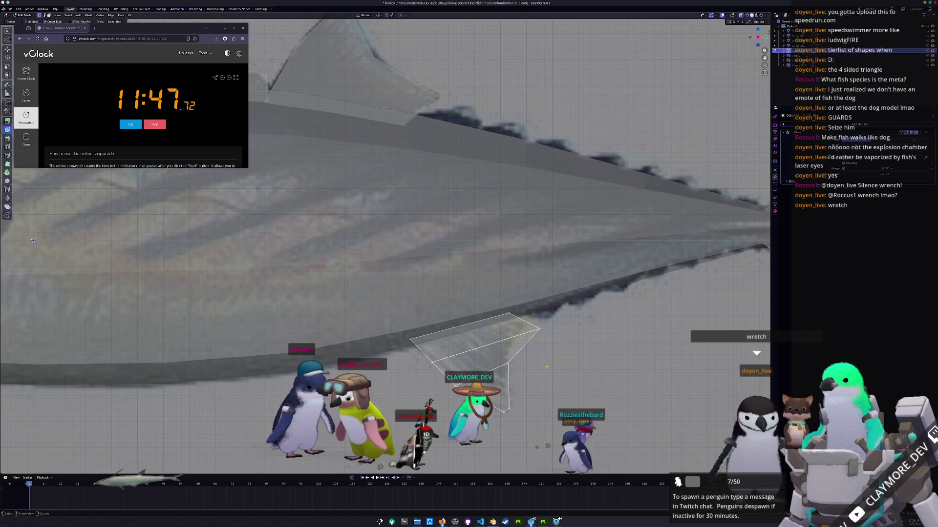
scroll(143, 225, up, 1)
scroll(143, 225, down, 3)
scroll(144, 226, down, 1)
scroll(425, 312, up, 1)
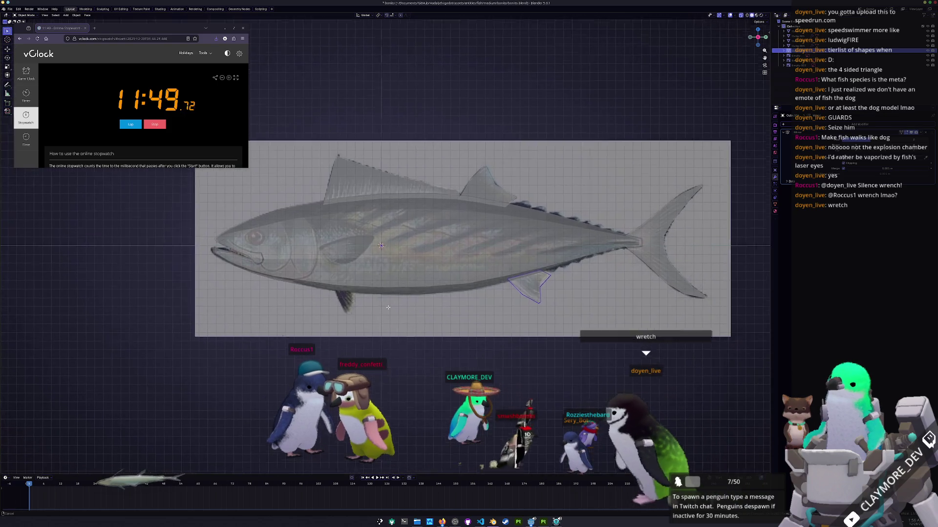
scroll(426, 312, up, 2)
Hide the fish body geometry in Edit Mode, leaving only the short front belly edge visible
key(Tab)
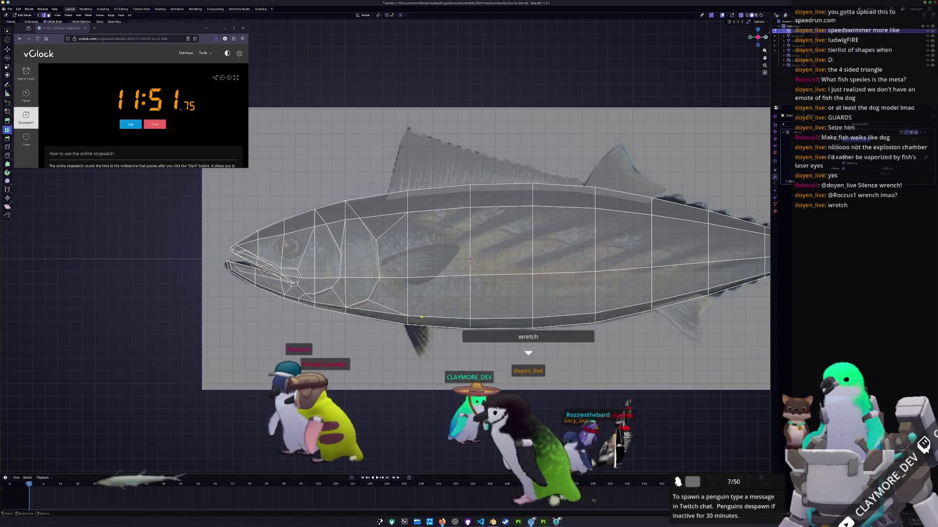
right_click(467, 321)
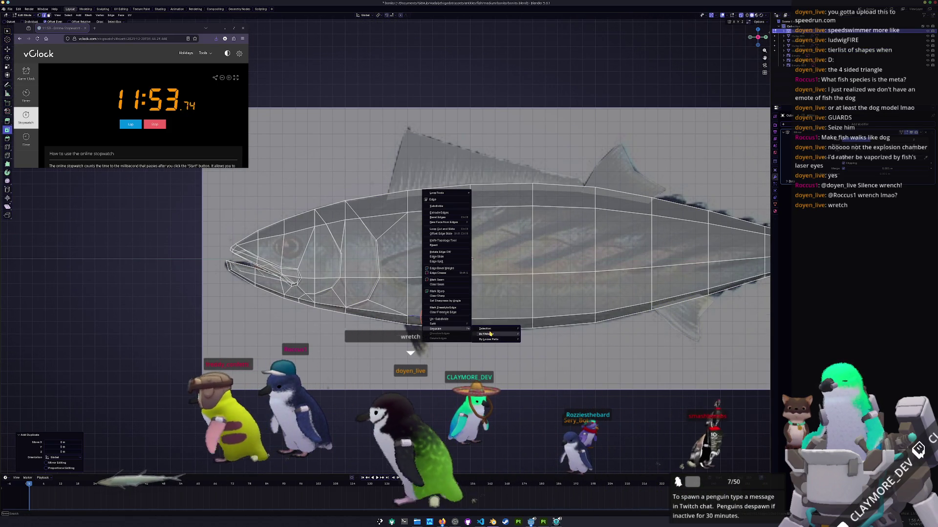
key(h)
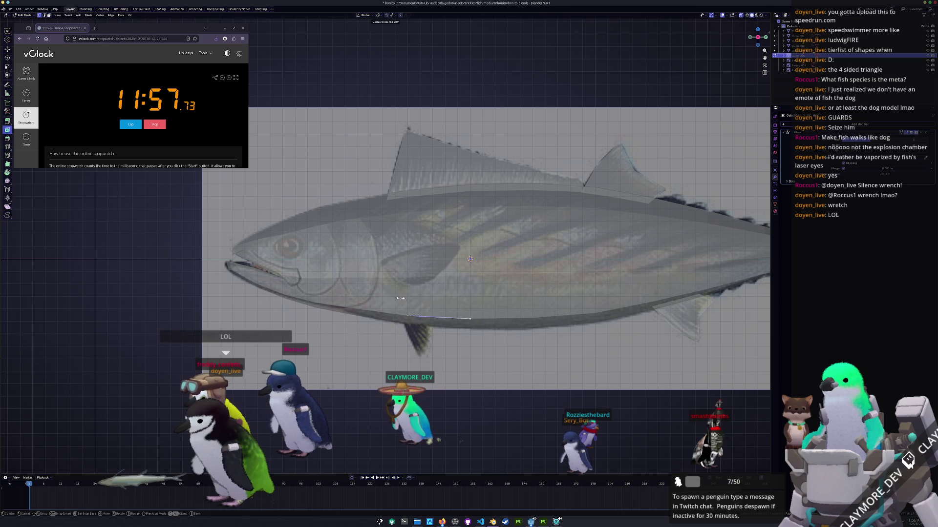
Extrude the front belly edge downward into a fin face and pull one corner into position
click(399, 316)
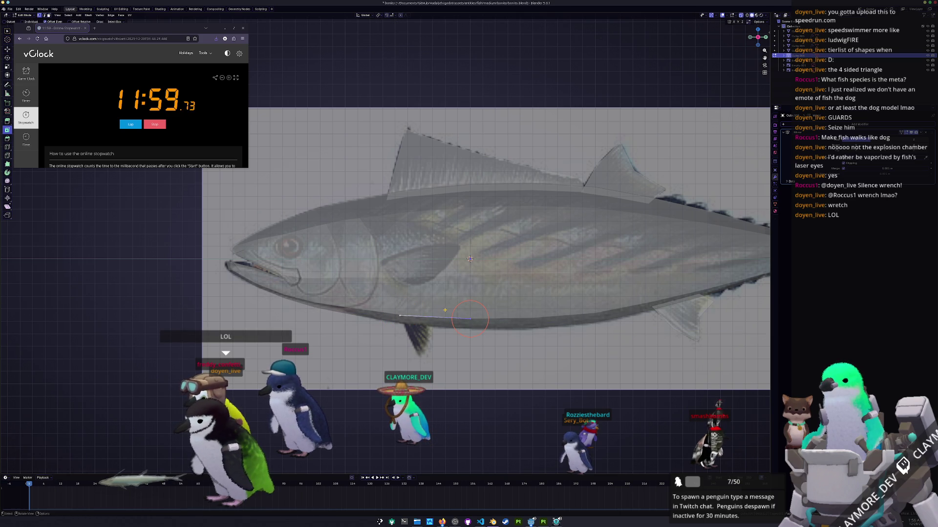
key(g)
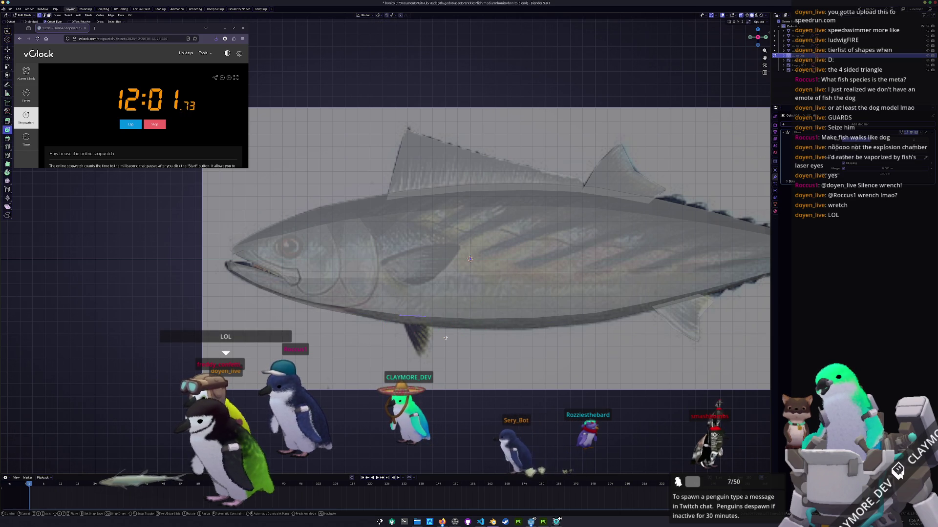
click(463, 380)
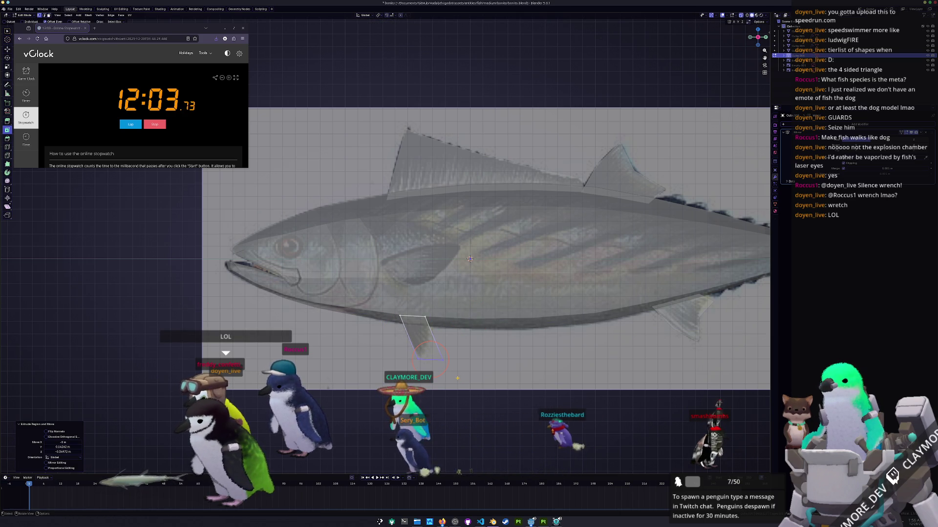
scroll(384, 249, up, 1)
scroll(385, 249, up, 1)
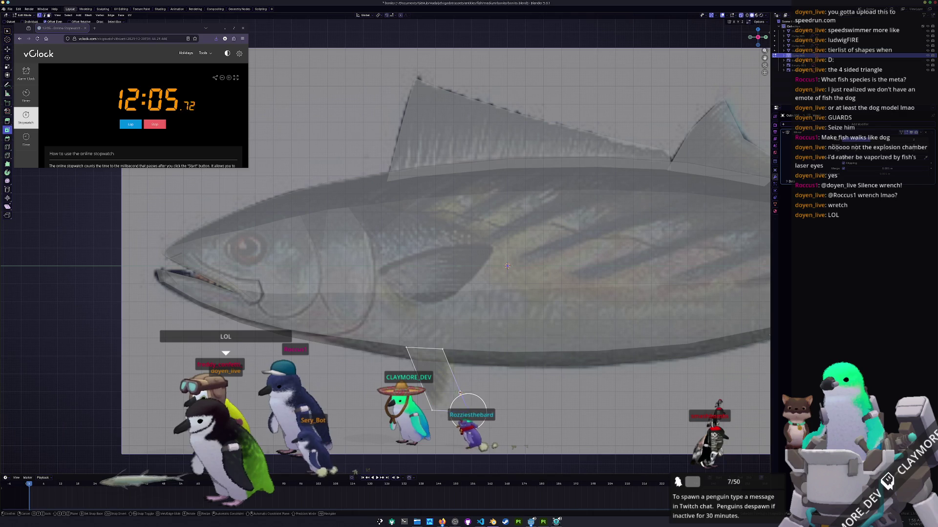
drag(442, 351, 442, 381)
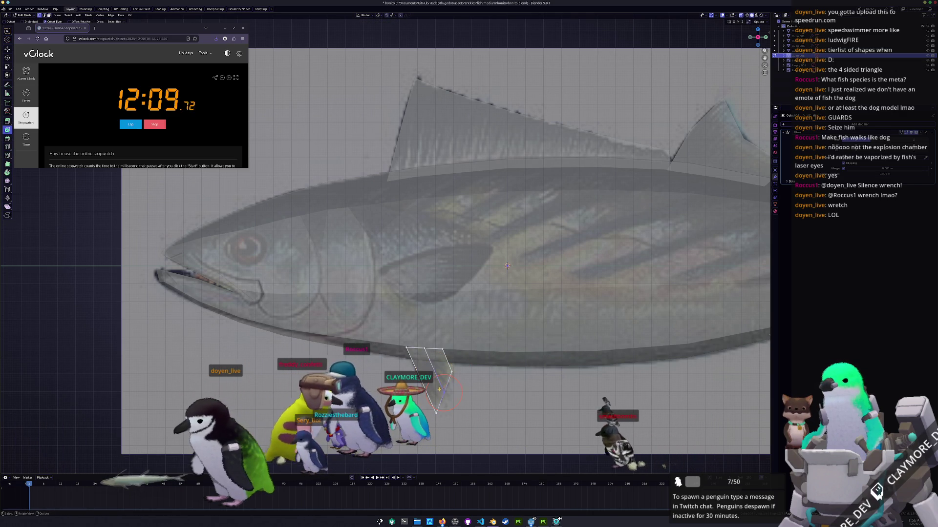
Lower and shift the fin vertices leftward with proportional falloff to angle the fin
key(g)
drag(442, 395, 438, 412)
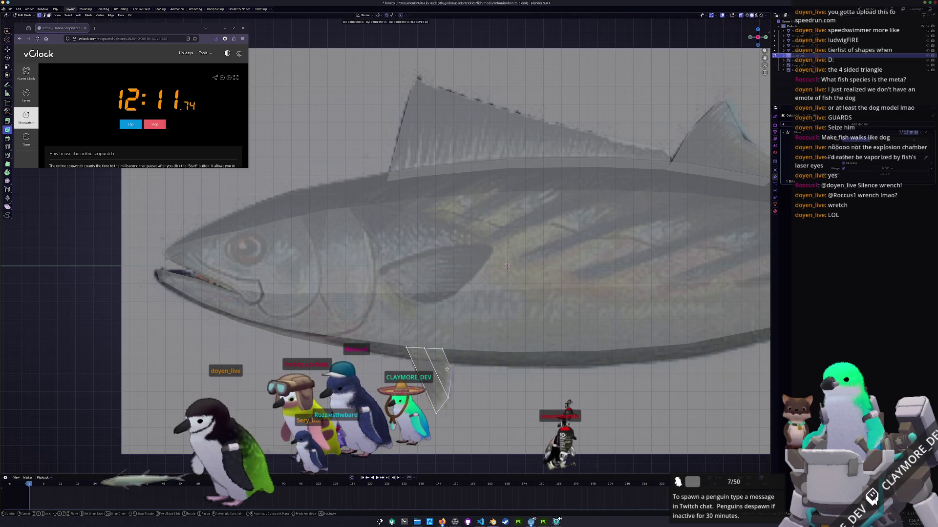
click(461, 351)
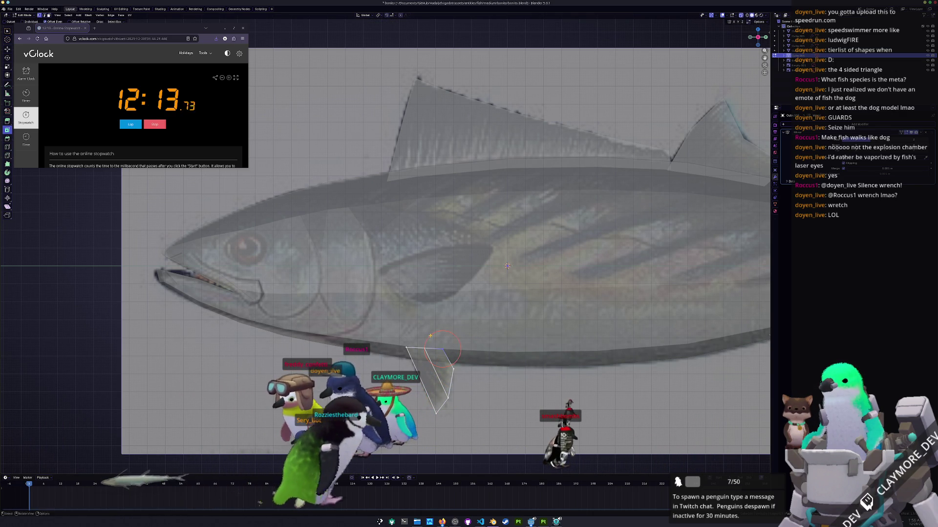
key(g)
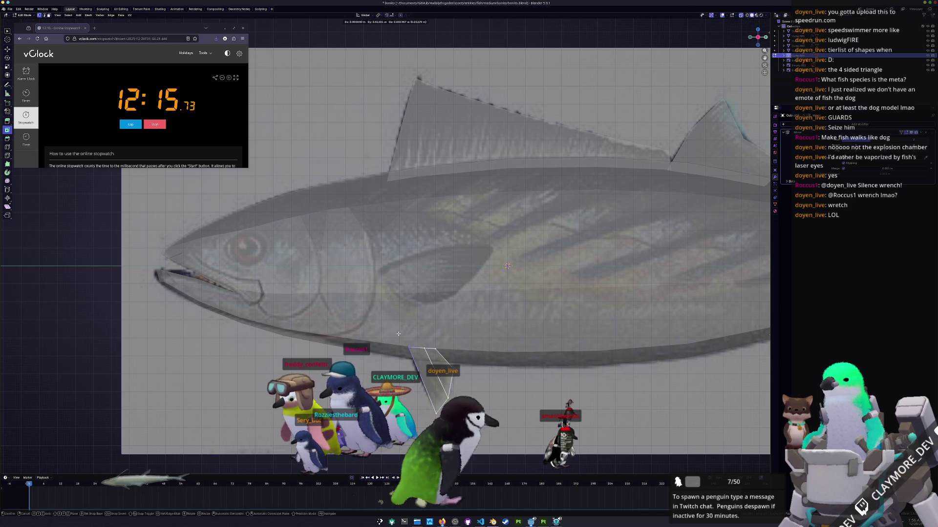
click(399, 334)
Add a loop cut across the new fin and start sliding a vertex along it
key(ctrl+r)
click(434, 374)
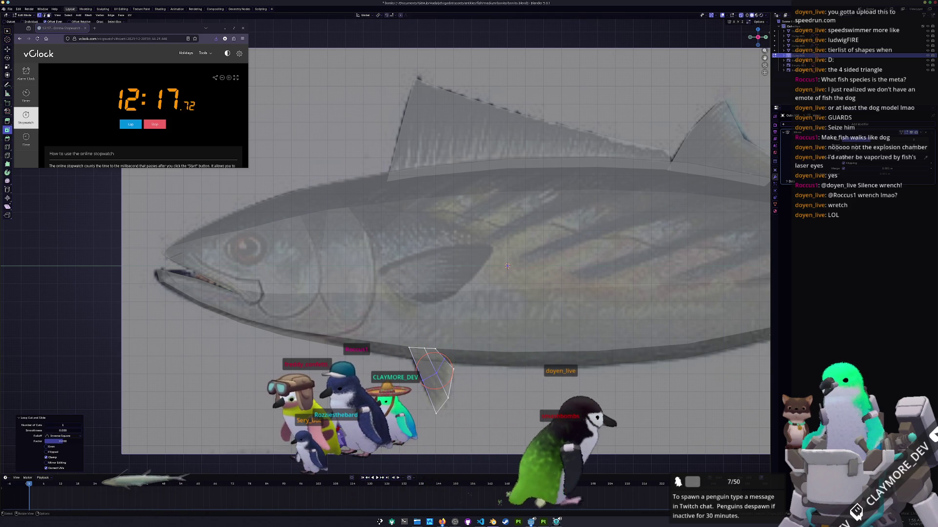
key(g)
key(g)
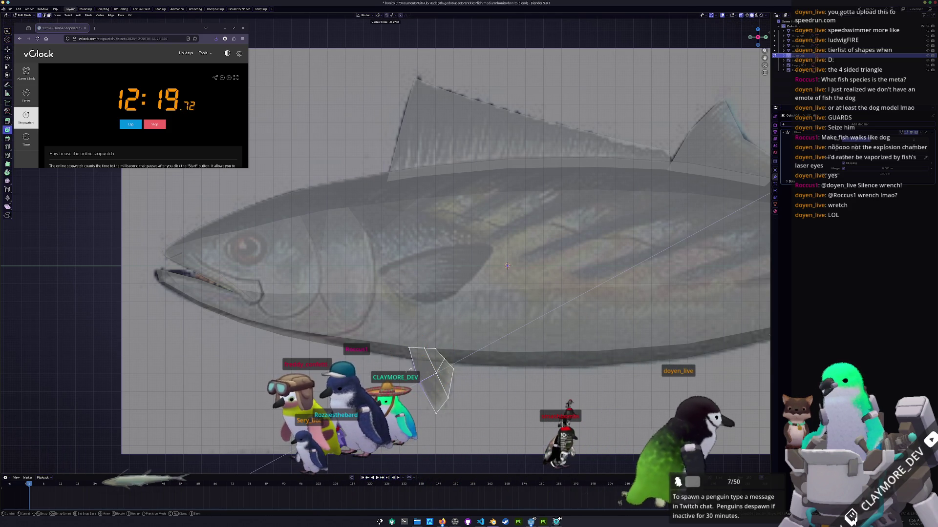
Confirm the slide and scale the fin geometry, checking it from the front view
click(507, 266)
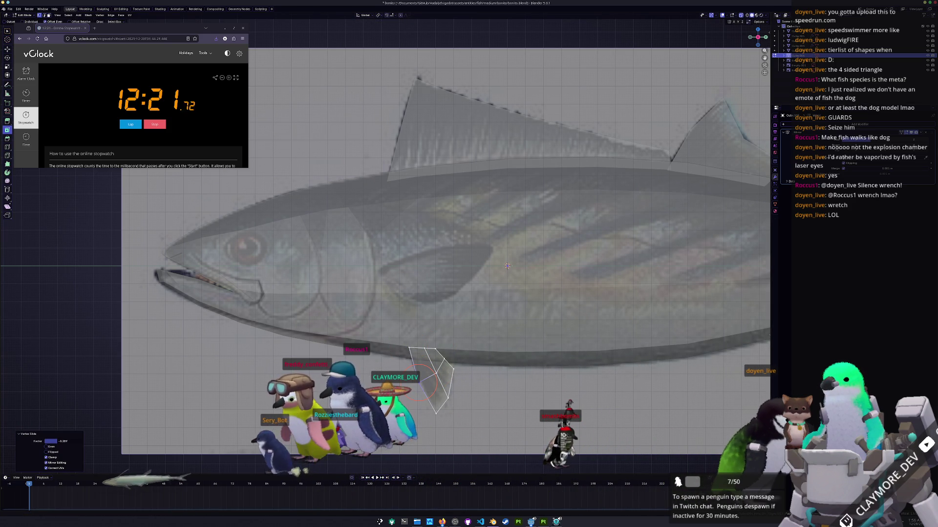
key(s)
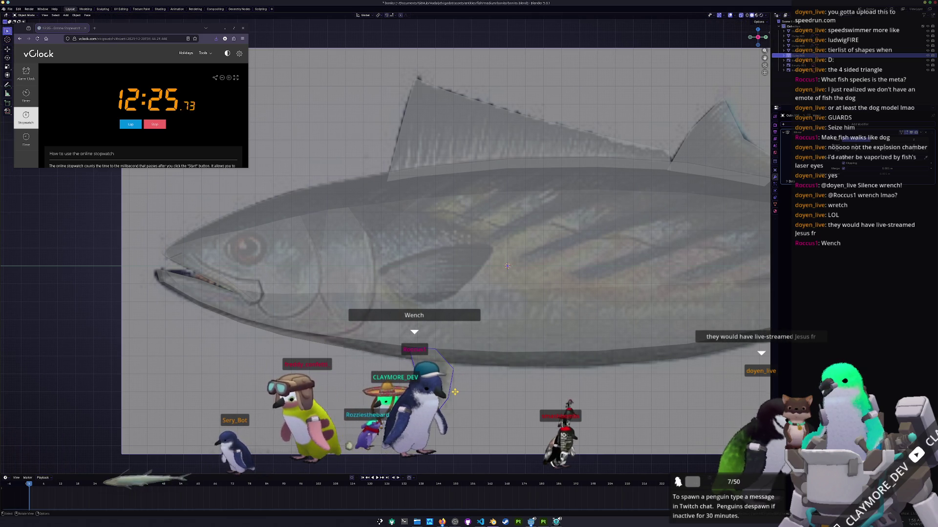
key(Tab)
key(KP_1)
click(488, 360)
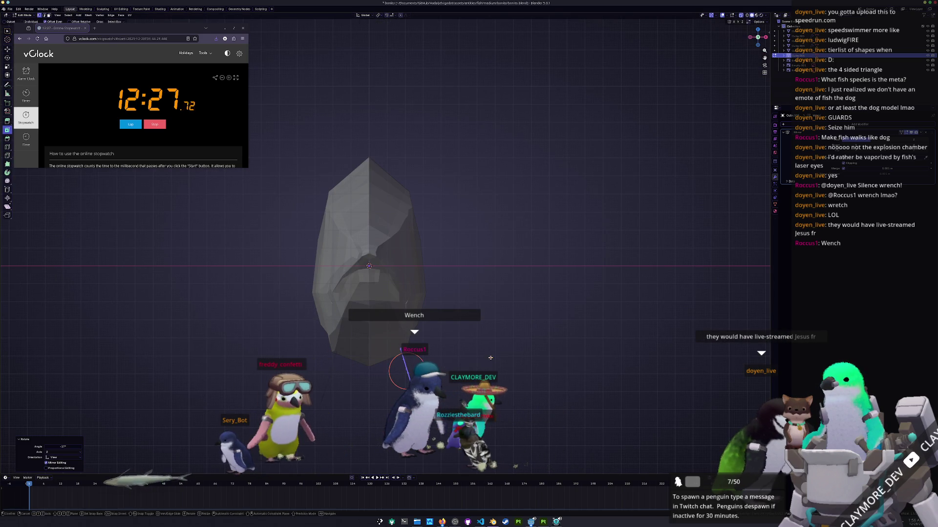
Return to side view out of Edit Mode and toggle X-ray so the reference shows through the body
key(Tab)
key(KP_3)
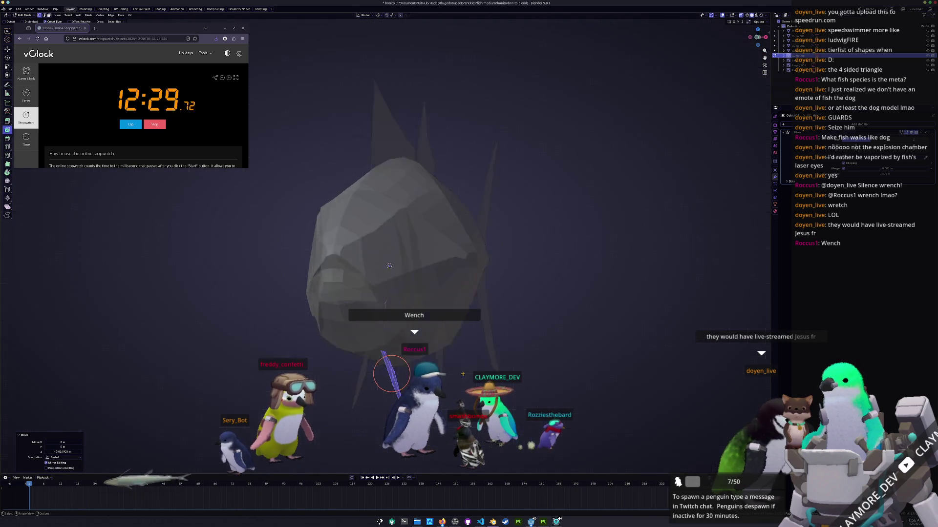
key(alt+z)
scroll(469, 258, down, 1)
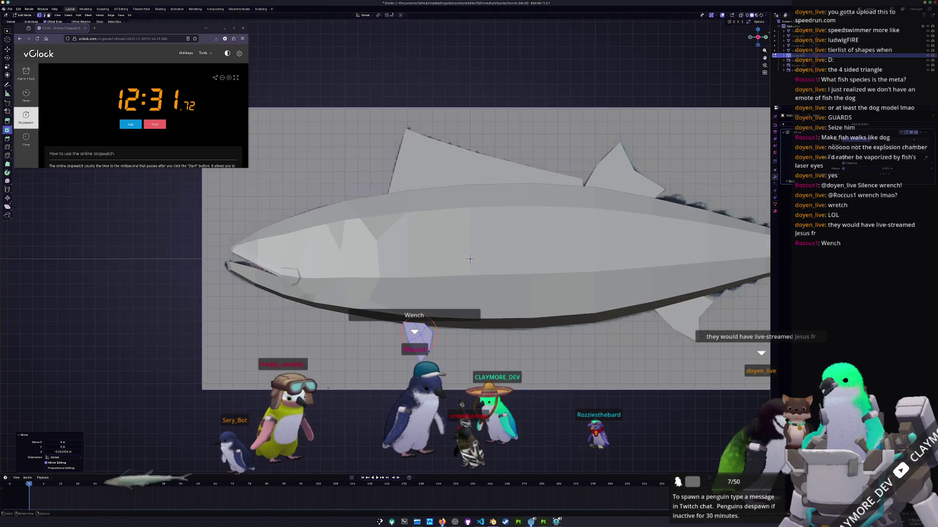
click(470, 258)
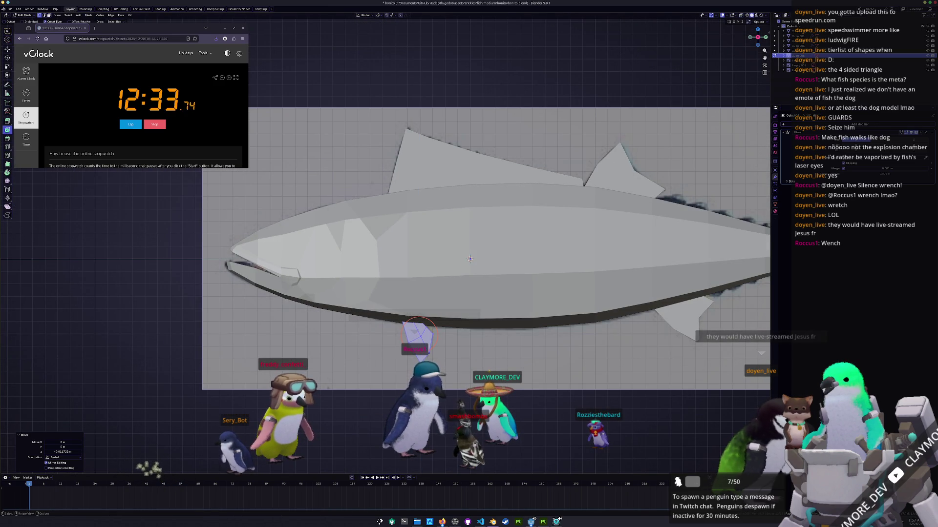
scroll(404, 279, up, 1)
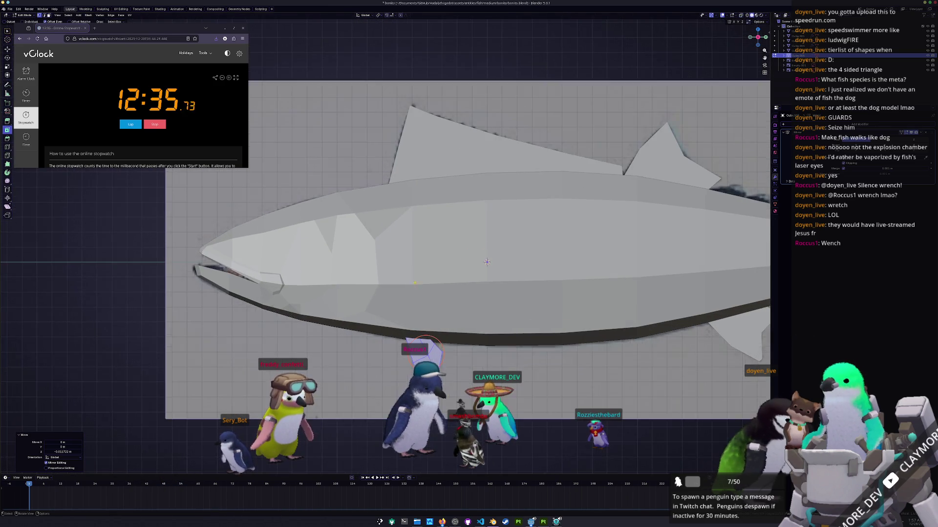
scroll(404, 280, down, 2)
key(alt+z)
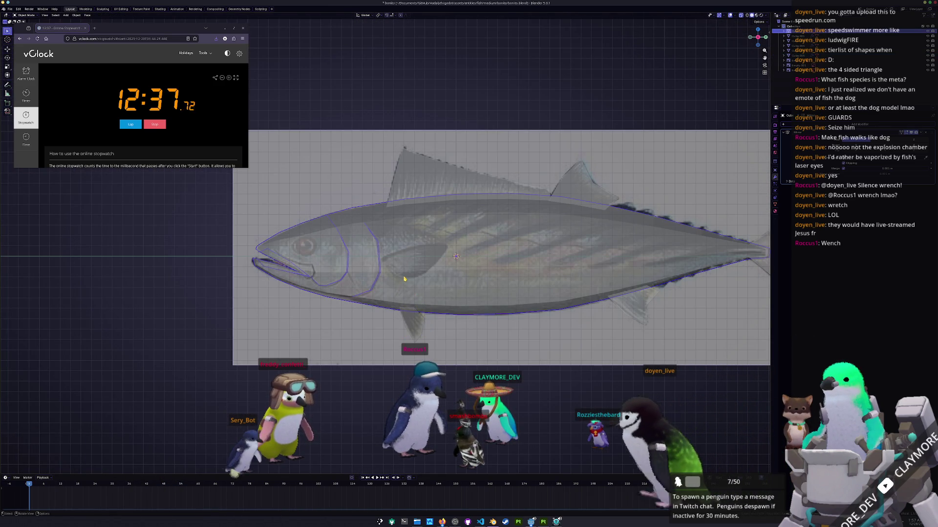
Adjust the fish mesh's origin via the context menu, then select the standalone gill edge object
key(Tab)
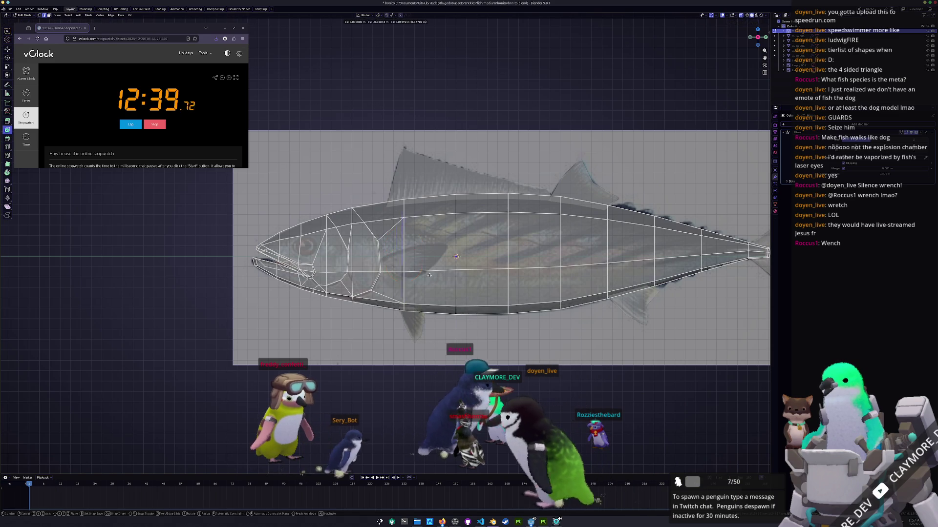
right_click(407, 273)
click(408, 272)
key(Tab)
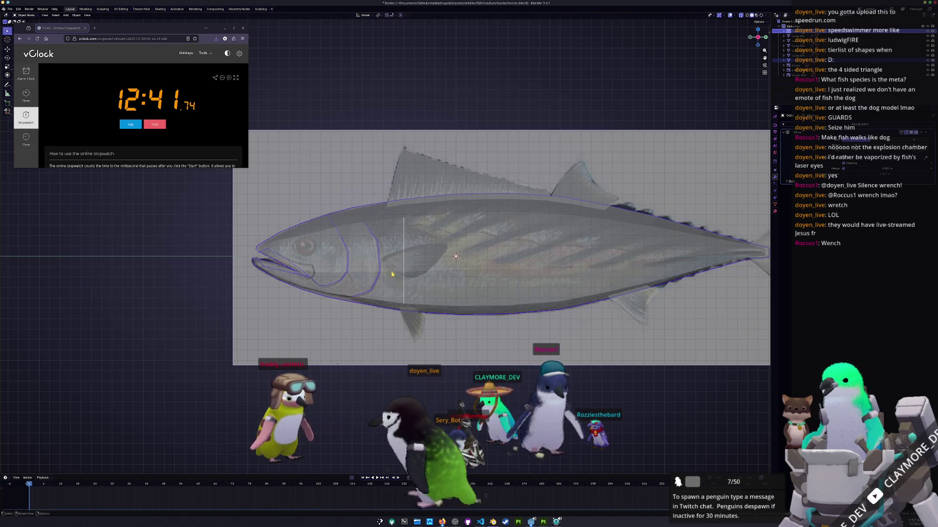
click(806, 71)
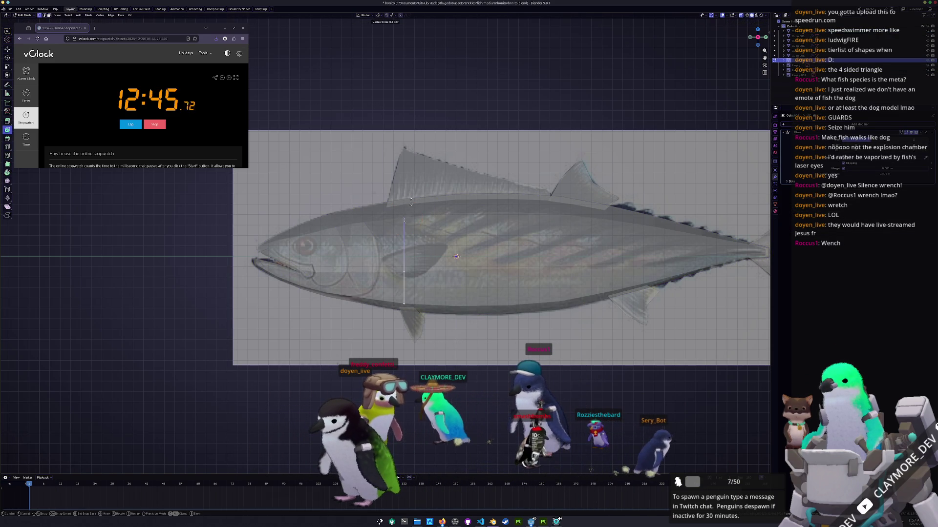
Slide the gill edge's top vertex down to the pectoral fin base, checking front and side views
click(417, 258)
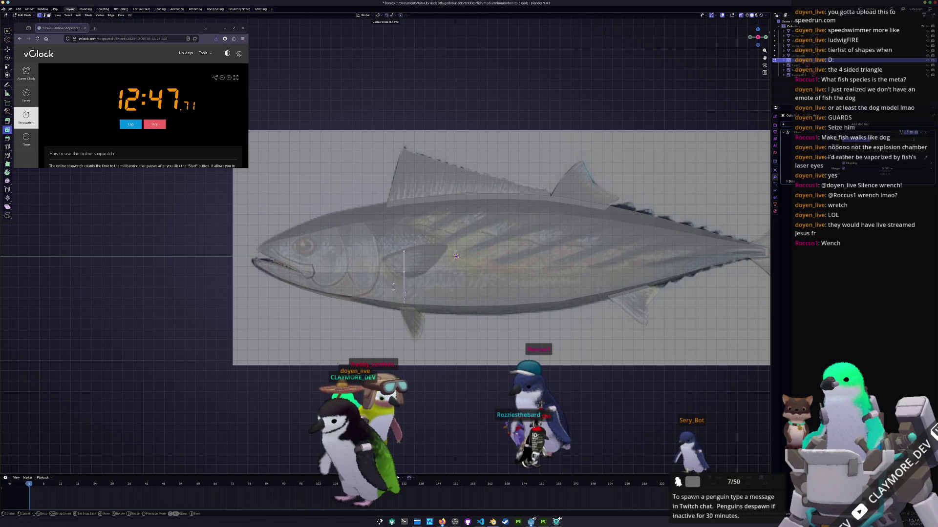
click(394, 277)
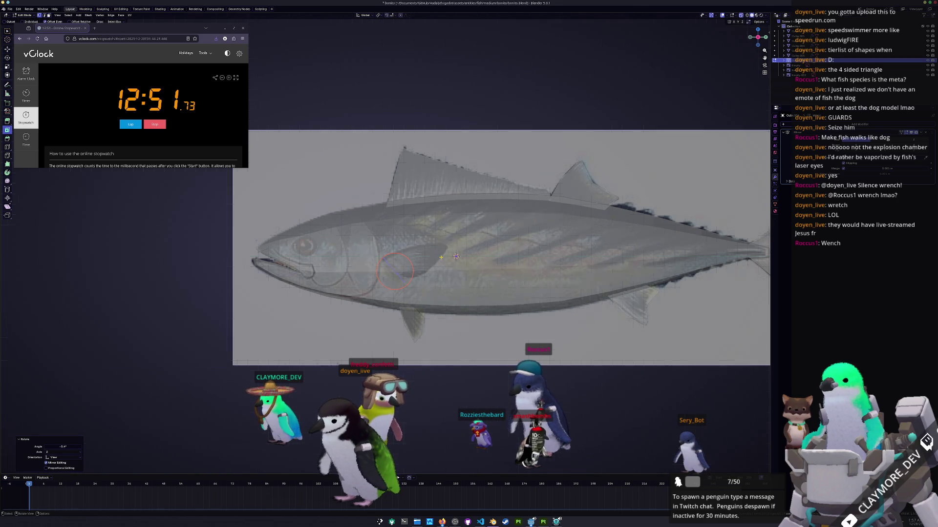
key(KP_1)
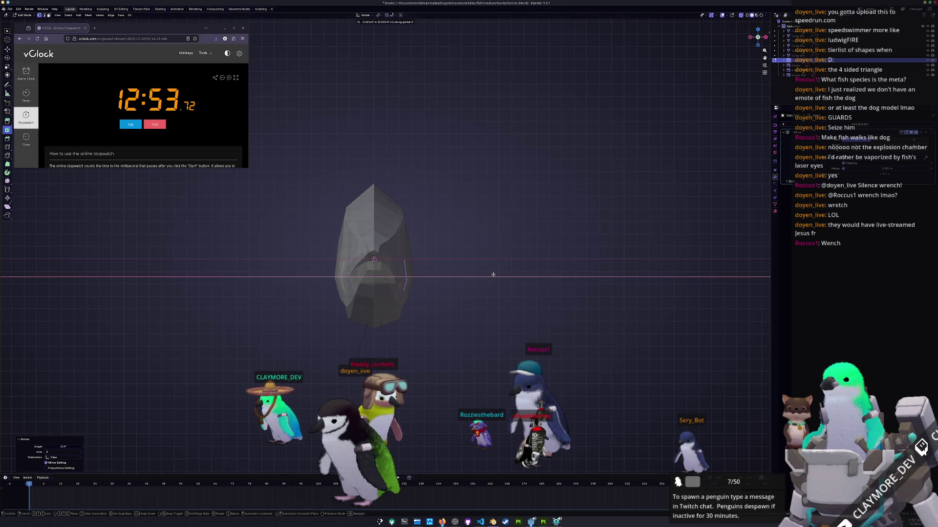
key(KP_3)
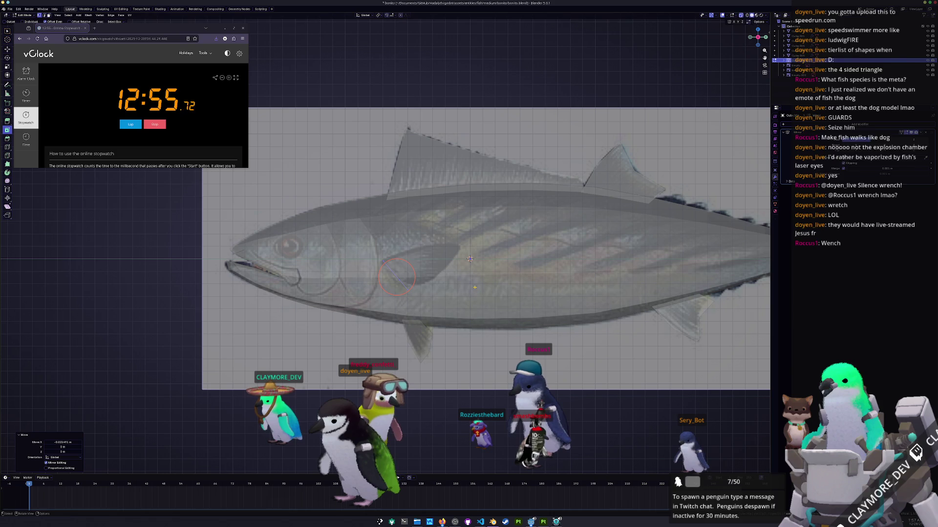
key(e)
Place the extruded pectoral fin face and move its outer vertices to the reference fin tip
click(458, 250)
scroll(458, 249, up, 3)
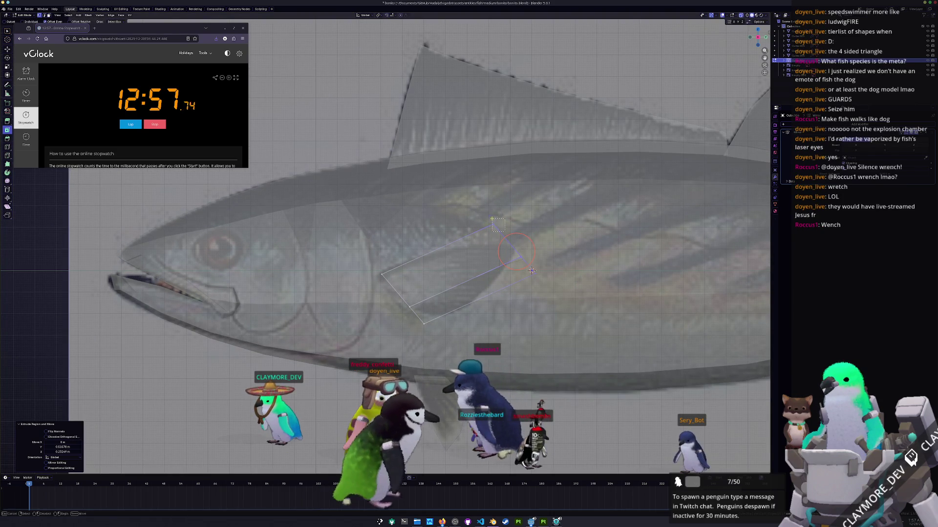
key(g)
click(518, 237)
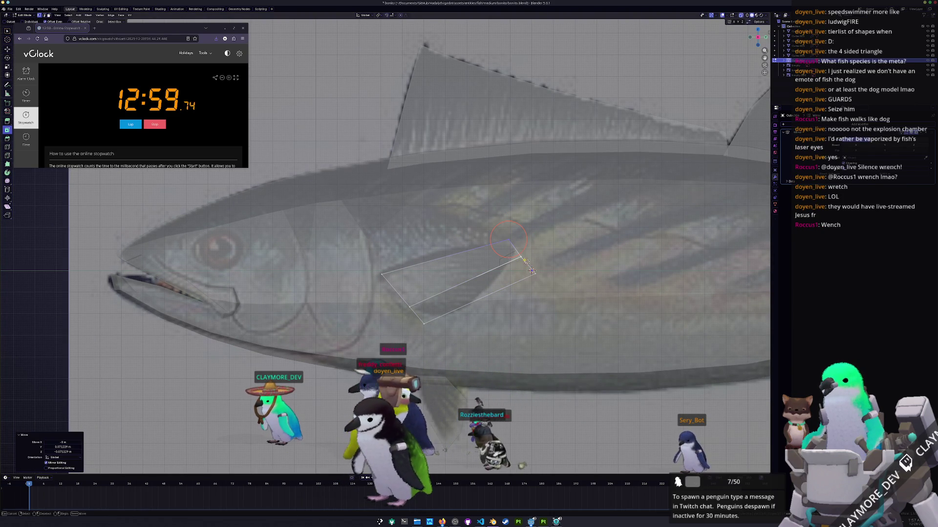
key(g)
click(517, 260)
key(g)
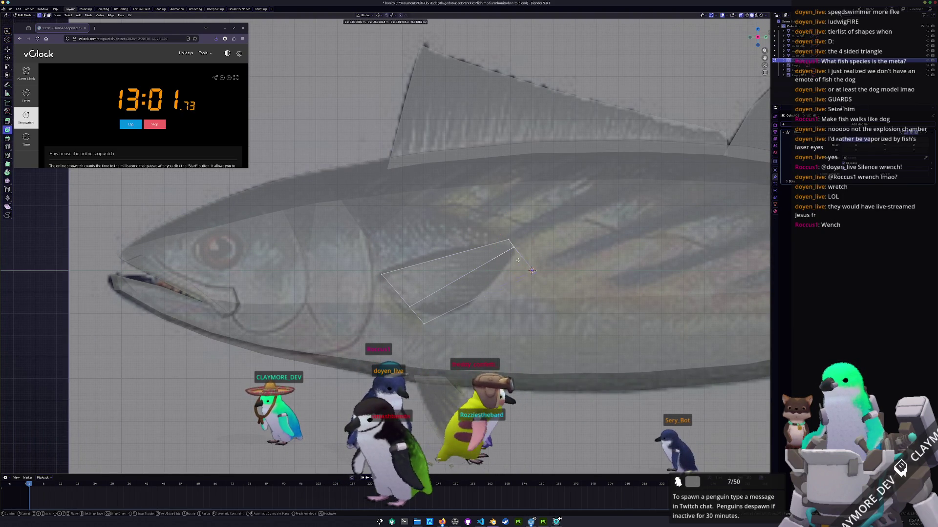
click(517, 264)
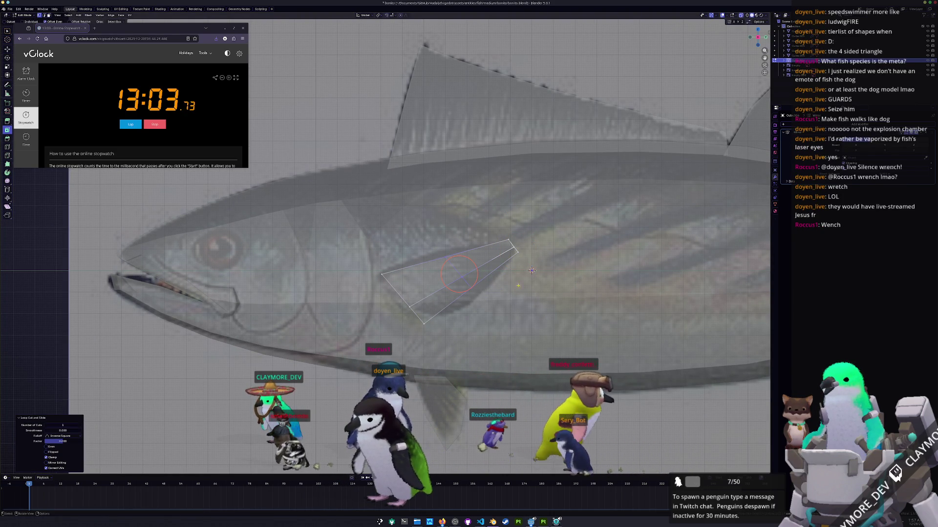
Knife-cut across the fin face and reposition the new cut vertices
key(k)
click(432, 260)
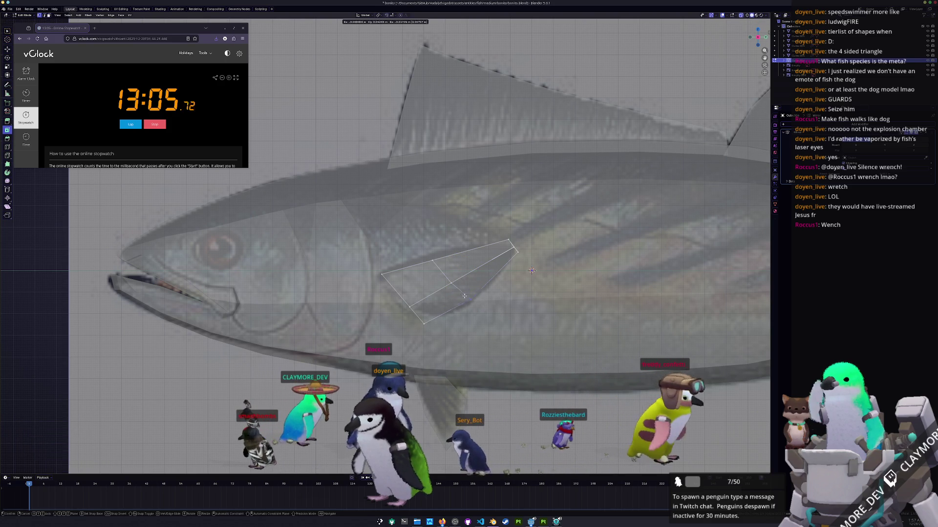
key(Return)
key(g)
key(g)
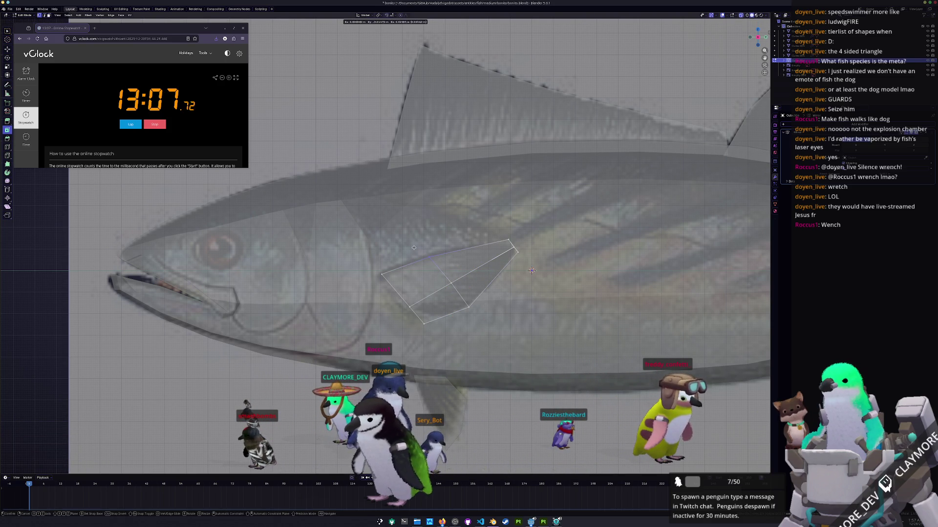
click(413, 245)
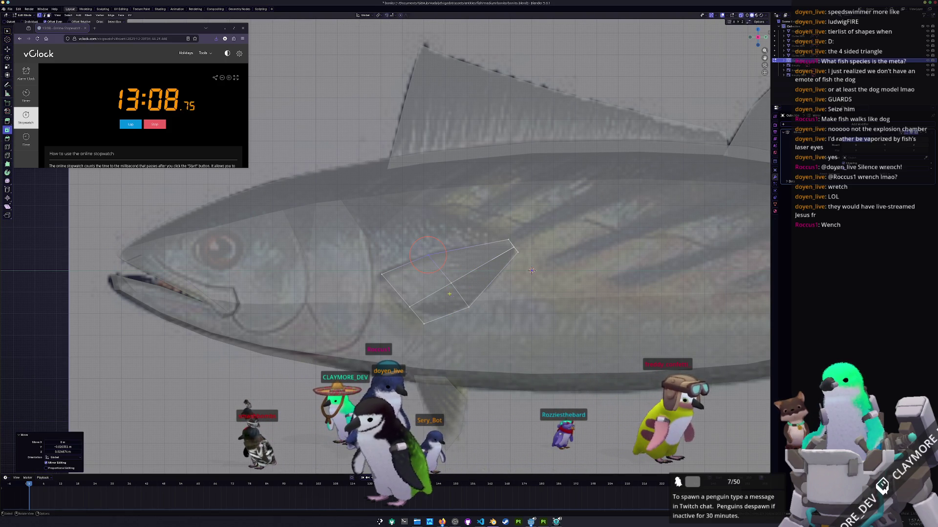
Slide fin vertices along their edges and add a loop cut through the fin
click(450, 282)
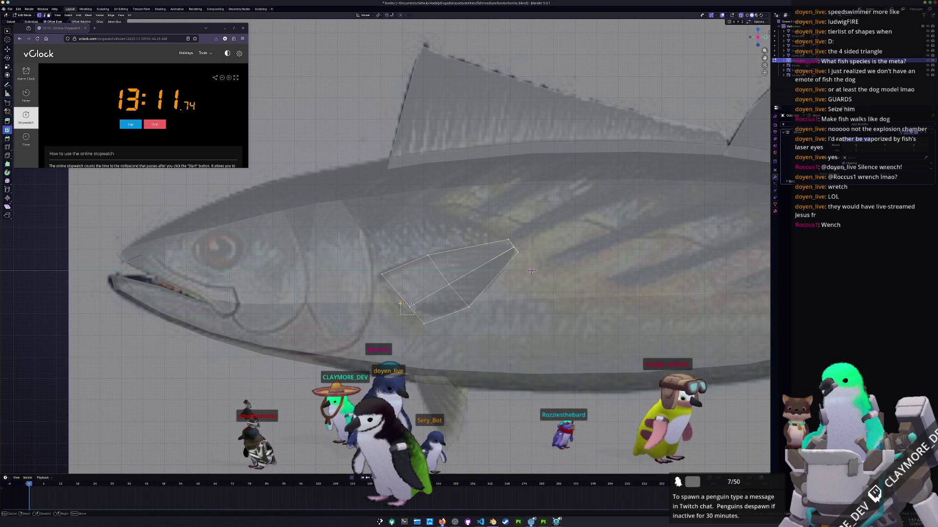
click(375, 278)
key(g)
key(g)
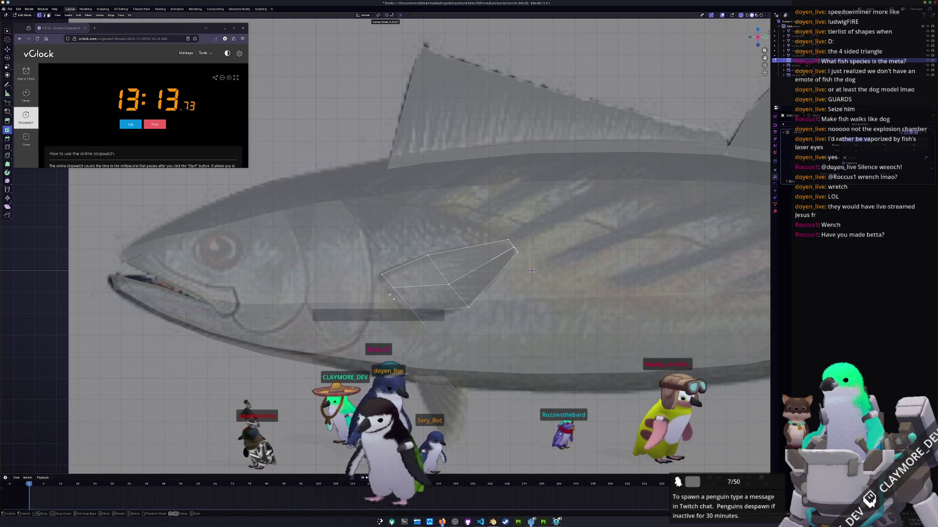
click(386, 292)
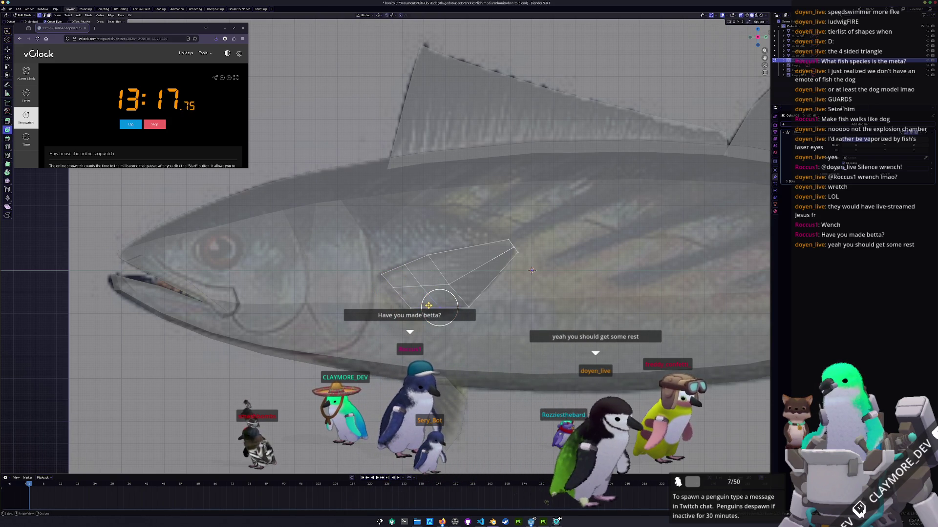
key(g)
key(Escape)
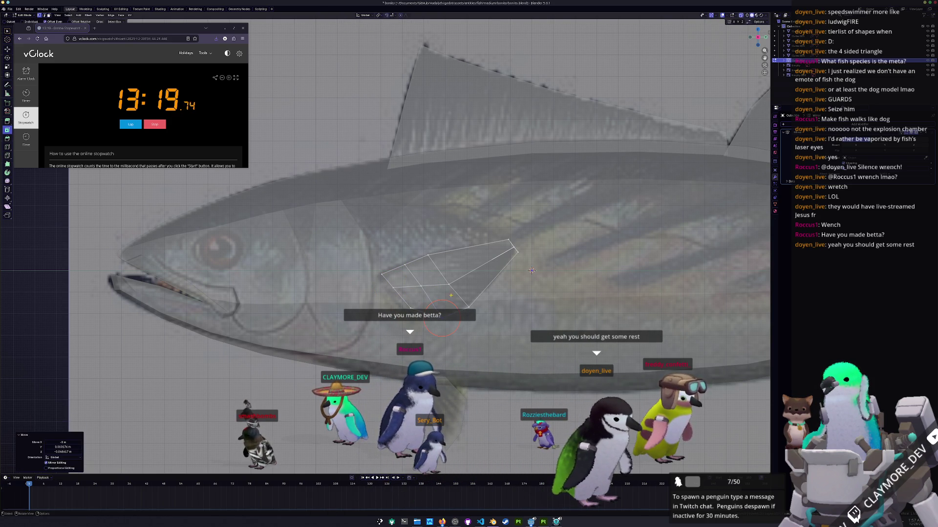
Mirror-adjust a fin vertex along X, slide it, and circle-select all the pectoral fin faces
key(ctrl+m)
key(x)
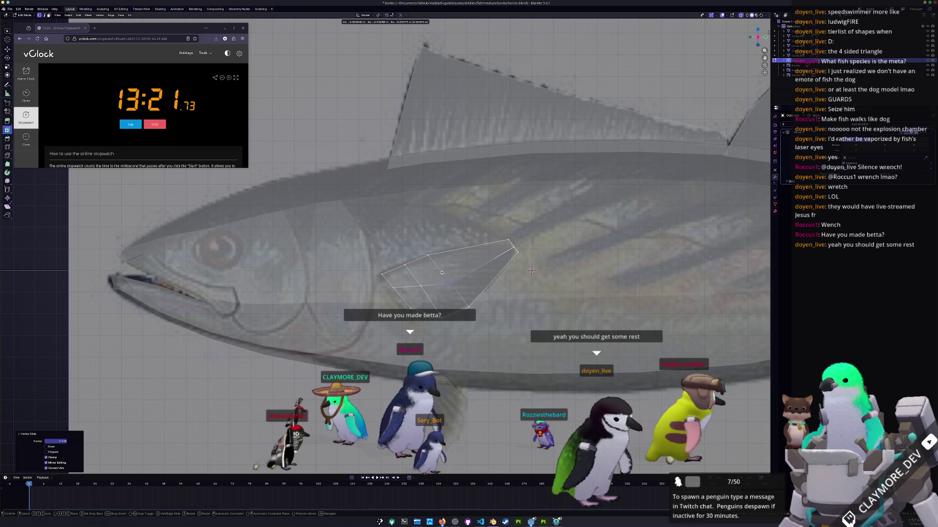
key(shift+v)
click(439, 275)
key(c)
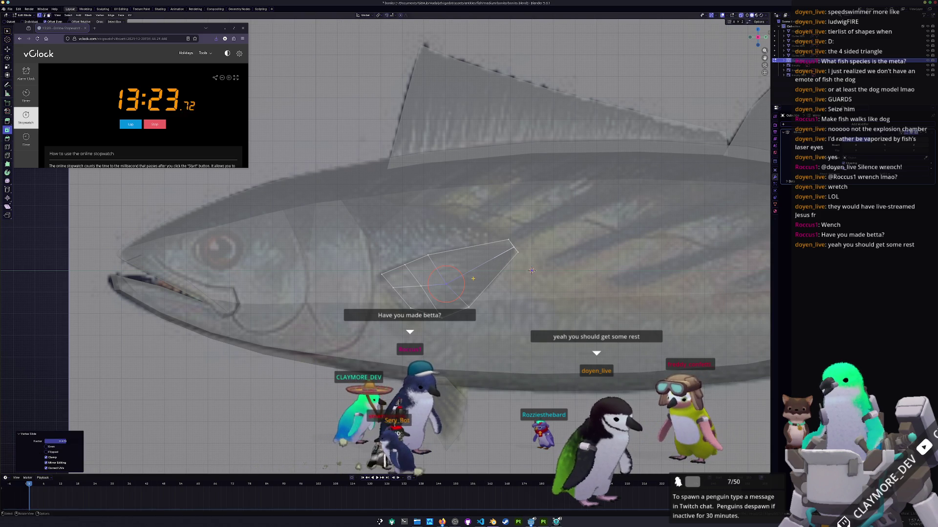
drag(488, 268, 462, 272)
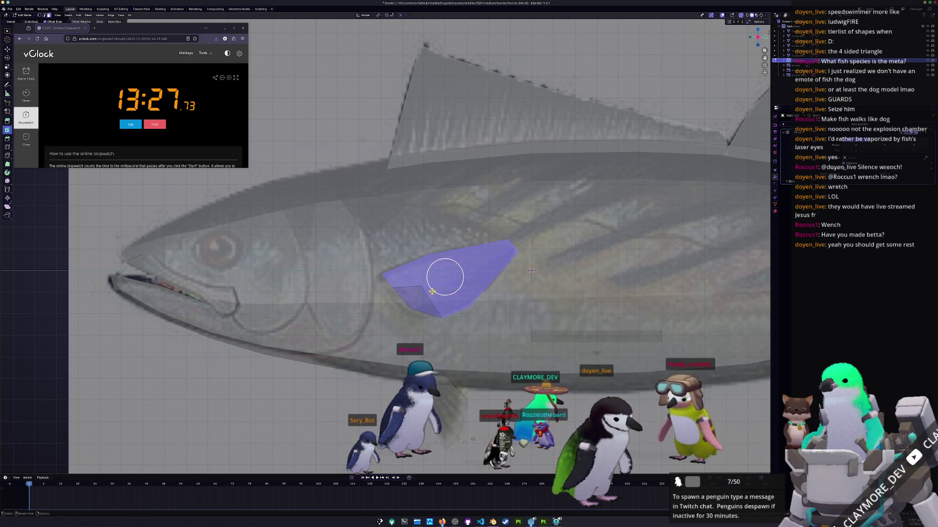
Angle the pectoral fin's edge diagonally from the top view and nudge the fin in side view
middle_drag(444, 272, 449, 250)
key(Tab)
key(Tab)
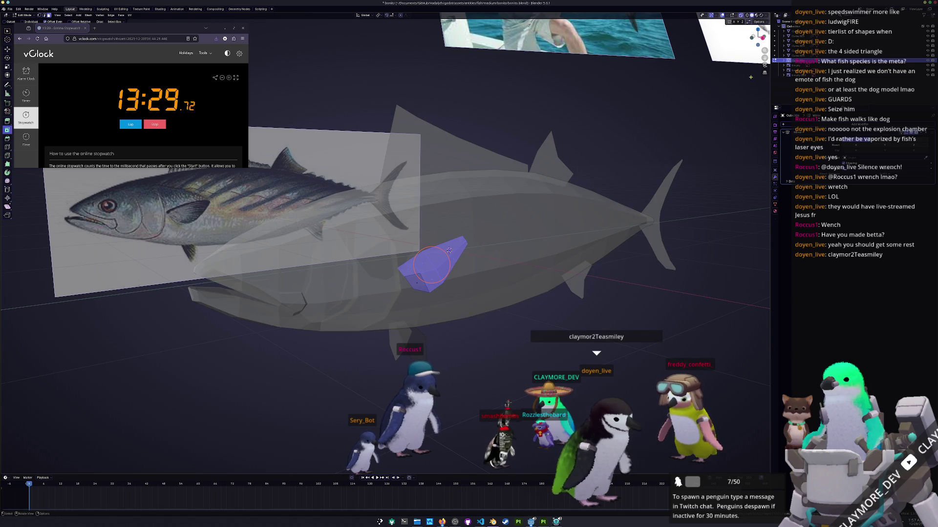
key(n)
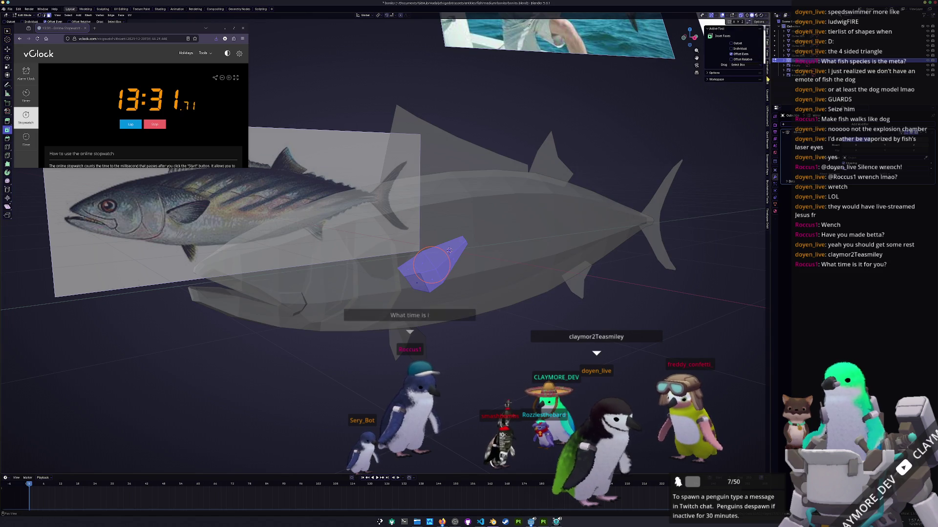
click(766, 44)
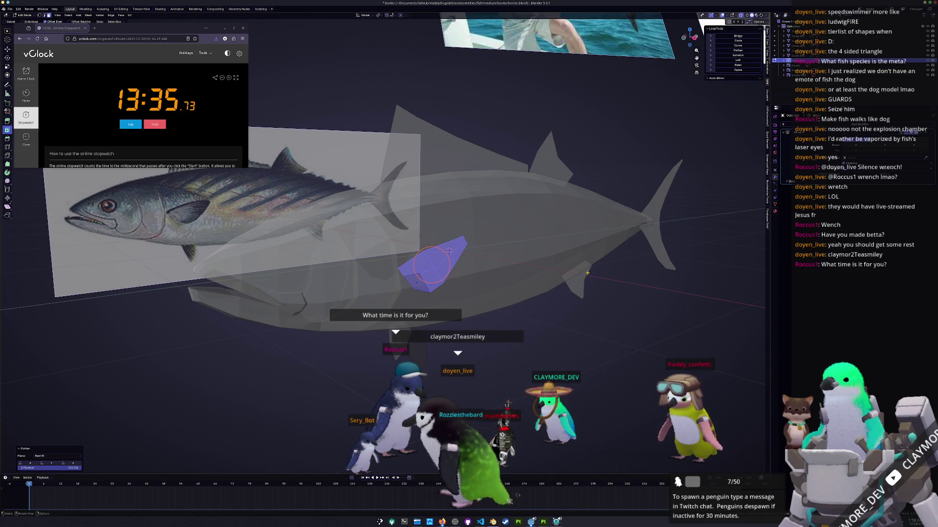
key(KP_7)
key(g)
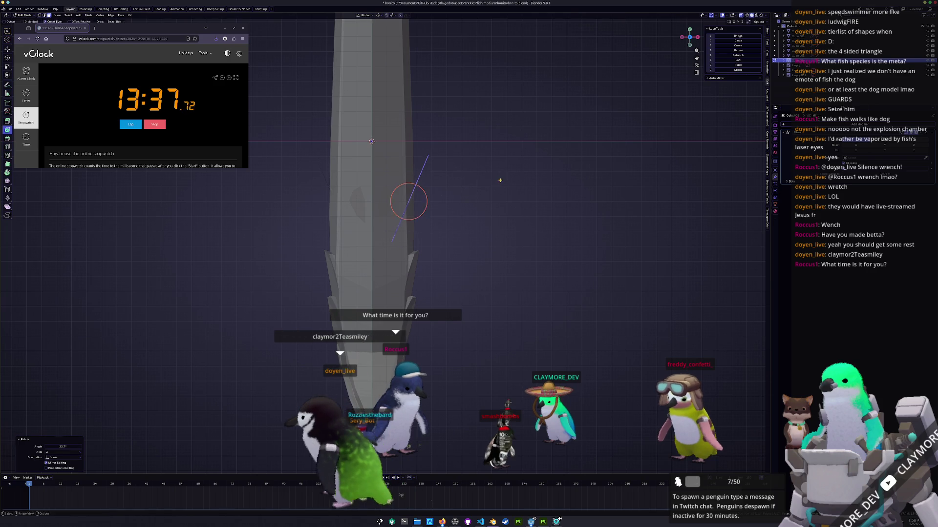
click(518, 182)
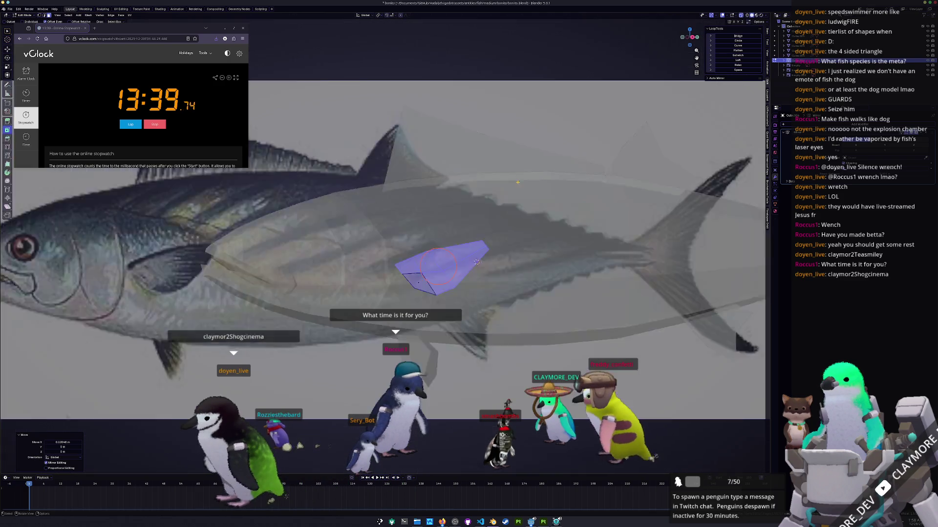
key(KP_3)
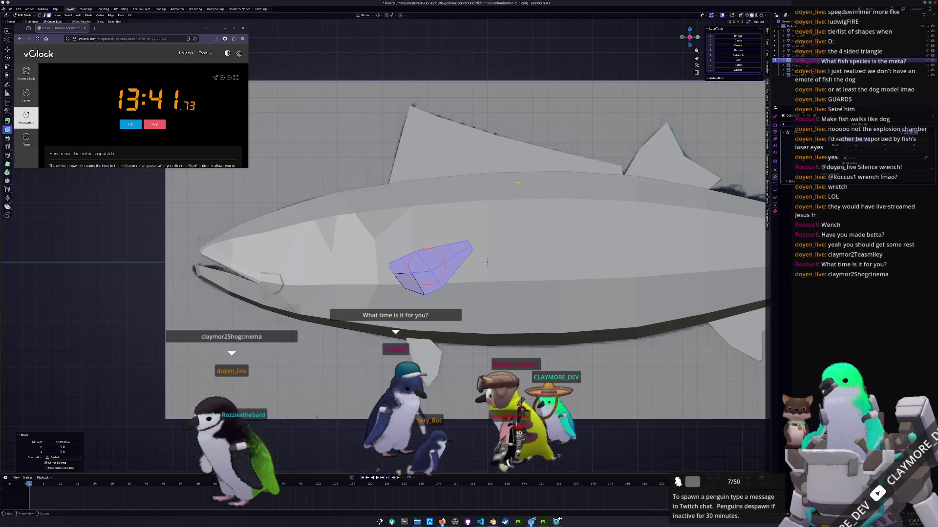
click(516, 183)
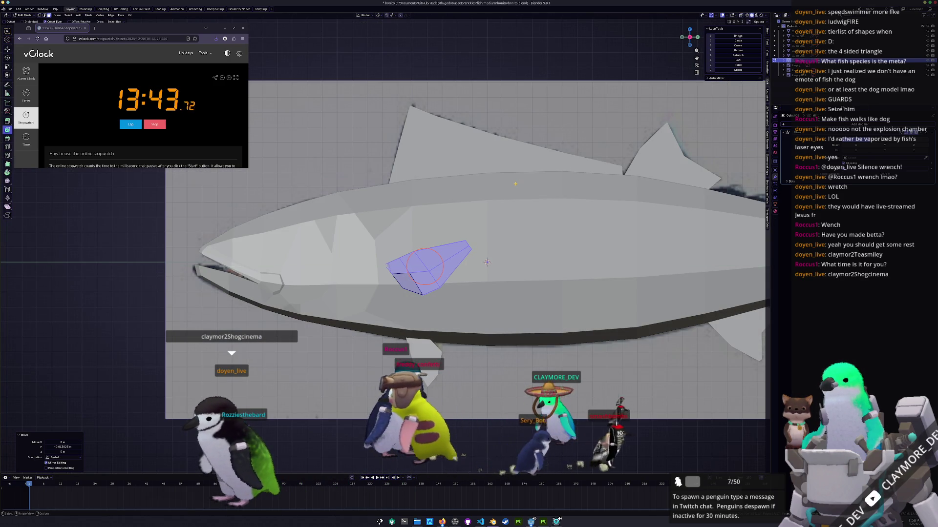
From the front view, move the fin sideways and rotate it outward, then show the mesh see-through
key(KP_1)
key(g)
key(x)
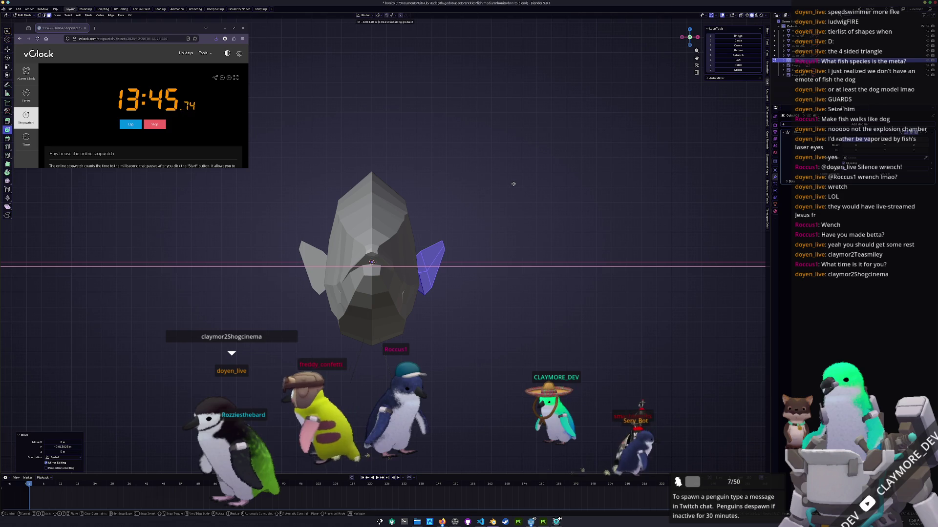
key(r)
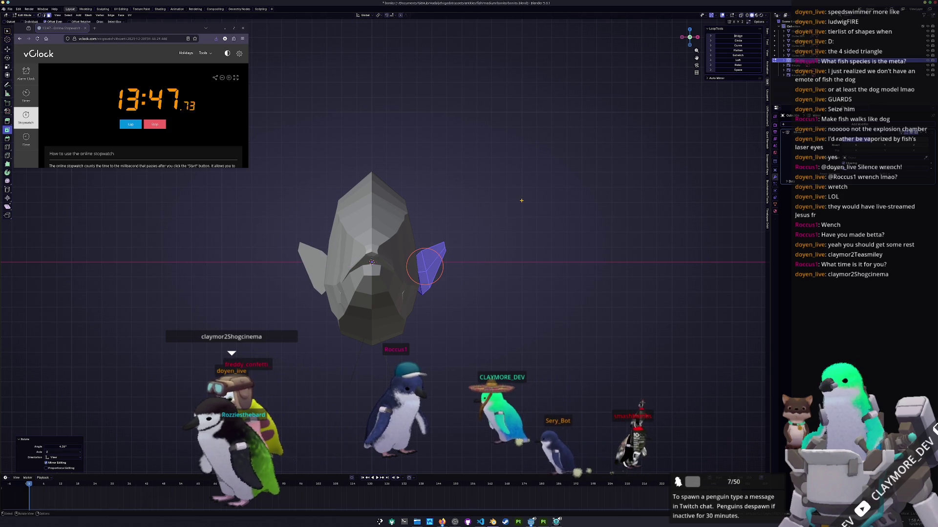
key(o)
click(503, 296)
middle_drag(503, 297, 461, 308)
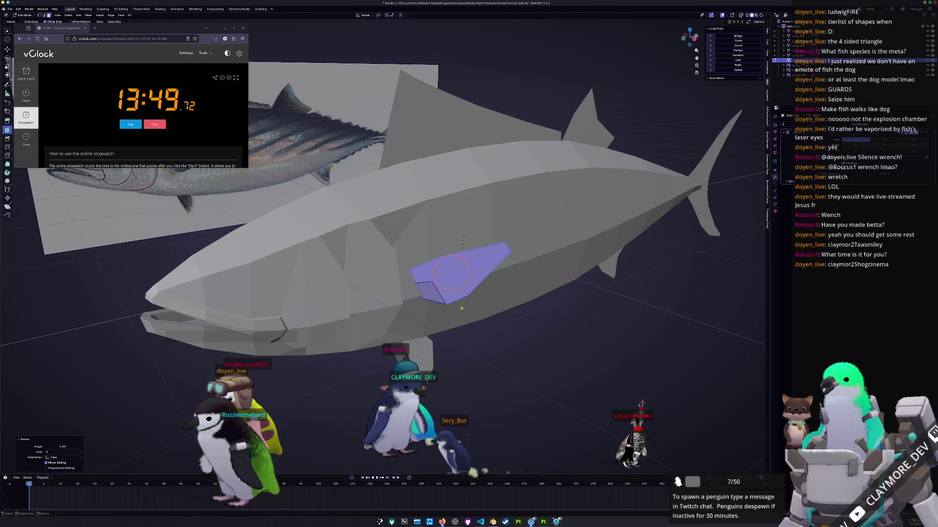
key(KP_1)
key(alt+z)
scroll(469, 308, up, 2)
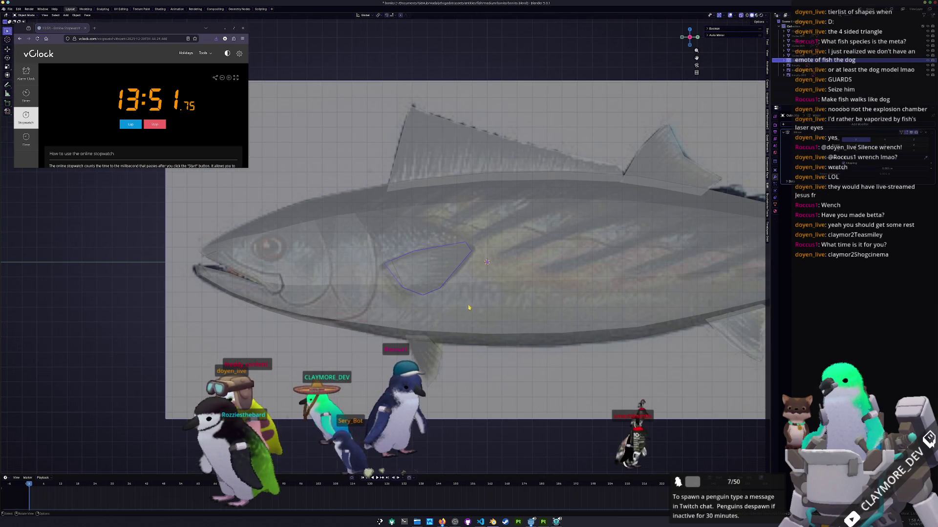
Slide individual pectoral fin vertices along their edges to tighten the fin outline
key(Tab)
scroll(497, 260, up, 2)
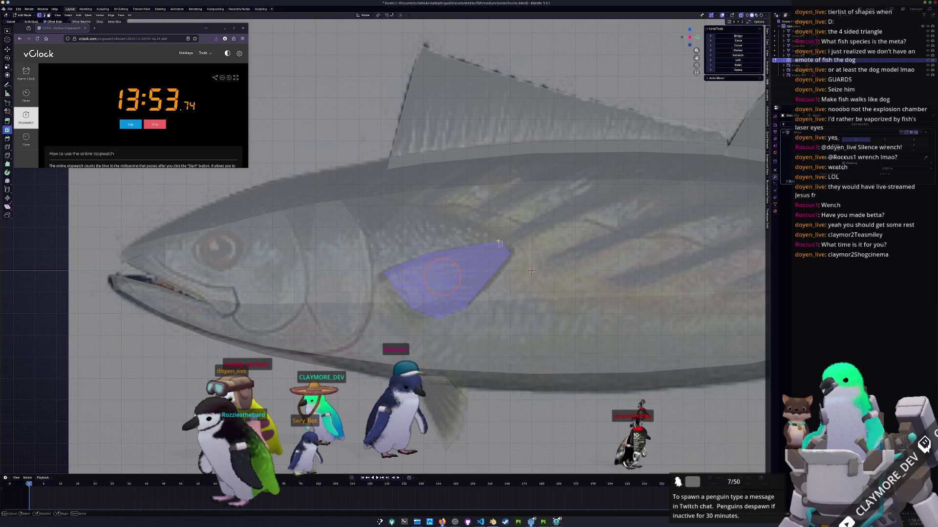
click(491, 235)
key(c)
key(Escape)
scroll(525, 252, up, 2)
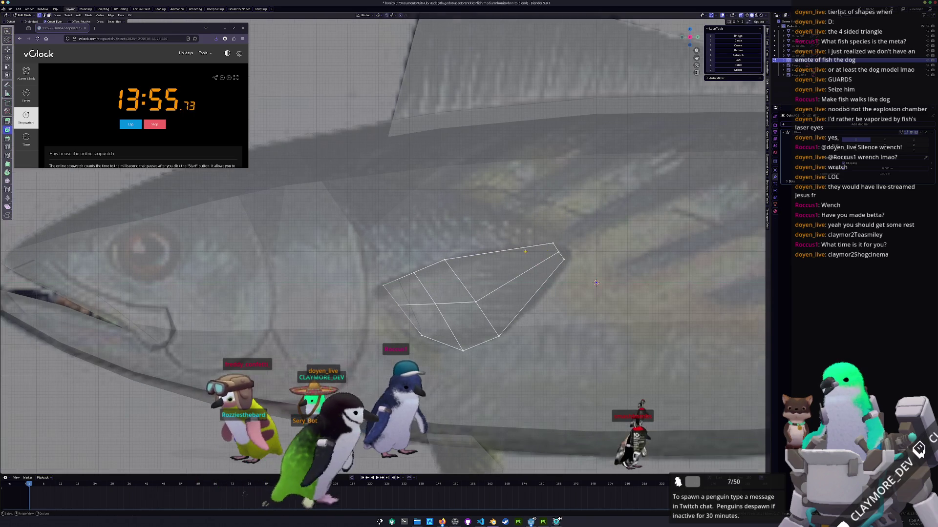
key(c)
key(Escape)
key(g)
key(g)
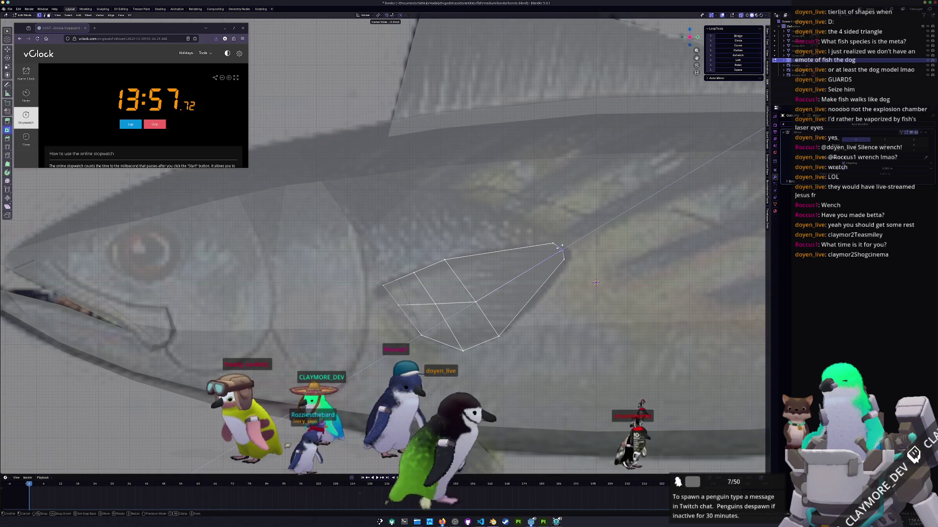
click(561, 246)
scroll(561, 247, down, 2)
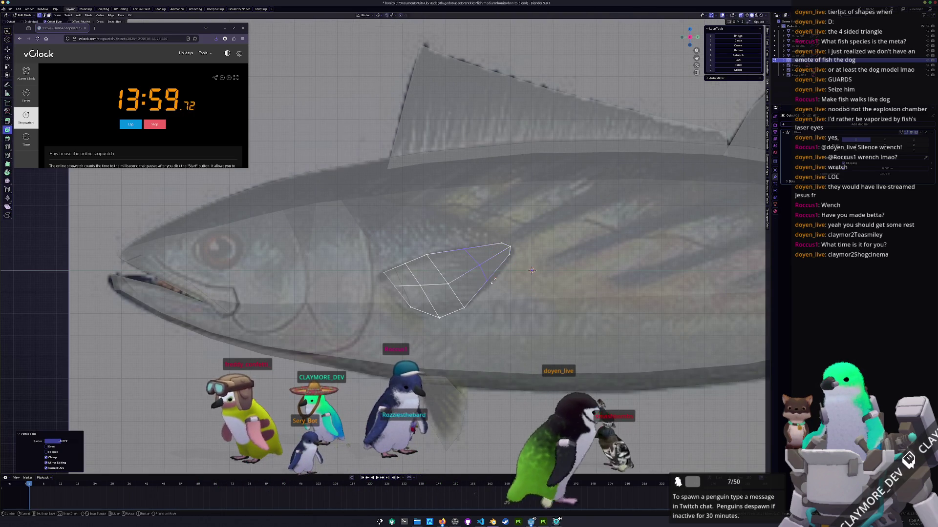
Add a loop cut across the fin, shift its vertices over the reference, and reopen the body mesh see-through
key(ctrl+r)
key(c)
key(Escape)
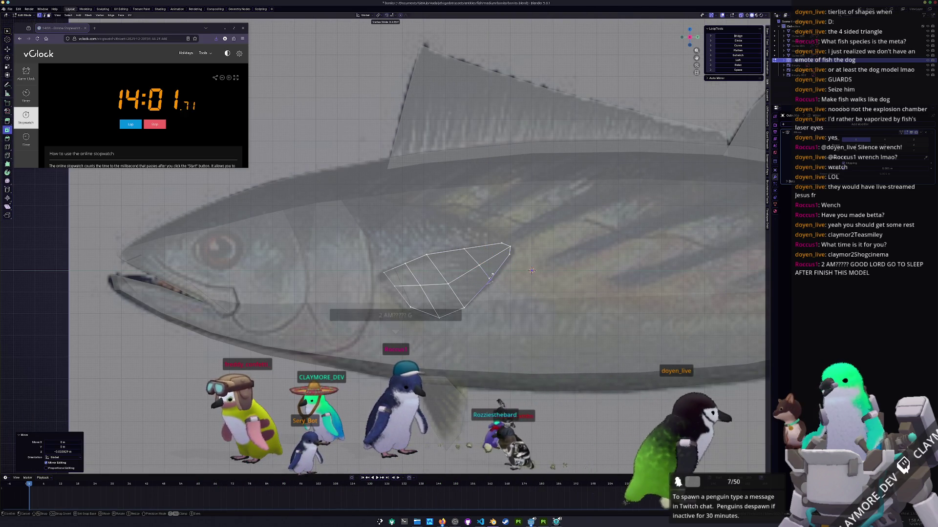
key(g)
click(531, 270)
key(c)
key(Escape)
key(Tab)
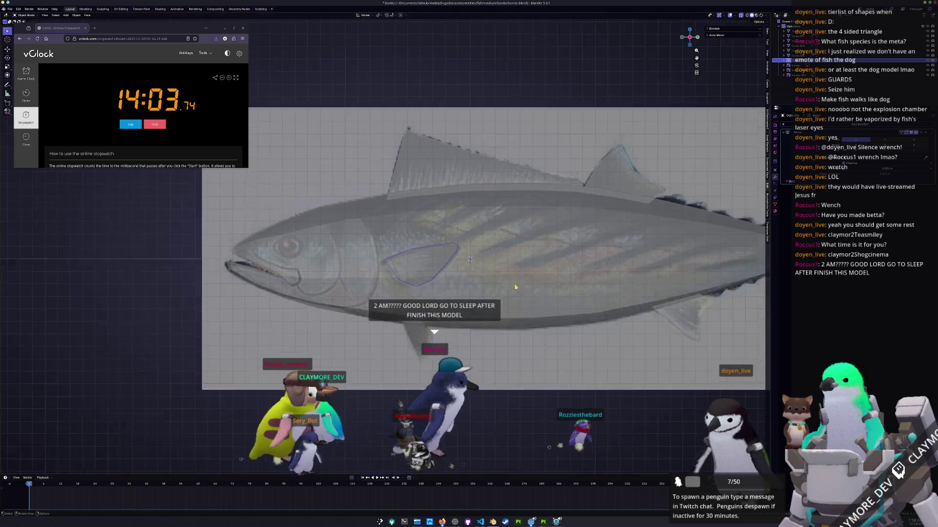
scroll(485, 281, down, 3)
scroll(485, 281, down, 1)
key(alt+z)
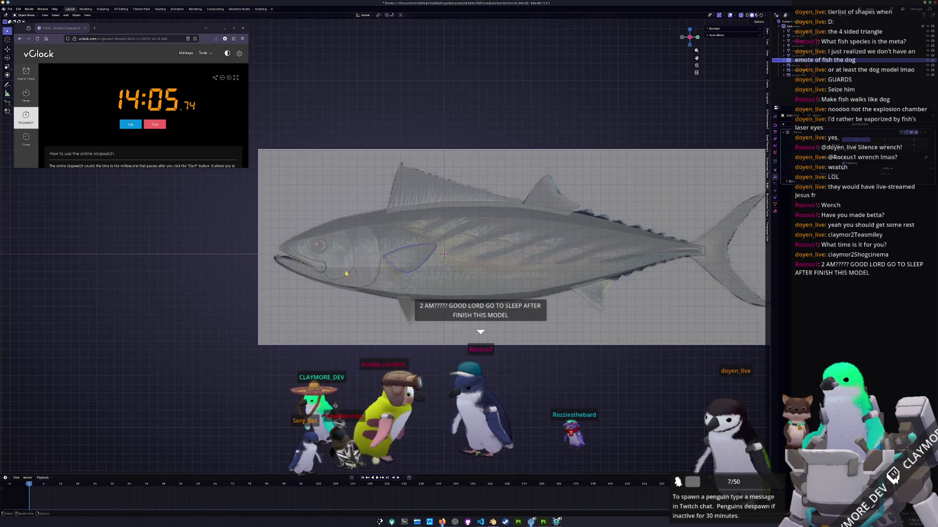
key(Tab)
scroll(344, 251, up, 3)
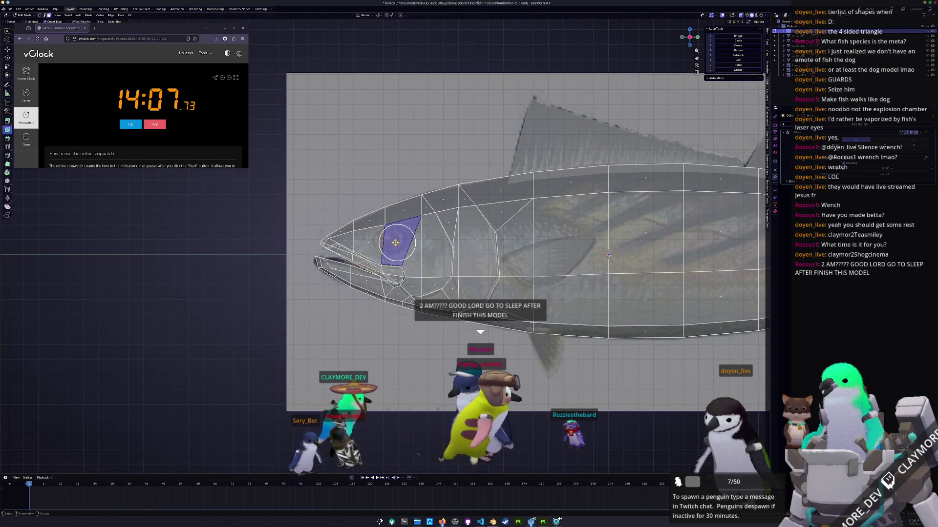
Inset the head face into an eye outline and move it vertically into place
key(i)
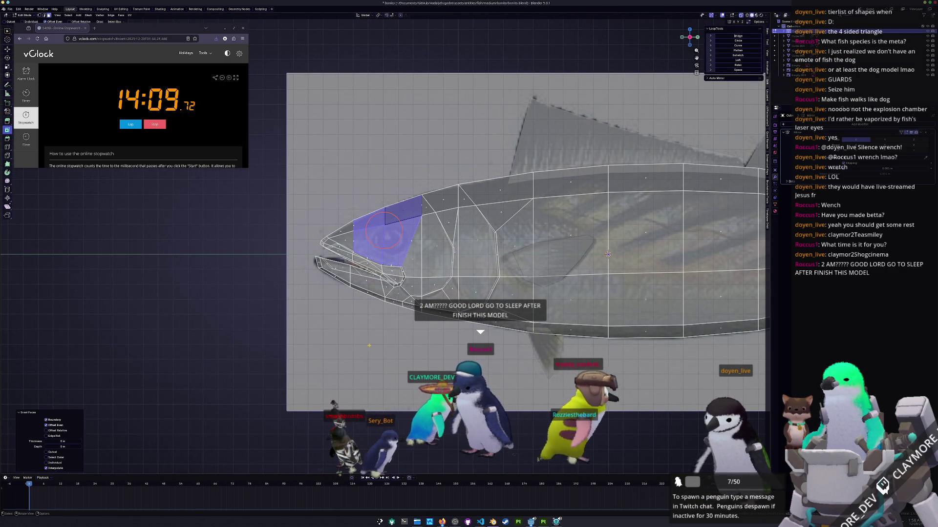
click(395, 216)
key(alt+z)
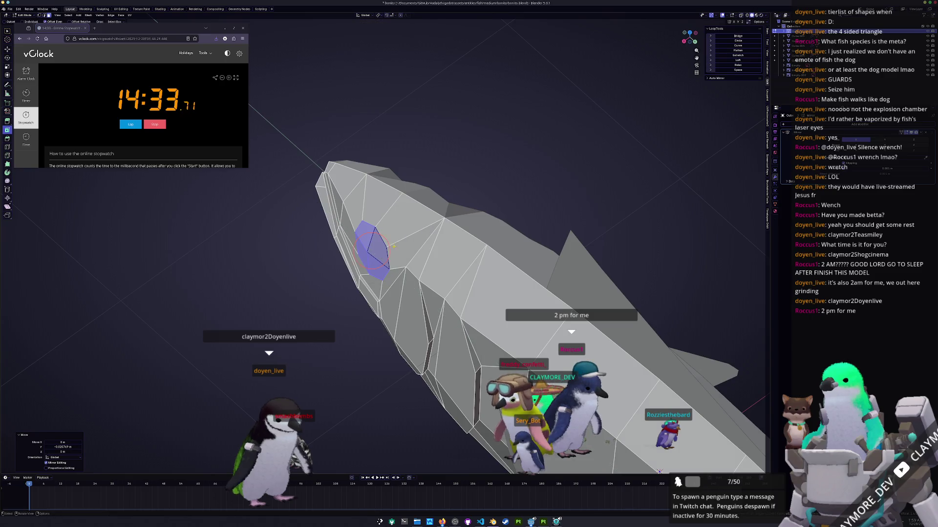
mouse_move(607, 254)
middle_down()
mouse_move(708, 261)
mouse_move(486, 442)
middle_up()
scroll(708, 261, up, 2)
key(g)
key(z)
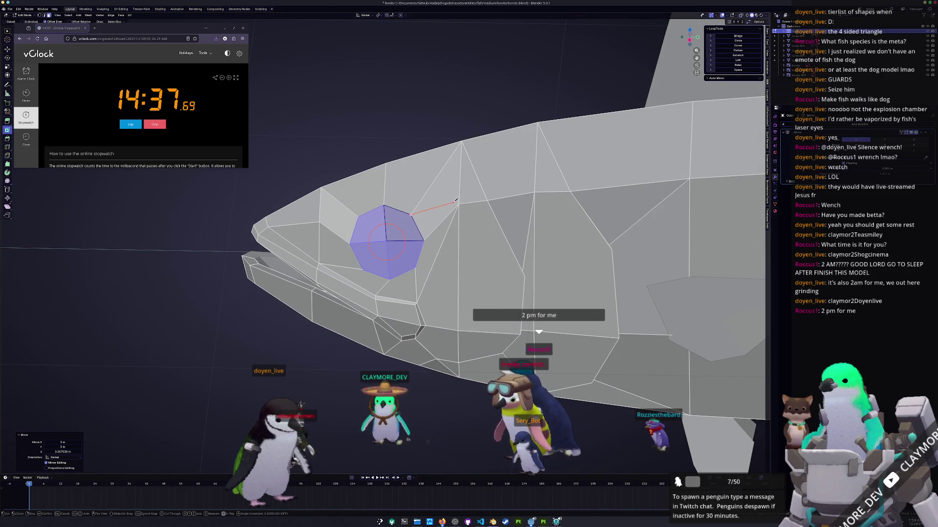
click(460, 204)
Flatten the eye face by scaling it to 0 along one axis against the head
middle_drag(461, 204, 599, 123)
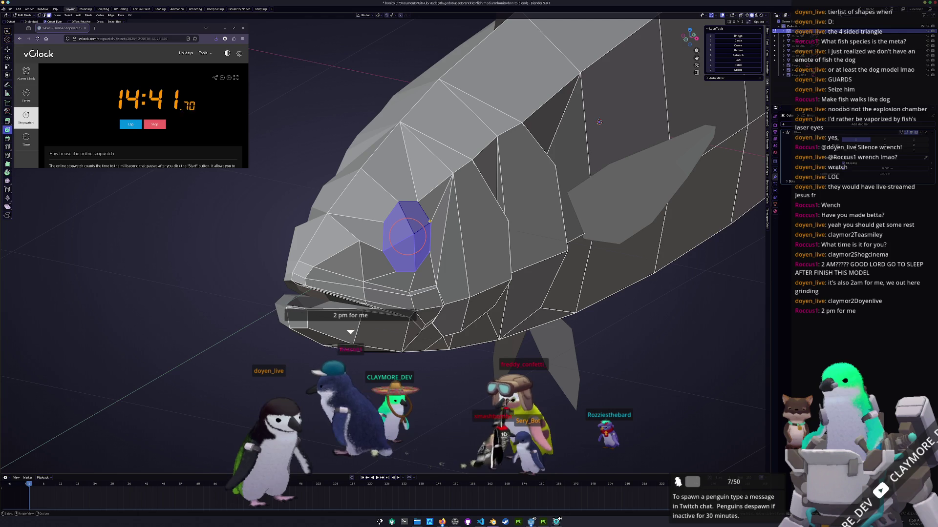
key(r)
key(z)
key(9)
key(0)
key(Return)
mouse_move(598, 122)
middle_down()
mouse_move(498, 128)
mouse_move(557, 132)
mouse_move(513, 190)
middle_up()
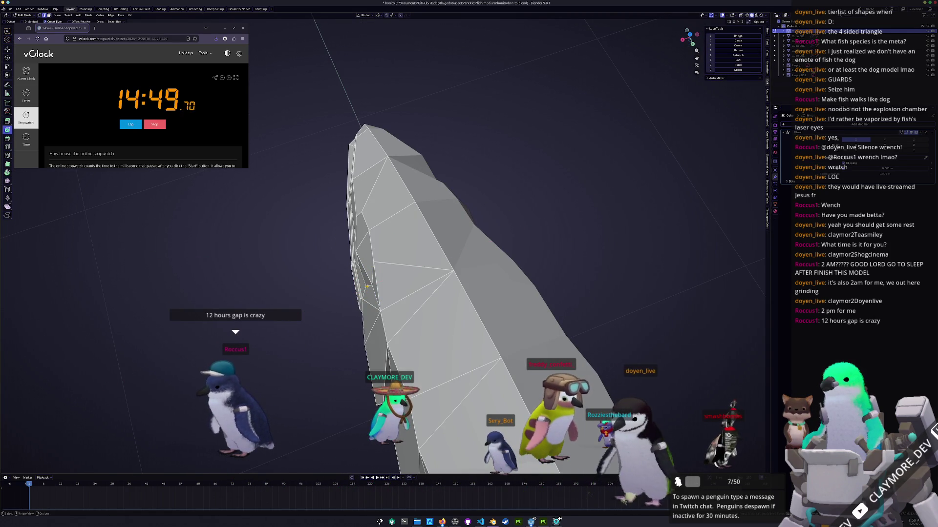
Move and edge-slide the head vertices around the eye into rounder positions
key(g)
click(416, 272)
mouse_move(557, 293)
middle_down()
mouse_move(699, 320)
mouse_move(429, 440)
middle_up()
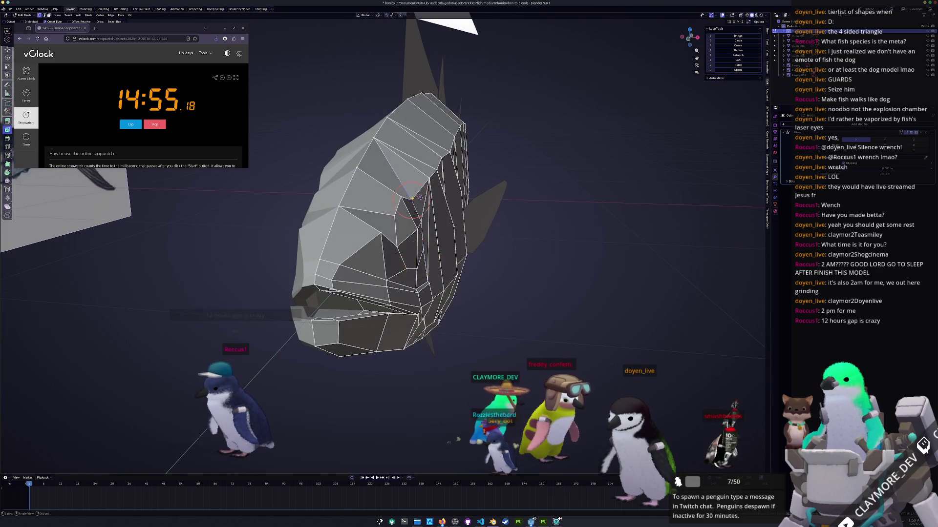
mouse_move(412, 198)
middle_down()
mouse_move(403, 185)
mouse_move(432, 200)
middle_up()
click(401, 172)
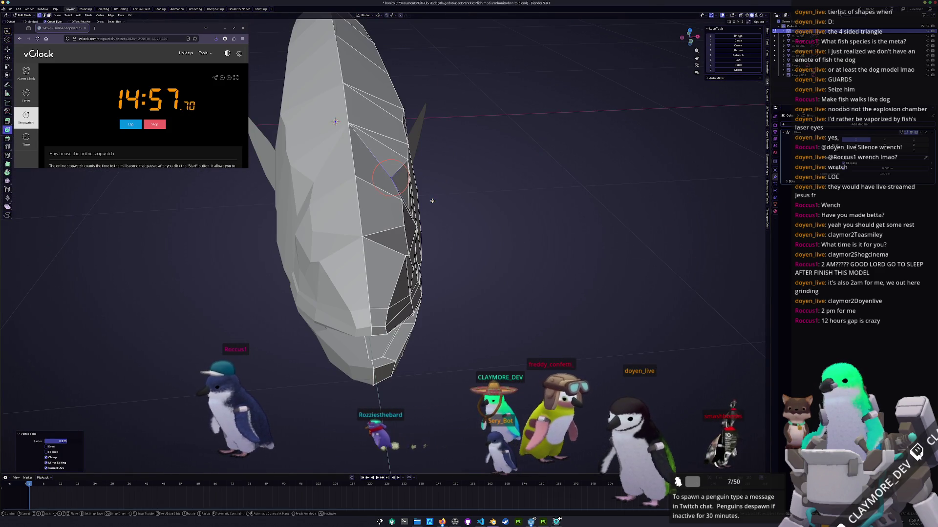
key(g)
key(z)
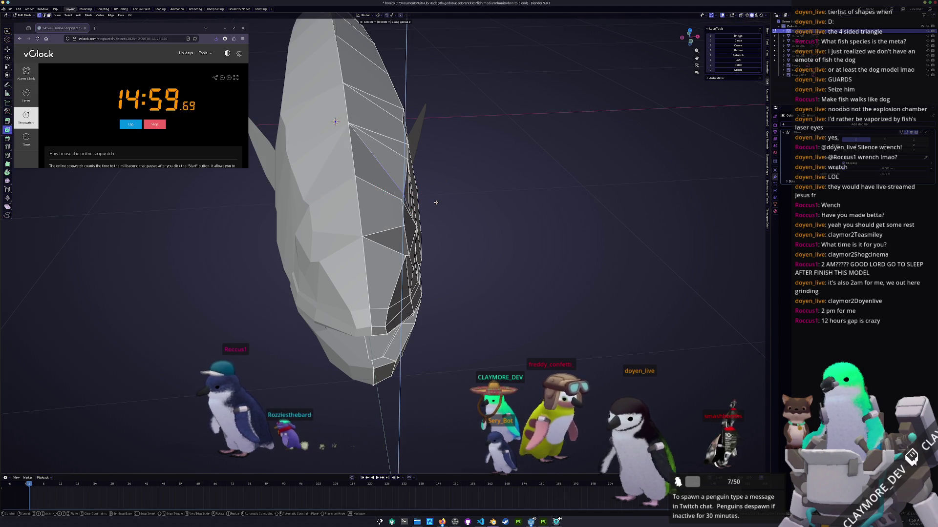
click(437, 194)
Knife-cut new edges around the eye to clean up the head topology
middle_drag(437, 194, 362, 189)
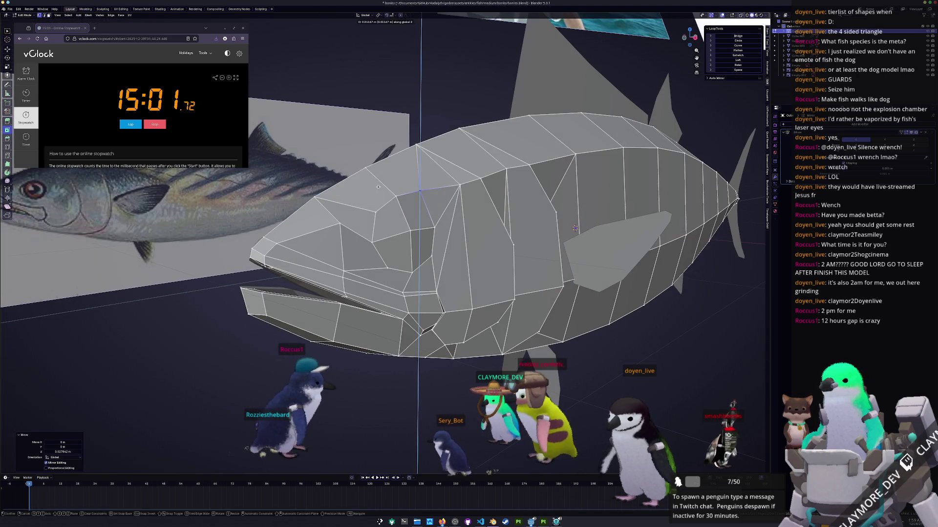
scroll(361, 189, up, 2)
middle_drag(419, 190, 367, 209)
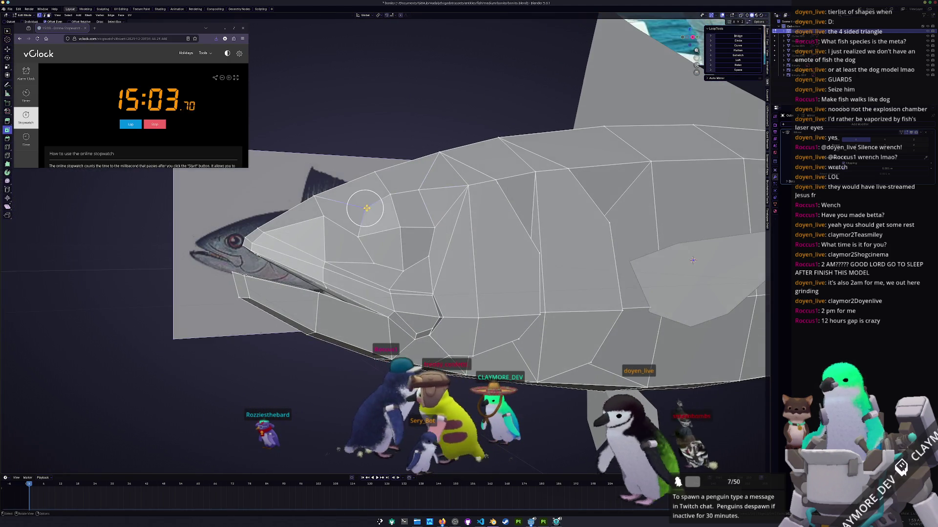
scroll(350, 209, up, 2)
key(k)
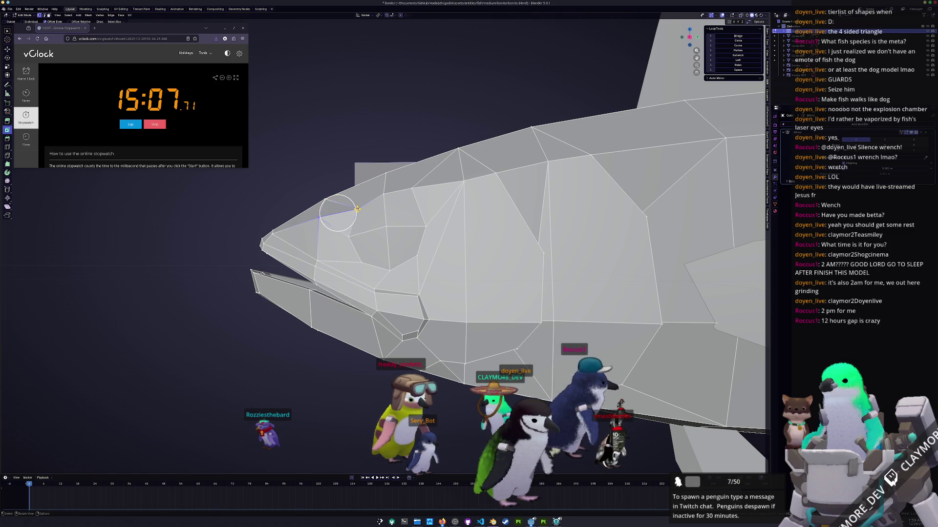
mouse_move(357, 210)
middle_down()
mouse_move(423, 234)
mouse_move(563, 229)
mouse_move(657, 240)
mouse_move(385, 163)
mouse_move(426, 220)
middle_up()
key(Escape)
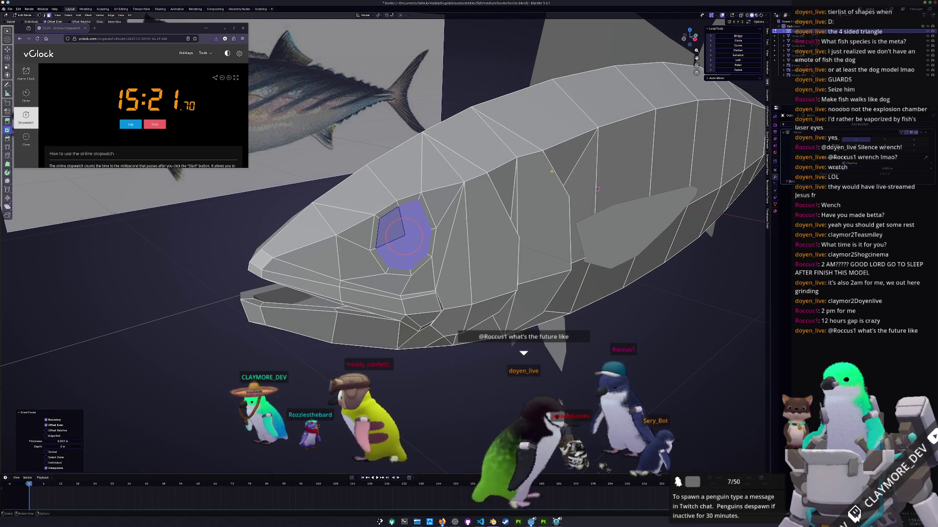
Round the eye faces with LoopTools Circle, inset them and push them inward as a socket
click(717, 40)
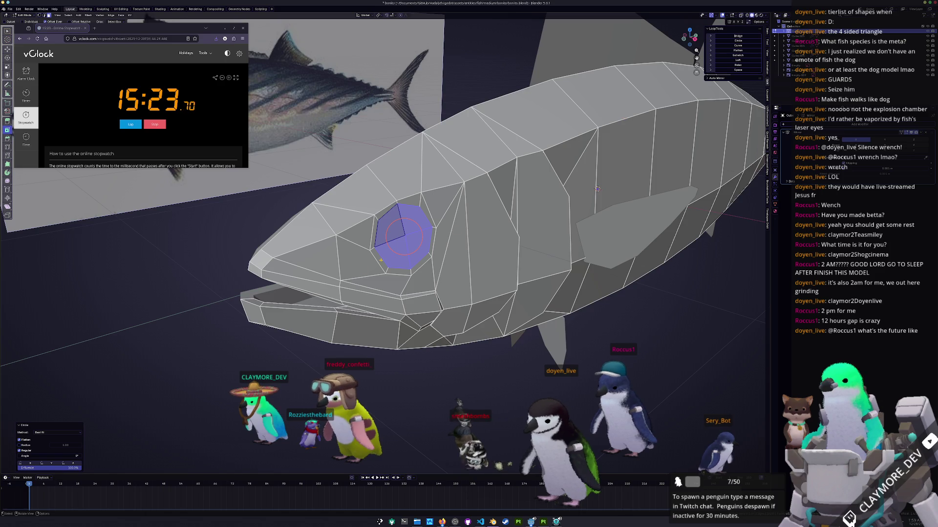
middle_drag(597, 189, 507, 219)
key(i)
click(508, 219)
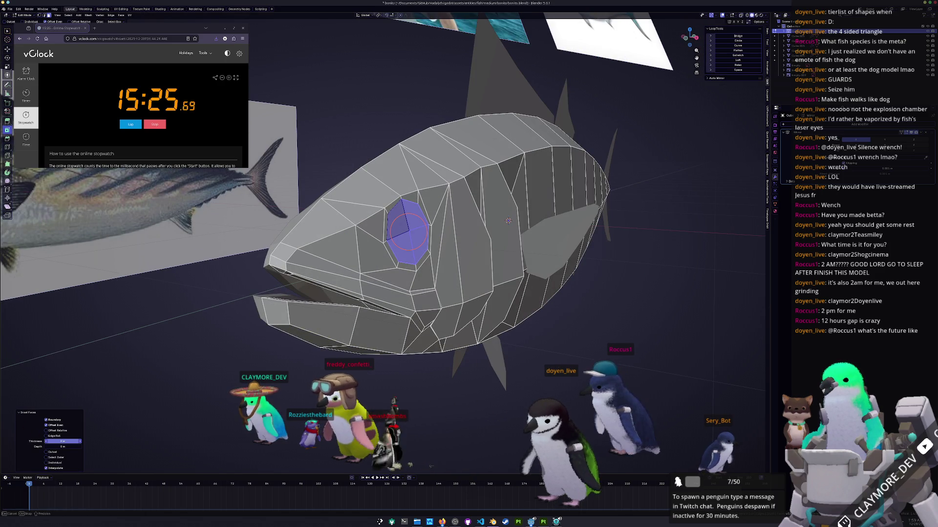
mouse_move(507, 220)
middle_down()
mouse_move(499, 213)
mouse_move(480, 278)
mouse_move(564, 272)
mouse_move(450, 211)
mouse_move(587, 220)
mouse_move(636, 251)
middle_up()
key(g)
key(z)
key(z)
click(494, 213)
click(479, 279)
Add an edge loop around the eye socket, edge-slide it into place, and leave mesh editing
key(ctrl+r)
click(564, 271)
click(453, 211)
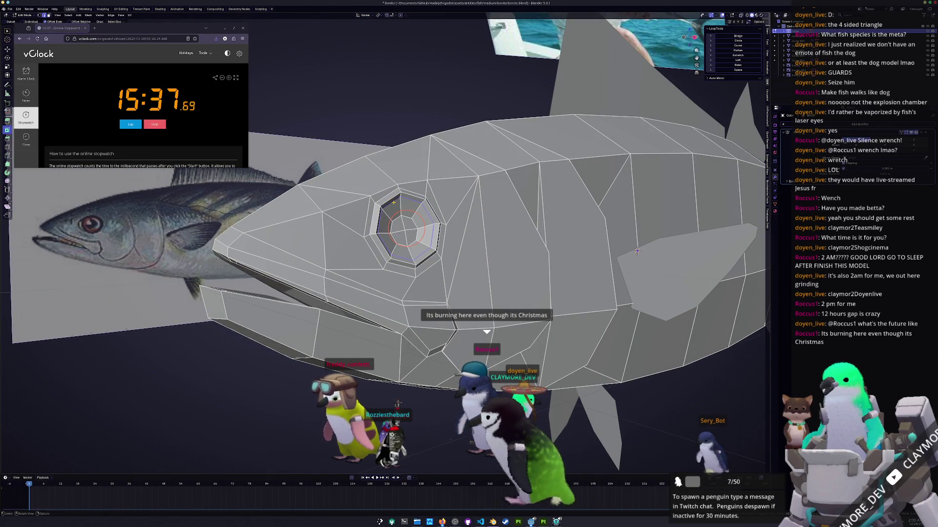
key(g)
key(g)
click(398, 207)
mouse_move(398, 208)
middle_down()
mouse_move(430, 214)
mouse_move(396, 238)
mouse_move(454, 242)
middle_up()
key(Tab)
scroll(396, 238, down, 5)
scroll(395, 239, down, 2)
Show the tuna faceted at subdivision 0, select it whole and apply all its transforms
right_click(396, 236)
key(Escape)
scroll(454, 243, up, 4)
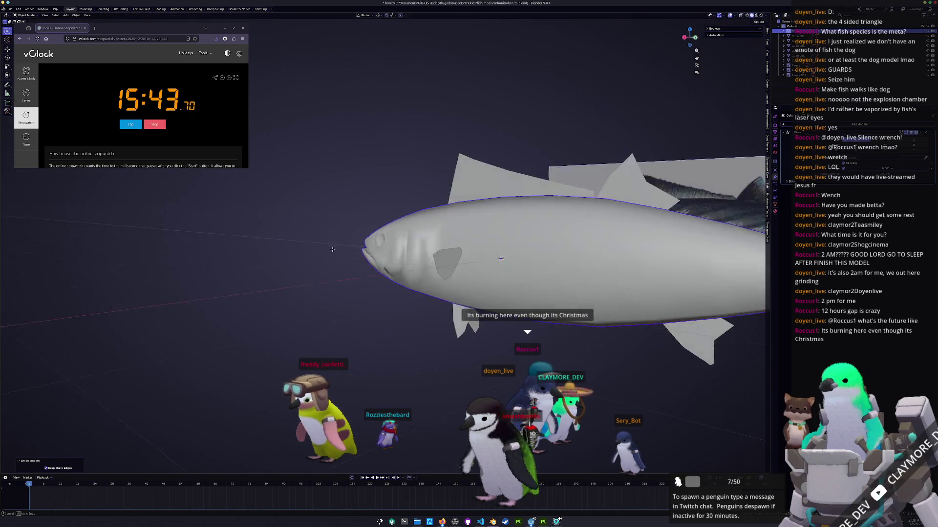
scroll(454, 241, down, 1)
key(Tab)
mouse_move(384, 284)
middle_down()
mouse_move(420, 306)
mouse_move(501, 317)
middle_up()
key(Tab)
key(Tab)
key(Tab)
key(ctrl+0)
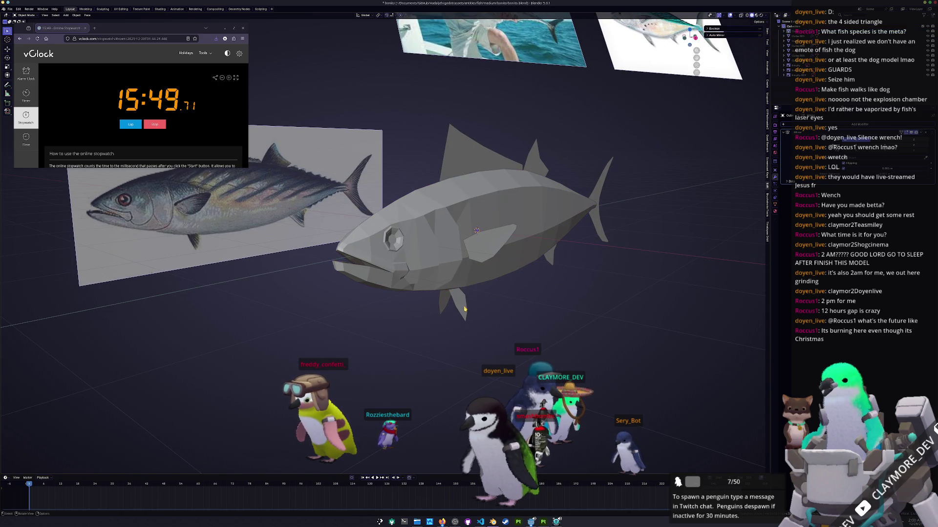
shift+click(522, 160)
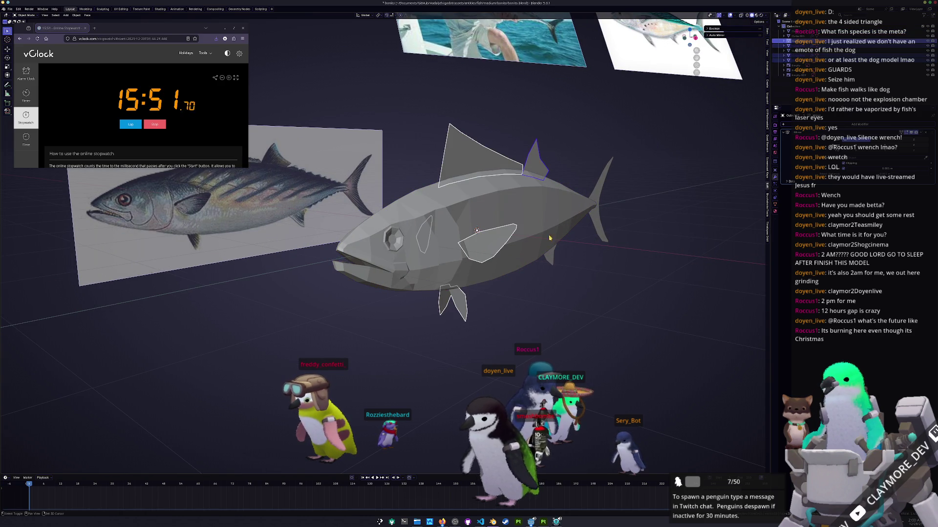
key(ctrl+a)
click(601, 230)
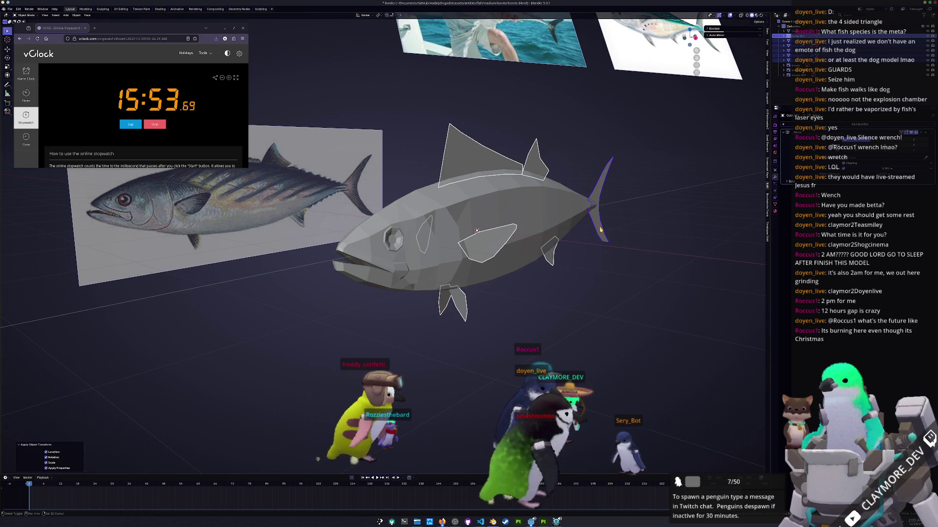
Reapply transforms, check top and side views, and reopen the body mesh in side view
middle_drag(600, 229, 572, 235)
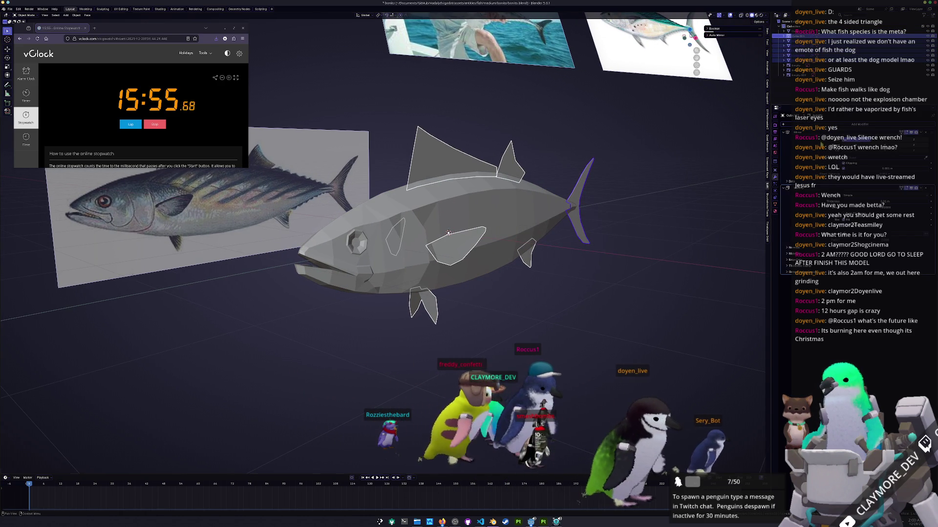
key(ctrl+a)
click(696, 197)
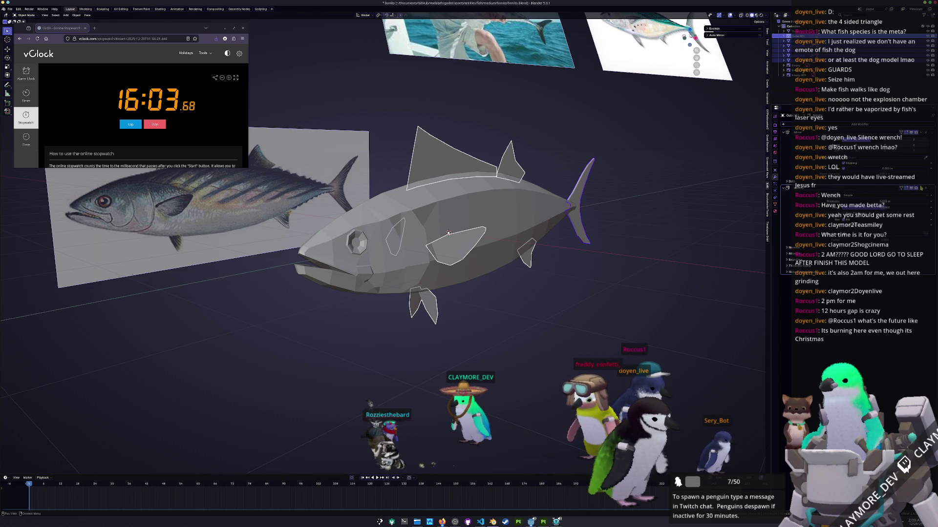
key(KP_7)
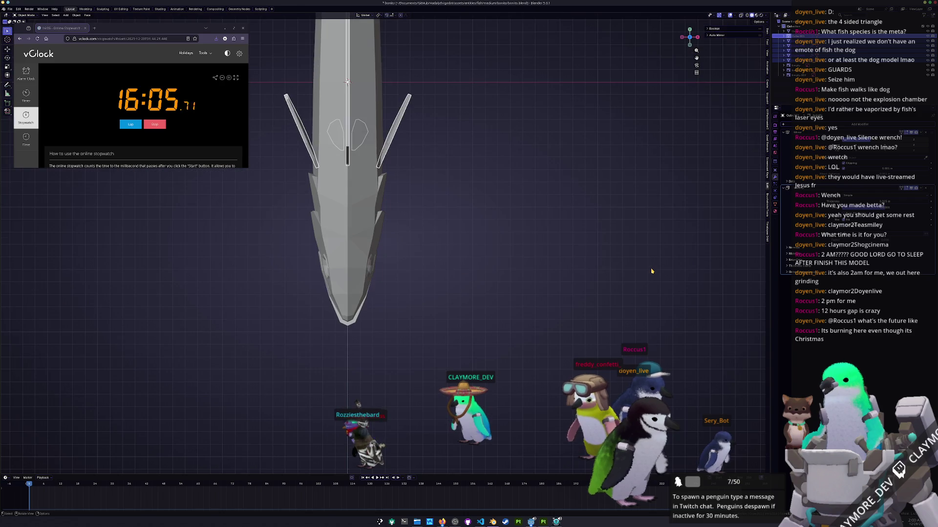
middle_drag(521, 154, 512, 296)
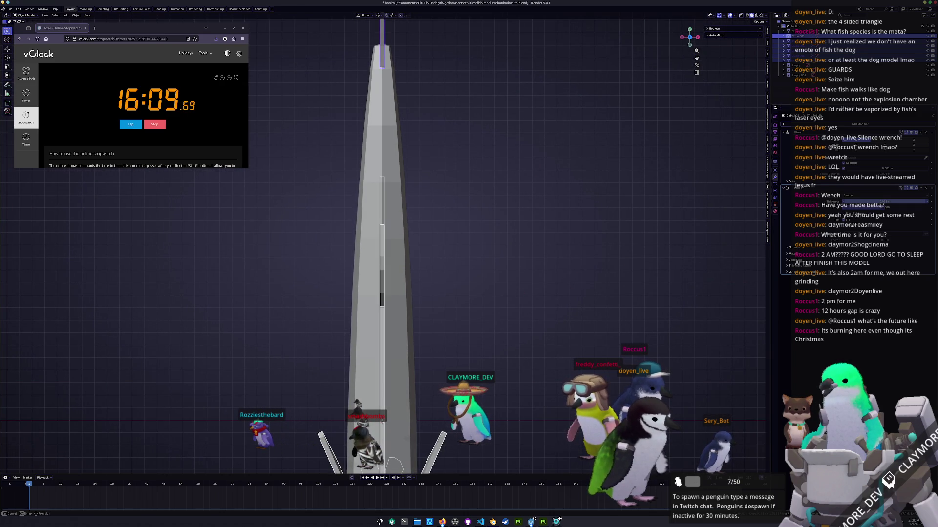
key(KP_3)
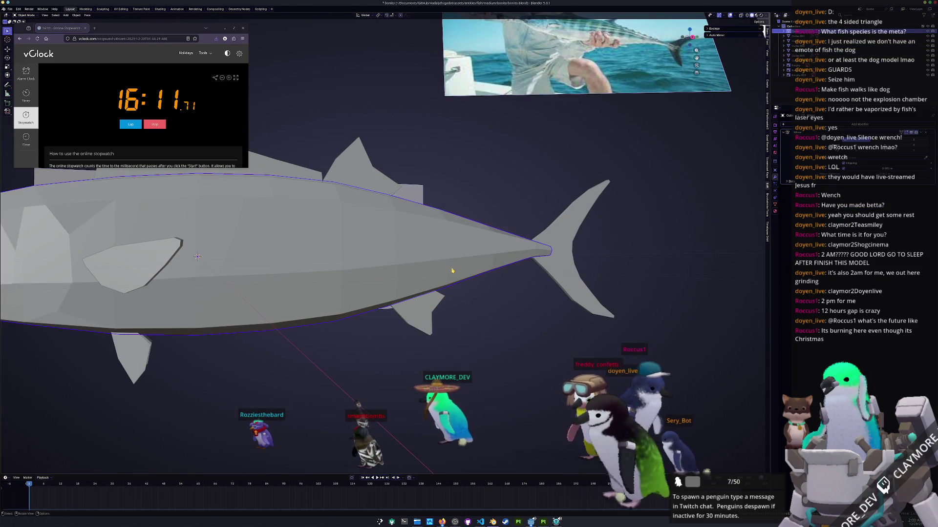
scroll(452, 272, up, 2)
key(Tab)
scroll(415, 215, up, 2)
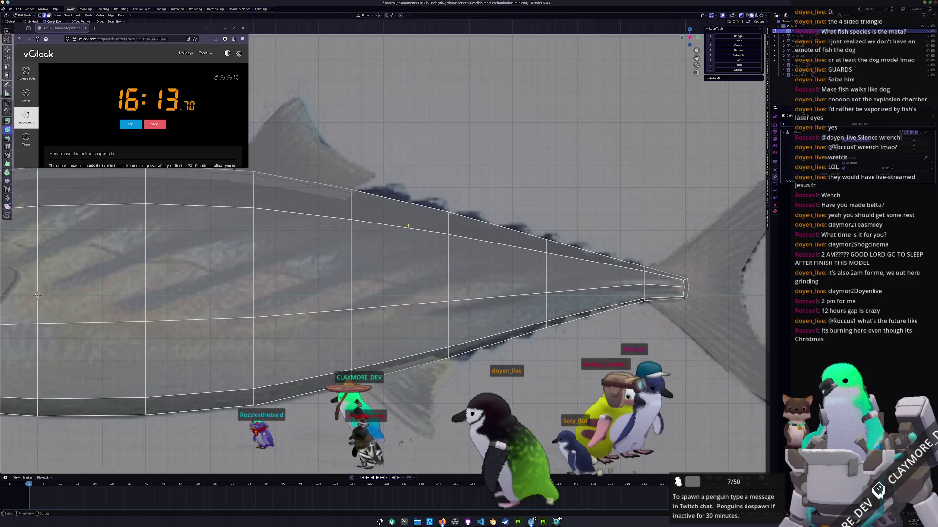
Add extra edge loops across the tuna's tail section
key(ctrl+r)
scroll(399, 289, up, 2)
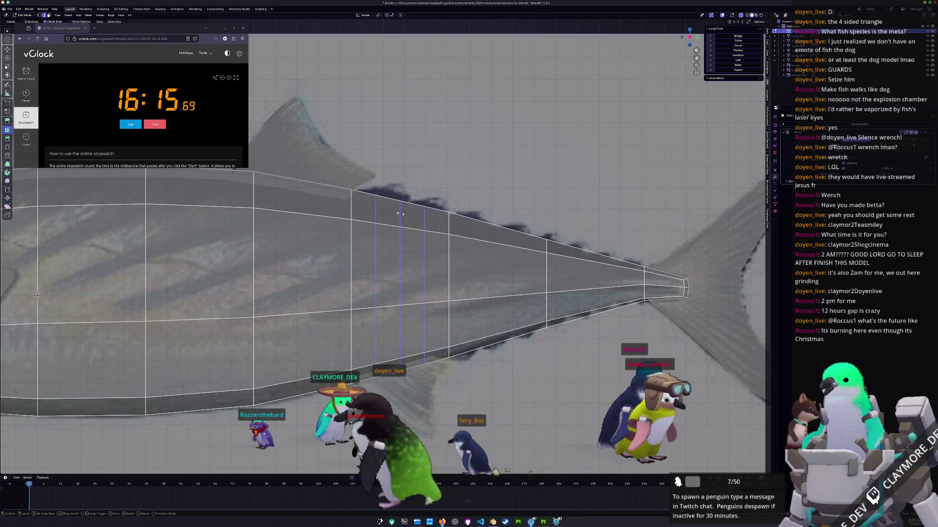
click(399, 290)
key(ctrl+r)
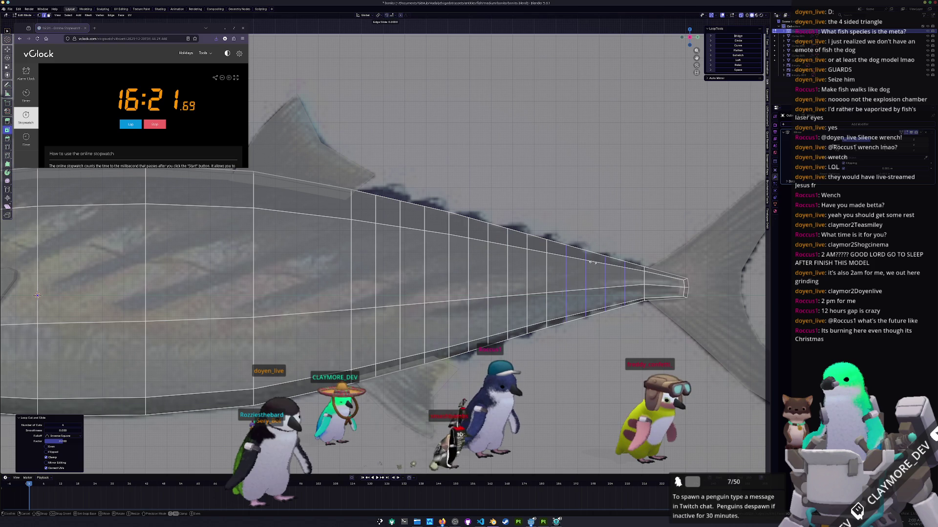
key(Escape)
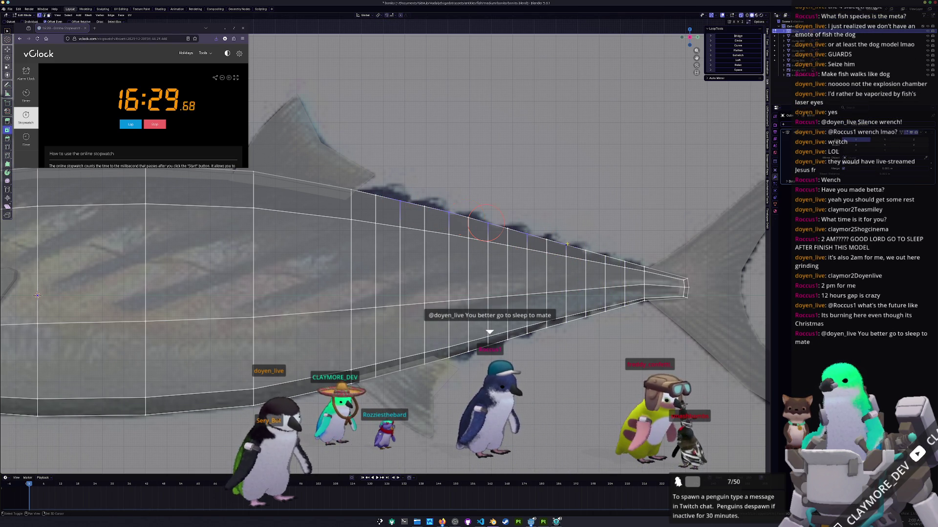
Raise alternating top points and lower alternating bottom points into zigzag dorsal and ventral finlets
key(g)
key(z)
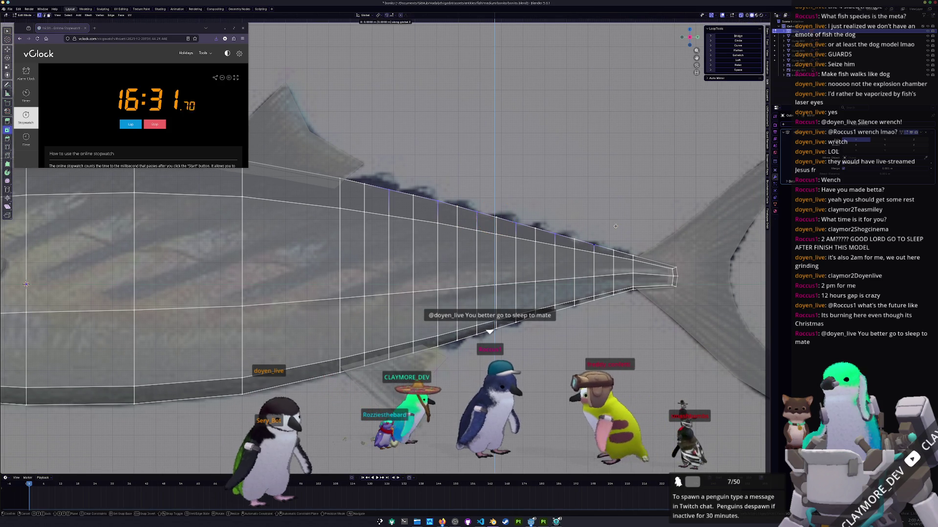
click(613, 213)
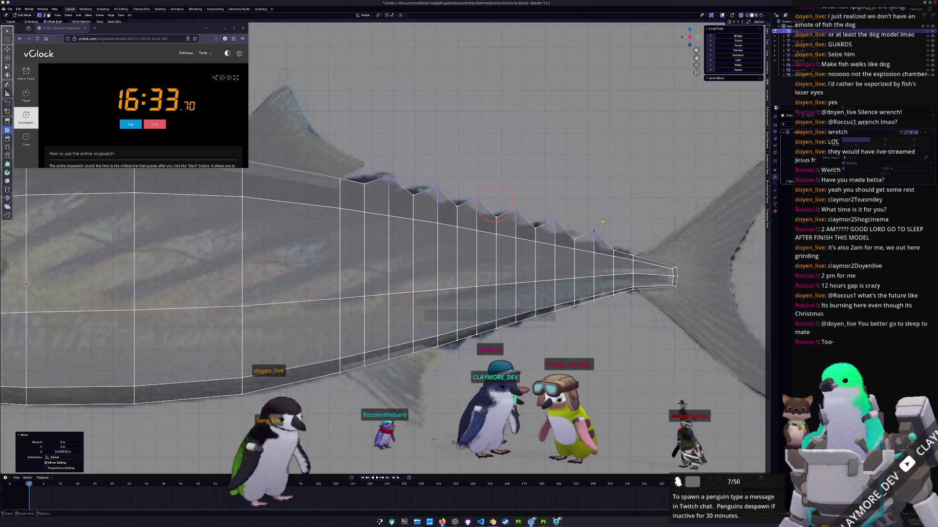
shift+middle_drag(613, 213, 495, 154)
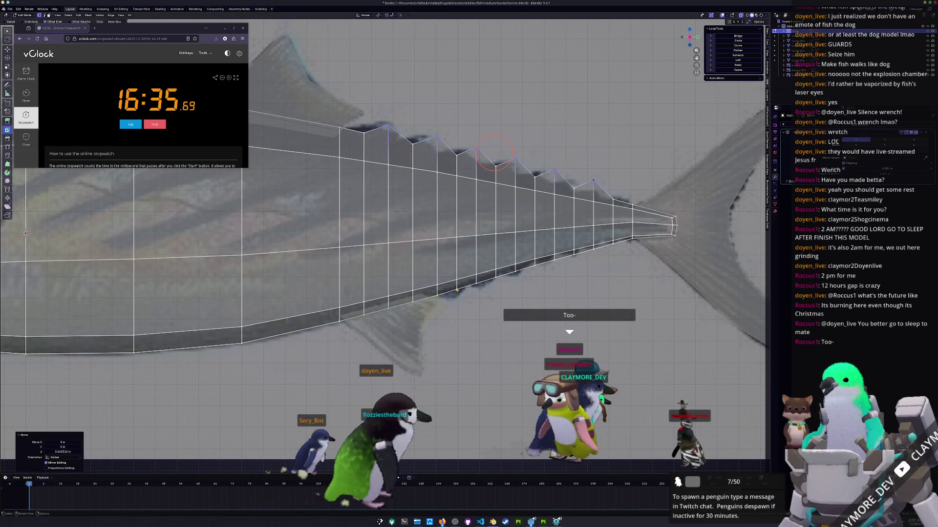
click(476, 282)
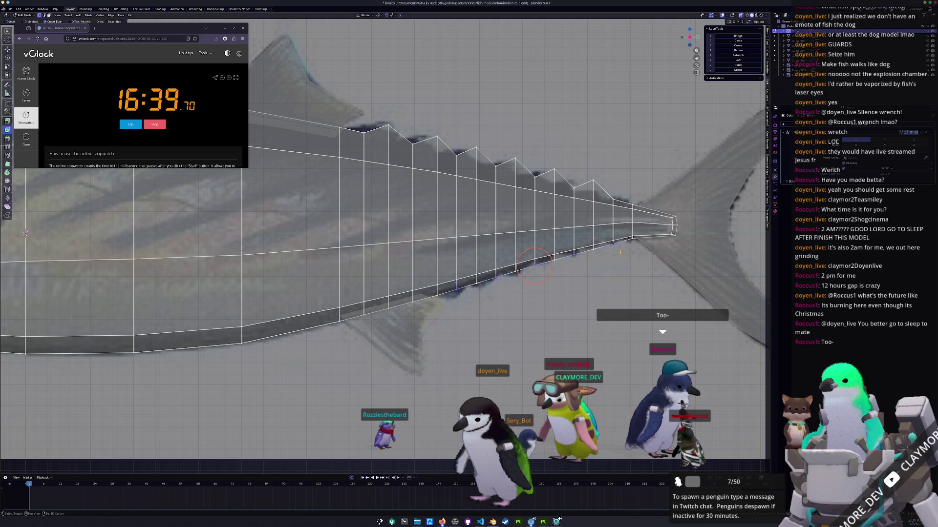
key(g)
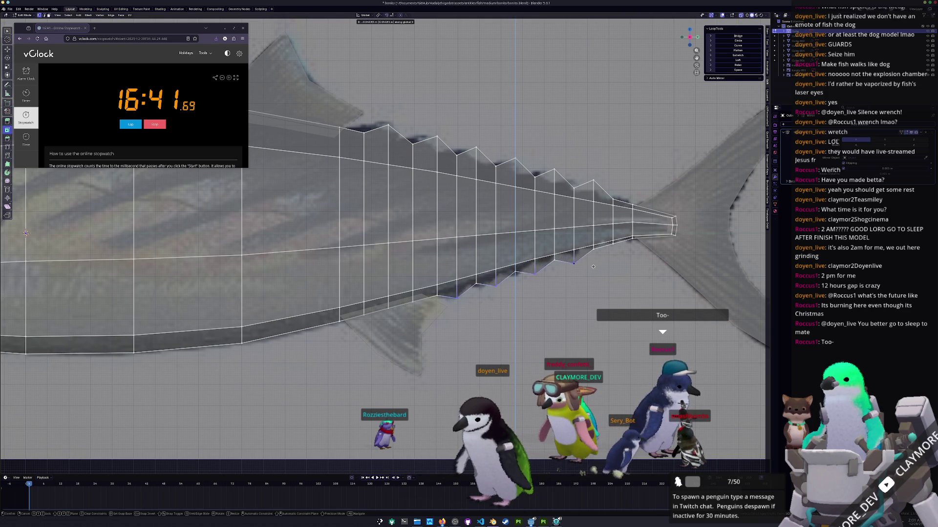
click(456, 269)
scroll(456, 270, down, 2)
Inspect the solid fish, then edge-slide a loop along the body
key(Tab)
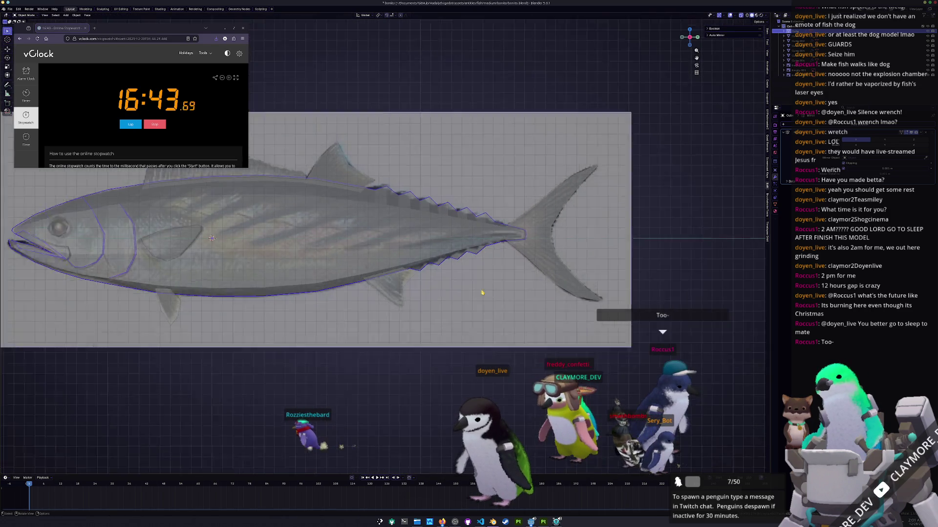
mouse_move(570, 286)
middle_down()
mouse_move(409, 284)
mouse_move(439, 264)
mouse_move(375, 228)
mouse_move(413, 206)
middle_up()
key(Tab)
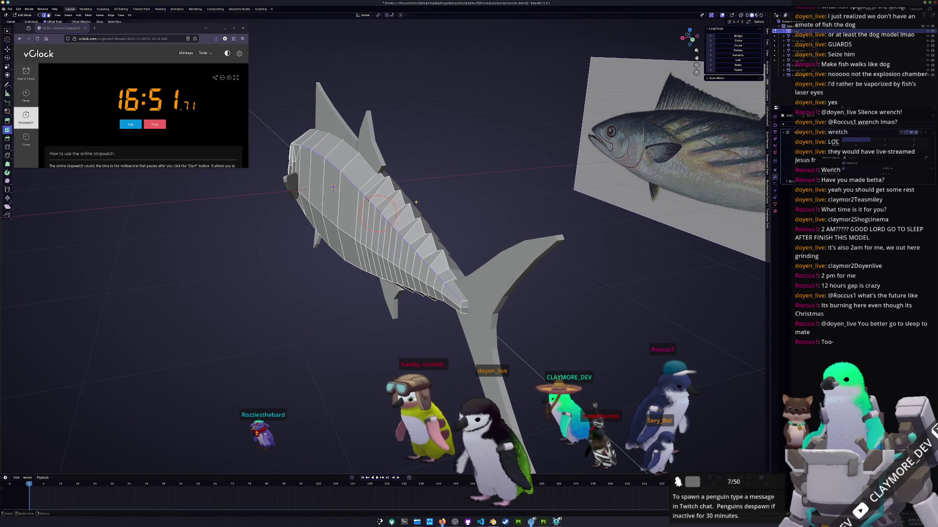
mouse_move(417, 202)
middle_down()
mouse_move(396, 218)
mouse_move(422, 244)
mouse_move(402, 259)
mouse_move(410, 274)
mouse_move(395, 248)
mouse_move(393, 269)
mouse_move(369, 254)
middle_up()
key(g)
key(g)
click(395, 219)
Check the finished fish, snap to side view and reopen the head mesh for editing
key(Tab)
right_click(344, 246)
key(Escape)
key(KP_3)
key(Tab)
scroll(381, 260, up, 5)
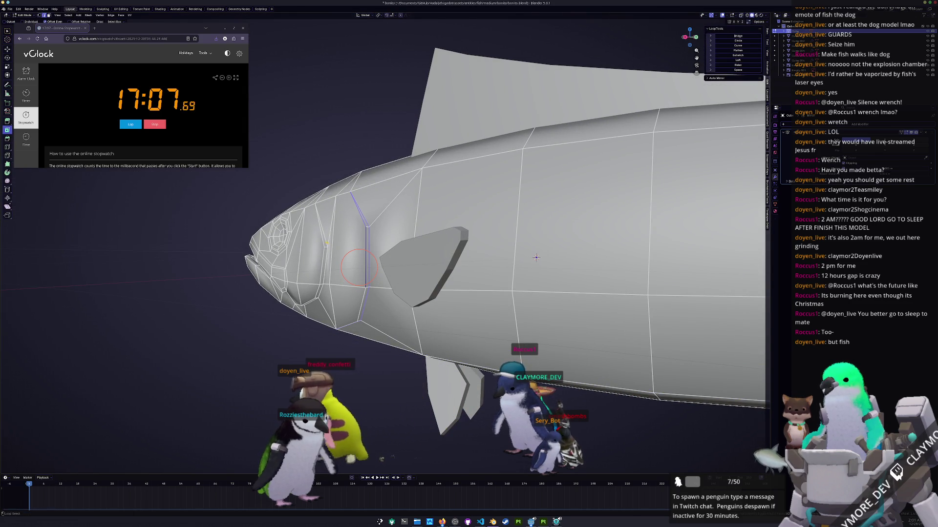
Mark both gill line loops as sharp creased edges
right_click(322, 244)
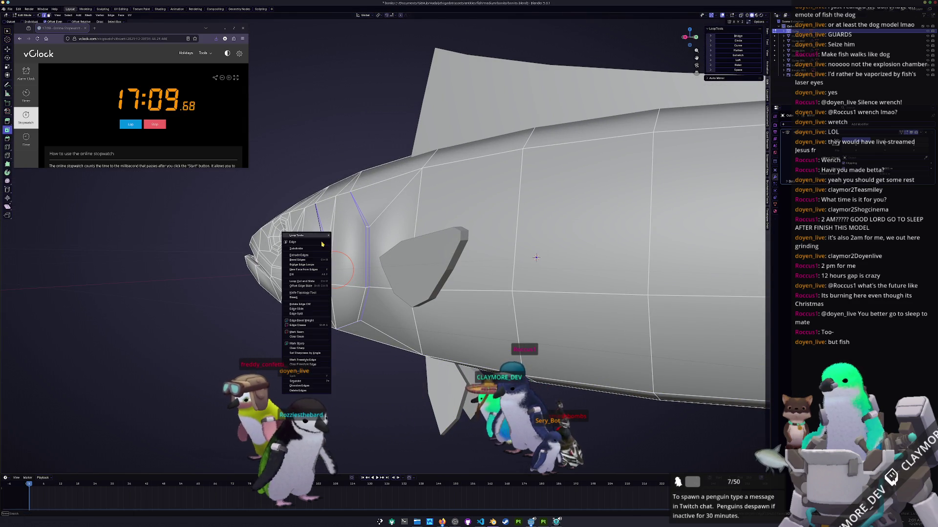
click(298, 346)
middle_drag(299, 346, 648, 254)
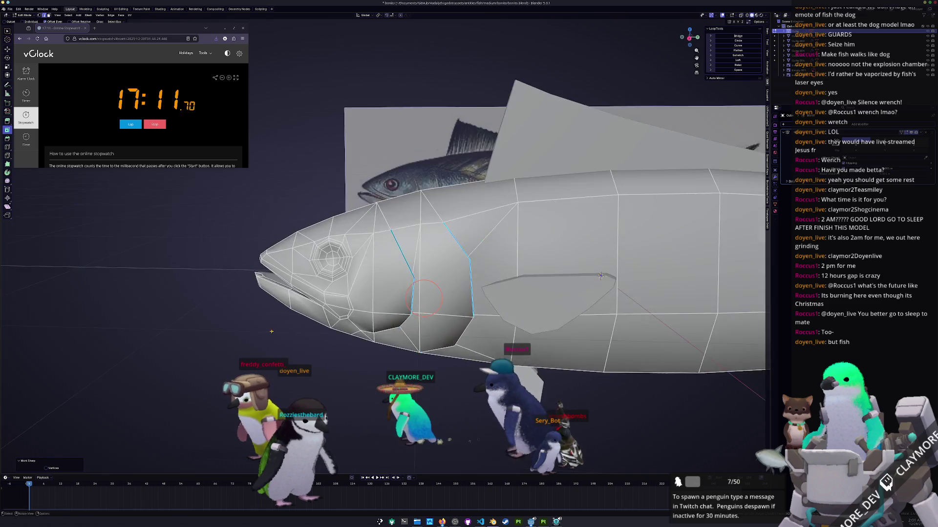
scroll(648, 254, up, 2)
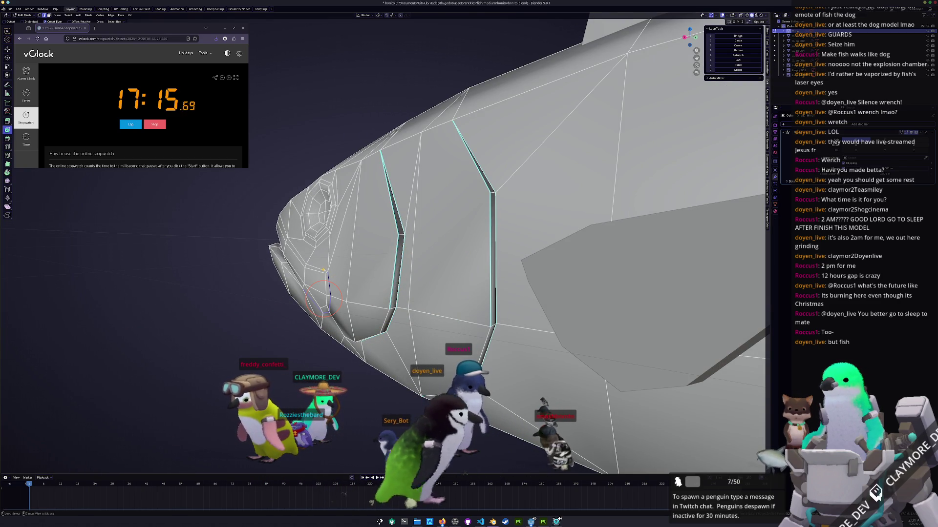
right_click(324, 272)
click(324, 271)
scroll(323, 272, down, 3)
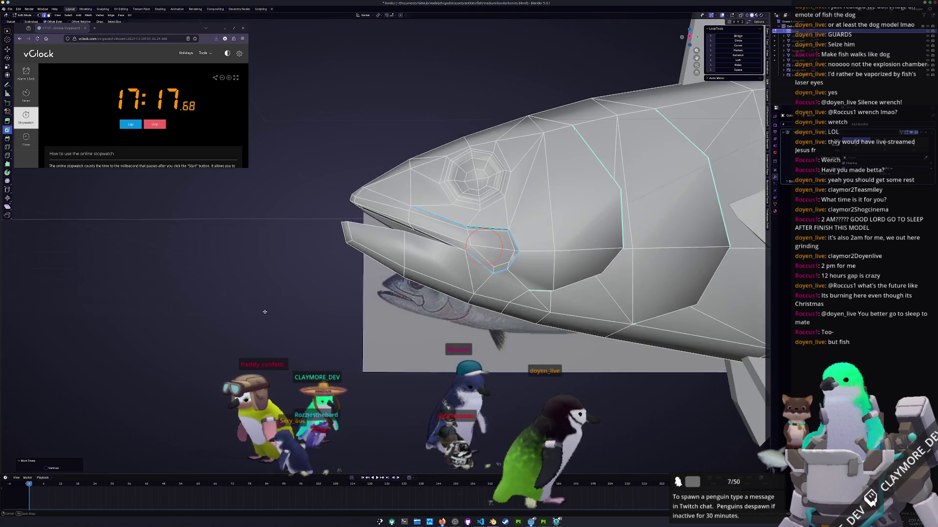
Narrow a small face near the mouth by scaling it along X
click(499, 258)
middle_drag(498, 258, 290, 341)
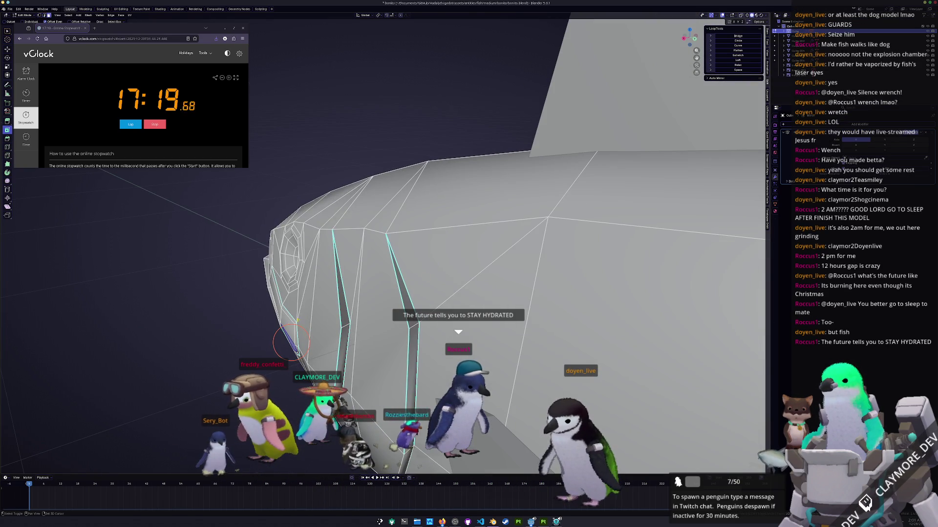
key(x)
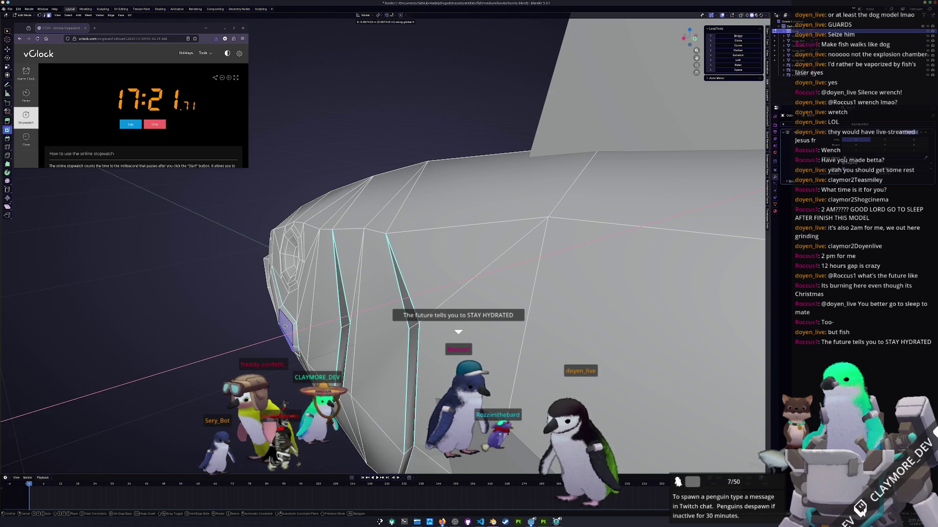
key(Return)
scroll(440, 257, down, 3)
mouse_move(439, 257)
middle_down()
mouse_move(513, 229)
mouse_move(507, 246)
middle_up()
key(s)
click(516, 230)
scroll(507, 245, up, 2)
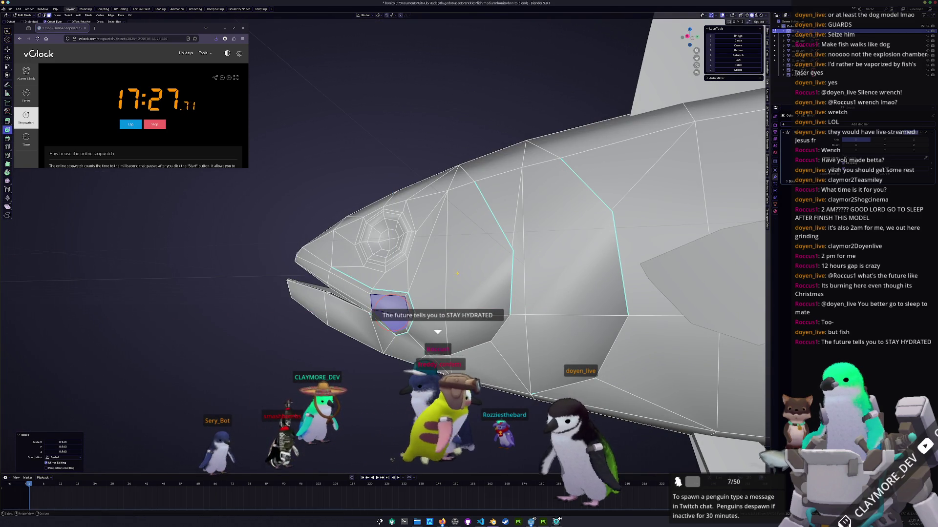
scroll(507, 245, down, 3)
Leave mesh editing and orbit to show the finished smooth-shaded tuna
mouse_move(508, 245)
middle_down()
mouse_move(489, 273)
mouse_move(424, 271)
mouse_move(397, 301)
middle_up()
key(Tab)
scroll(423, 270, up, 3)
scroll(414, 282, down, 2)
scroll(414, 282, down, 4)
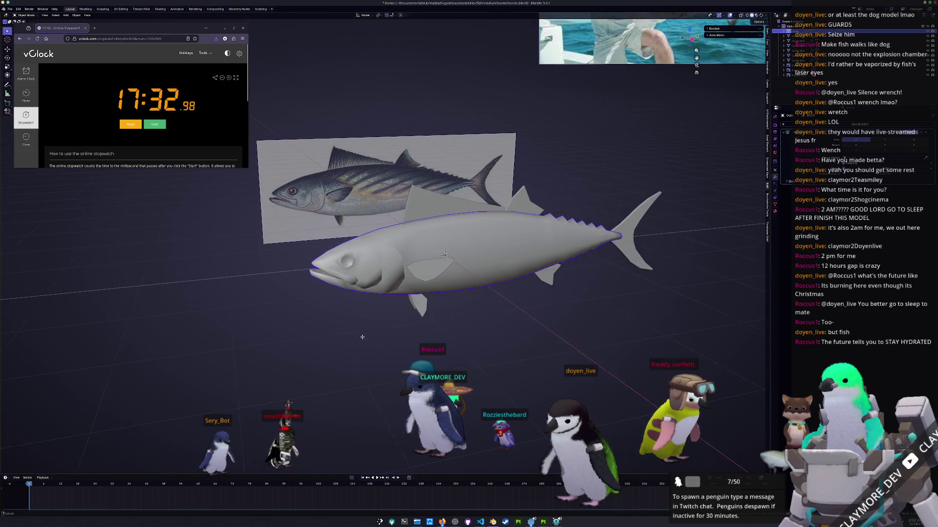
middle_drag(167, 181, 366, 353)
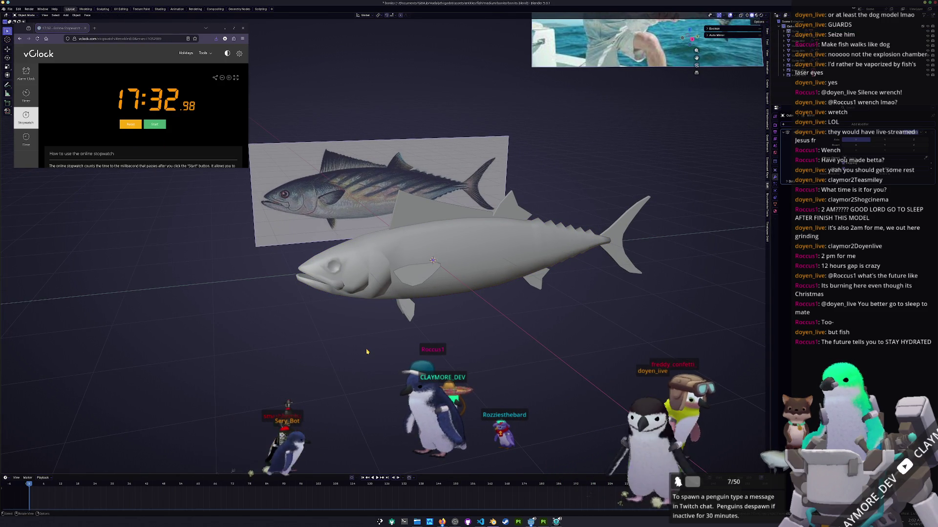
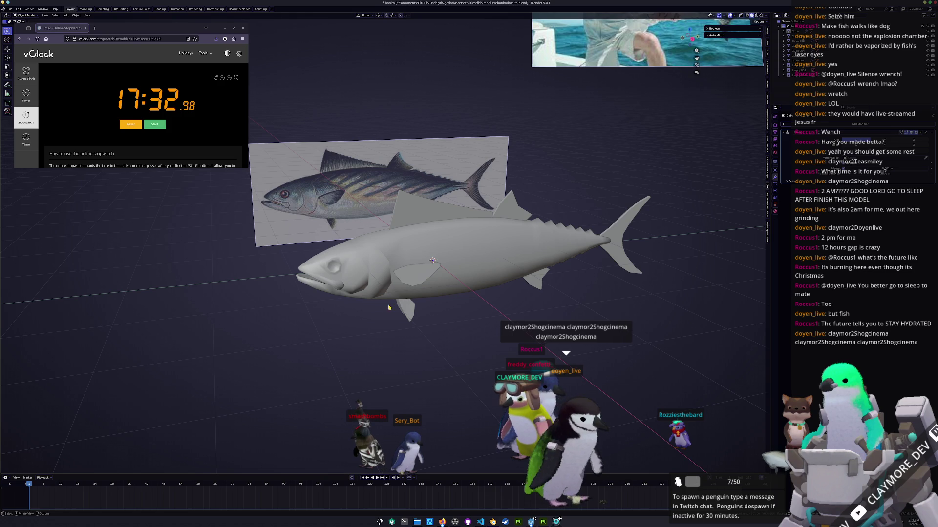
Add an ico sphere beside the fish and stretch it into a rough low-poly body shape
middle_drag(471, 322, 471, 324)
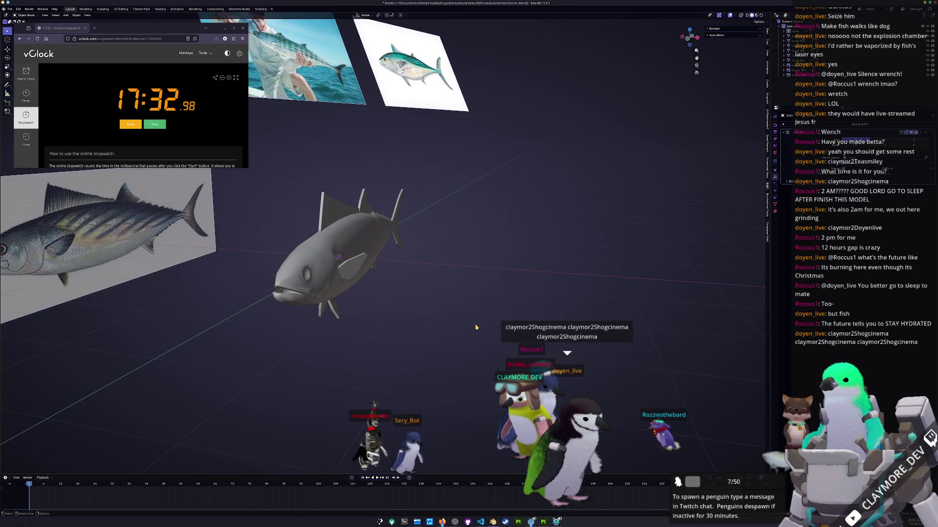
key(shift+a)
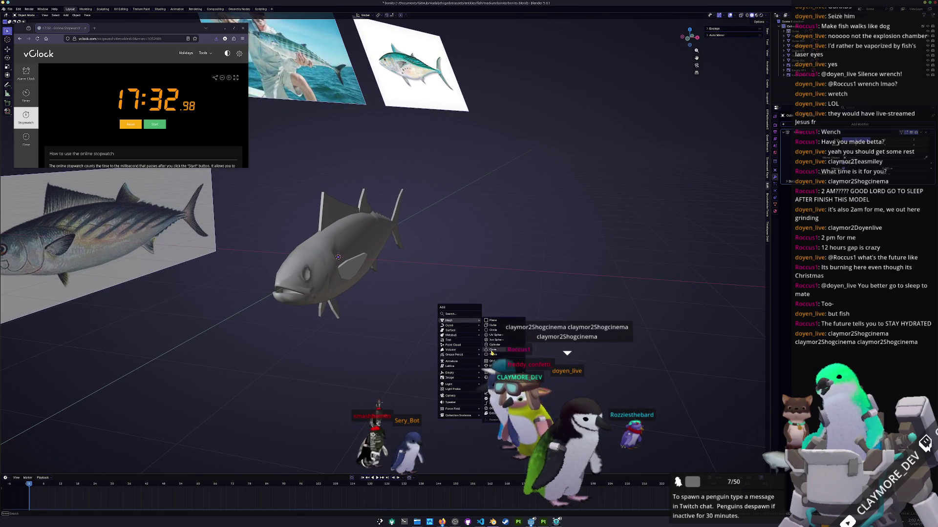
click(498, 340)
key(g)
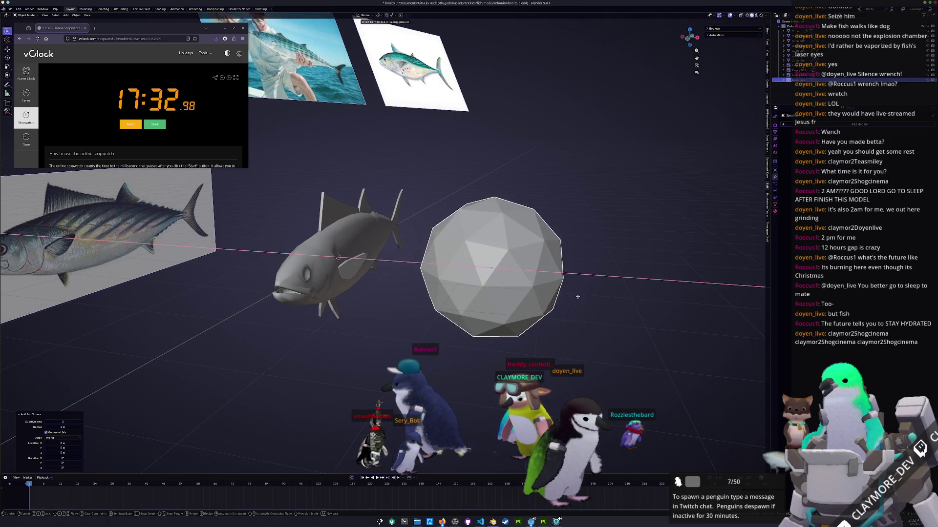
click(544, 303)
scroll(543, 302, up, 3)
key(s)
click(543, 303)
middle_drag(543, 303, 552, 323)
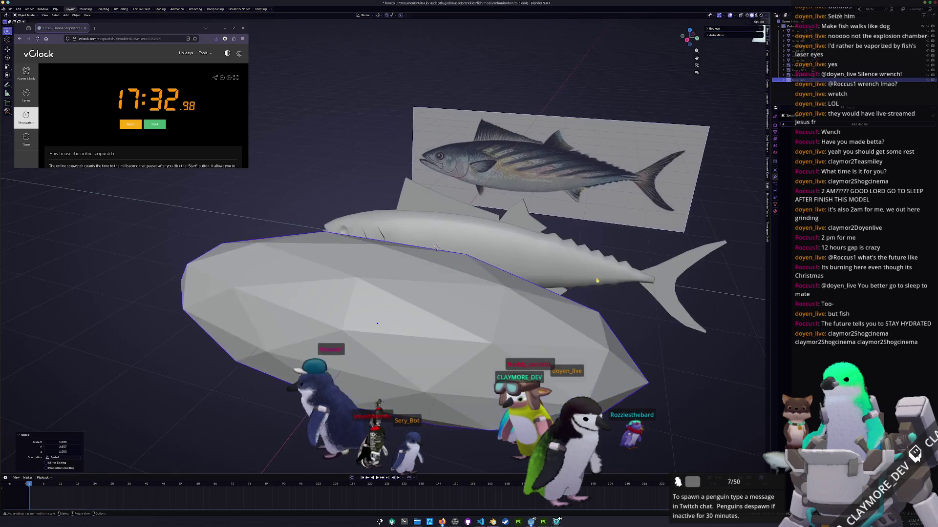
key(Tab)
key(alt+a)
key(Tab)
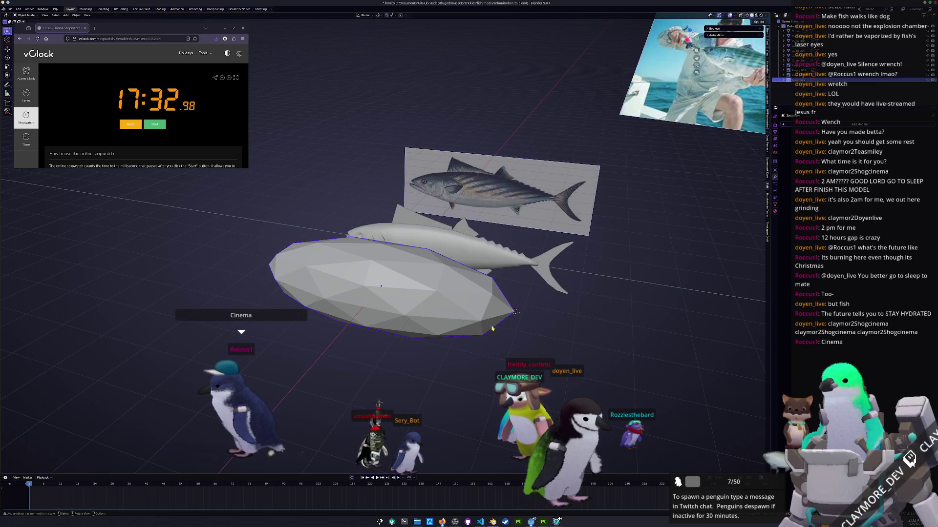
Add an upright plane, merge two corners into a triangle fin and slide it behind the body
key(shift+a)
click(588, 323)
text(r)
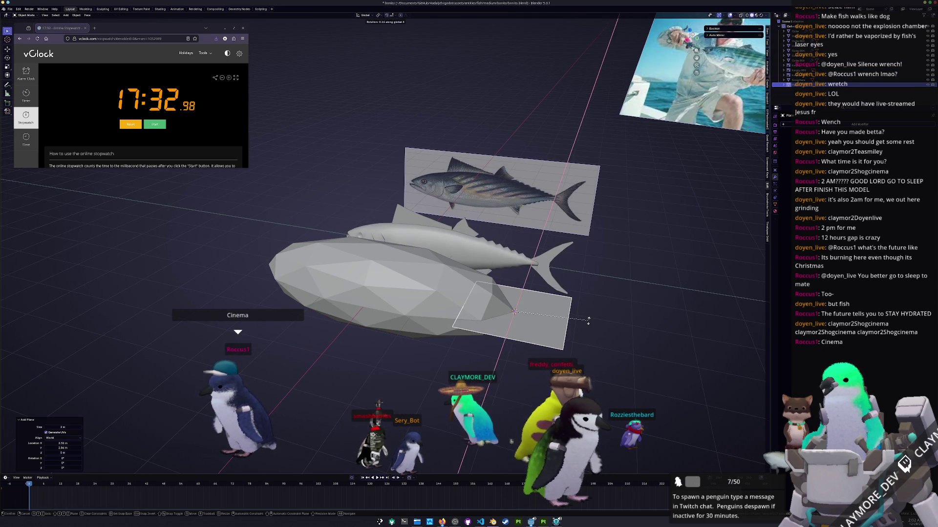
text(y90)
key(Return)
text(rz90)
key(Return)
key(Tab)
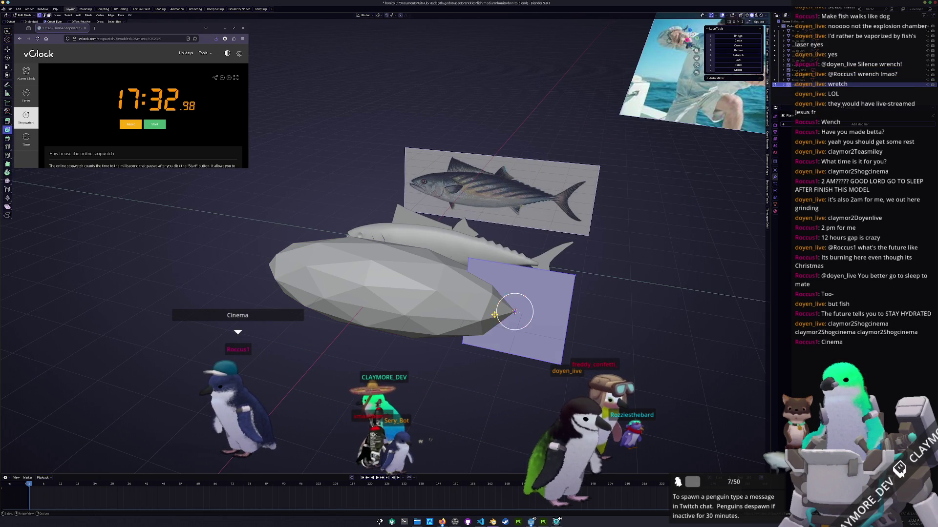
drag(481, 386, 443, 250)
key(m)
click(515, 315)
key(Tab)
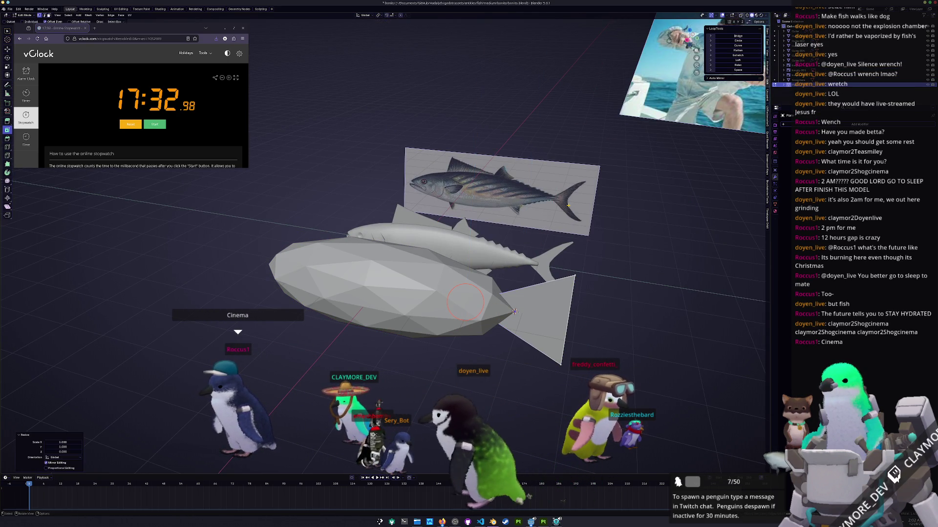
key(g)
key(y)
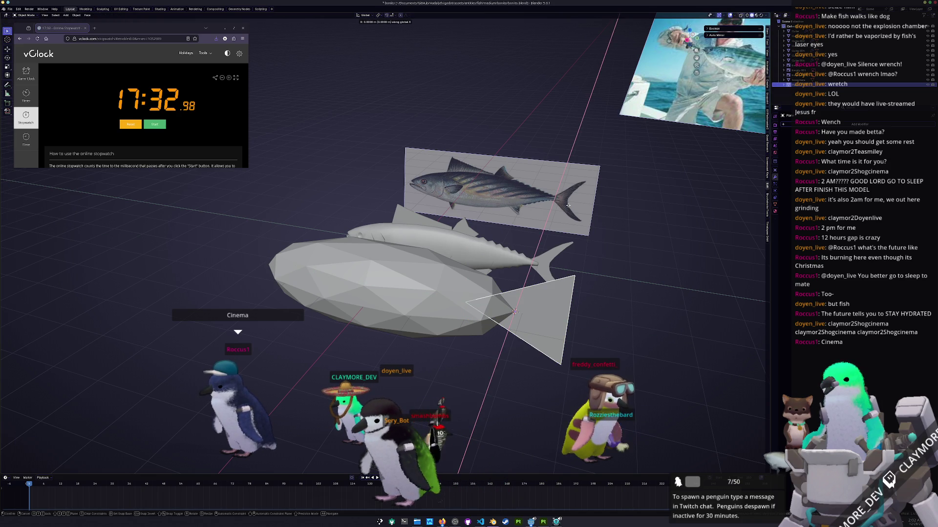
click(594, 213)
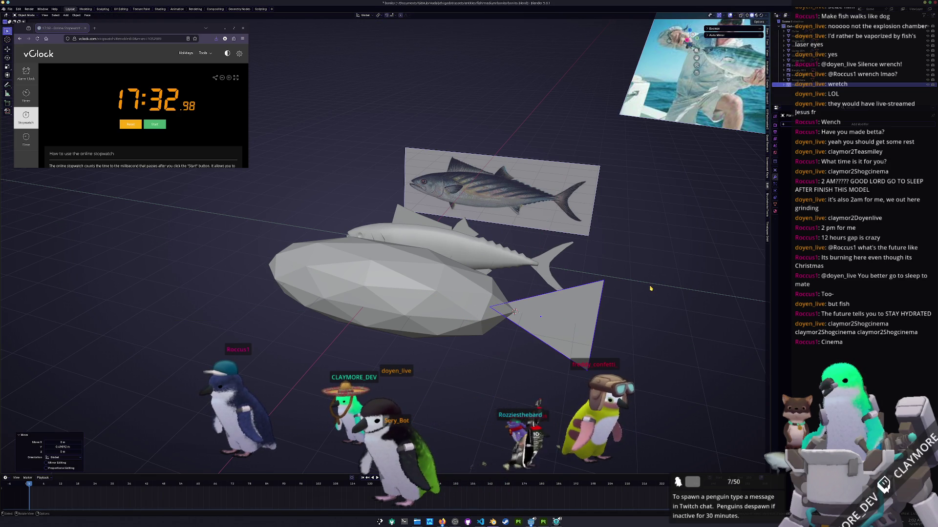
Delete the low-poly blockout body and triangle fin, then return to a side view
middle_drag(626, 316, 683, 306)
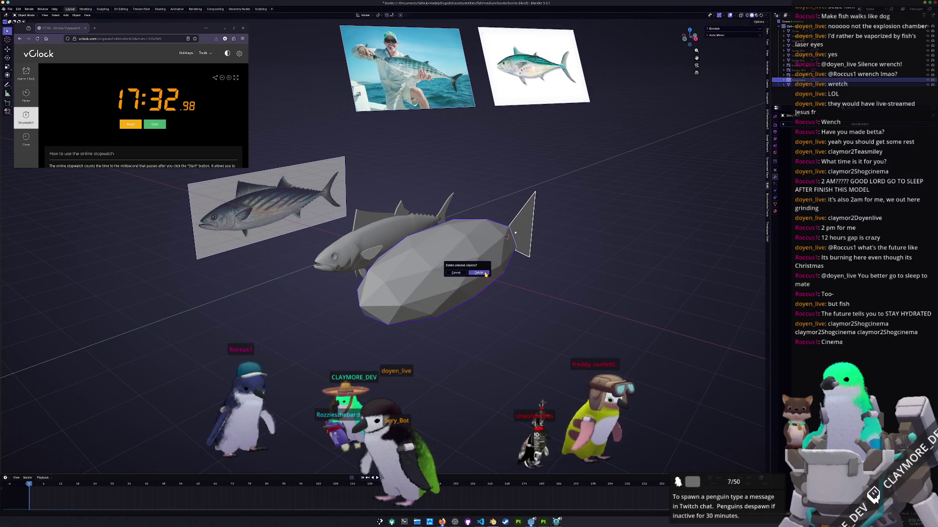
key(Delete)
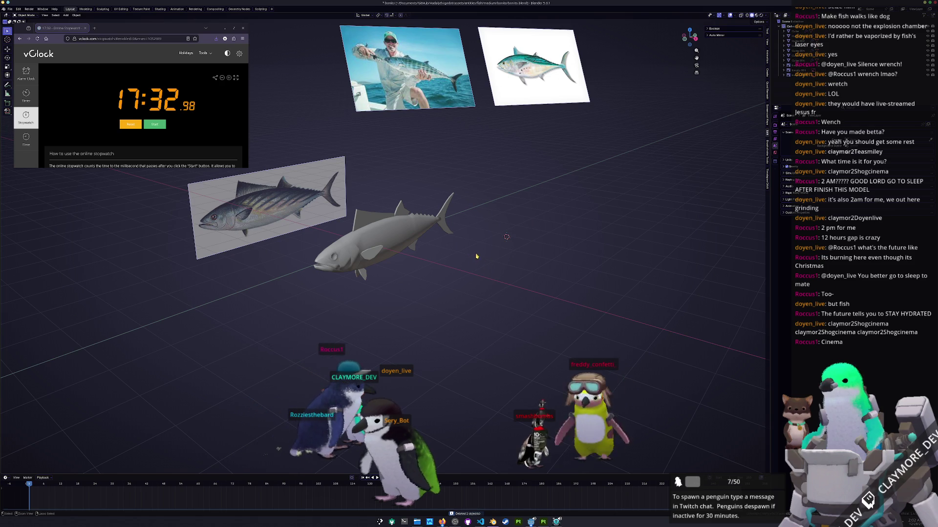
middle_drag(476, 256, 581, 309)
key(KP_3)
scroll(513, 271, up, 3)
scroll(561, 288, up, 2)
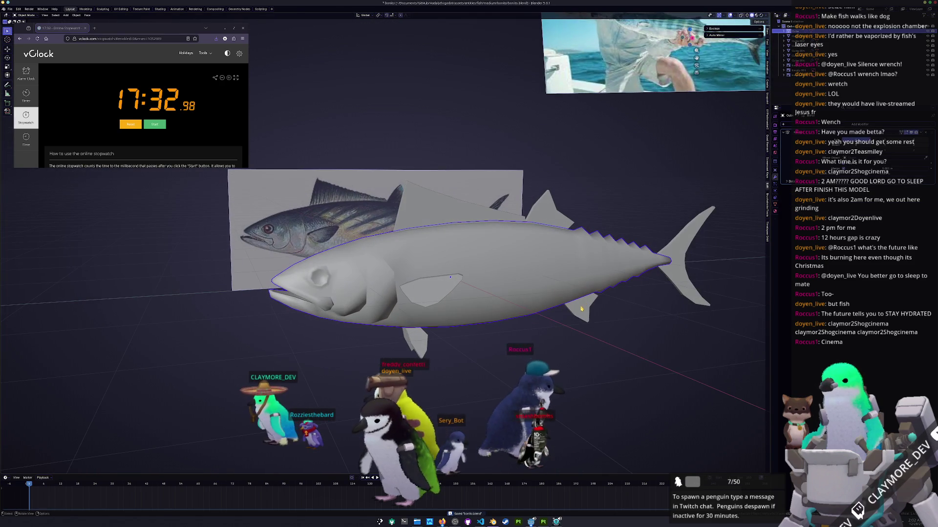
Click through the lower, dorsal, translucent, tail and pectoral fins, then select the body
click(583, 309)
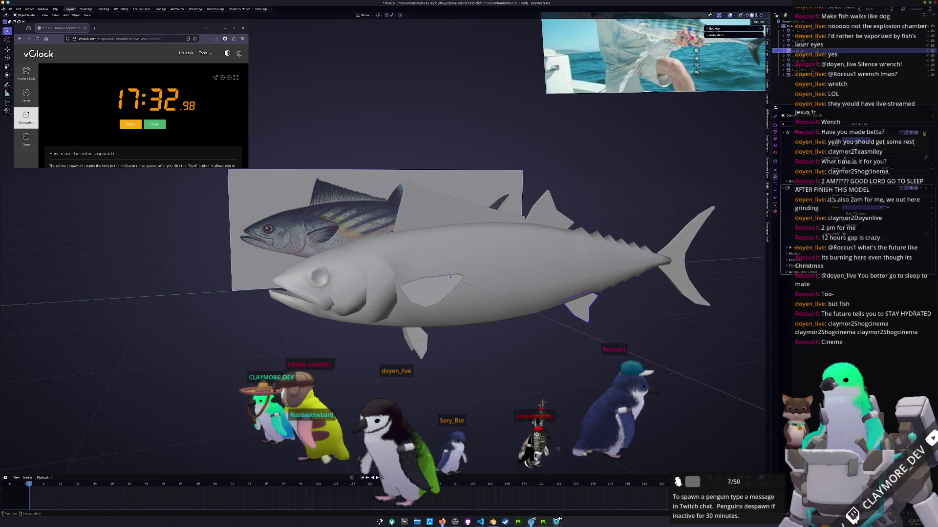
click(535, 219)
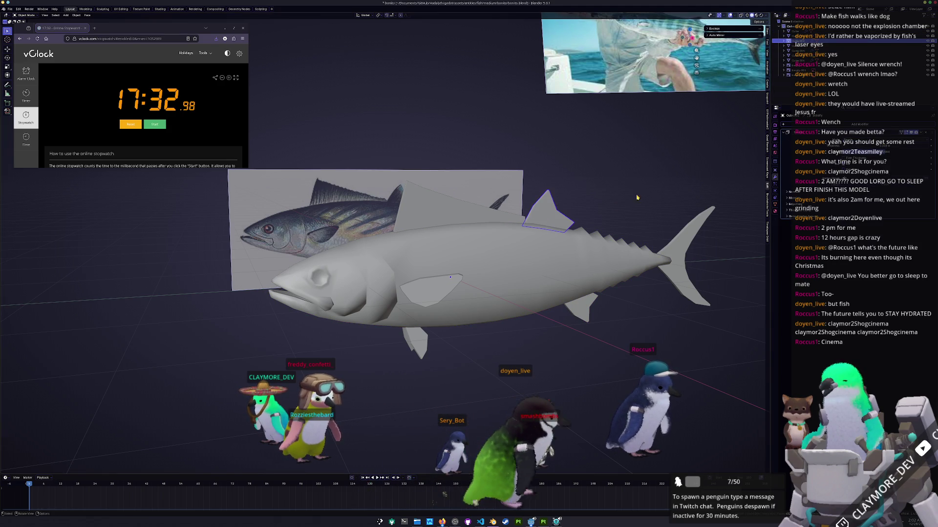
click(458, 209)
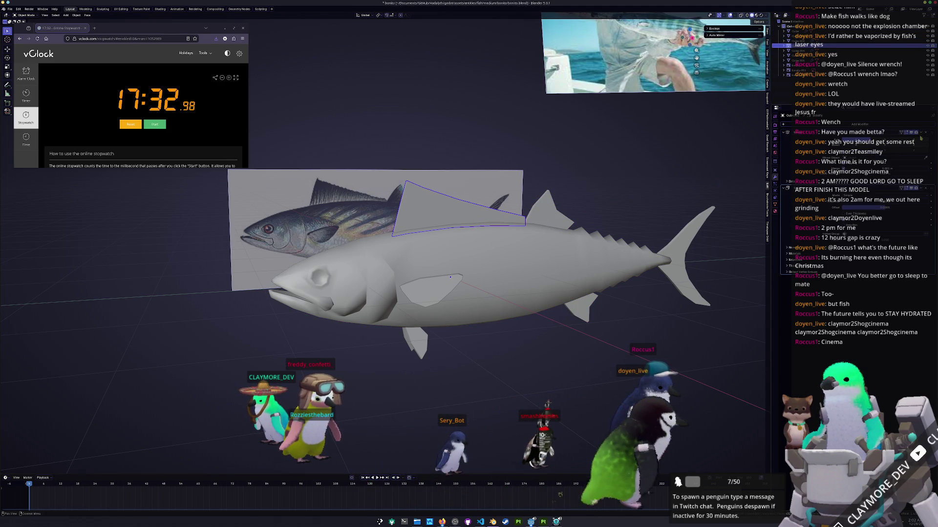
click(672, 252)
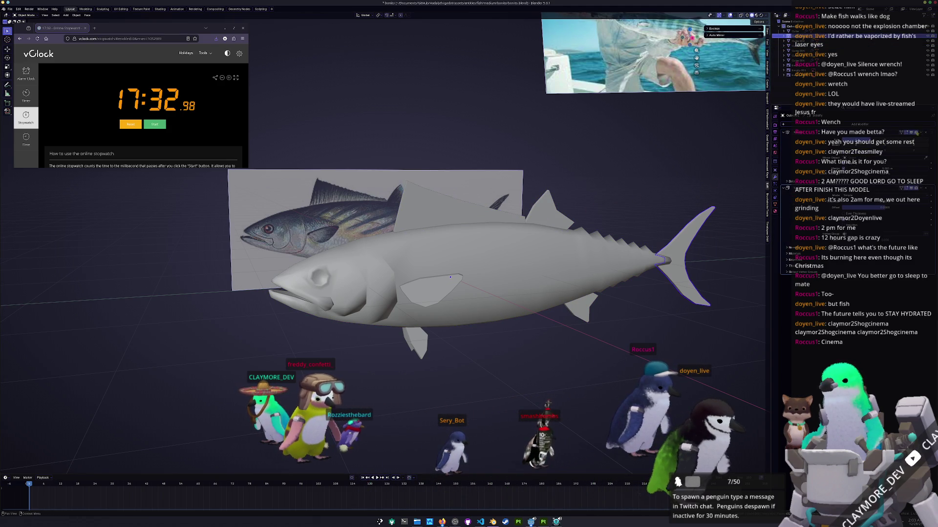
click(438, 283)
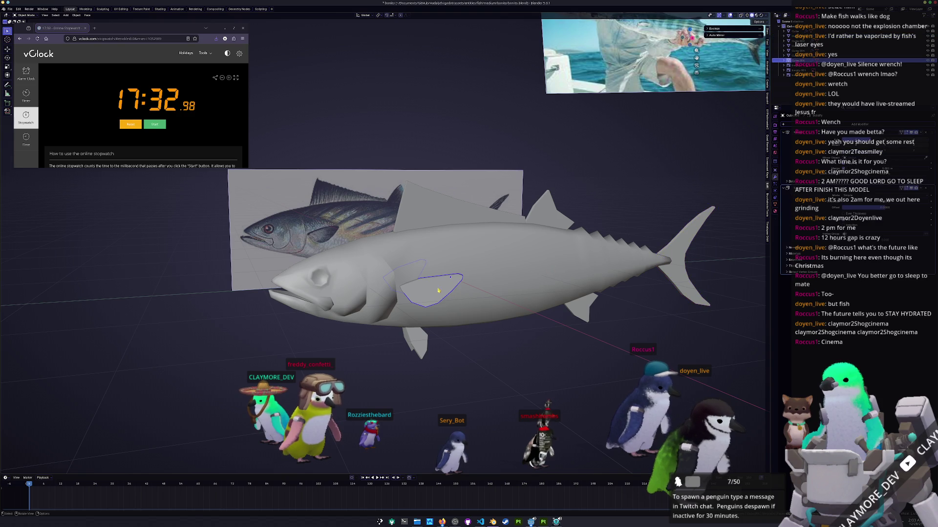
middle_drag(438, 283, 500, 292)
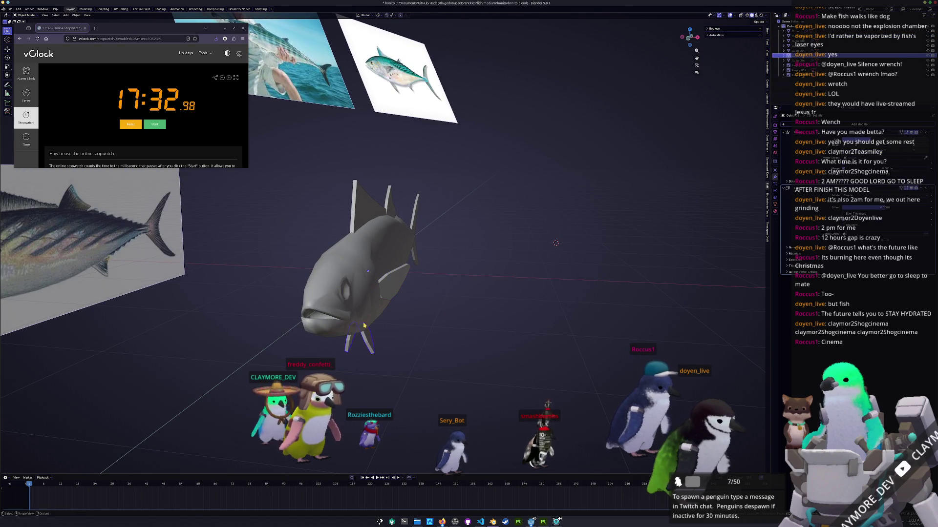
click(379, 311)
middle_drag(369, 311, 410, 315)
Duplicate the bonito body, lay the copy flat beside the original and start editing its mesh
key(shift+d)
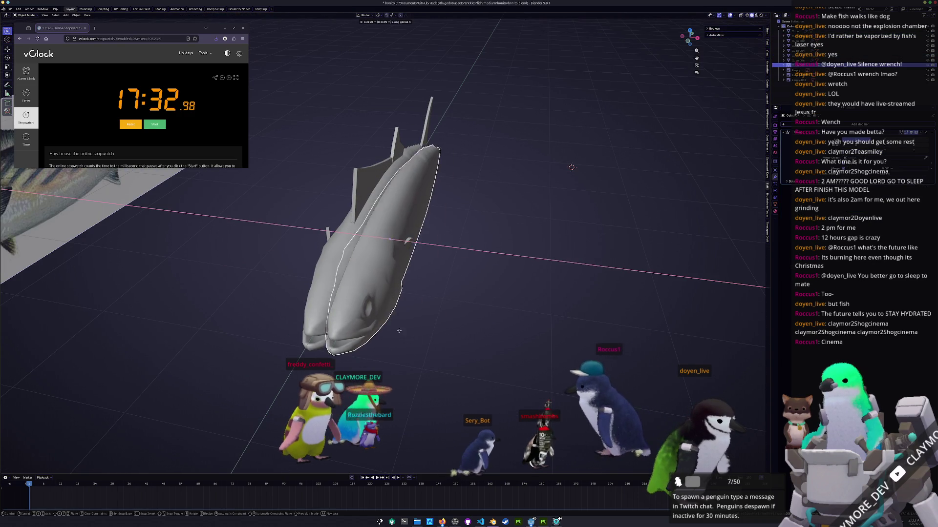
key(r)
click(591, 335)
key(ctrl+z)
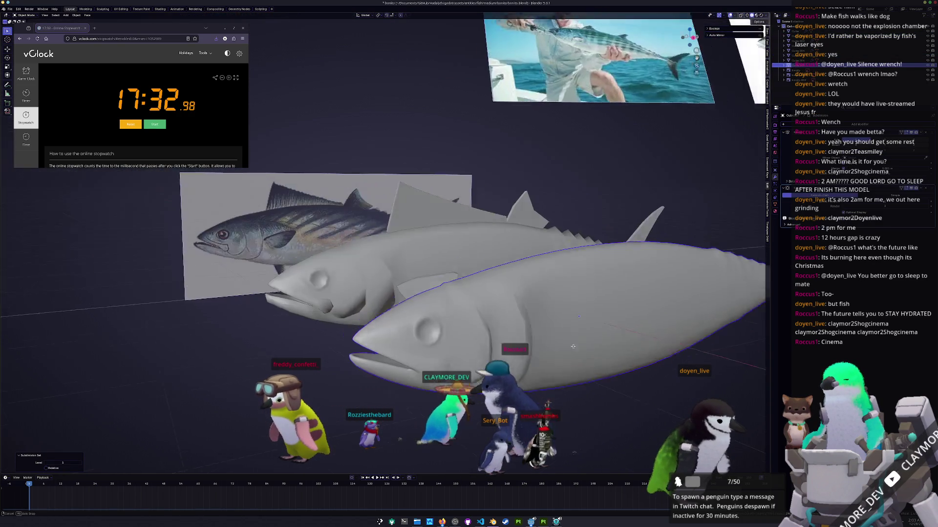
key(Tab)
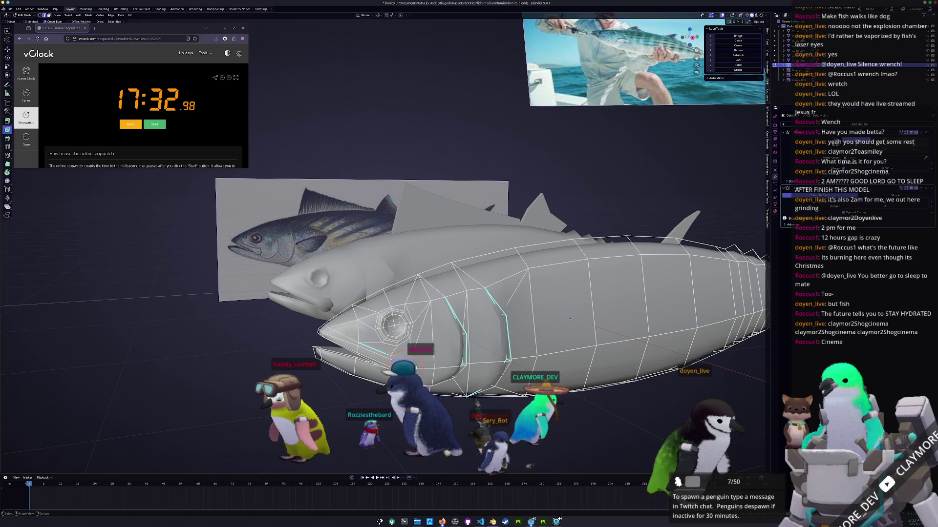
Repeatedly select and deselect the connected fish mesh while inspecting the head
middle_drag(570, 318, 706, 281)
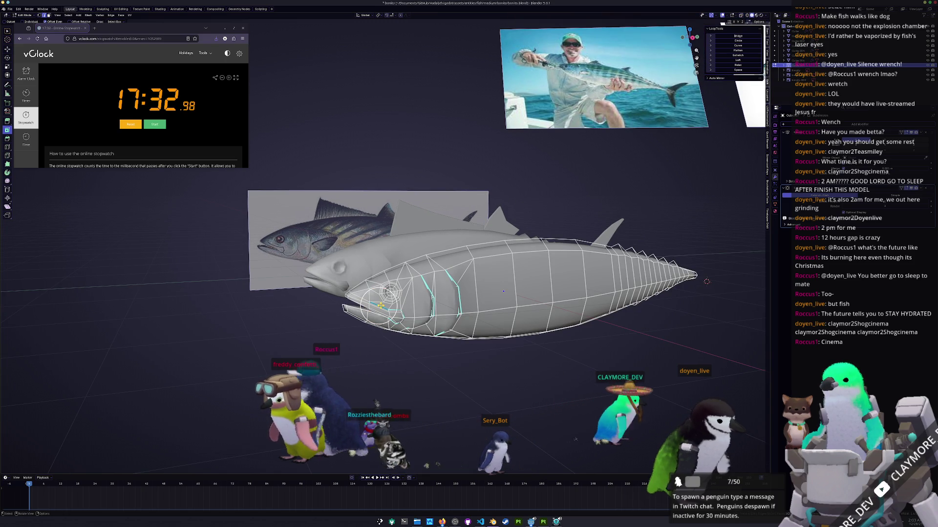
key(ctrl+l)
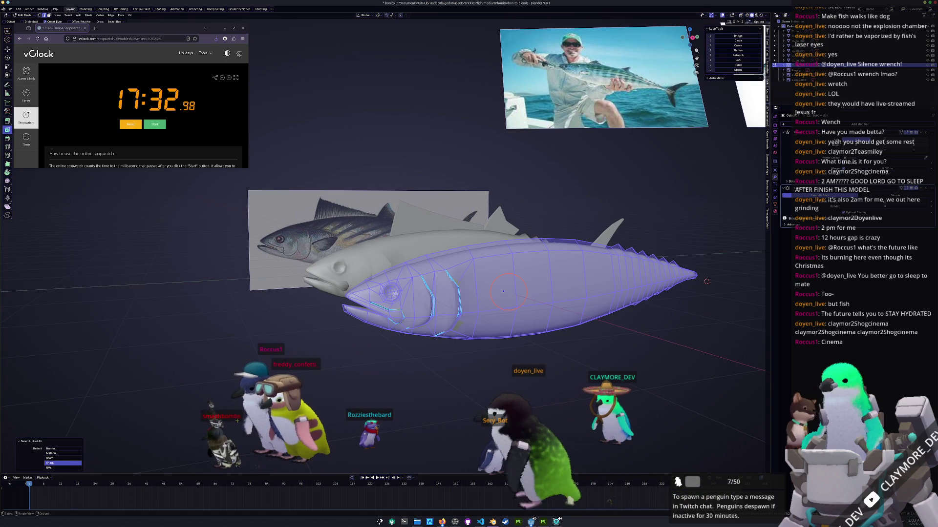
key(alt+a)
middle_drag(707, 281, 726, 298)
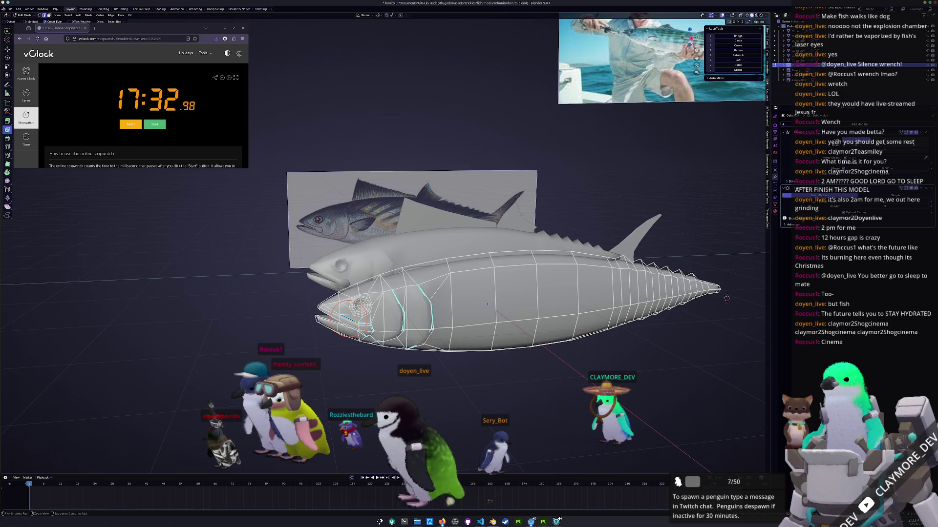
key(ctrl+l)
scroll(355, 383, up, 2)
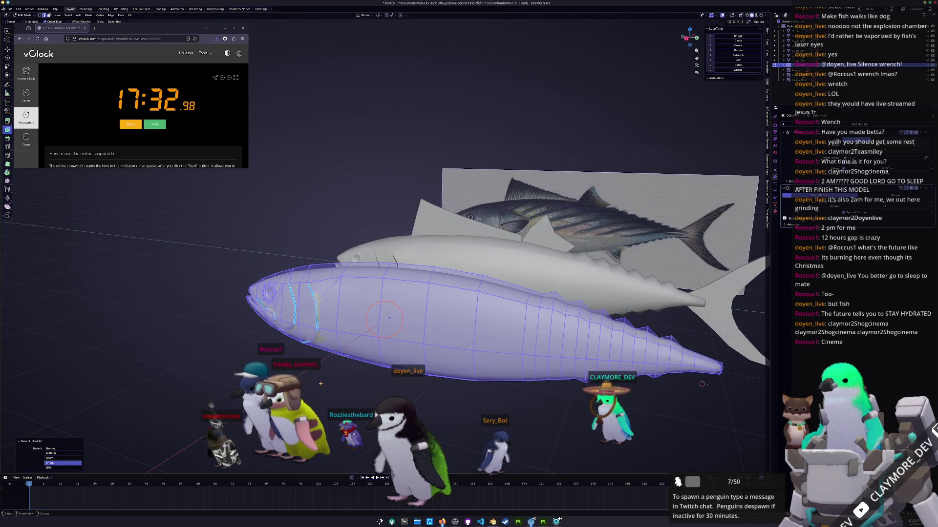
scroll(354, 383, up, 2)
scroll(355, 384, up, 2)
scroll(355, 383, up, 3)
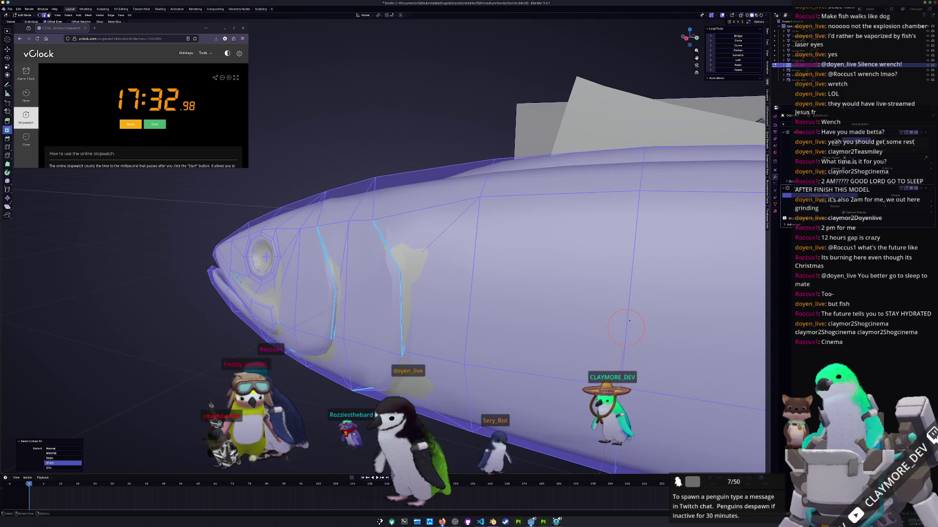
key(alt+a)
key(ctrl+l)
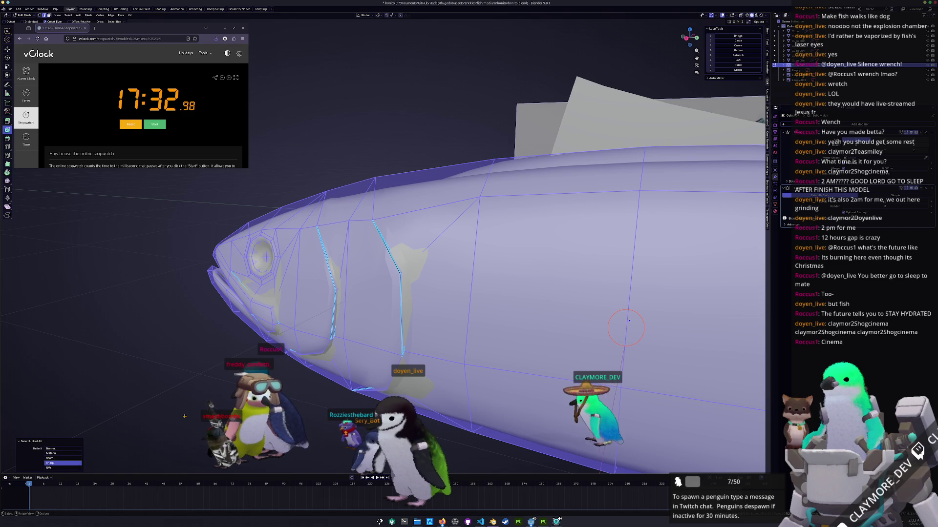
key(alt+a)
middle_drag(627, 321, 536, 277)
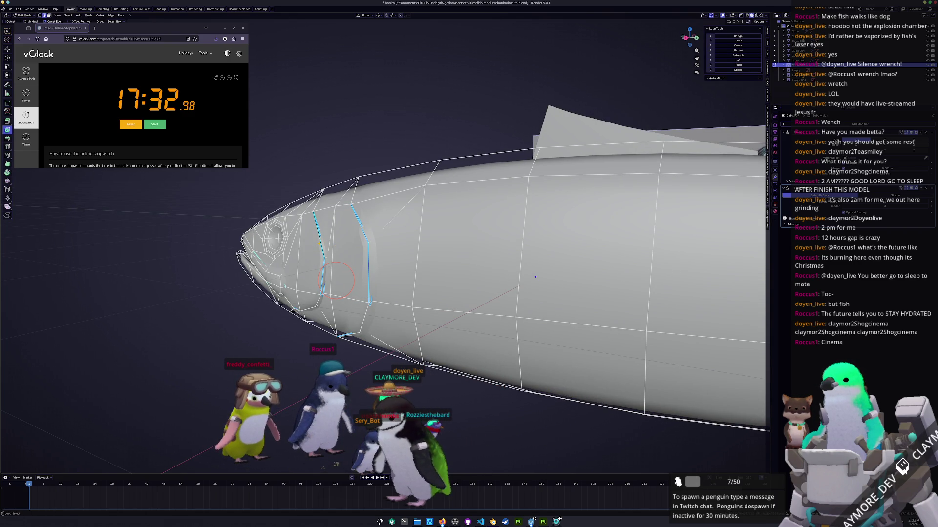
Crease the selected gill loop, isolate the body in local view to inspect it, then restore the scene
key(KP_Divide)
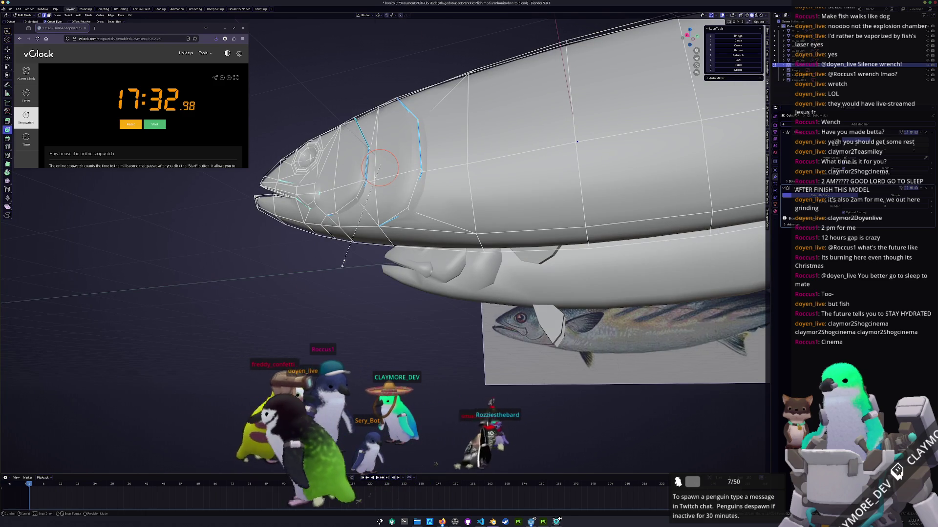
key(s)
click(238, 315)
key(KP_Divide)
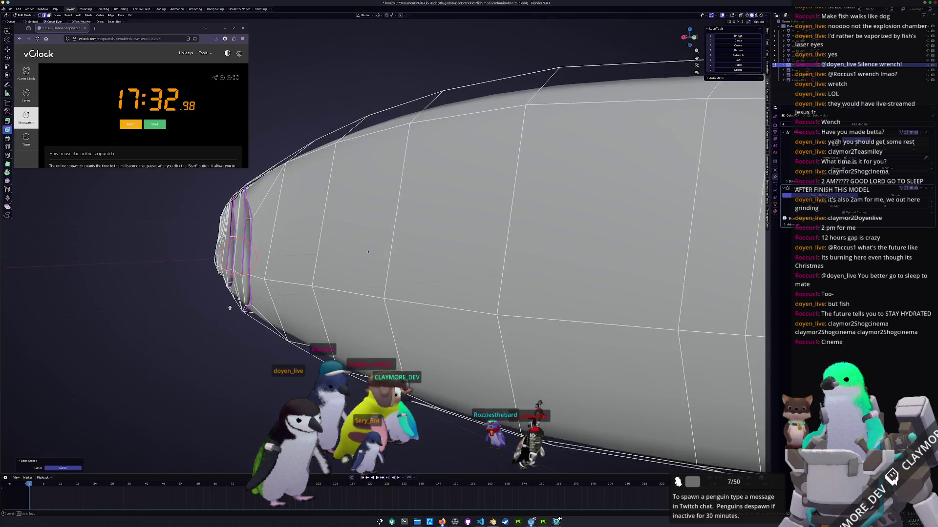
middle_drag(234, 307, 257, 300)
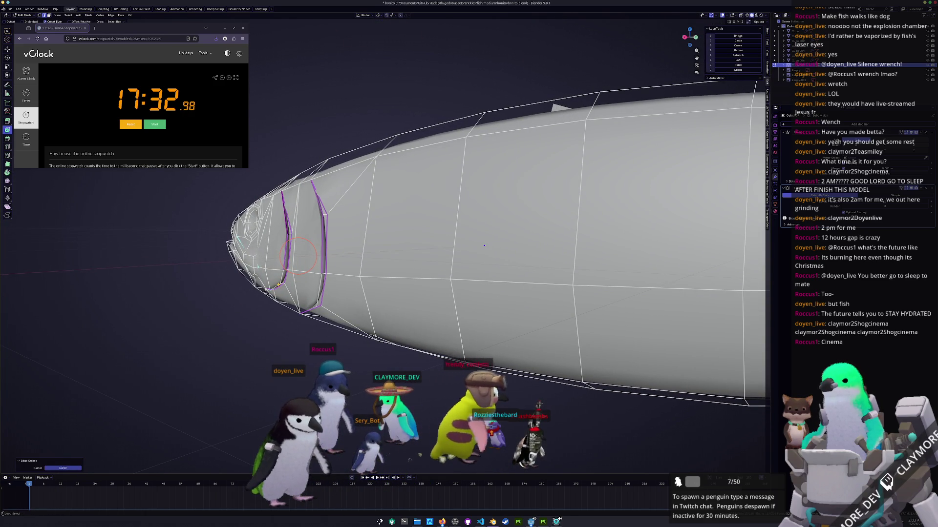
mouse_move(484, 245)
middle_down()
mouse_move(526, 179)
mouse_move(647, 148)
middle_up()
key(KP_Divide)
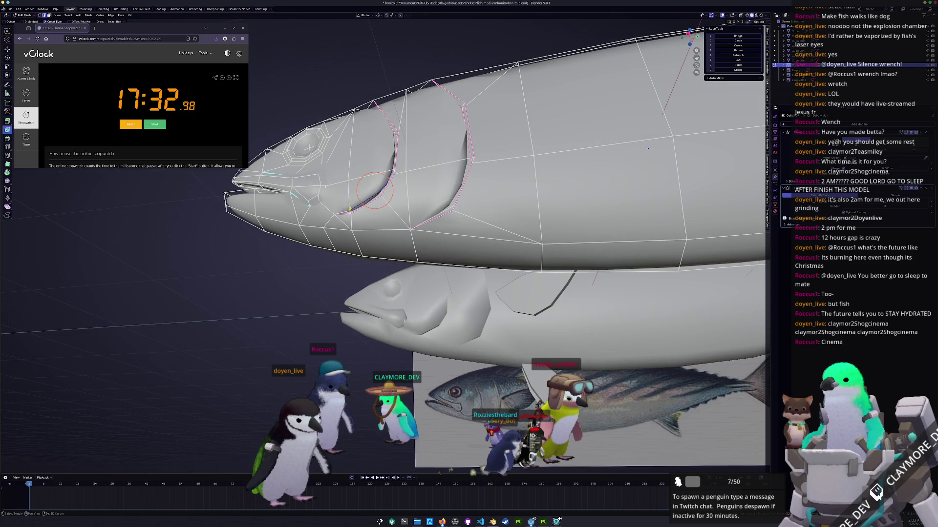
Apply Edge Crease to two gill-cover edges on the bonito head
right_click(301, 323)
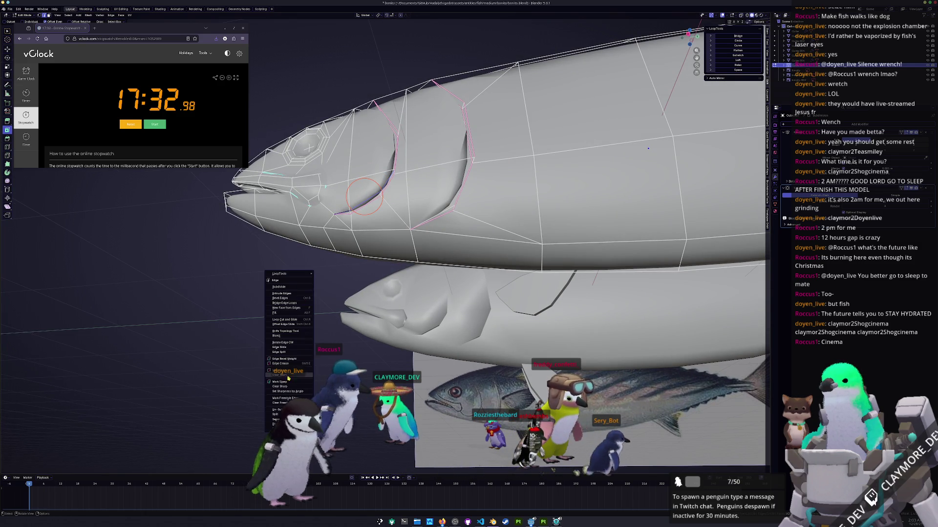
click(301, 327)
click(484, 417)
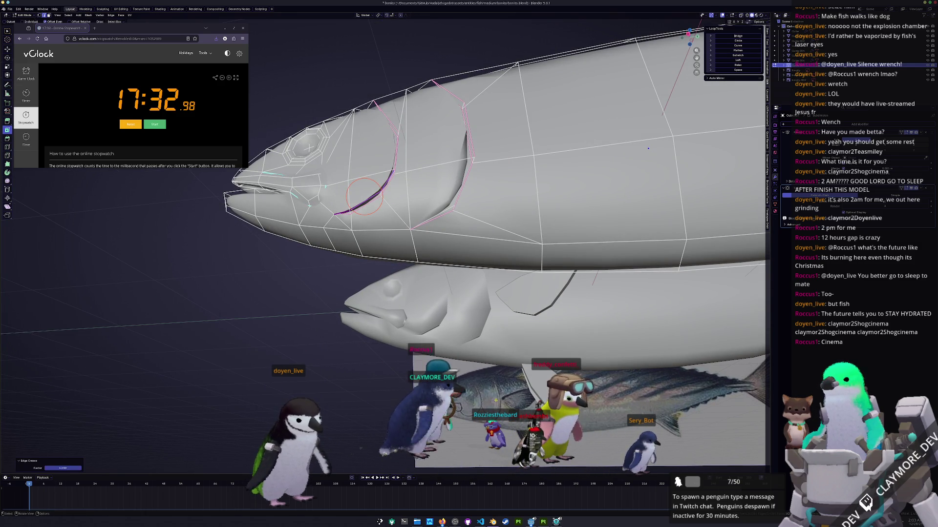
middle_drag(484, 418, 297, 208)
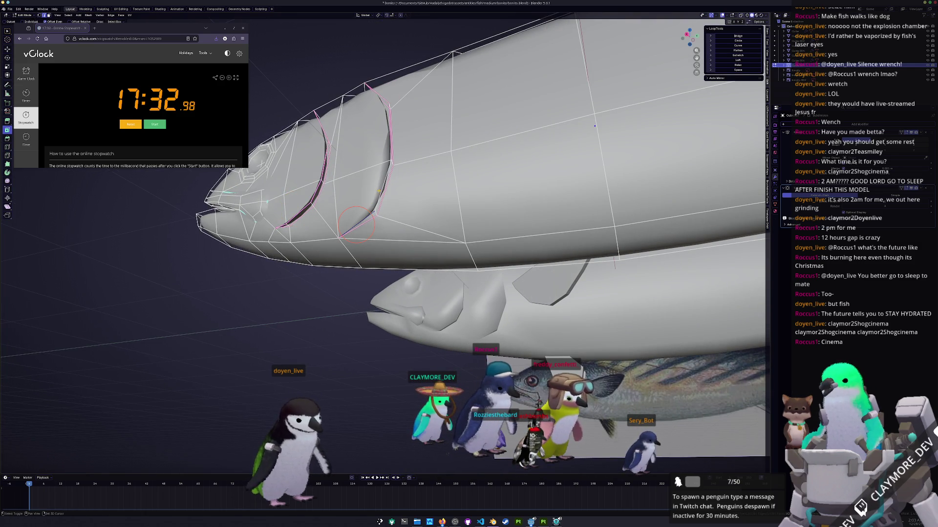
right_click(367, 203)
click(367, 202)
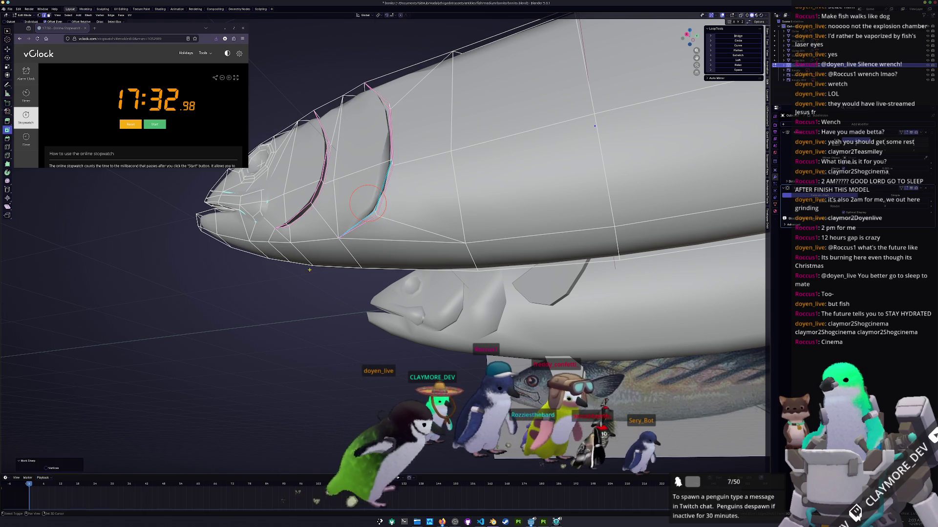
click(146, 370)
Crease the jaw edges from a higher angle and dismiss the edge menu
middle_drag(147, 370, 504, 319)
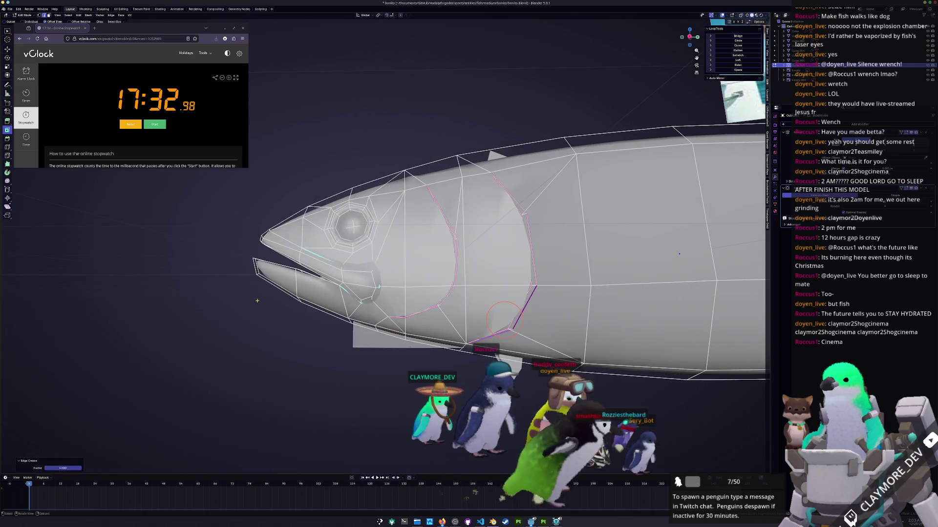
middle_drag(679, 254, 653, 229)
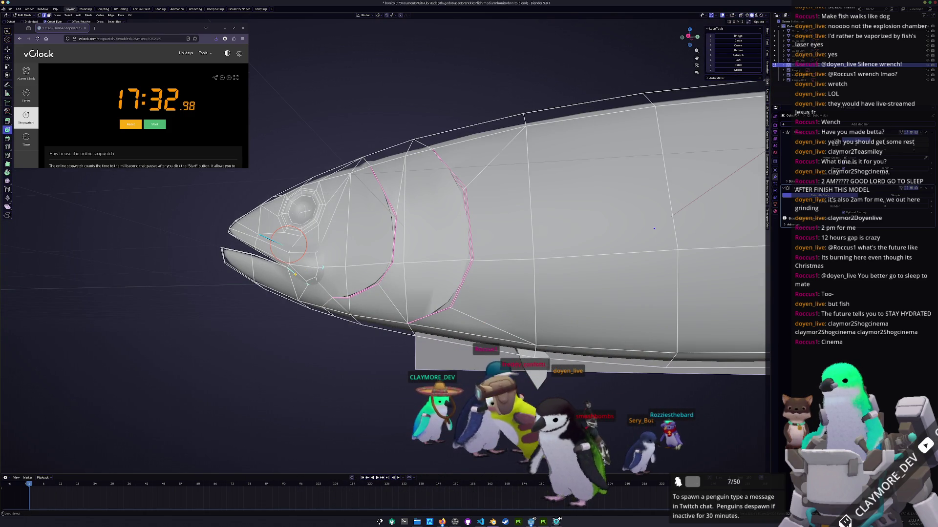
click(489, 229)
right_click(489, 229)
click(502, 230)
Select the edge path along the upper back and crease it with Shift+E
key(Tab)
scroll(502, 231, down, 3)
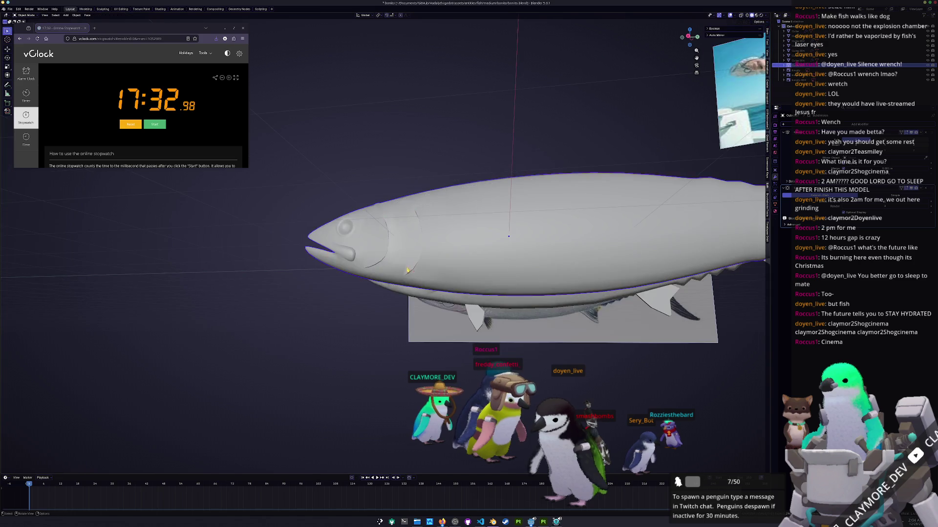
mouse_move(502, 230)
middle_down()
mouse_move(616, 218)
mouse_move(552, 248)
mouse_move(637, 352)
middle_up()
scroll(551, 248, up, 4)
key(Tab)
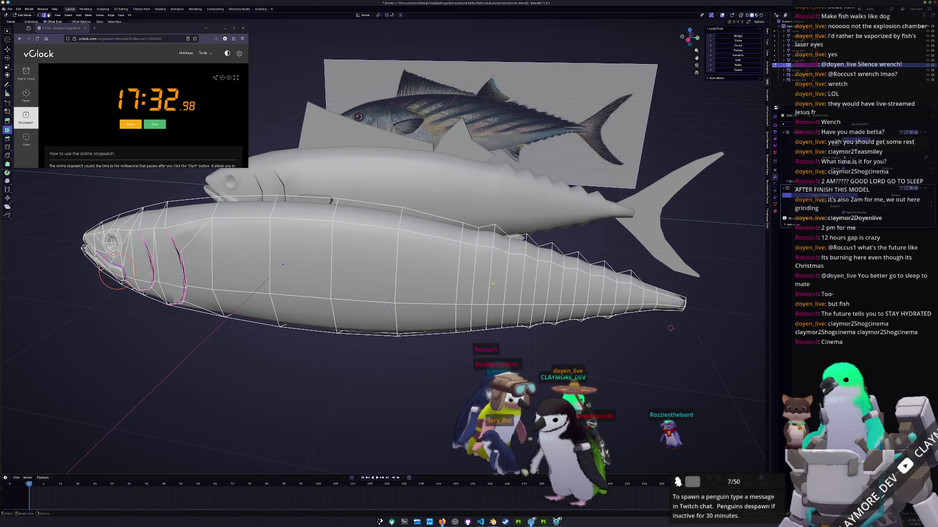
scroll(637, 351, up, 3)
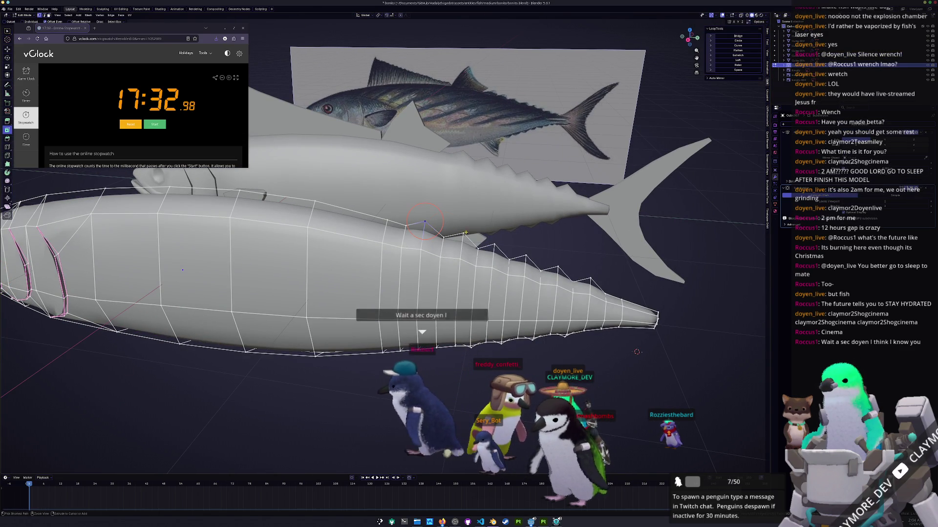
ctrl+click(443, 235)
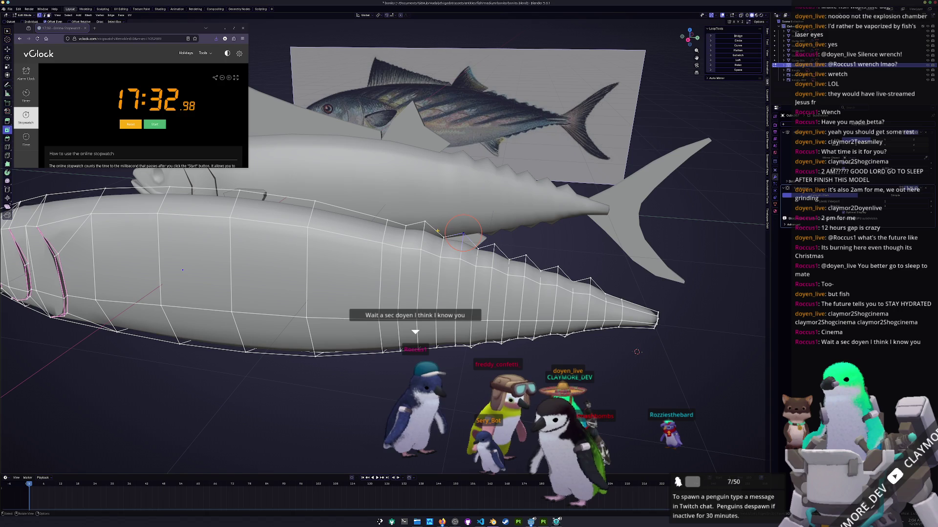
ctrl+click(508, 252)
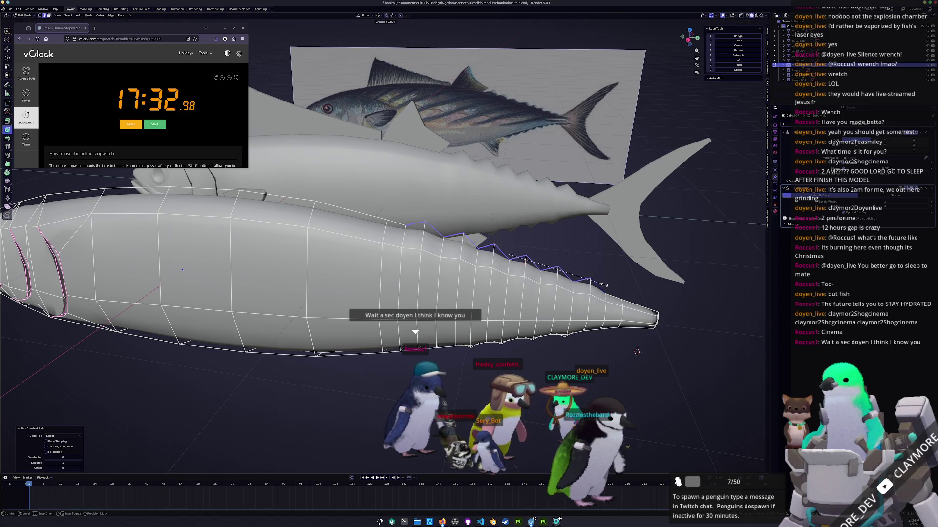
key(shift+e)
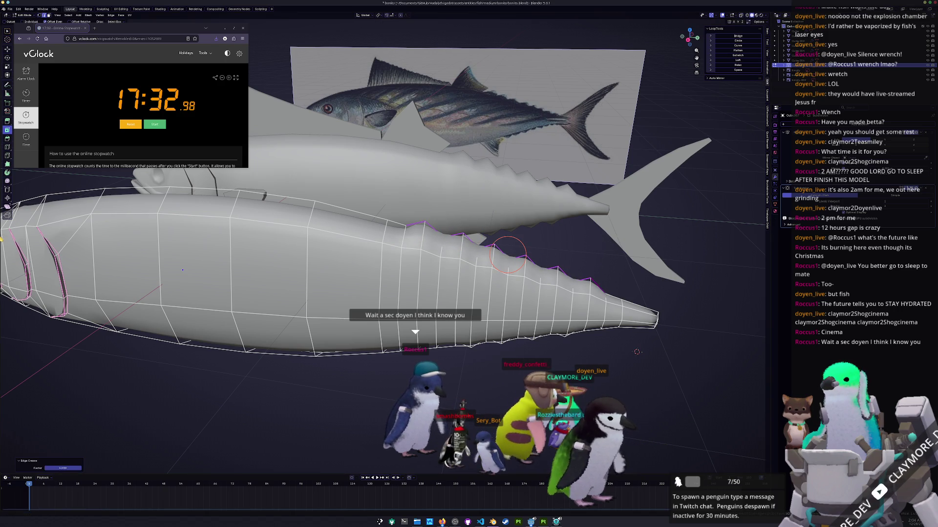
middle_drag(637, 351, 643, 335)
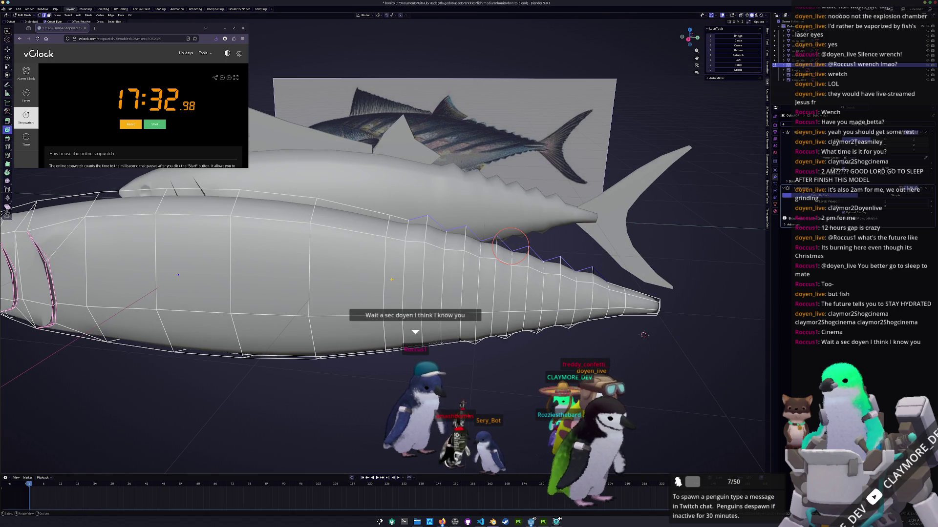
Select edge loops through the body side and even their spacing with LoopTools Relax
alt+click(448, 254)
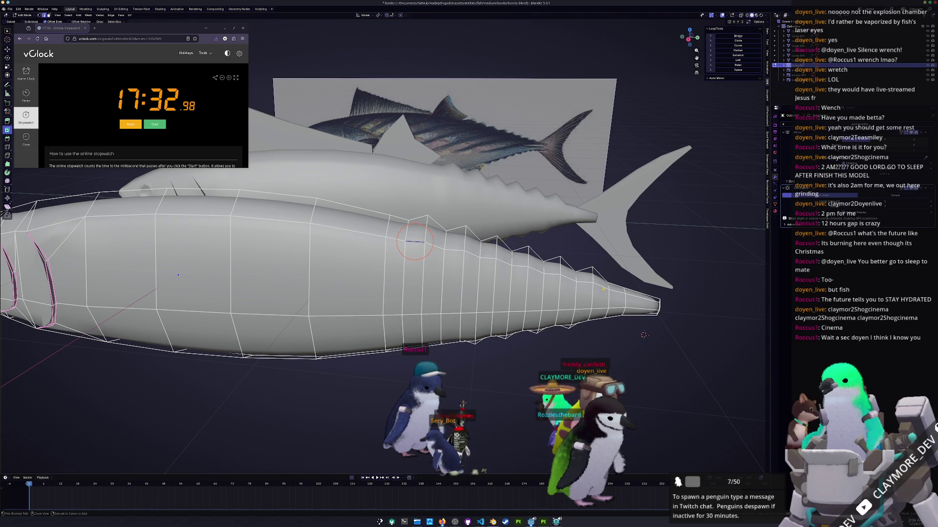
ctrl+click(413, 244)
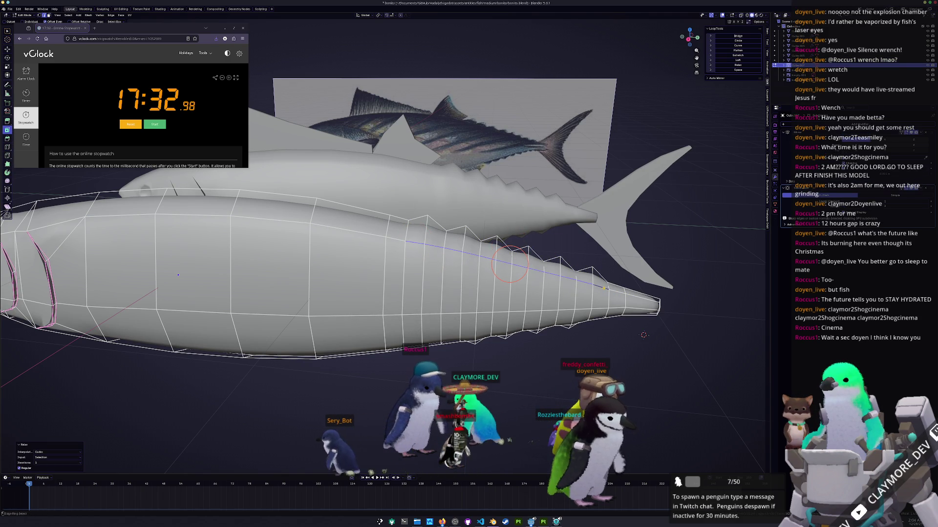
click(738, 65)
middle_drag(738, 64, 714, 78)
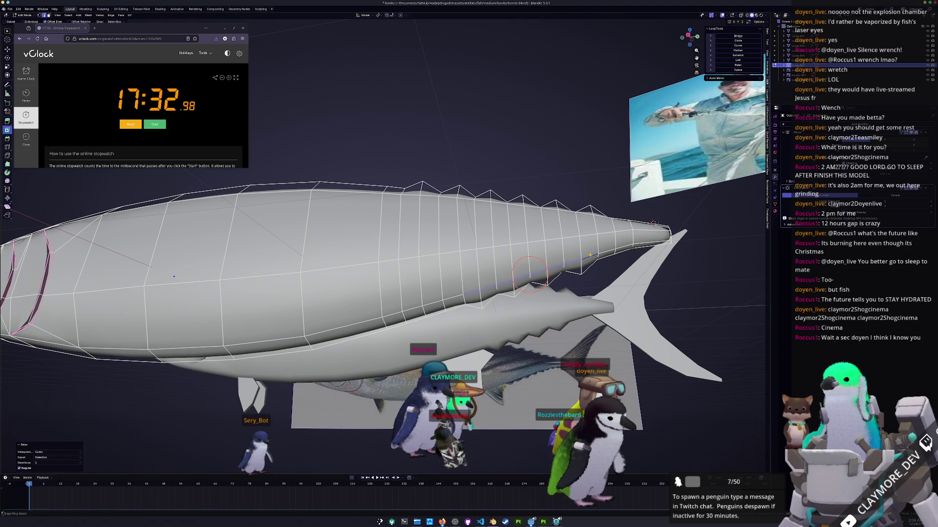
key(Tab)
mouse_move(439, 293)
middle_down()
mouse_move(467, 307)
mouse_move(412, 257)
mouse_move(436, 279)
middle_up()
key(Tab)
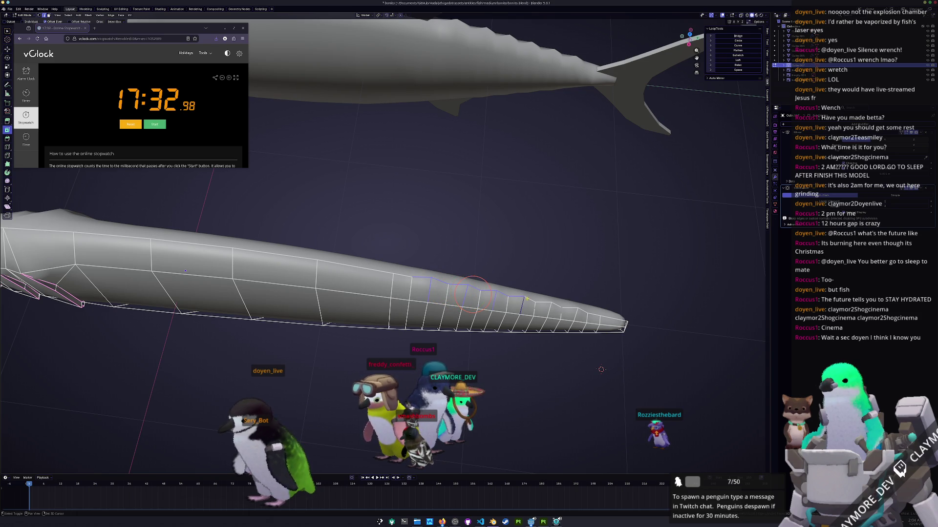
Crease the tail-end edges via the Edge menu and check the result in Object Mode
middle_drag(475, 292, 395, 253)
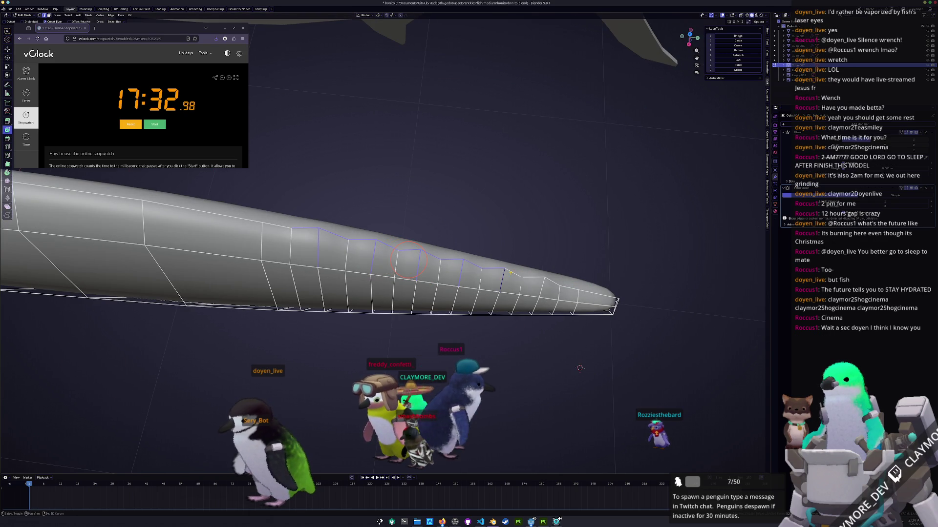
right_click(546, 278)
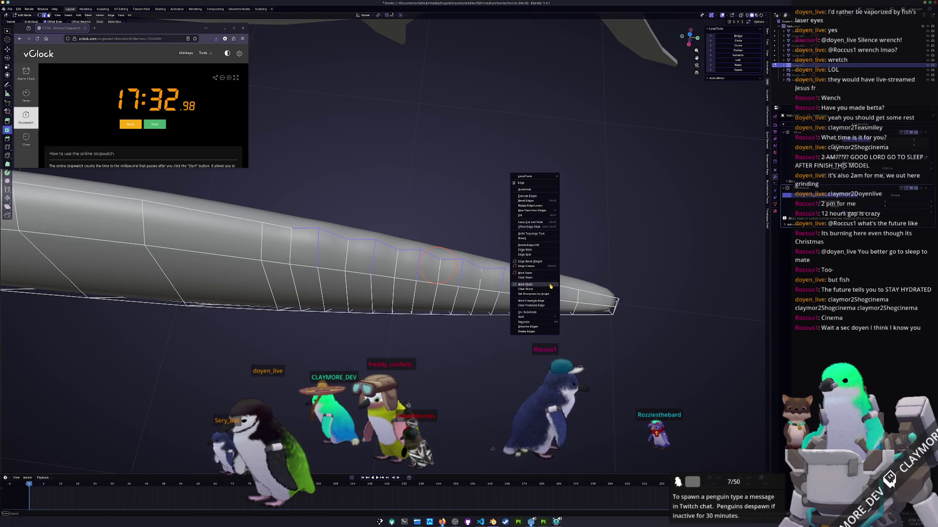
click(546, 293)
mouse_move(546, 293)
middle_down()
mouse_move(559, 260)
mouse_move(399, 343)
middle_up()
key(Tab)
scroll(400, 342, down, 5)
key(Tab)
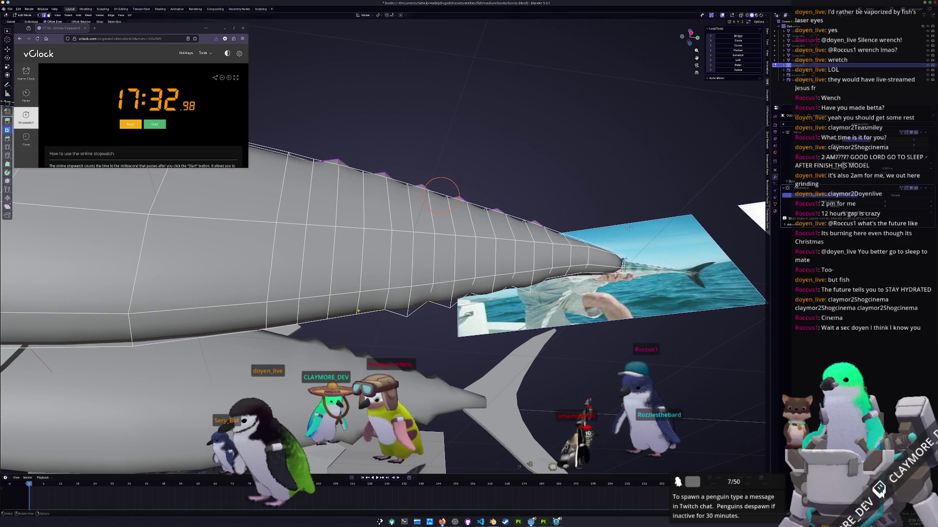
Crease the ridge edges against the reference photo and review from a side view
middle_drag(414, 312, 414, 286)
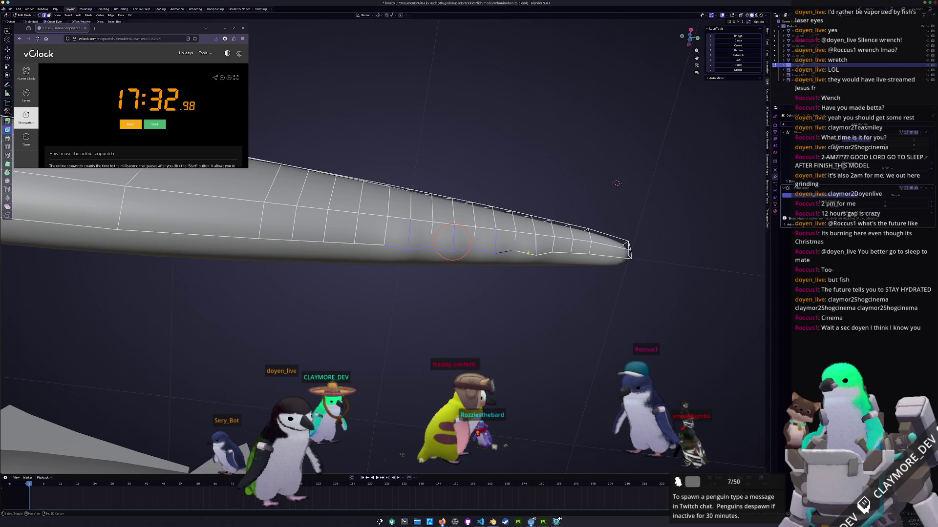
middle_drag(554, 260, 531, 271)
right_click(531, 271)
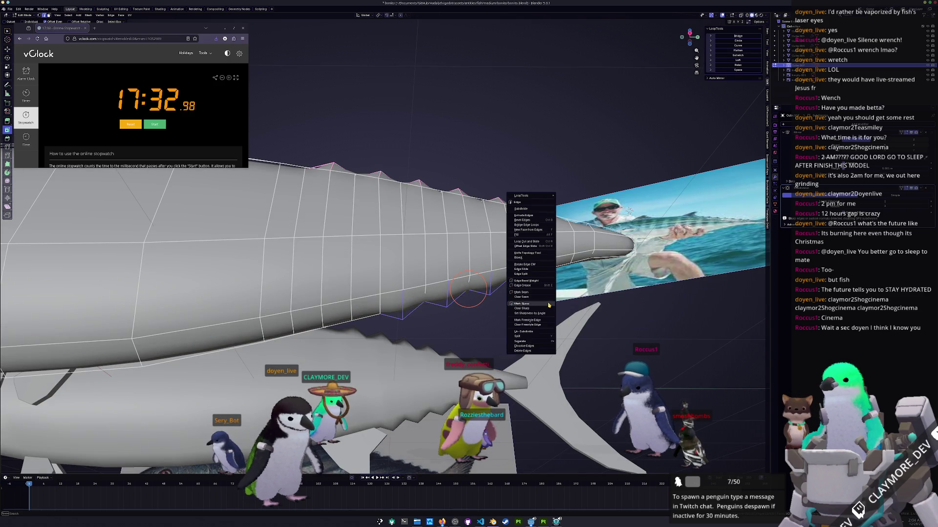
click(531, 279)
scroll(469, 296, down, 5)
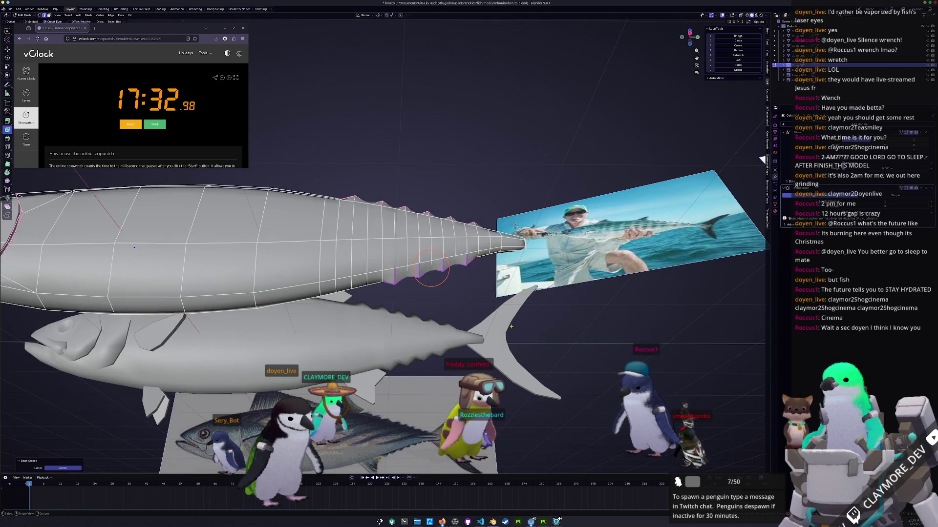
key(Tab)
scroll(469, 297, down, 3)
middle_drag(644, 293, 703, 243)
scroll(703, 242, up, 3)
key(Tab)
scroll(664, 251, up, 1)
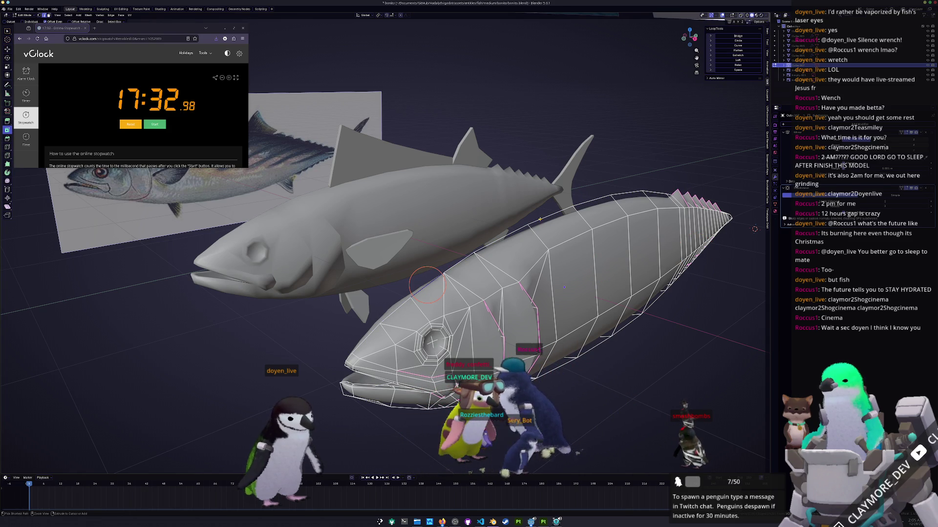
Select the gill edge loops on the bonito head, checking them in and out of Edit Mode
click(427, 285)
middle_drag(427, 285, 494, 271)
scroll(494, 271, up, 2)
key(Tab)
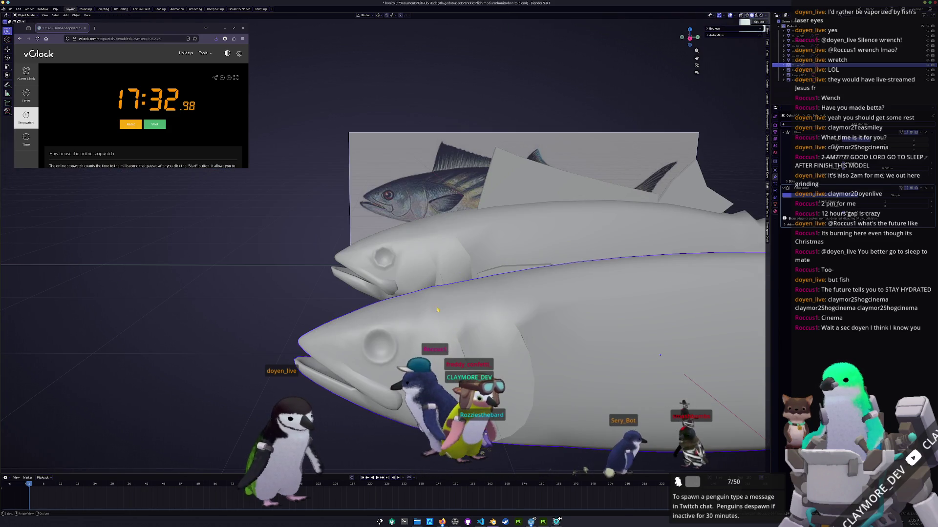
key(Tab)
click(437, 319)
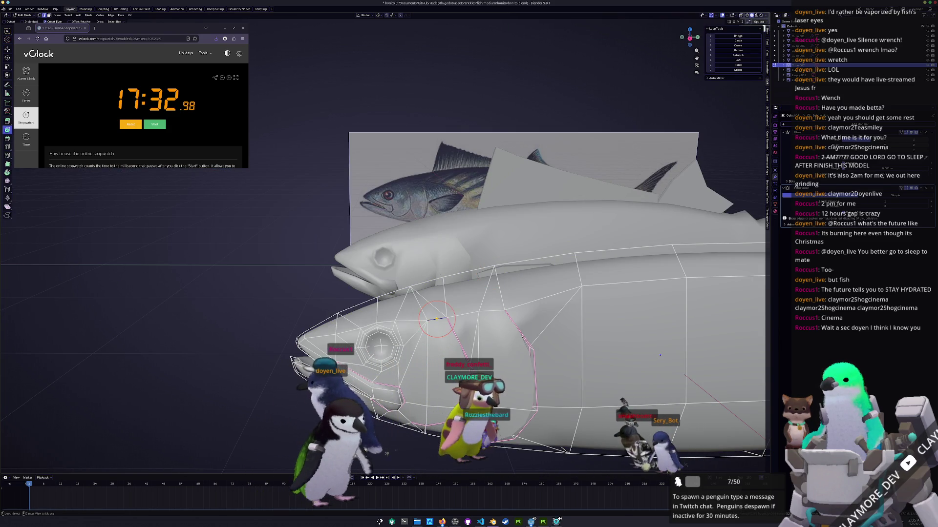
alt+click(493, 309)
key(Tab)
middle_drag(493, 307, 476, 323)
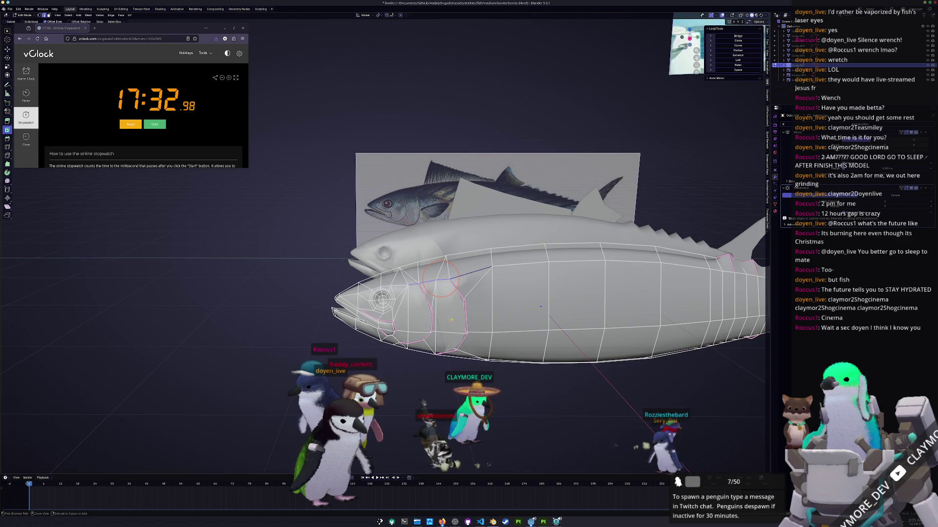
key(Tab)
scroll(429, 282, down, 3)
Orbit around the bonito head from a side view to study the gill area
middle_drag(429, 283, 719, 203)
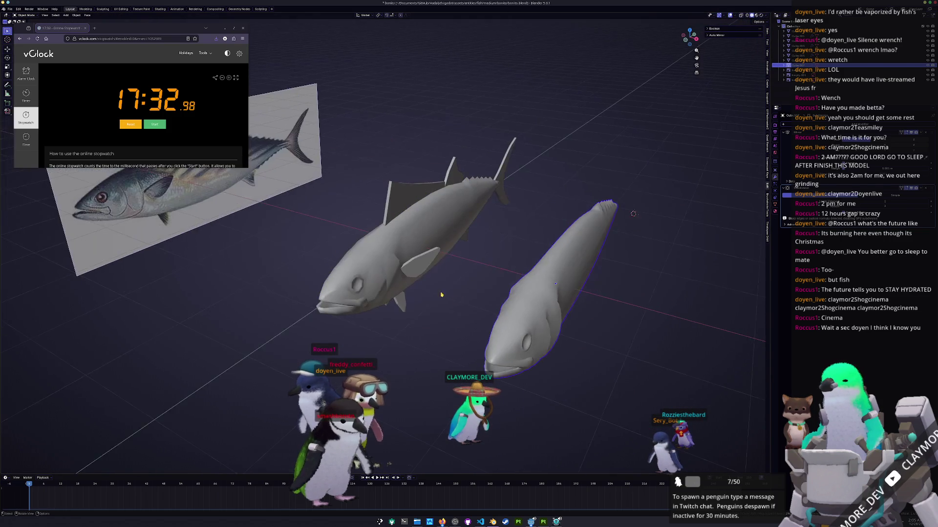
key(KP_1)
key(Tab)
scroll(335, 293, up, 3)
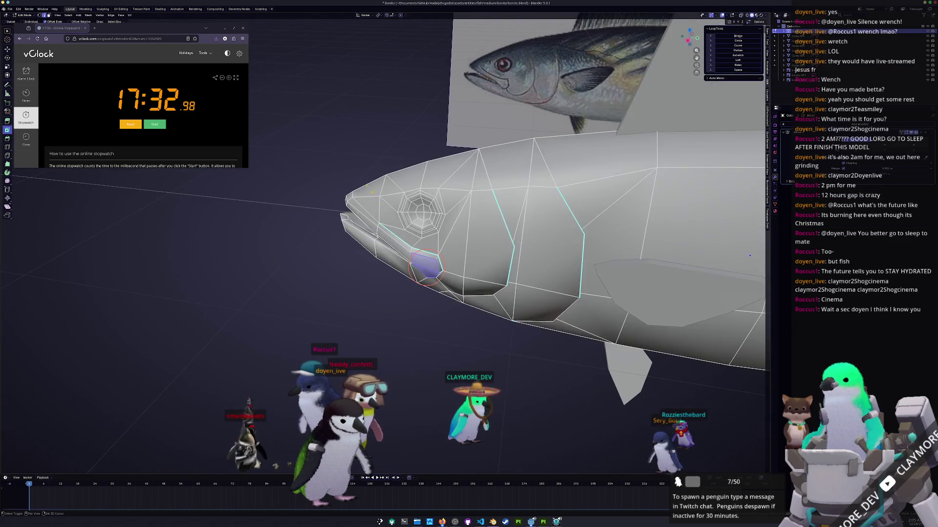
mouse_move(335, 294)
middle_down()
mouse_move(357, 275)
mouse_move(367, 280)
middle_up()
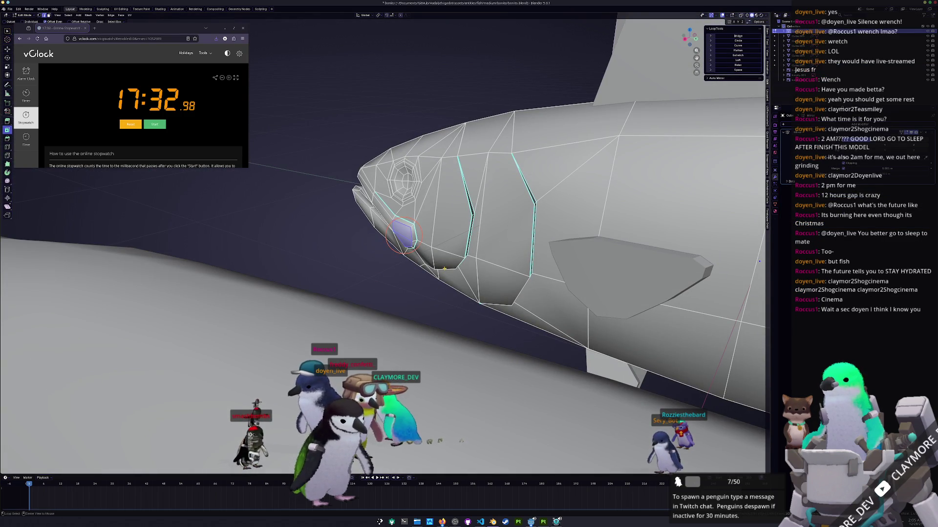
middle_drag(461, 276, 464, 300)
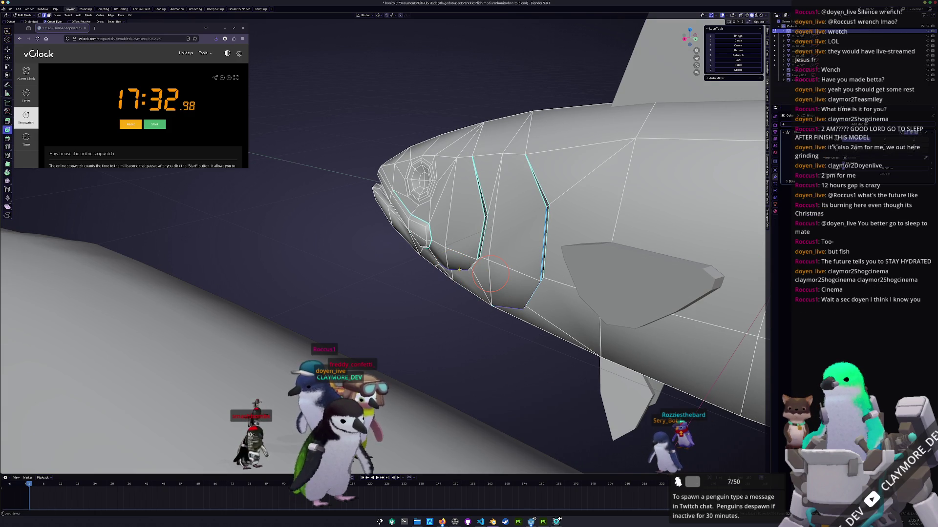
middle_drag(435, 257, 446, 260)
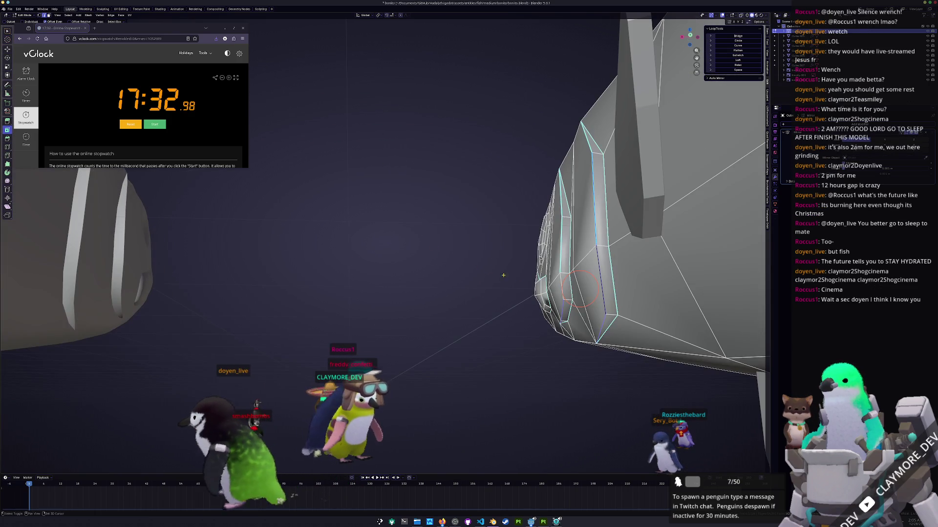
middle_drag(578, 289, 398, 374)
Bring up the Edge context menu over the mesh and compare against the reference image
right_click(399, 374)
key(Escape)
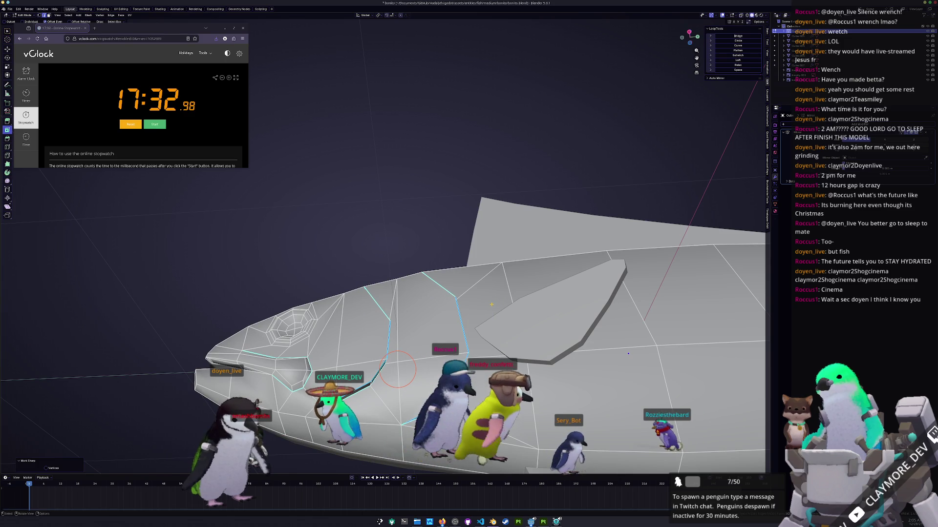
scroll(390, 292, down, 5)
scroll(484, 288, down, 4)
middle_drag(484, 288, 396, 271)
scroll(396, 271, up, 3)
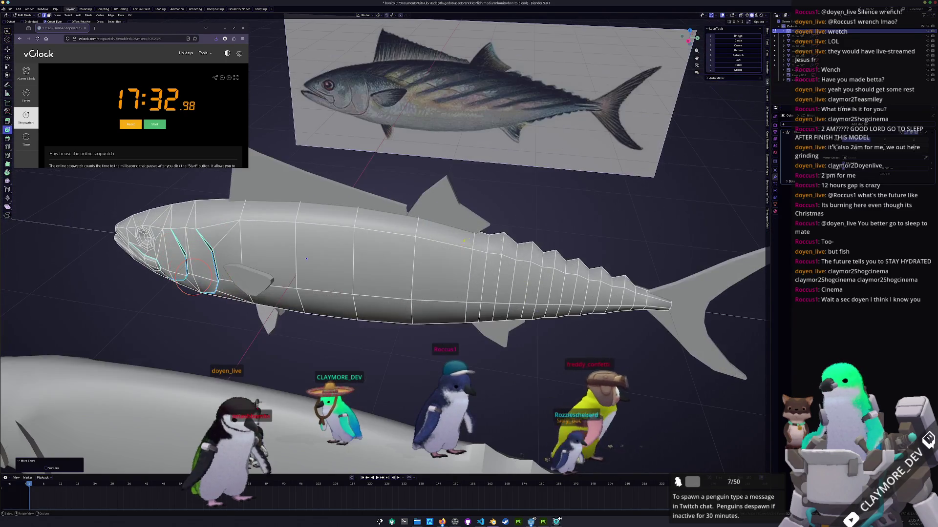
scroll(306, 258, up, 3)
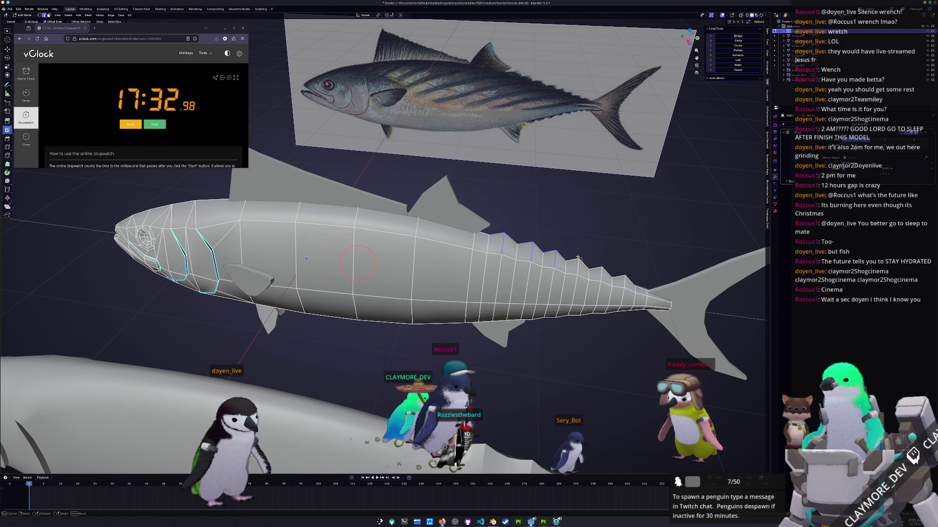
middle_drag(620, 271, 552, 299)
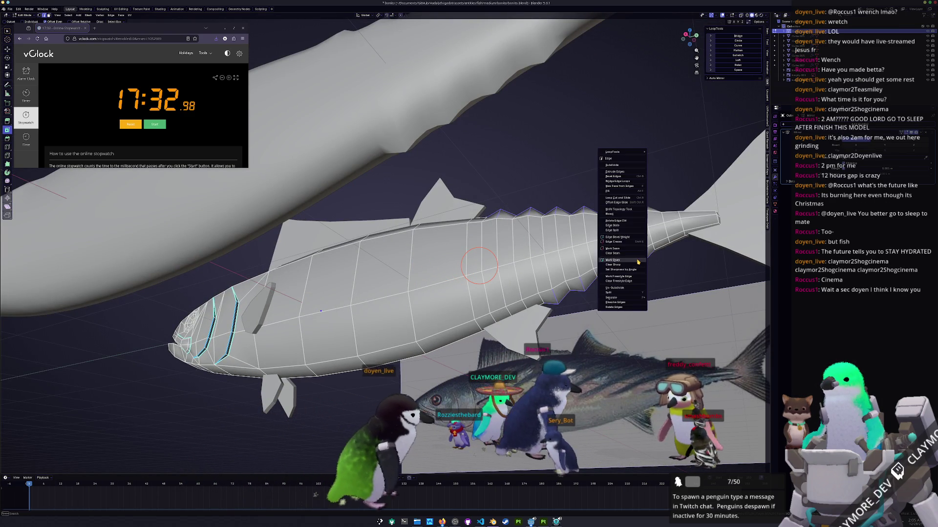
Duplicate the tail, side and dorsal fins and convert the copies to plain meshes
mouse_move(467, 268)
middle_down()
mouse_move(479, 286)
mouse_move(529, 254)
middle_up()
key(Tab)
scroll(478, 286, down, 5)
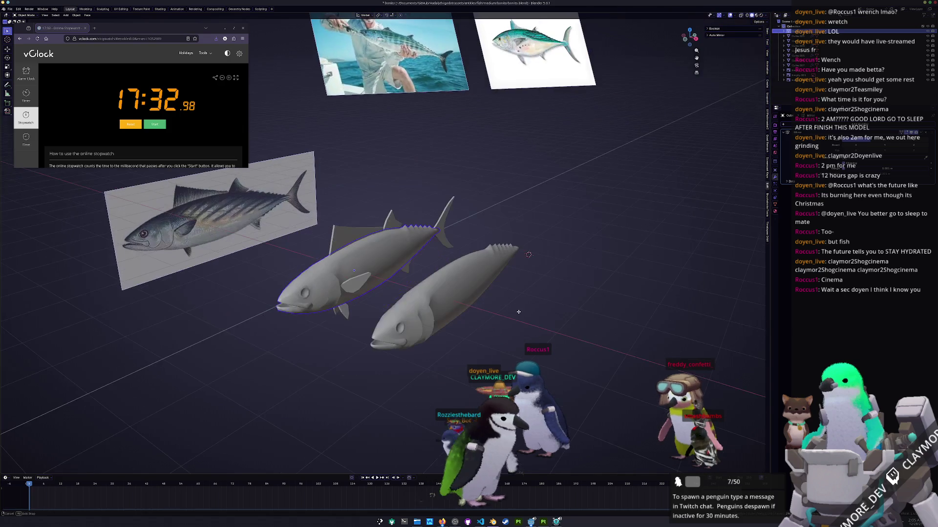
click(445, 240)
click(345, 312)
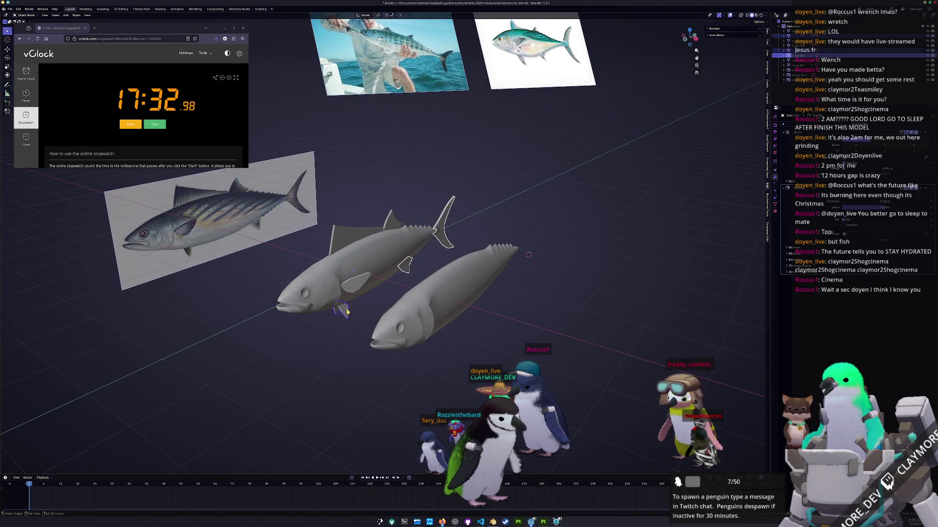
click(358, 233)
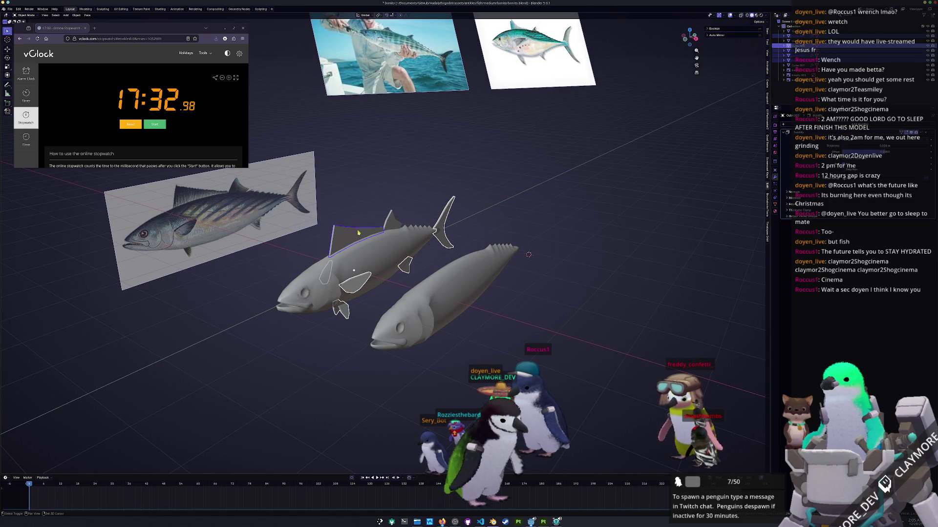
key(shift+d)
right_click(561, 270)
mouse_move(542, 290)
right_click(561, 270)
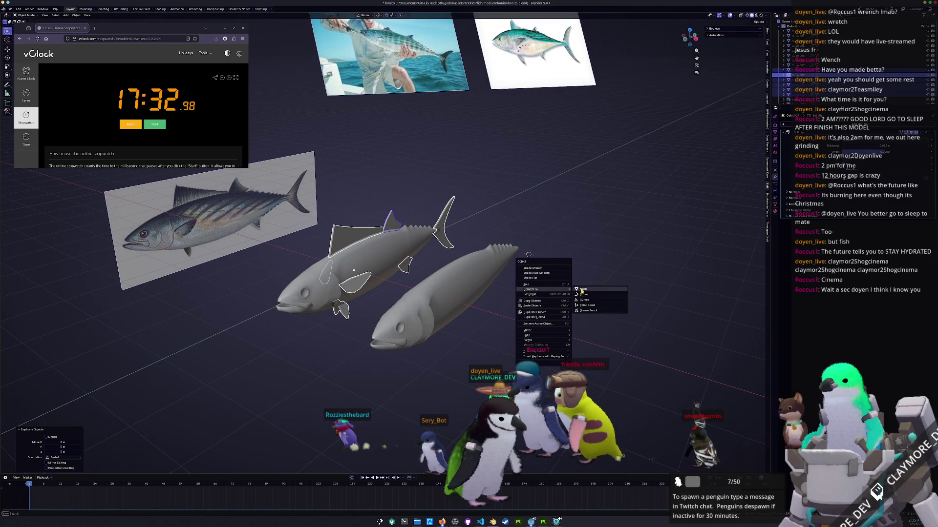
click(583, 291)
Mirror the fin copies across X, join them to the right fish and convert it to a mesh
middle_drag(585, 291, 648, 308)
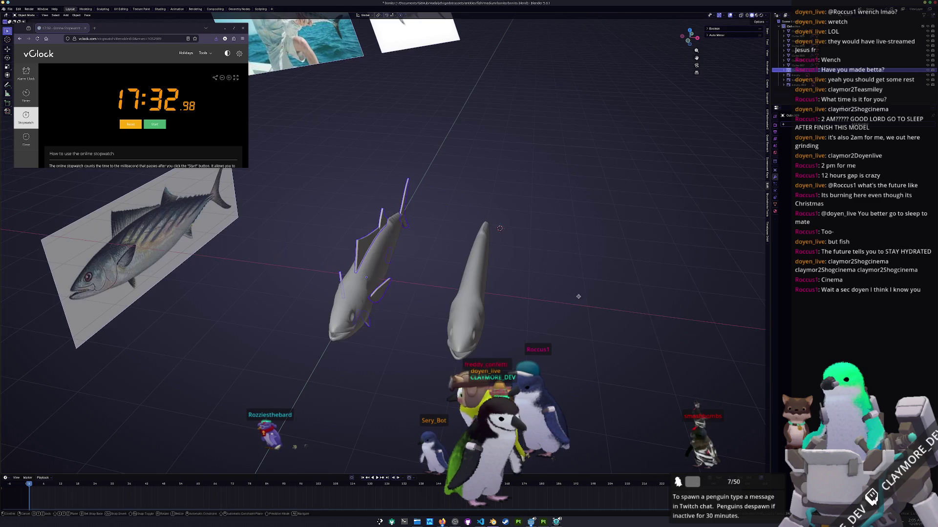
key(ctrl+m)
key(x)
key(Tab)
right_click(476, 312)
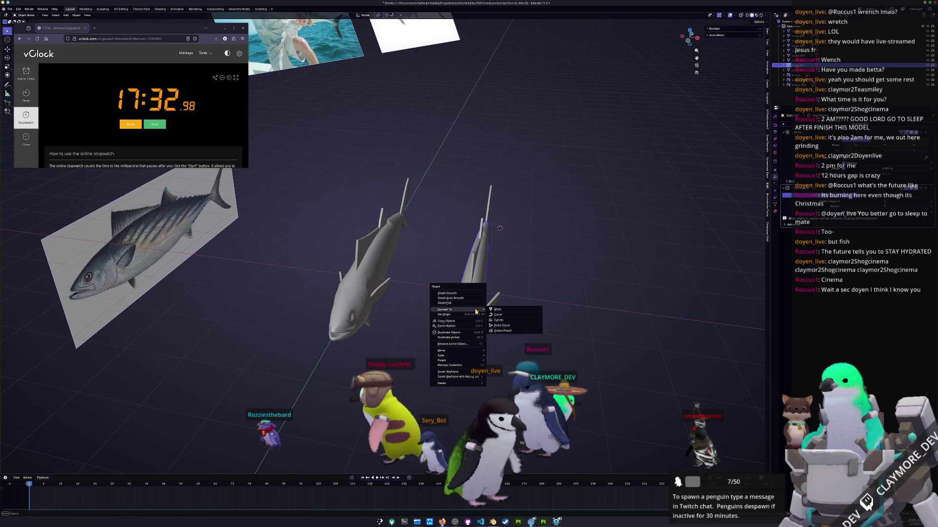
click(504, 312)
Convert the left fish with its dorsal fin to a plain mesh and shade it smooth
middle_drag(504, 311, 521, 253)
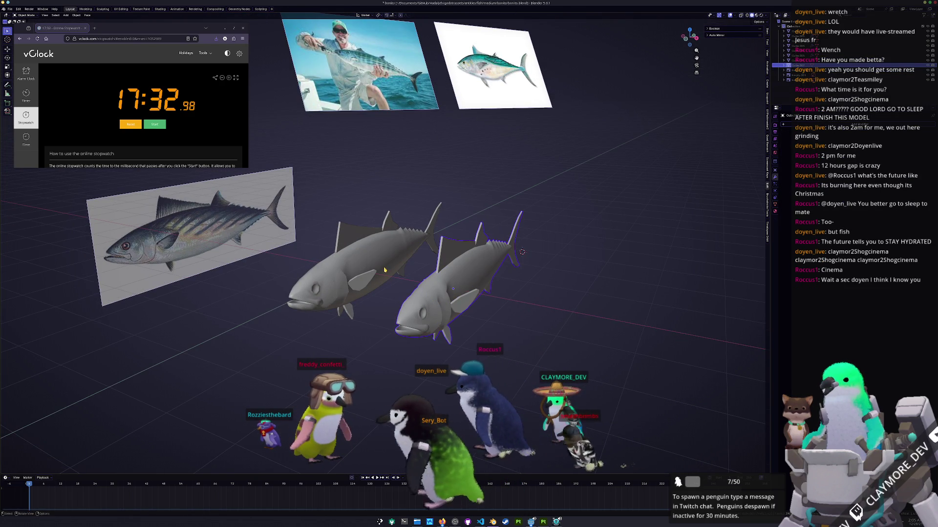
click(422, 267)
middle_drag(381, 263, 440, 268)
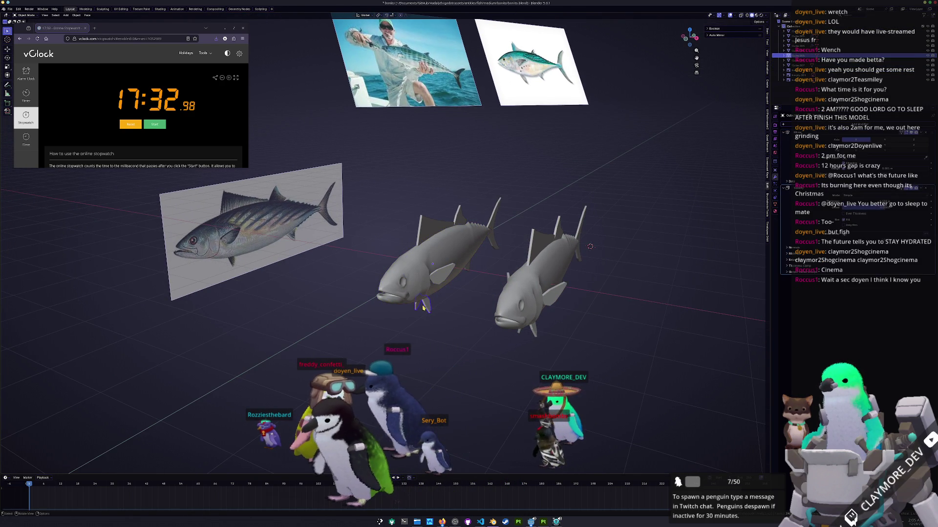
shift+click(457, 217)
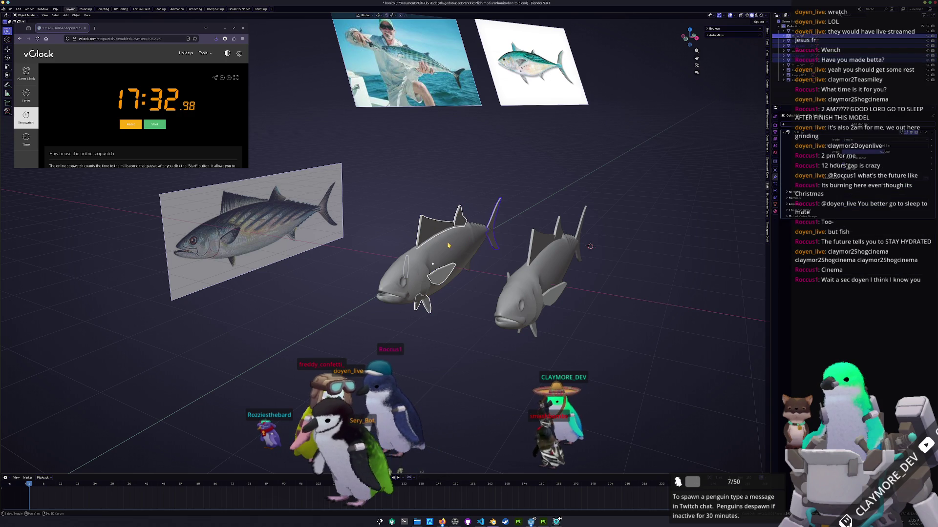
key(Tab)
right_click(448, 244)
click(469, 244)
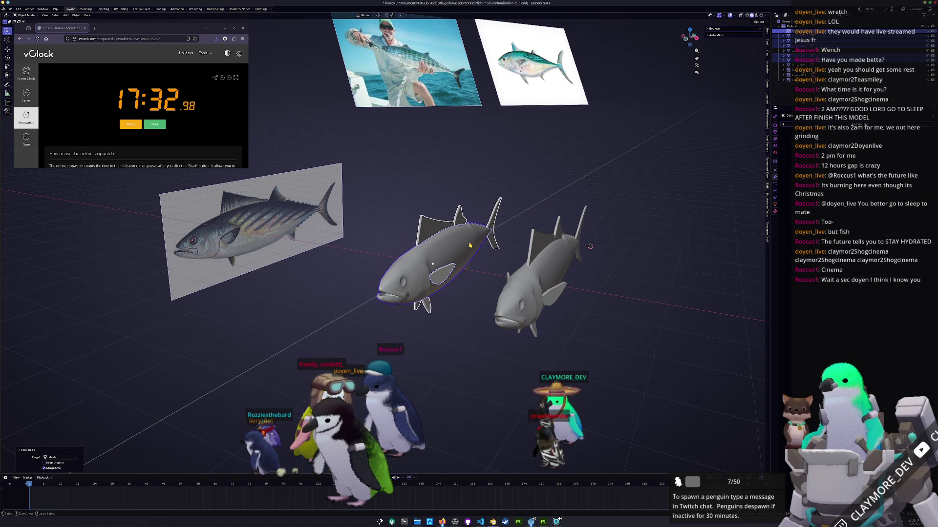
right_click(469, 244)
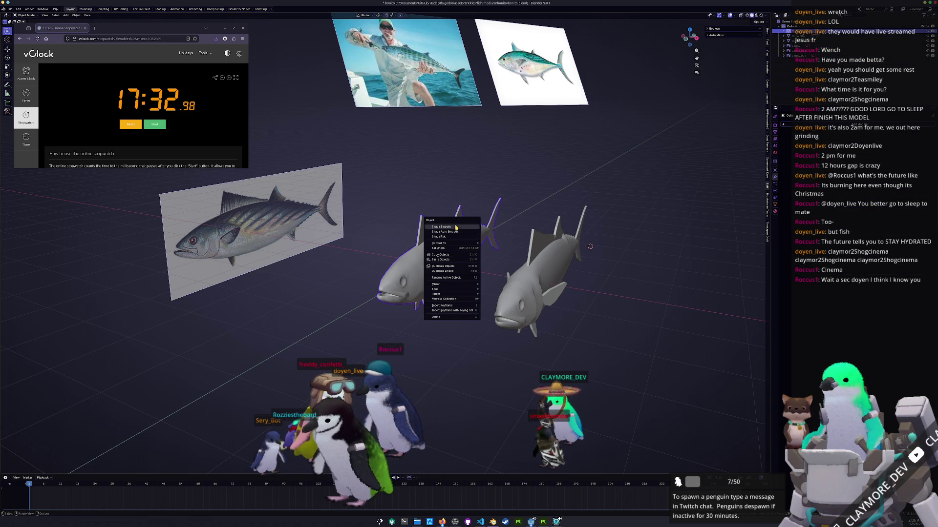
click(455, 228)
scroll(458, 274, up, 2)
Apply all transforms to the left fish, then to the right fish
key(ctrl+a)
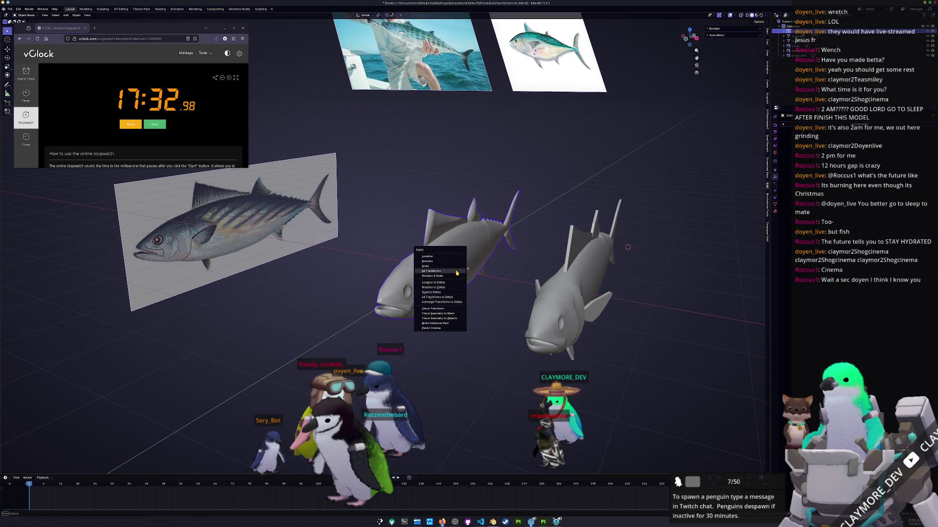
click(454, 272)
mouse_move(455, 272)
middle_down()
mouse_move(520, 310)
mouse_move(489, 280)
middle_up()
click(513, 299)
key(ctrl+a)
Shade the right fish smooth
right_click(513, 293)
click(512, 293)
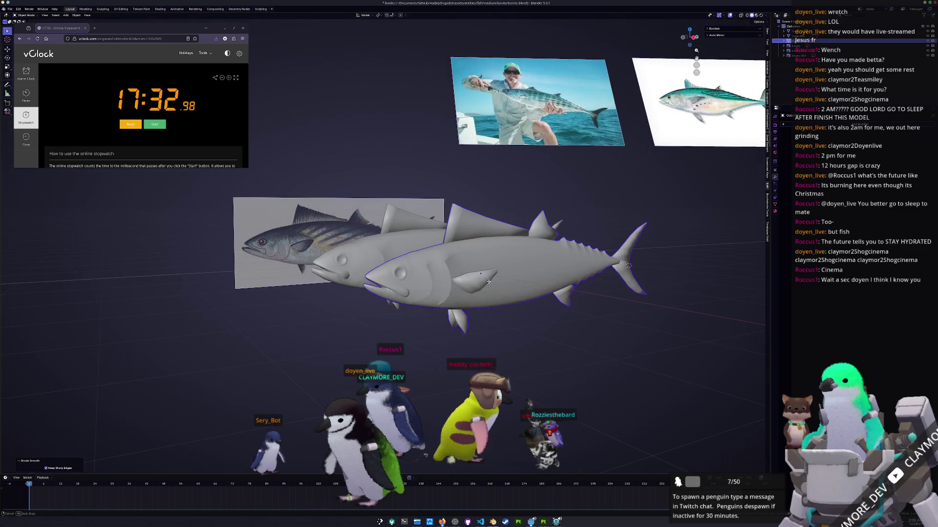
middle_drag(517, 335, 566, 272)
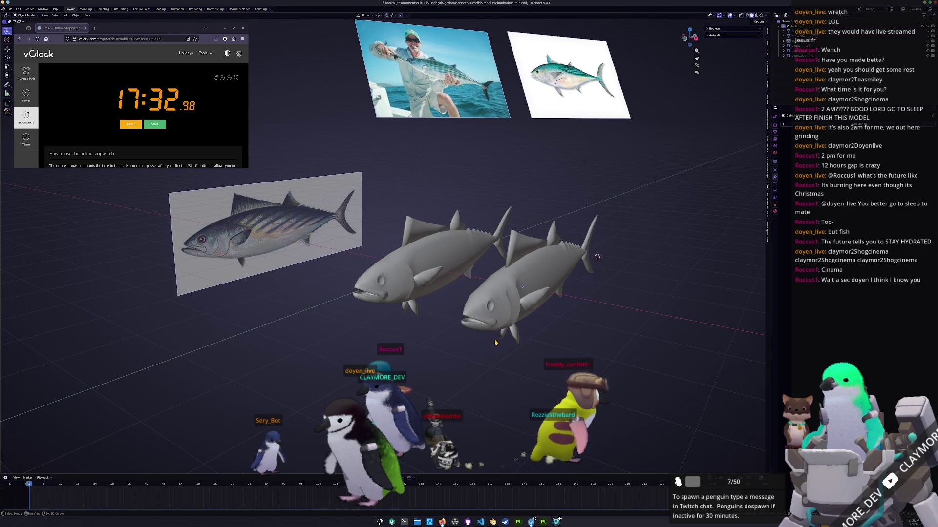
Rename the left fish bonito_high and switch it into Edit Mode
click(432, 264)
key(F2)
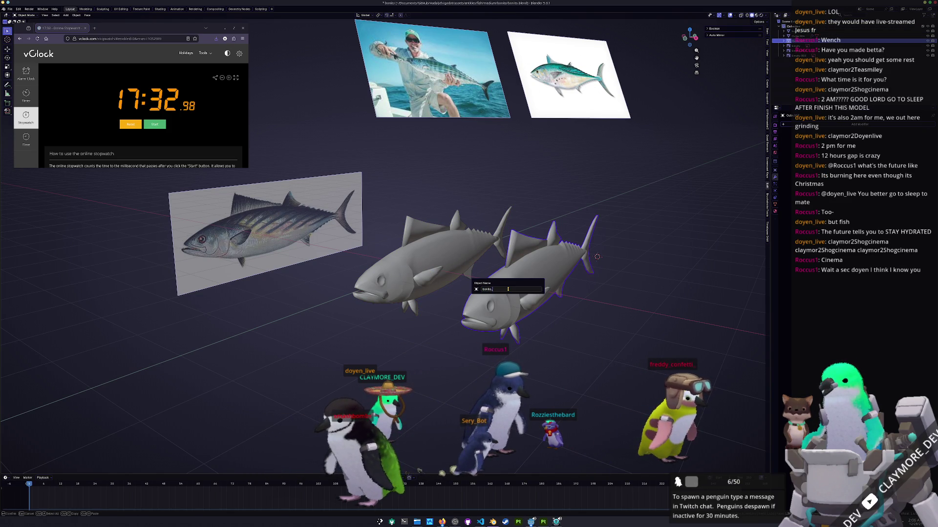
key(Return)
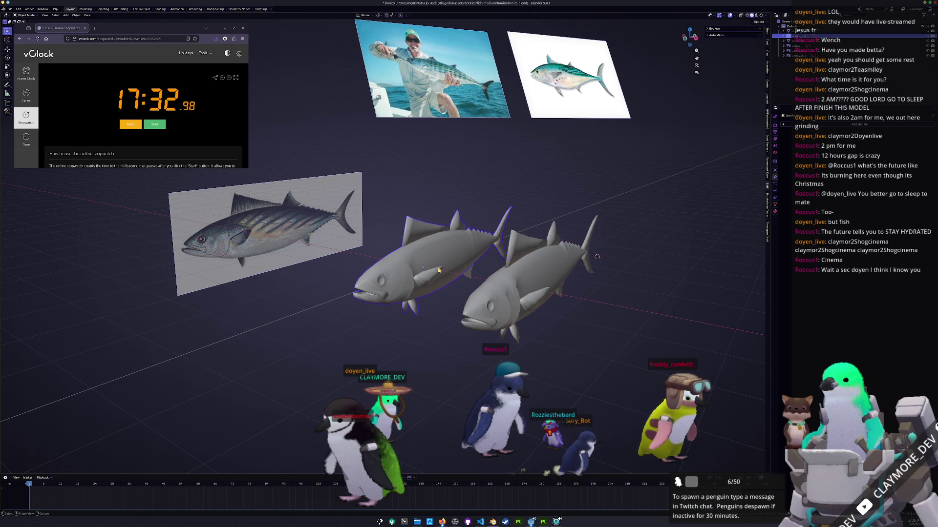
key(Tab)
middle_drag(438, 271, 447, 253)
middle_drag(565, 236, 630, 233)
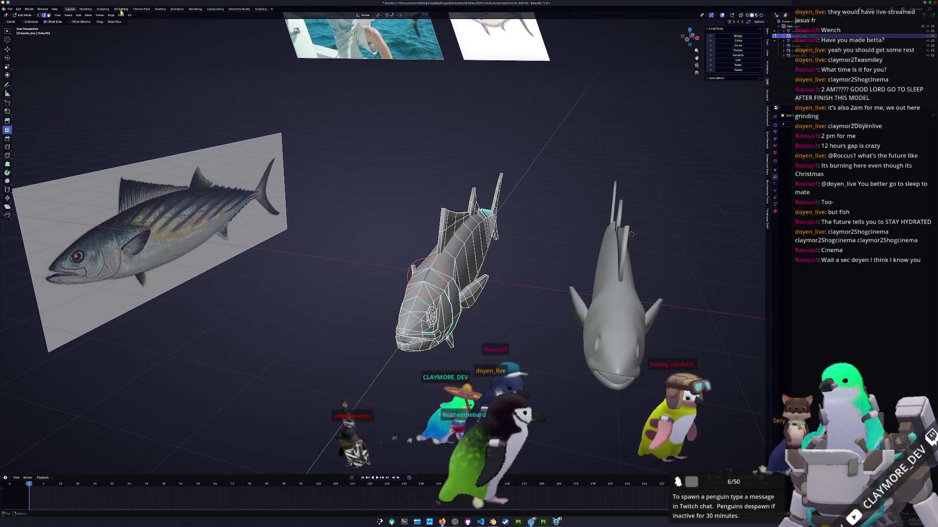
In the UV Editing workspace, inspect the selected head seam edges from several angles
key(ctrl+Page_Up)
key(ctrl+Page_Up)
middle_drag(630, 233, 703, 235)
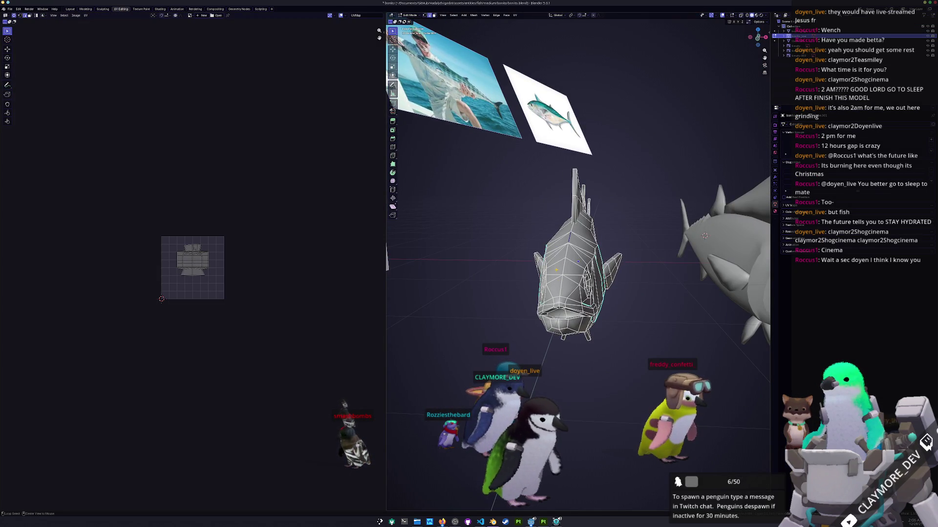
mouse_move(579, 256)
middle_down()
mouse_move(556, 241)
mouse_move(513, 264)
middle_up()
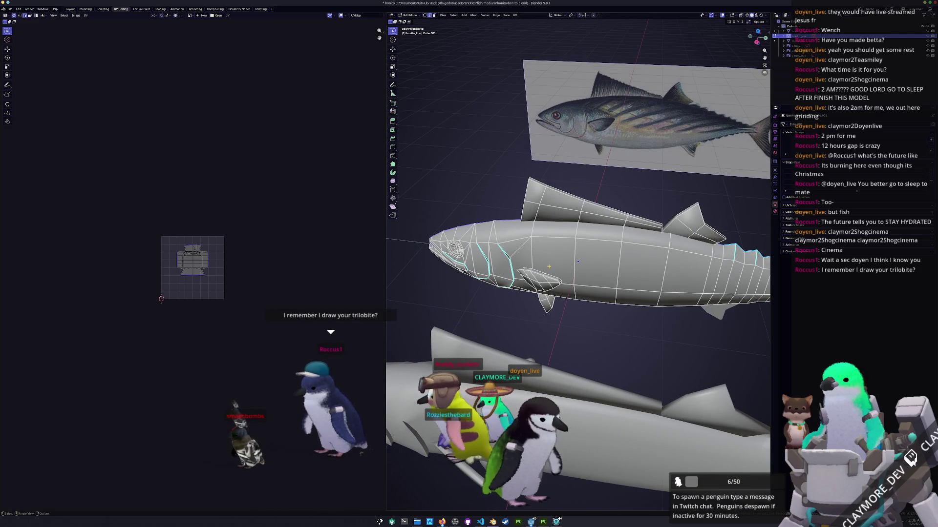
scroll(578, 261, up, 2)
mouse_move(578, 260)
middle_down()
mouse_move(611, 256)
mouse_move(683, 294)
mouse_move(573, 274)
middle_up()
mouse_move(574, 323)
middle_down()
mouse_move(509, 304)
mouse_move(589, 284)
middle_up()
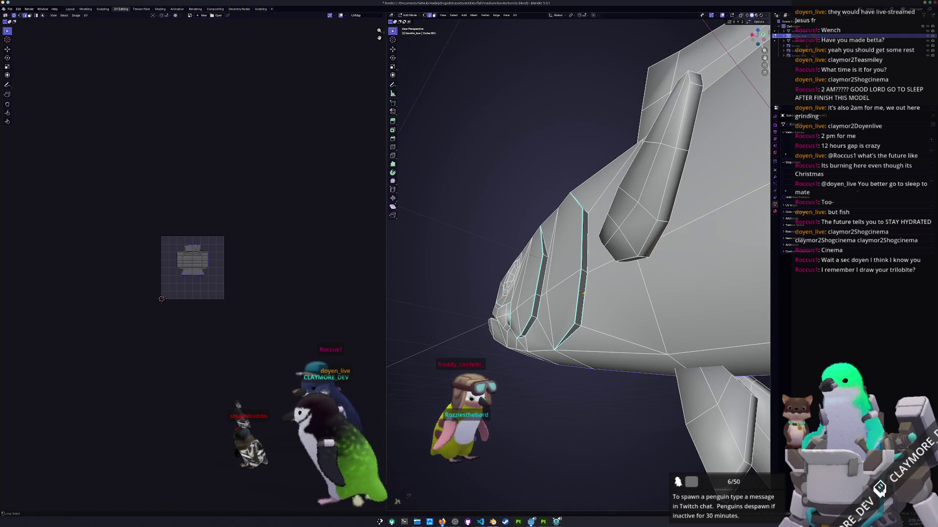
mouse_move(566, 298)
middle_down()
mouse_move(592, 241)
mouse_move(550, 259)
mouse_move(538, 242)
middle_up()
middle_drag(505, 340, 580, 303)
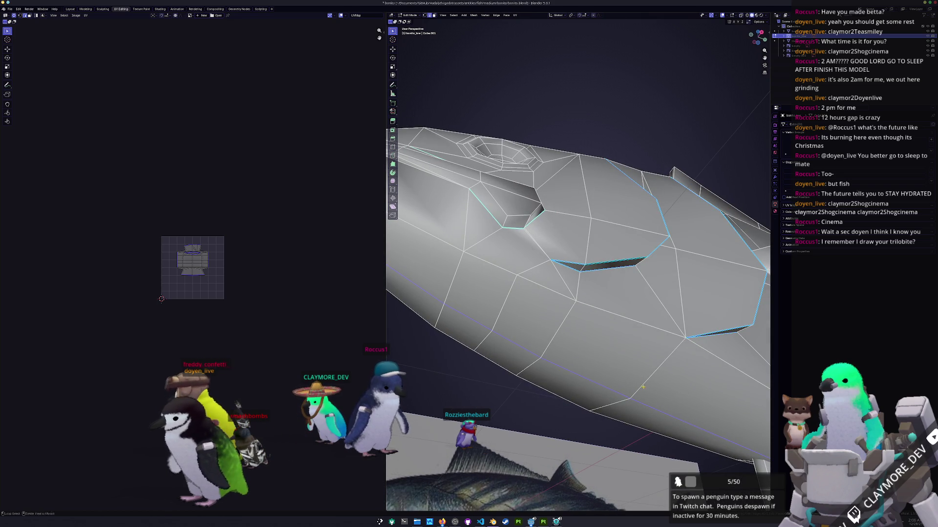
mouse_move(627, 376)
middle_down()
mouse_move(515, 337)
mouse_move(561, 288)
middle_up()
scroll(560, 288, up, 2)
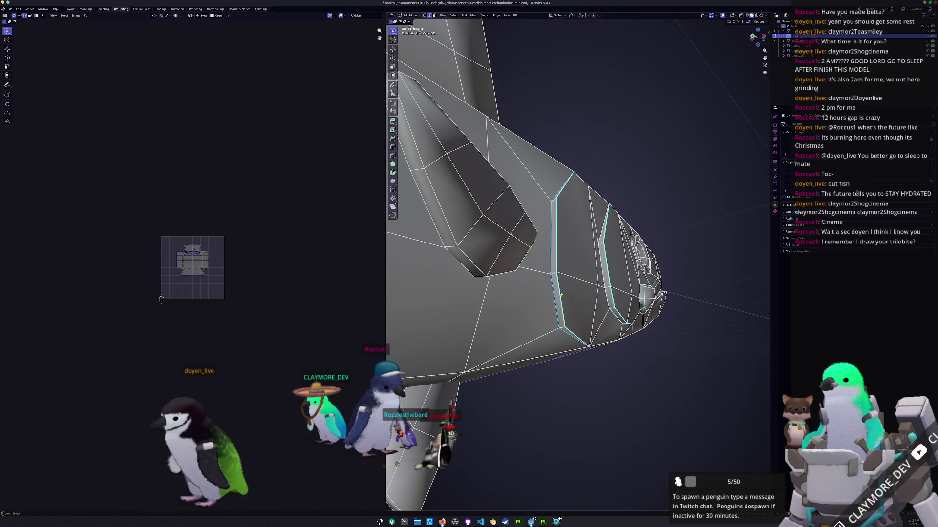
middle_drag(570, 331, 538, 212)
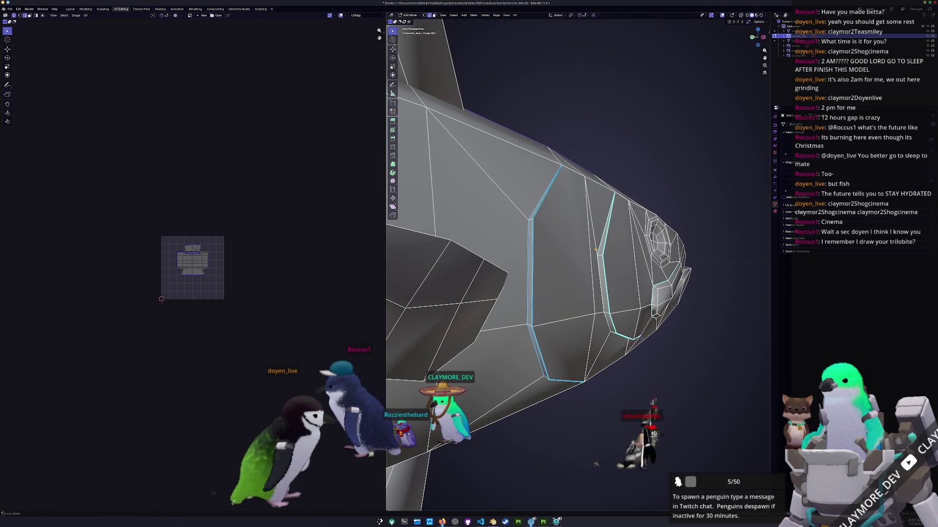
Edge-slide the head loop slightly along the mesh and check it all round
key(g)
key(g)
mouse_move(608, 275)
middle_down()
mouse_move(597, 315)
mouse_move(593, 255)
middle_up()
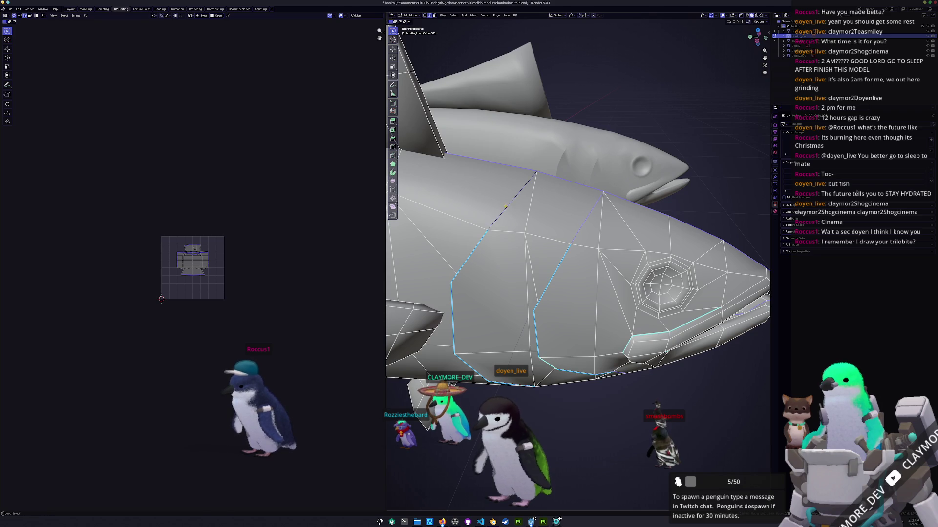
scroll(506, 205, down, 5)
middle_drag(505, 205, 660, 237)
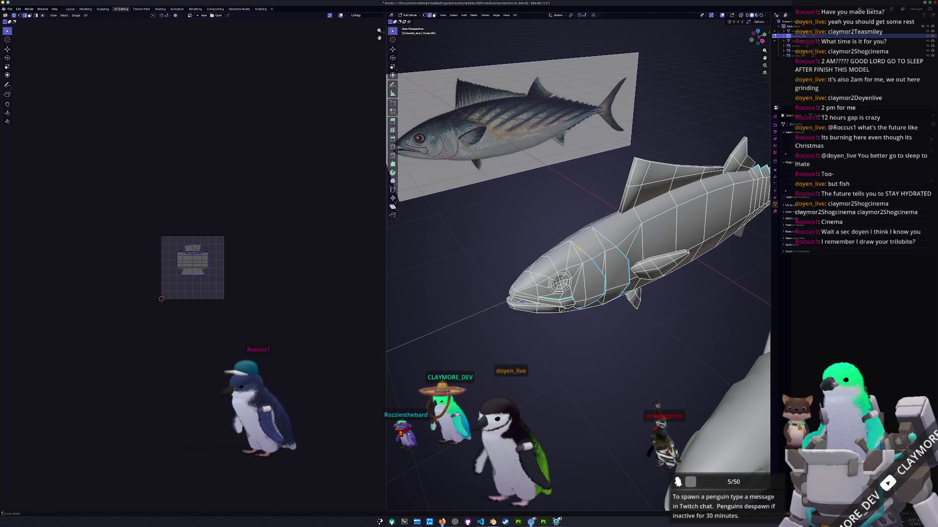
middle_drag(555, 345, 520, 249)
scroll(568, 318, up, 2)
mouse_move(594, 286)
middle_down()
mouse_move(570, 308)
mouse_move(551, 306)
mouse_move(570, 314)
mouse_move(526, 320)
mouse_move(679, 308)
middle_up()
scroll(568, 315, up, 1)
scroll(623, 311, up, 2)
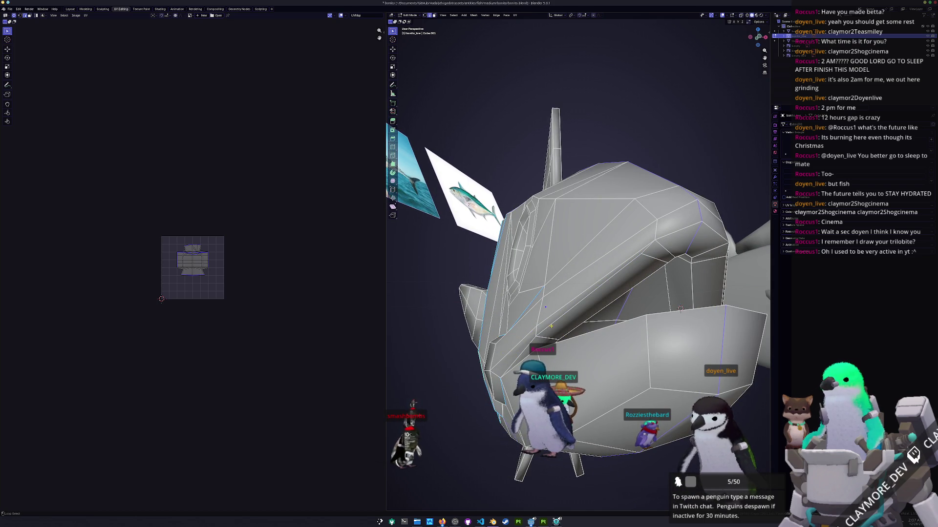
mouse_move(680, 309)
middle_down()
mouse_move(642, 252)
mouse_move(625, 379)
middle_up()
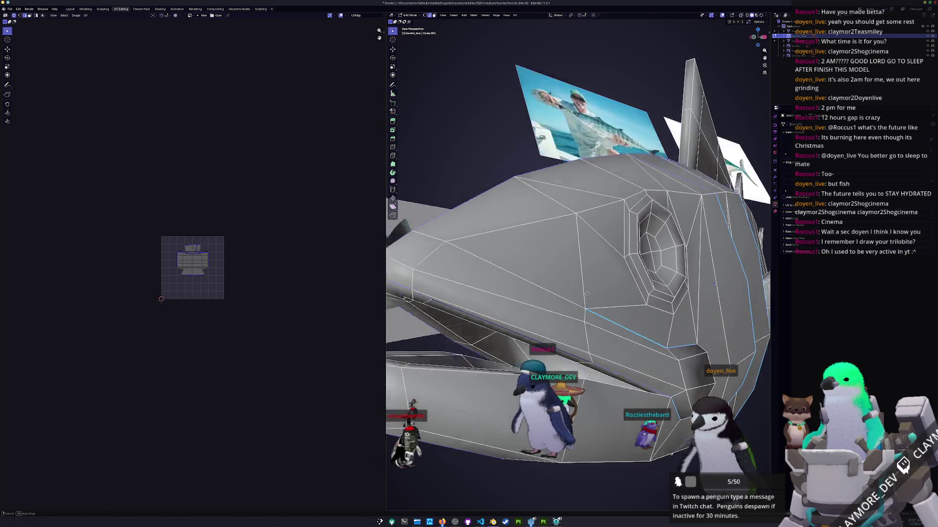
scroll(655, 200, down, 3)
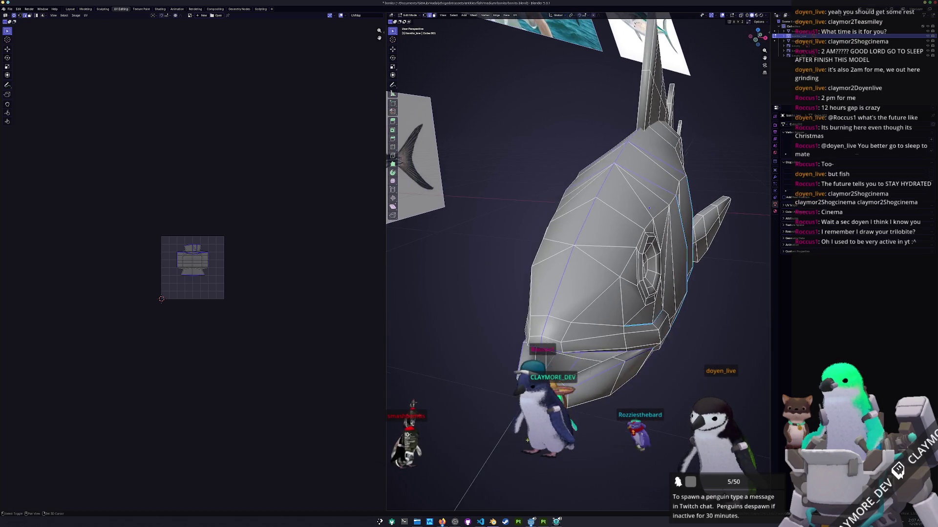
mouse_move(655, 200)
middle_down()
mouse_move(640, 233)
mouse_move(665, 252)
mouse_move(666, 284)
mouse_move(528, 311)
middle_up()
scroll(666, 286, up, 3)
scroll(666, 285, down, 5)
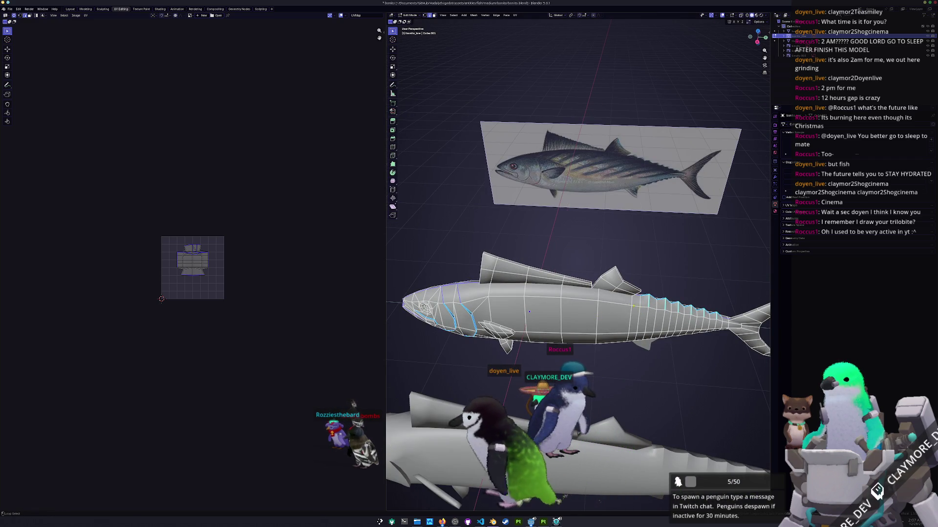
middle_drag(621, 330, 653, 338)
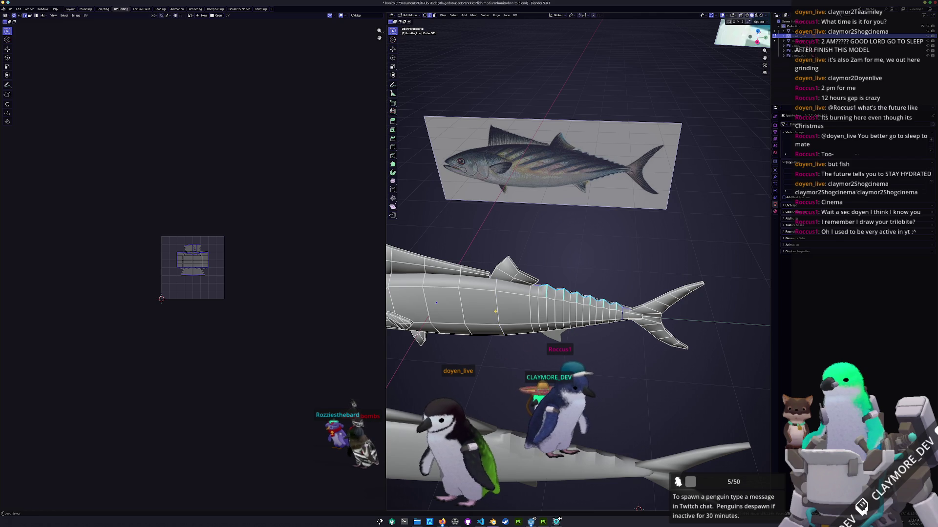
scroll(513, 328, down, 3)
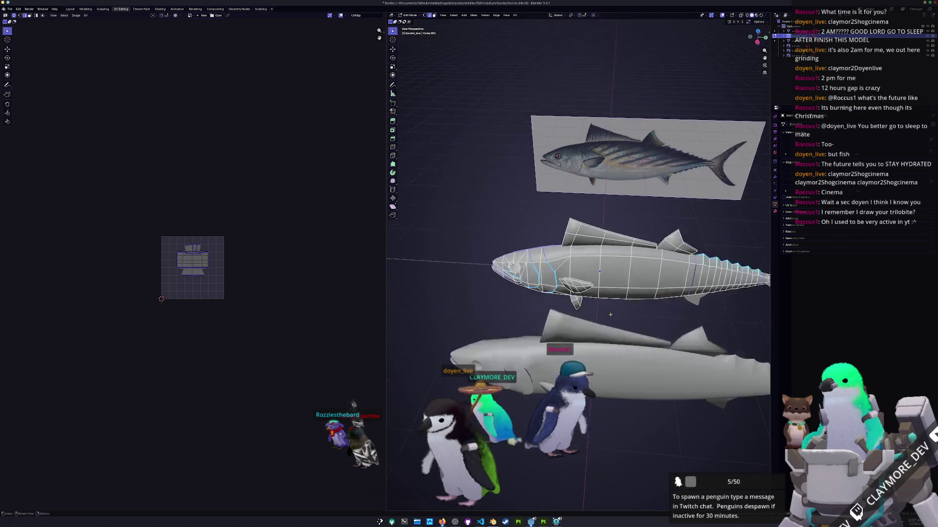
middle_drag(514, 328, 514, 314)
key(ctrl+e)
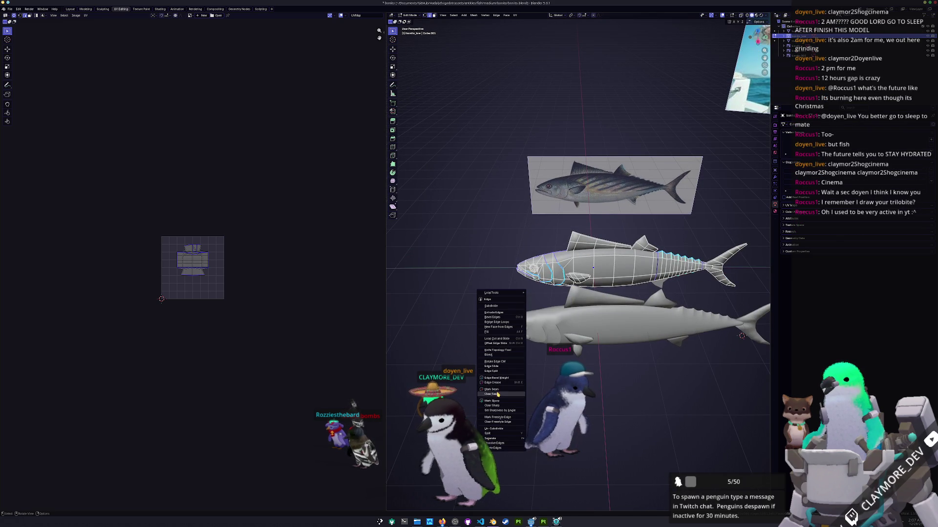
Mark the selected head edges as seams and unwrap the whole mesh
click(499, 391)
middle_drag(498, 391, 561, 190)
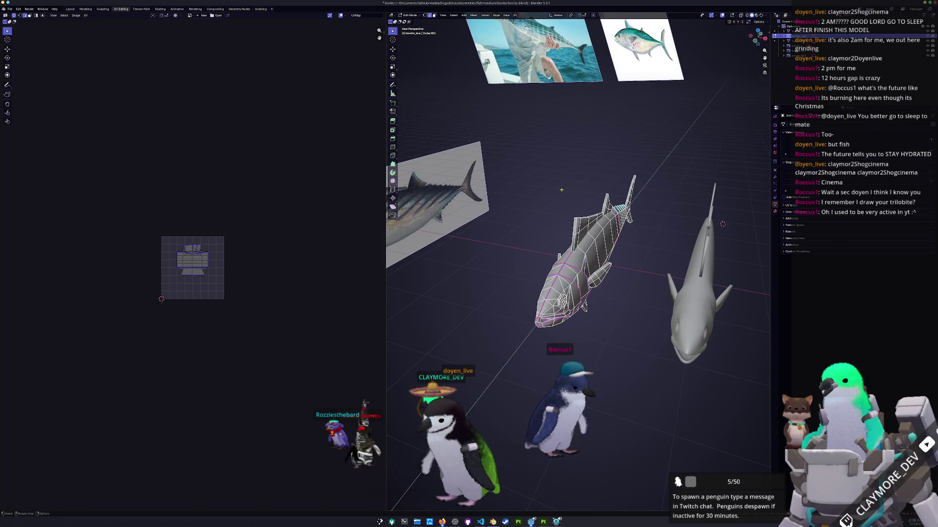
key(a)
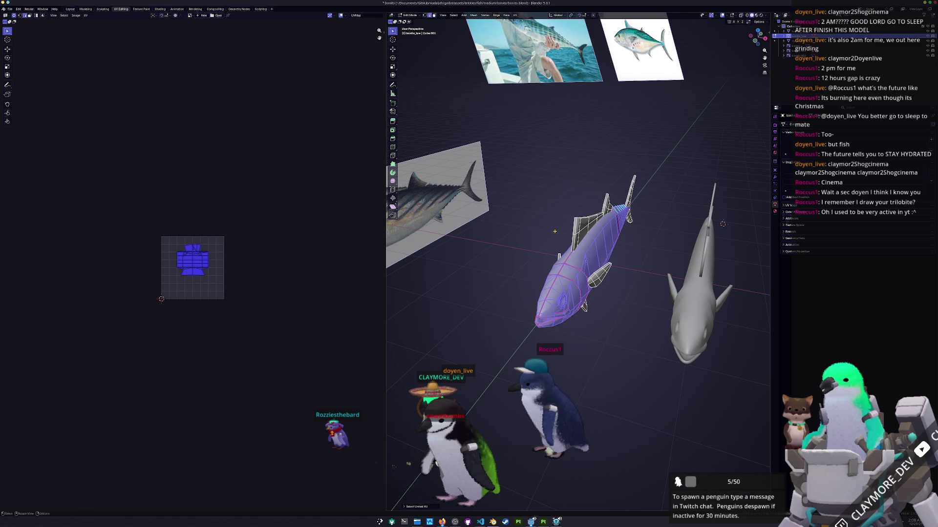
click(515, 15)
click(521, 30)
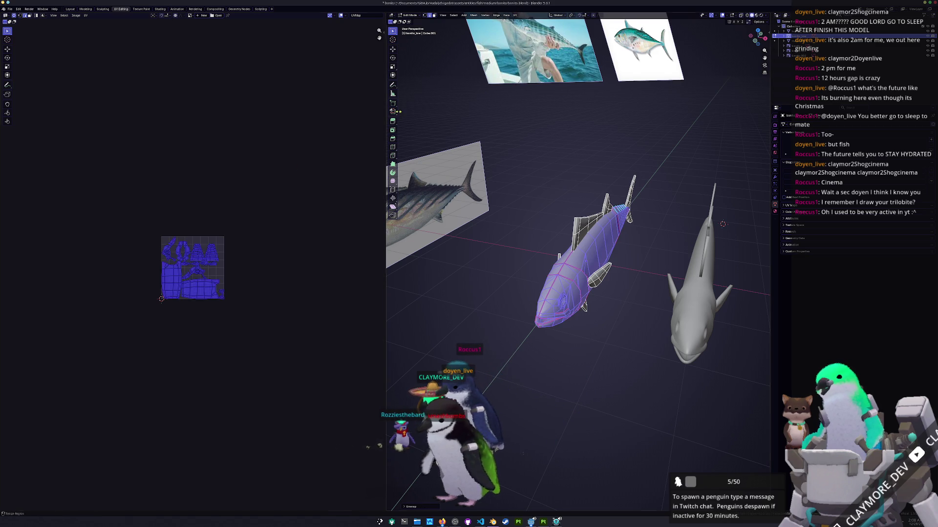
scroll(216, 241, up, 7)
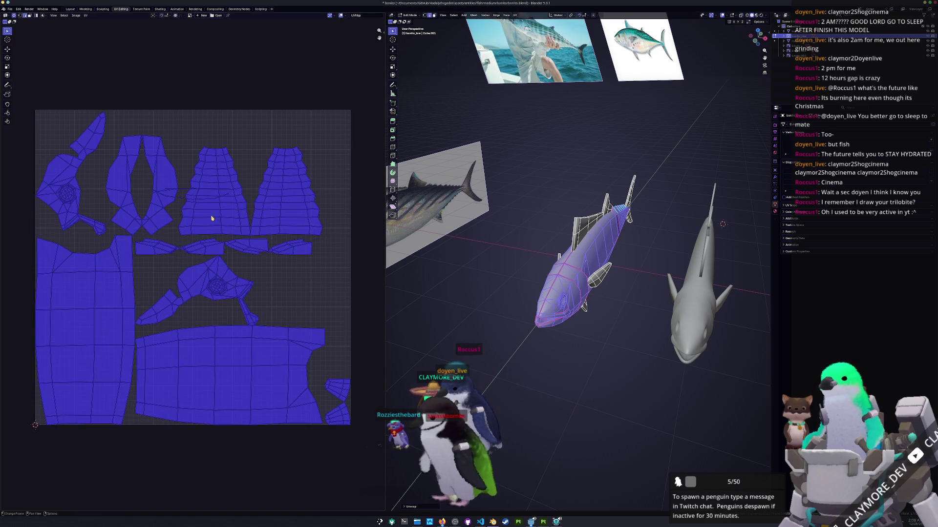
Deselect everything and start a Z-constrained move from a side view
click(180, 201)
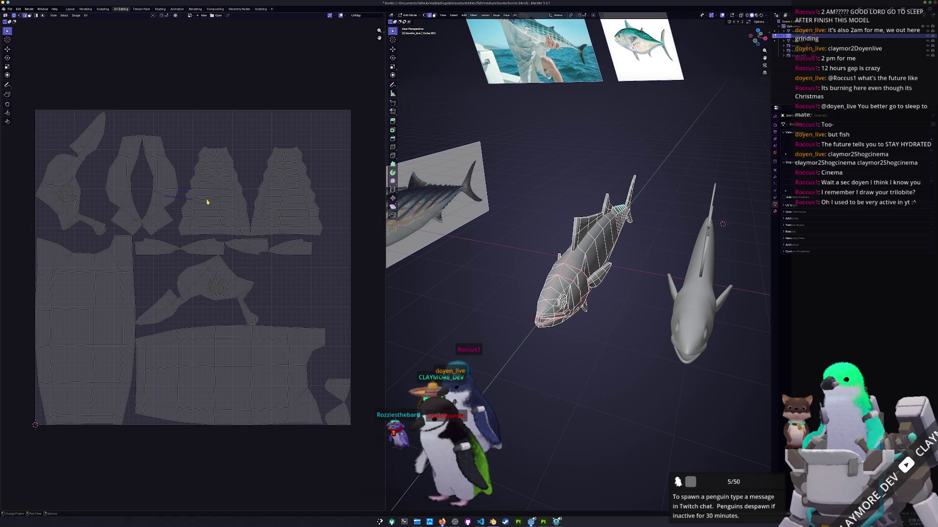
mouse_move(513, 257)
middle_down()
mouse_move(553, 275)
mouse_move(560, 375)
mouse_move(529, 378)
mouse_move(521, 317)
middle_up()
key(g)
key(z)
scroll(521, 317, up, 3)
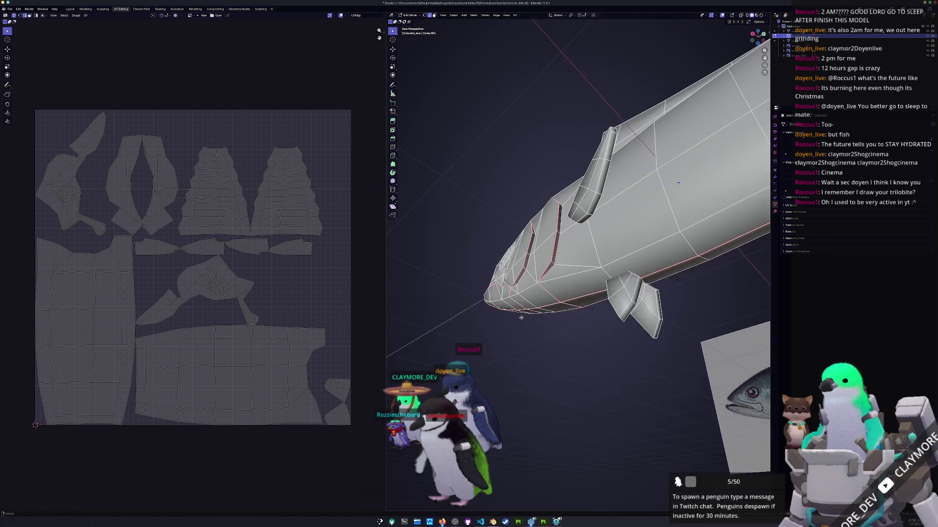
scroll(521, 317, up, 2)
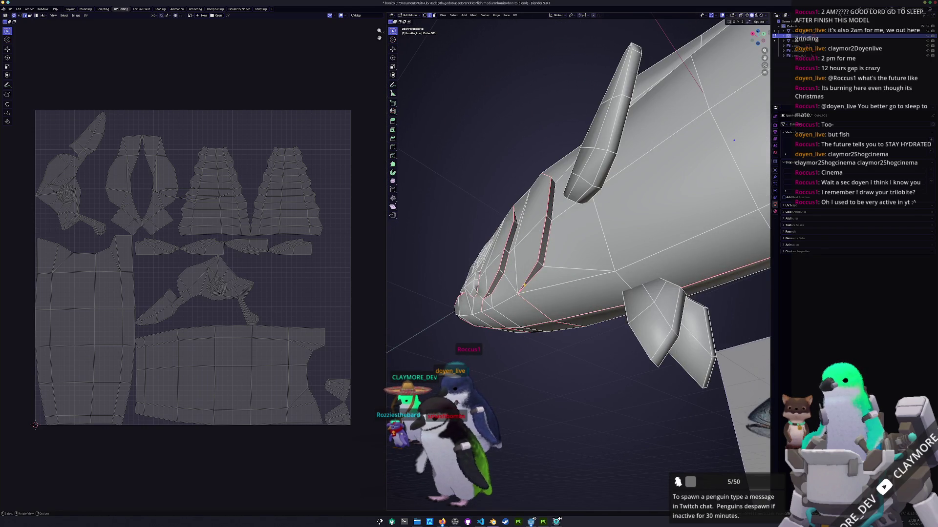
Merge all vertices by distance, leaving the gill lines as recessed grooves
key(a)
right_click(546, 253)
mouse_move(522, 349)
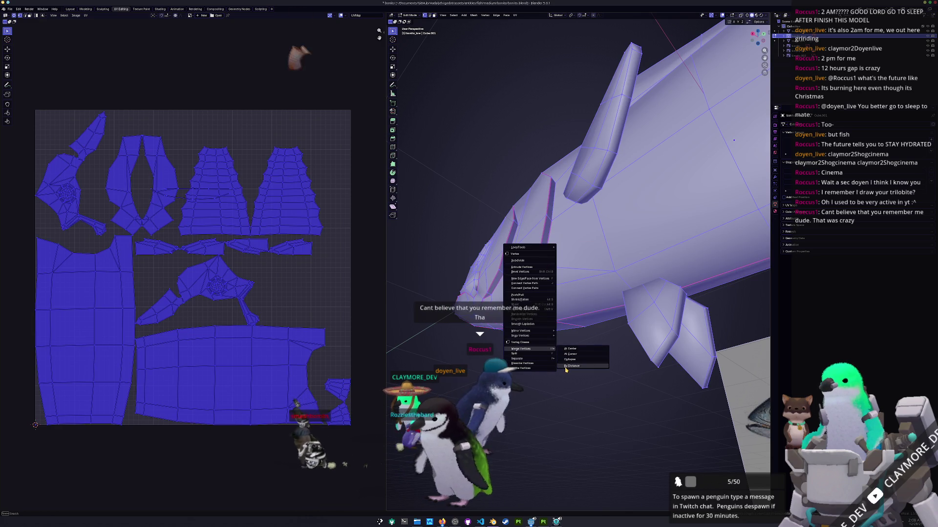
click(571, 366)
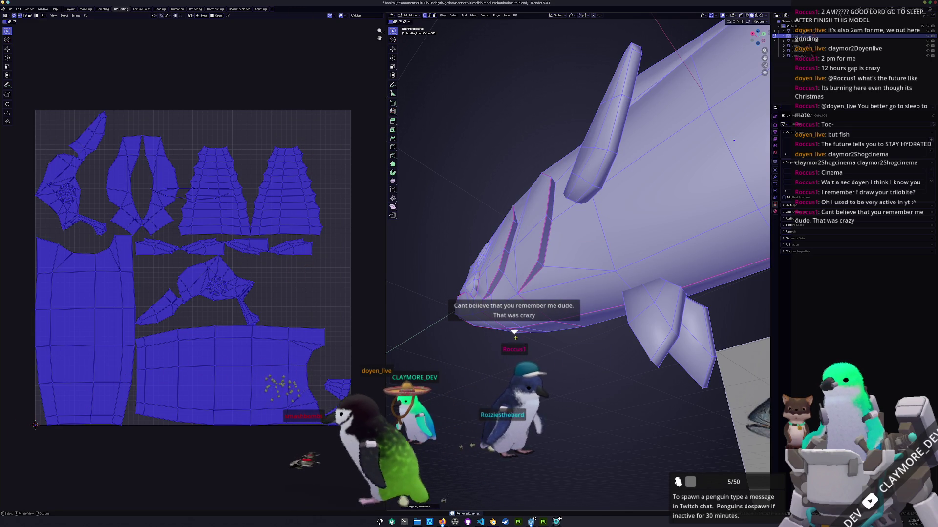
key(alt+a)
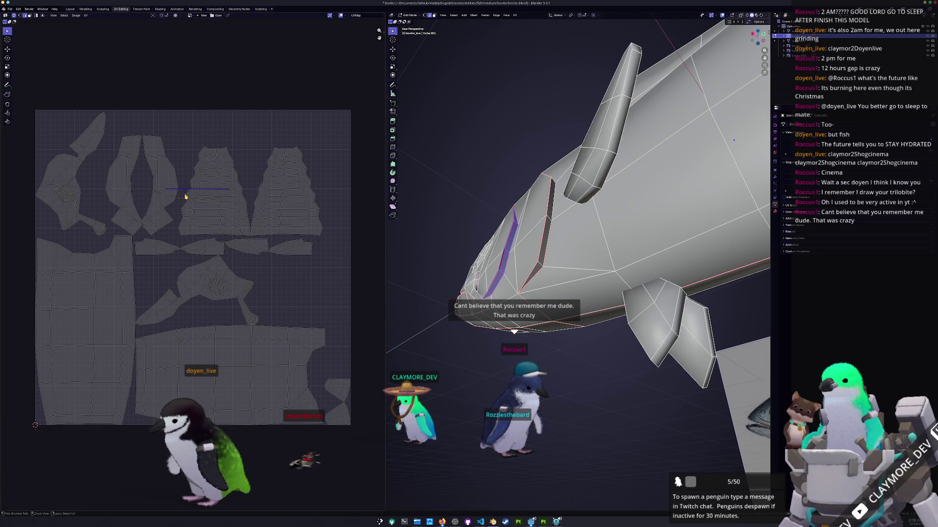
middle_drag(479, 232, 469, 234)
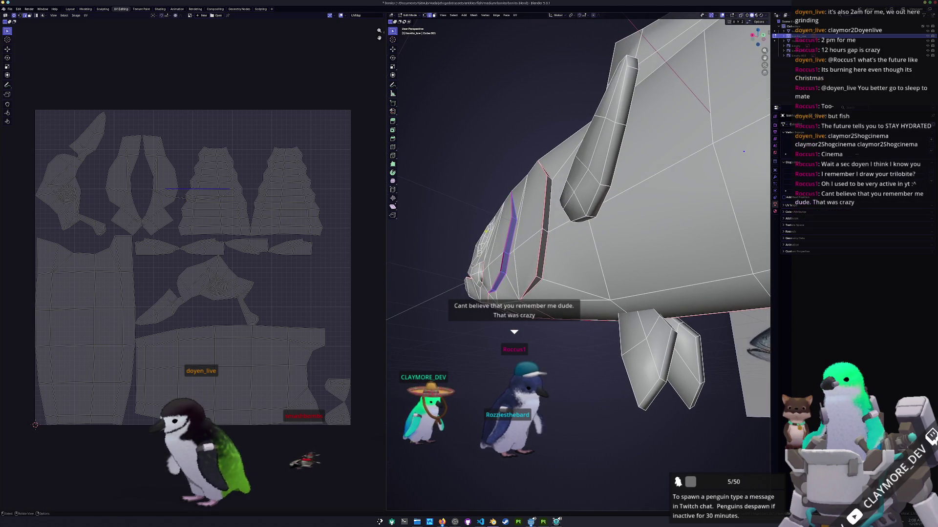
scroll(188, 202, up, 3)
scroll(466, 229, up, 2)
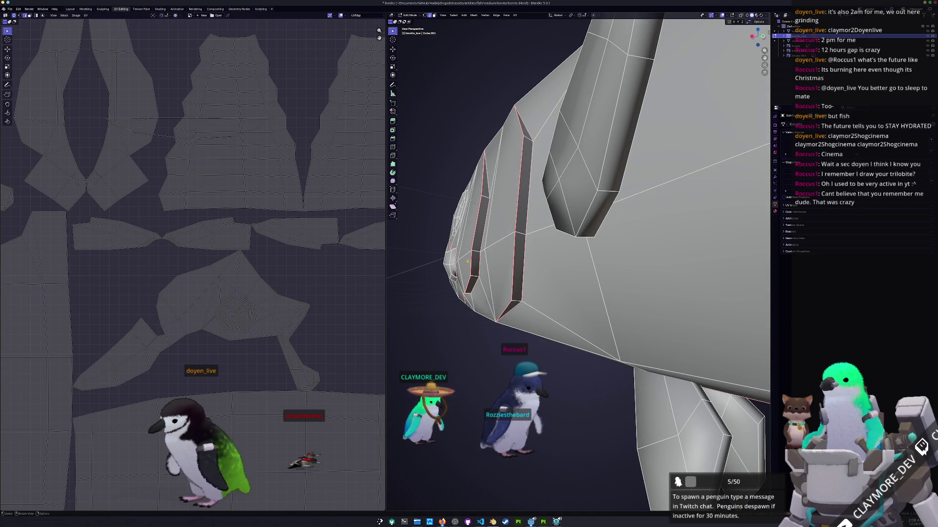
middle_drag(467, 262, 459, 294)
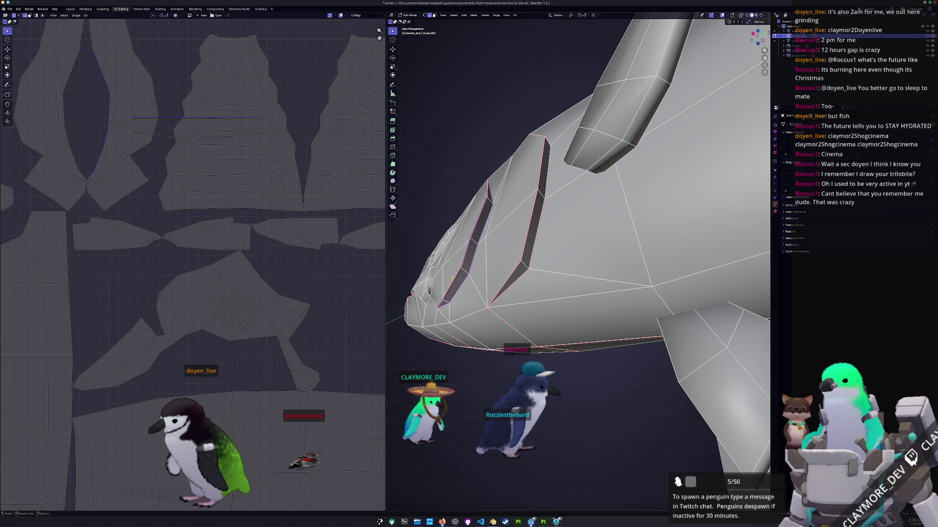
mouse_move(459, 293)
middle_down()
mouse_move(448, 315)
mouse_move(473, 190)
middle_up()
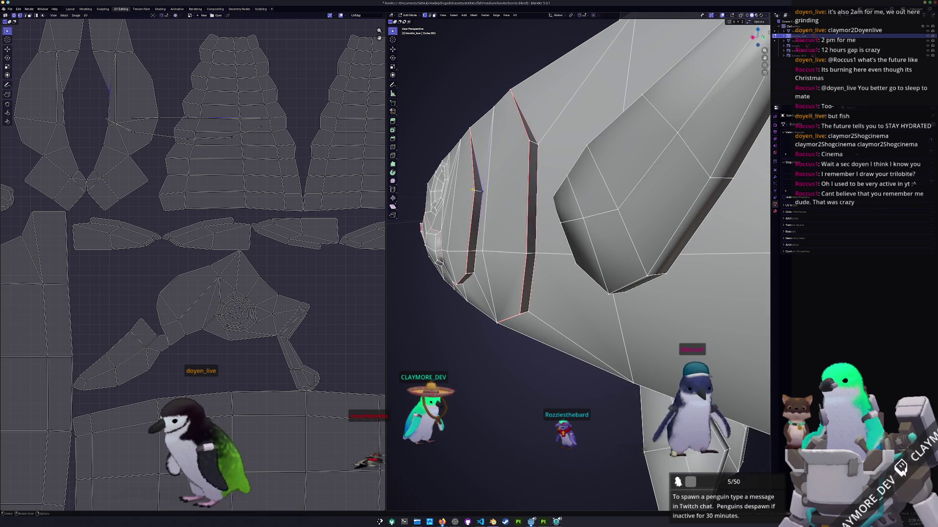
Re-unwrap the whole mesh into fresh UV islands
key(a)
click(516, 15)
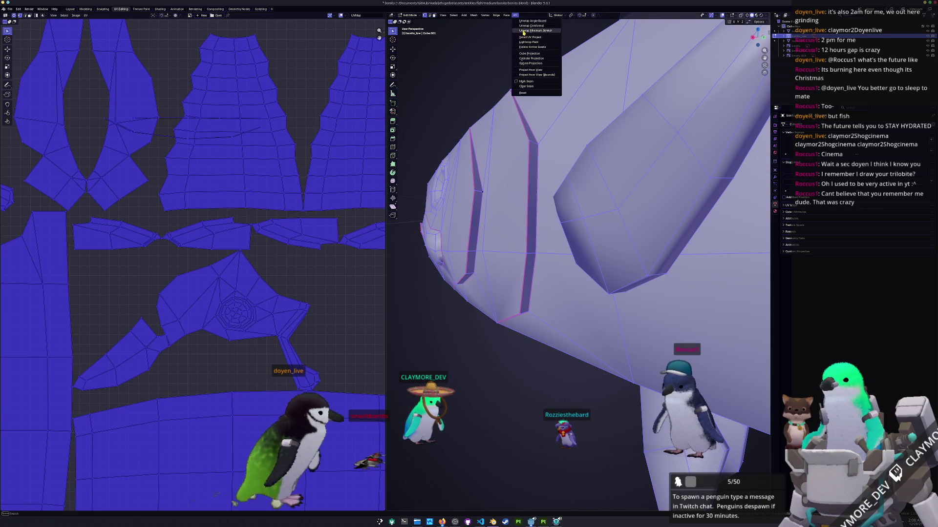
click(523, 31)
scroll(242, 215, down, 3)
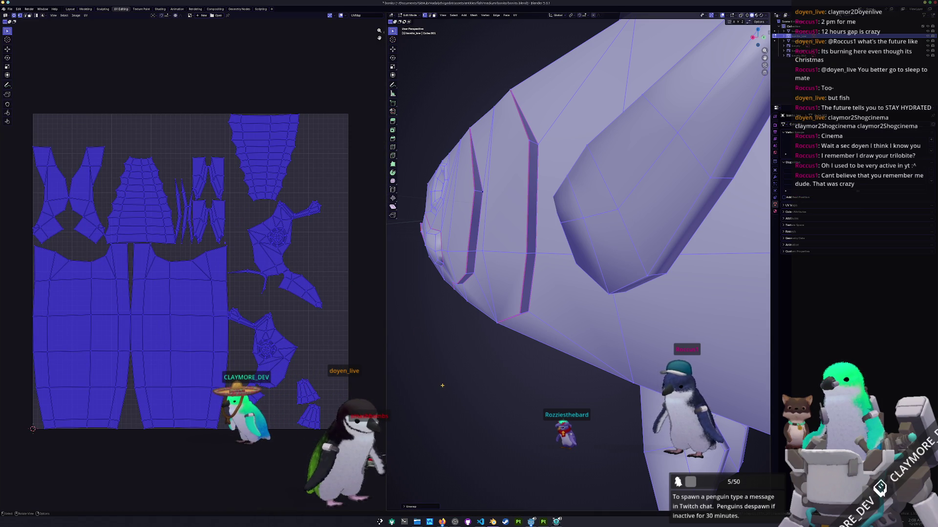
mouse_move(441, 386)
middle_down()
mouse_move(467, 367)
mouse_move(469, 392)
mouse_move(513, 359)
middle_up()
key(alt+a)
scroll(469, 392, down, 3)
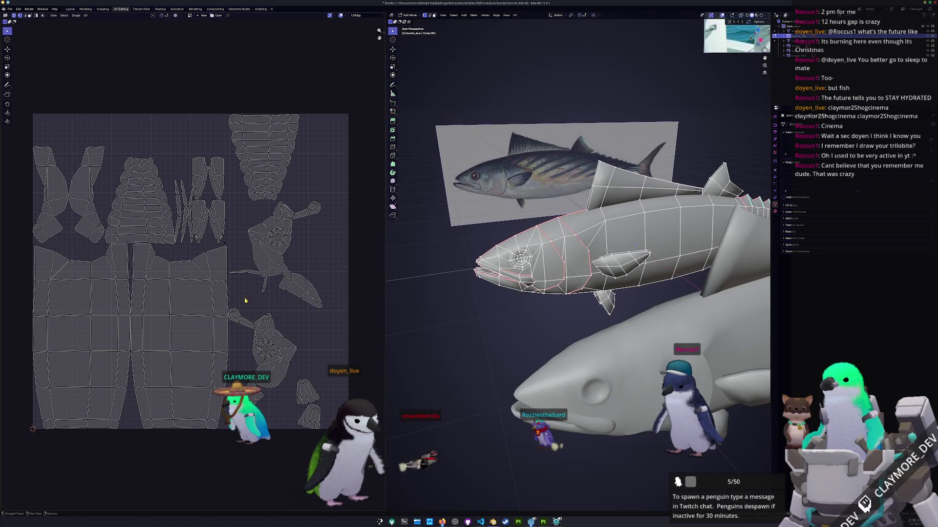
scroll(249, 237, up, 5)
Select the linked fin pieces and redraw the UV layout
key(l)
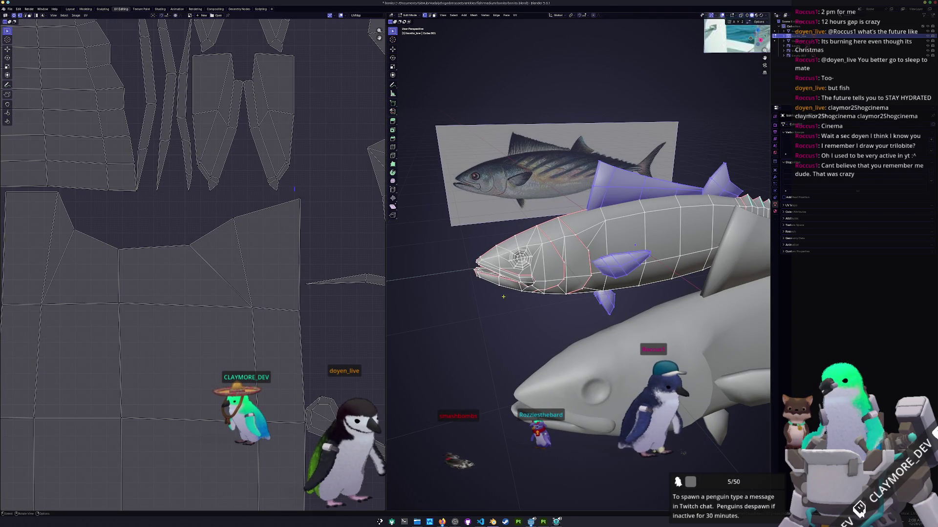
mouse_move(635, 245)
middle_down()
mouse_move(581, 283)
mouse_move(581, 268)
mouse_move(565, 293)
middle_up()
scroll(582, 283, up, 3)
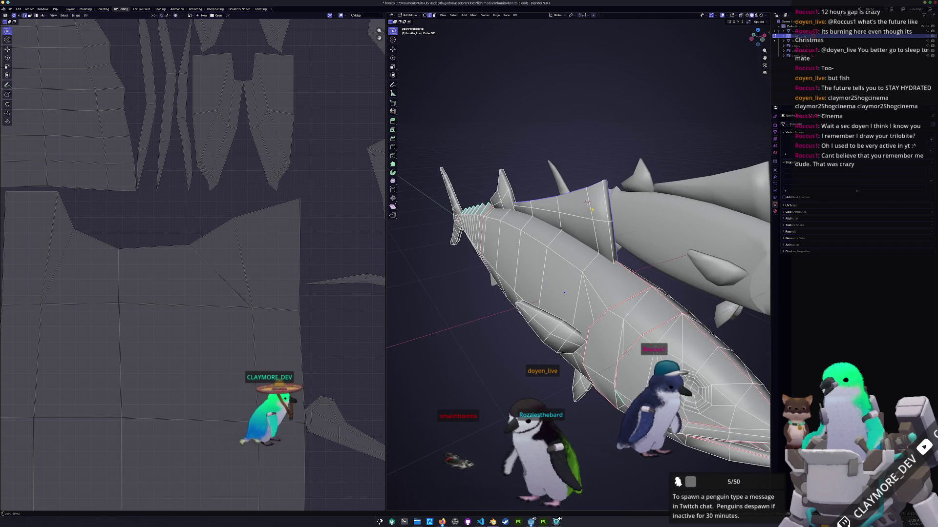
key(Tab)
key(Tab)
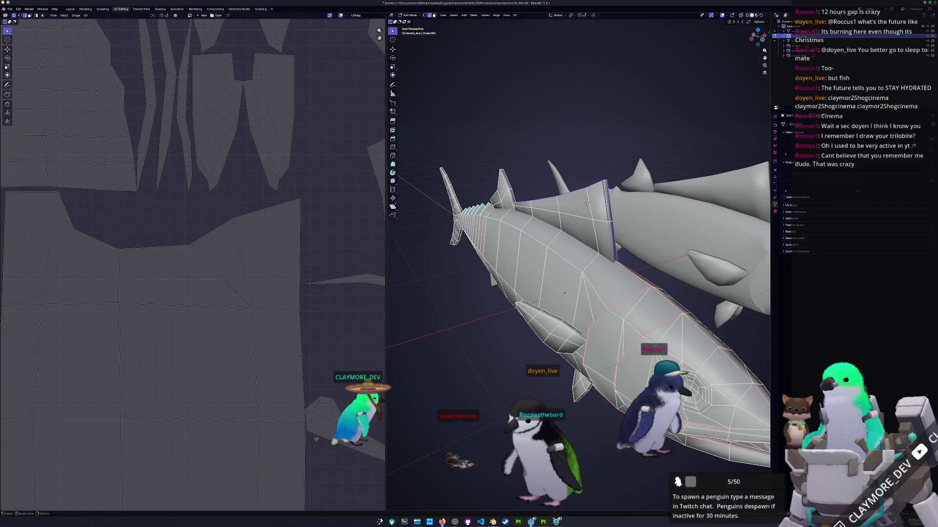
Hide the fish body and inspect the remaining fin pieces from all sides
key(l)
key(h)
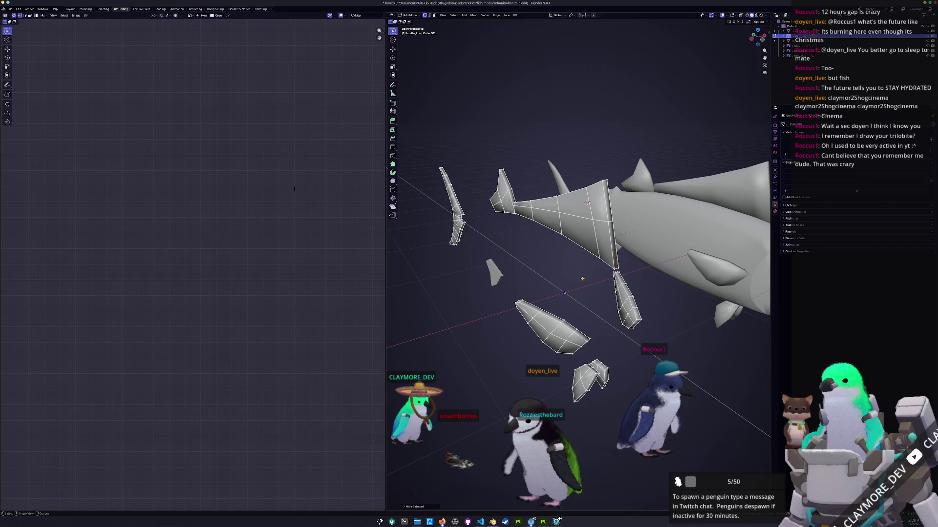
middle_drag(587, 202, 662, 200)
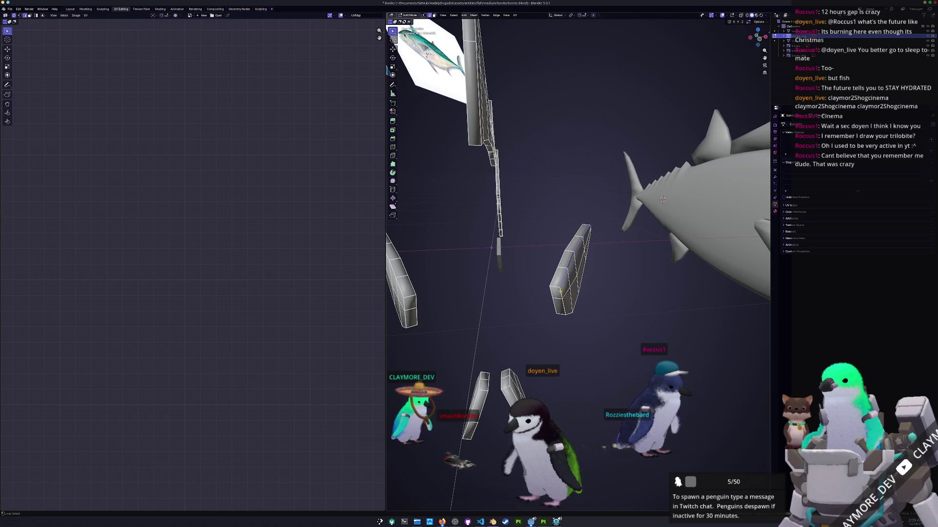
middle_drag(569, 313, 599, 239)
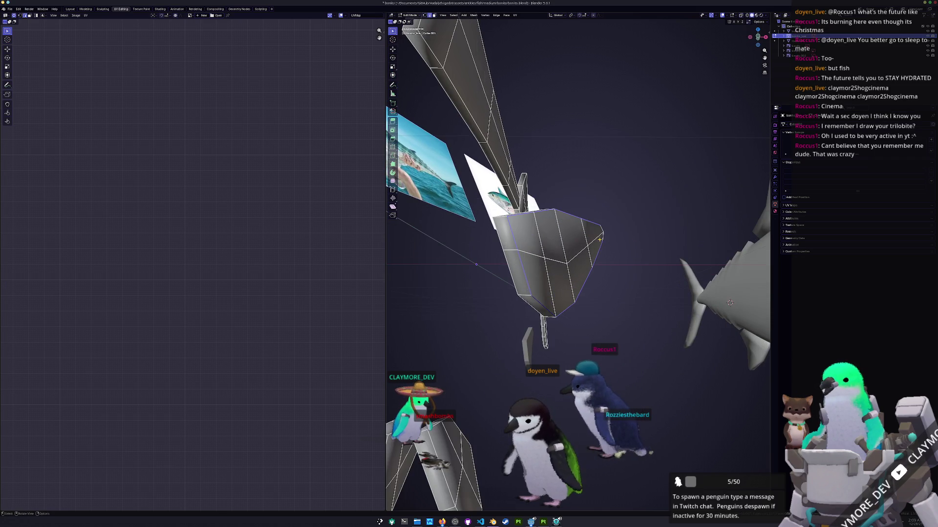
mouse_move(729, 302)
middle_down()
mouse_move(490, 306)
mouse_move(620, 119)
middle_up()
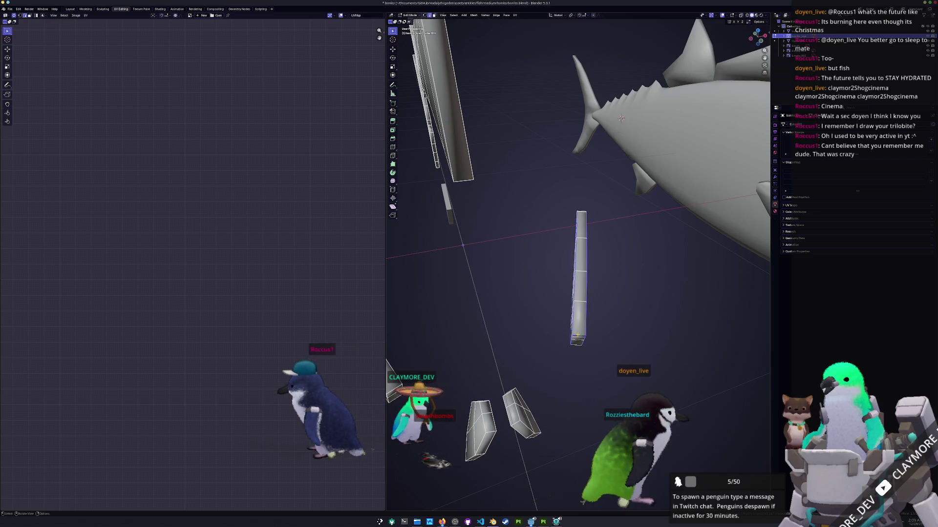
mouse_move(620, 118)
middle_down()
mouse_move(534, 236)
mouse_move(578, 249)
mouse_move(499, 290)
middle_up()
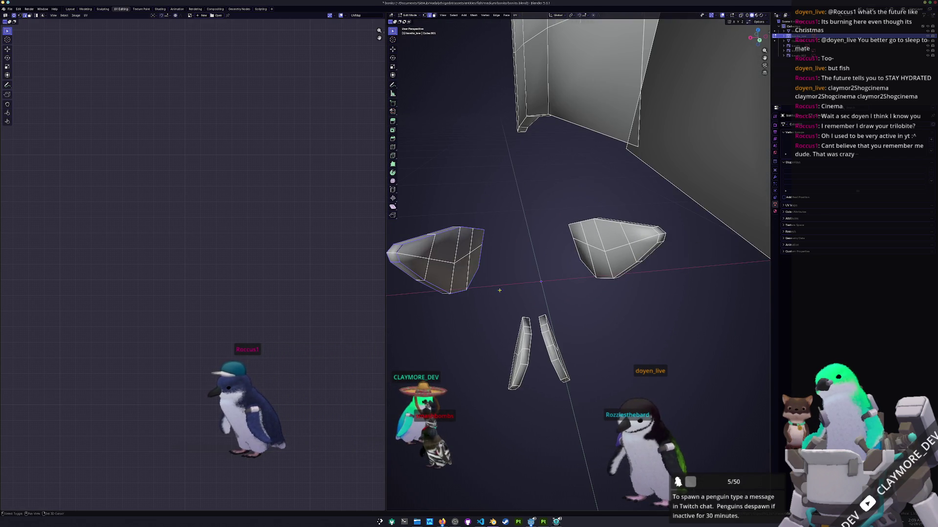
middle_drag(619, 277, 627, 284)
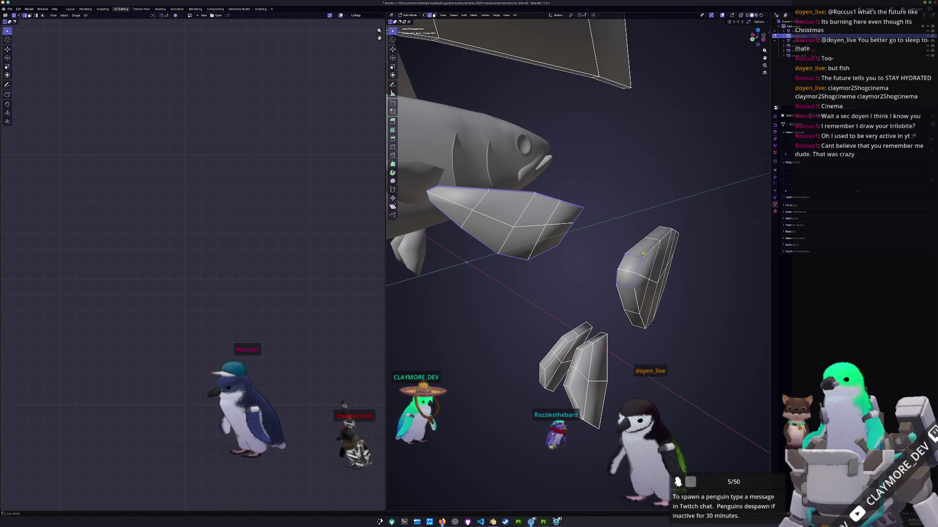
mouse_move(611, 308)
middle_down()
mouse_move(623, 301)
mouse_move(586, 294)
middle_up()
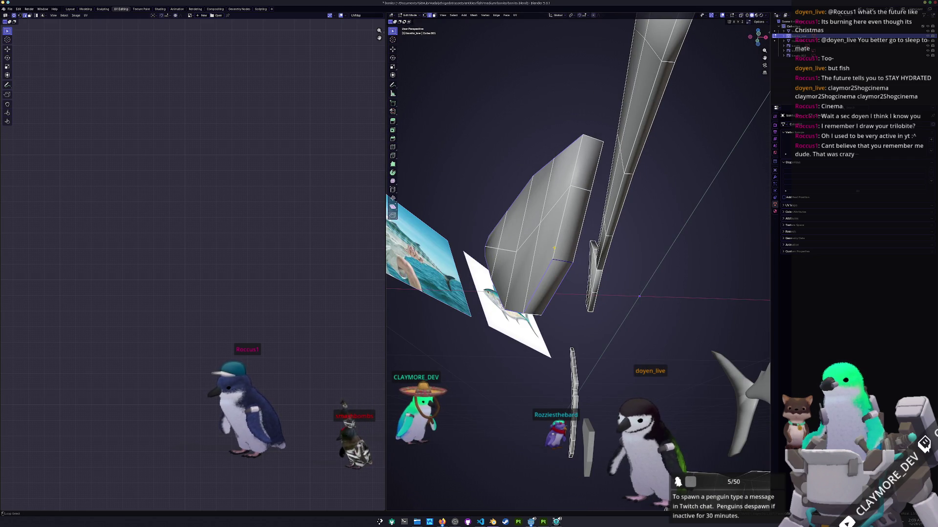
mouse_move(579, 244)
middle_down()
mouse_move(557, 264)
mouse_move(571, 249)
mouse_move(578, 268)
middle_up()
scroll(578, 300, up, 2)
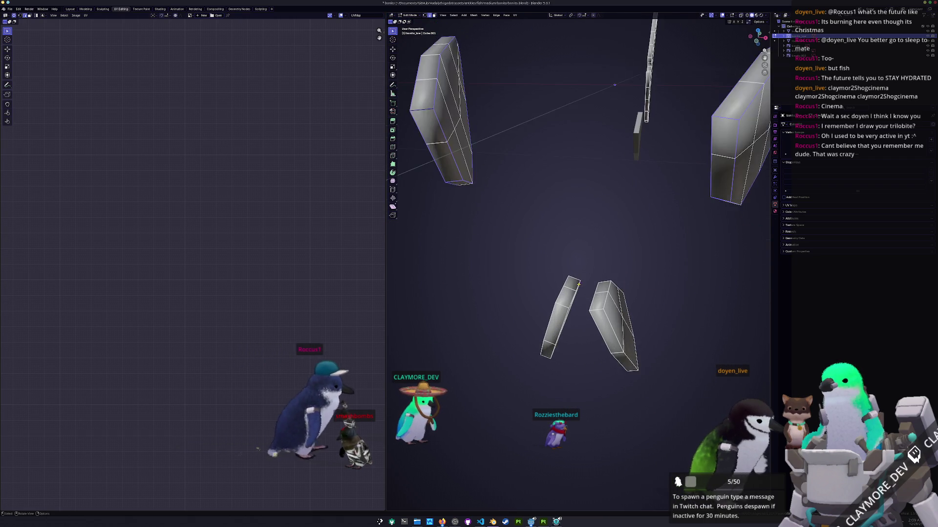
scroll(579, 301, up, 1)
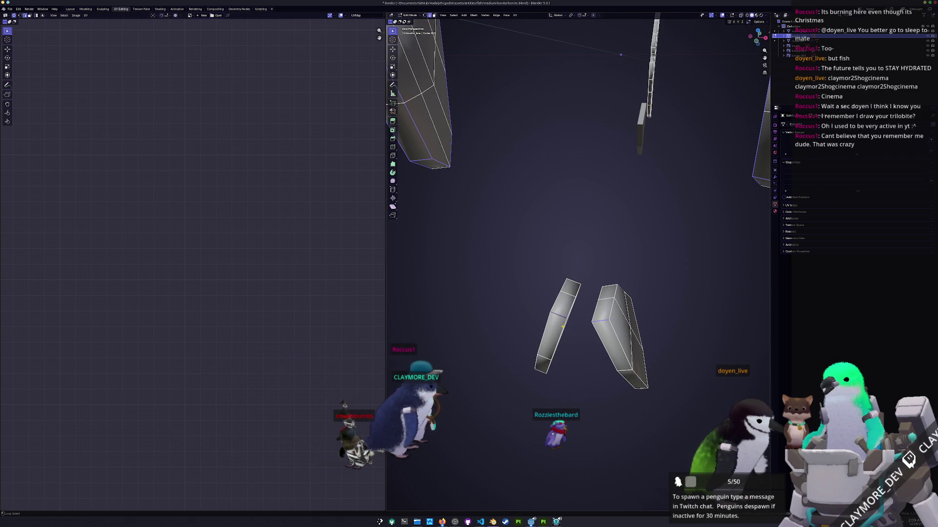
middle_drag(597, 330, 617, 326)
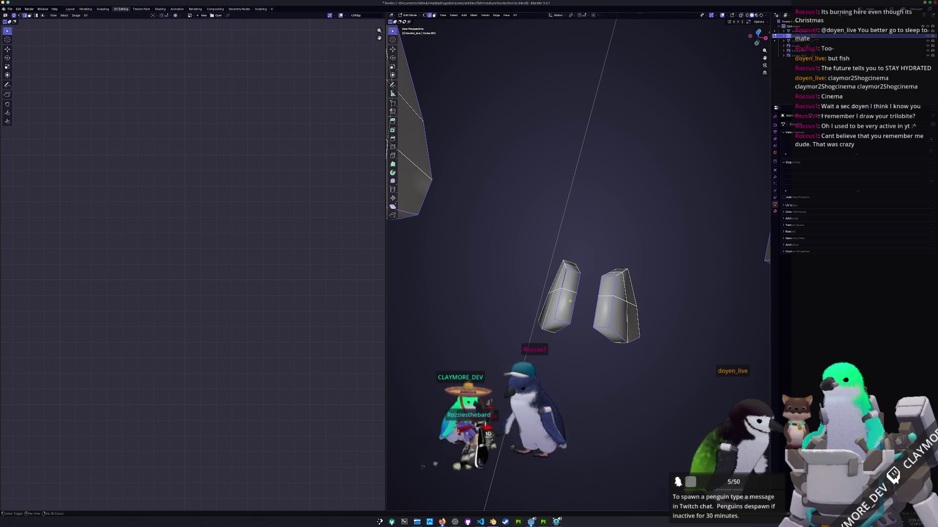
mouse_move(617, 327)
middle_down()
mouse_move(637, 307)
mouse_move(663, 328)
mouse_move(619, 301)
mouse_move(533, 286)
middle_up()
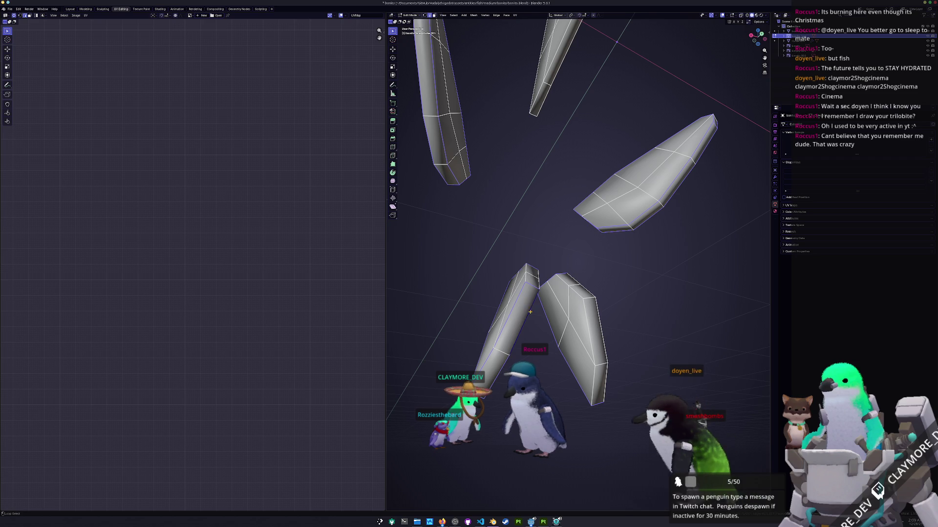
mouse_move(599, 325)
middle_down()
mouse_move(518, 298)
mouse_move(533, 311)
mouse_move(563, 308)
mouse_move(578, 289)
middle_up()
scroll(518, 298, down, 5)
scroll(563, 308, up, 5)
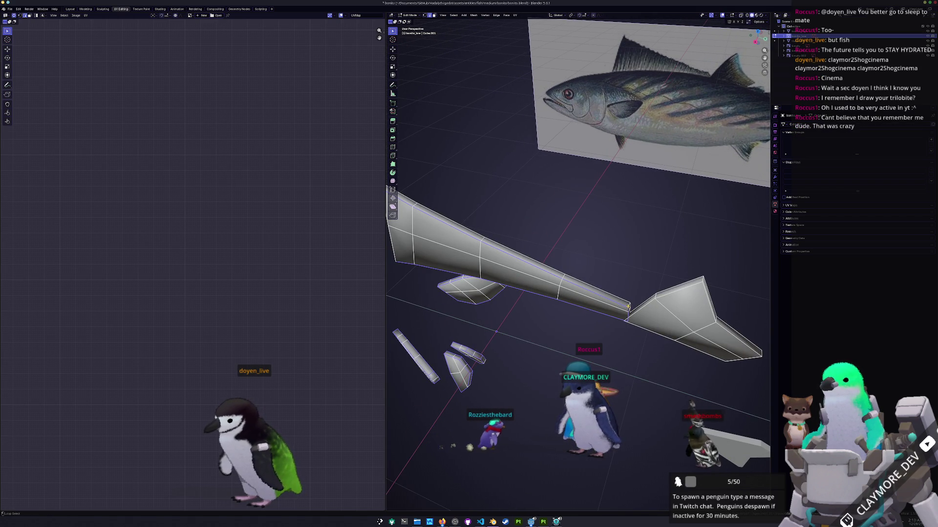
mouse_move(577, 289)
middle_down()
mouse_move(549, 297)
mouse_move(599, 311)
mouse_move(661, 289)
mouse_move(641, 282)
mouse_move(643, 301)
middle_up()
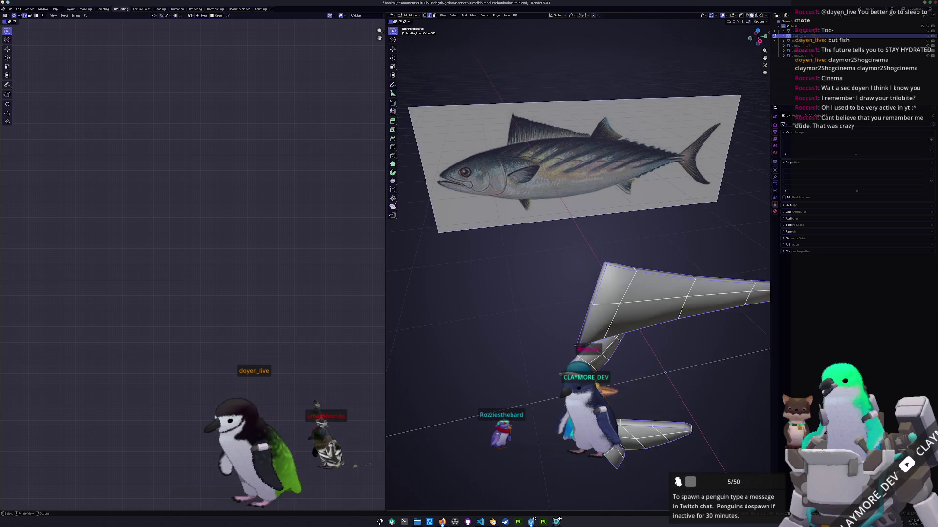
mouse_move(645, 347)
middle_down()
mouse_move(656, 359)
mouse_move(575, 355)
mouse_move(639, 304)
mouse_move(628, 283)
middle_up()
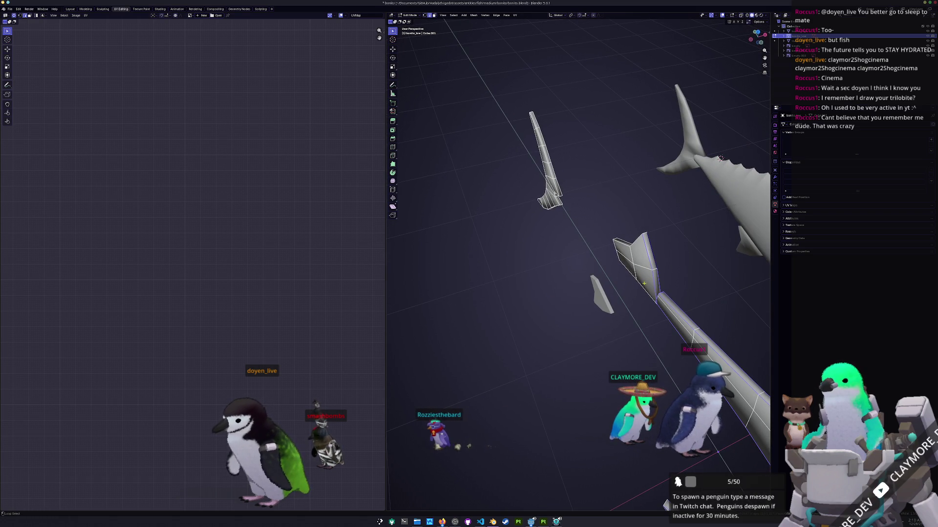
middle_drag(614, 248, 573, 347)
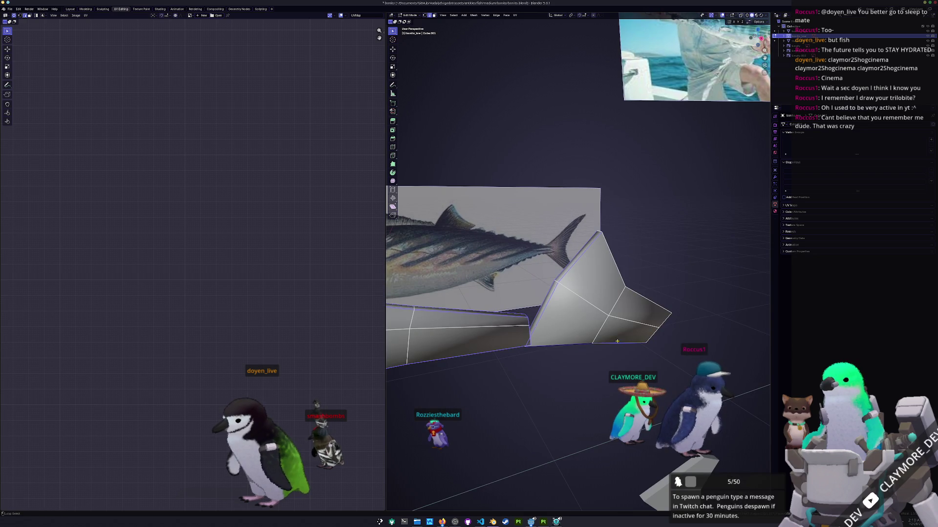
middle_drag(639, 305, 598, 307)
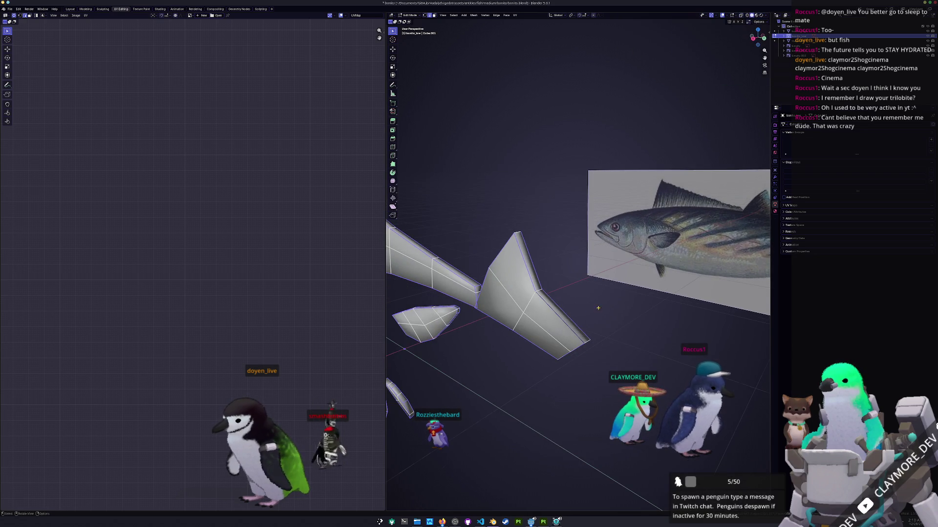
mouse_move(569, 345)
middle_down()
mouse_move(554, 322)
mouse_move(483, 291)
mouse_move(454, 308)
middle_up()
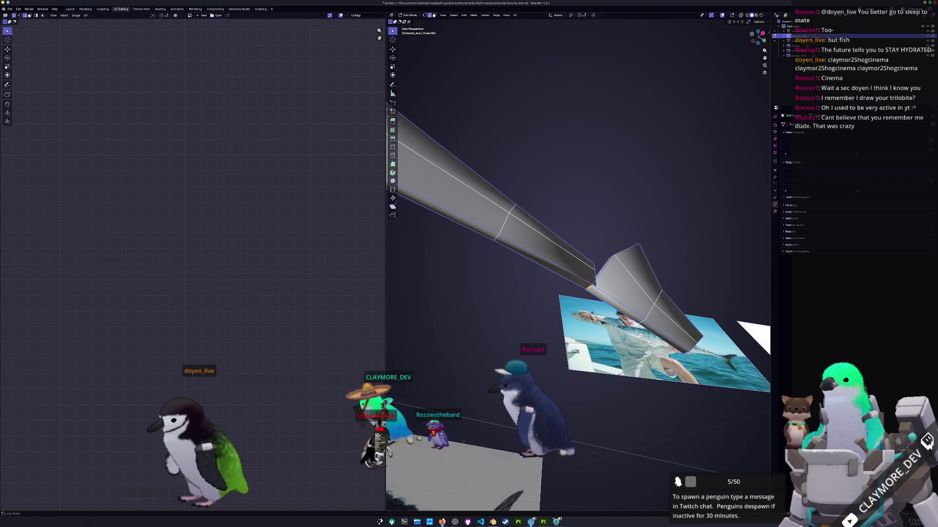
scroll(564, 344, up, 6)
scroll(565, 344, down, 3)
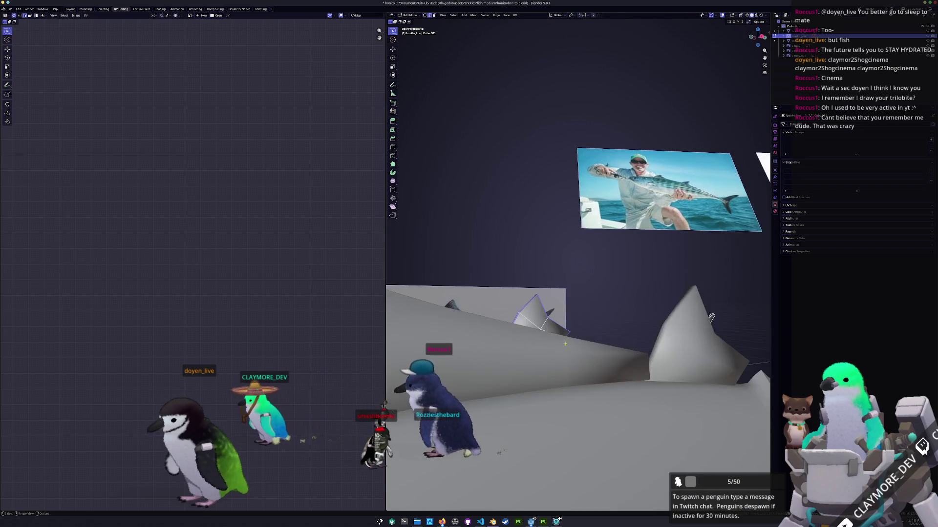
scroll(565, 344, down, 3)
mouse_move(564, 343)
middle_down()
mouse_move(579, 390)
mouse_move(512, 444)
middle_up()
scroll(580, 390, up, 3)
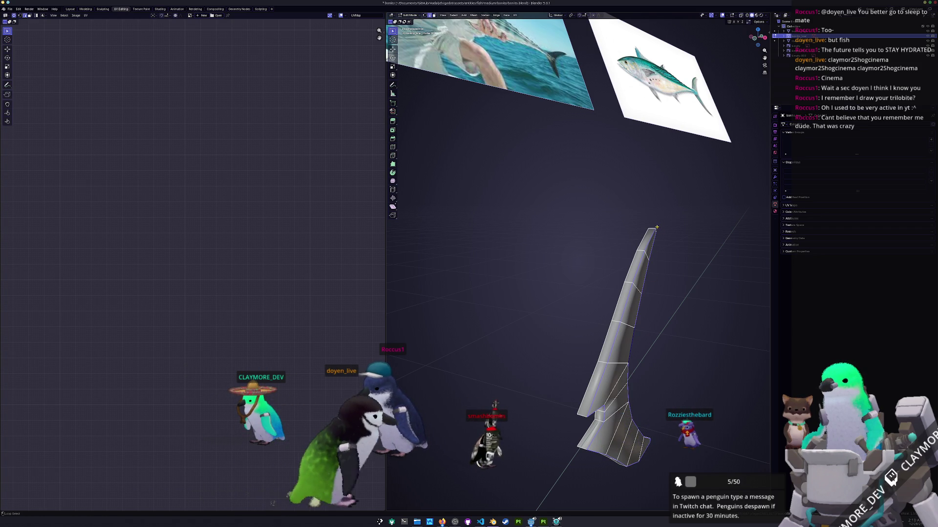
mouse_move(633, 338)
middle_down()
mouse_move(642, 306)
mouse_move(527, 303)
middle_up()
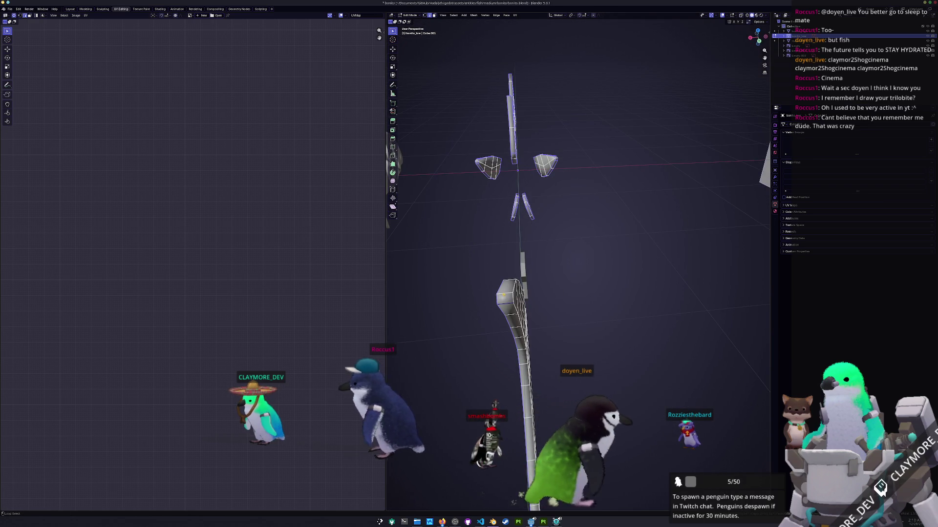
mouse_move(514, 290)
middle_down()
mouse_move(552, 332)
mouse_move(553, 366)
mouse_move(586, 308)
middle_up()
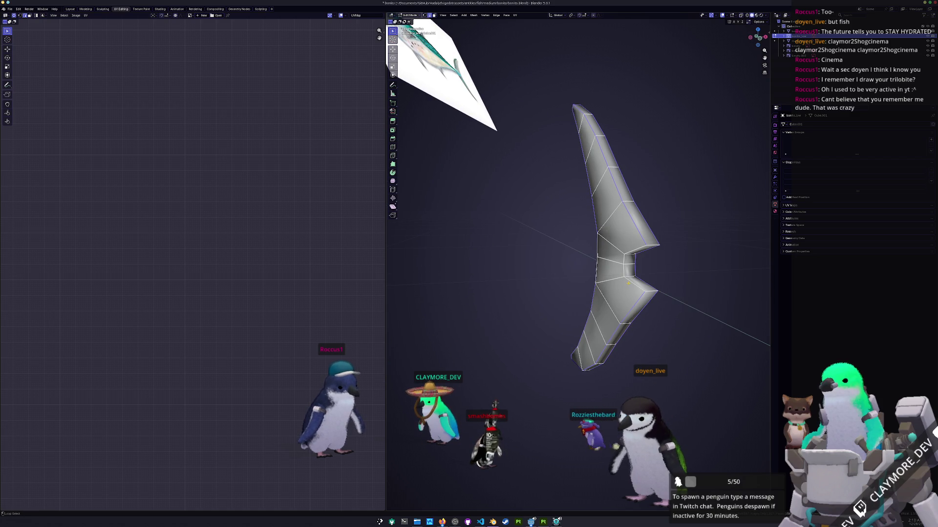
middle_drag(649, 244, 576, 339)
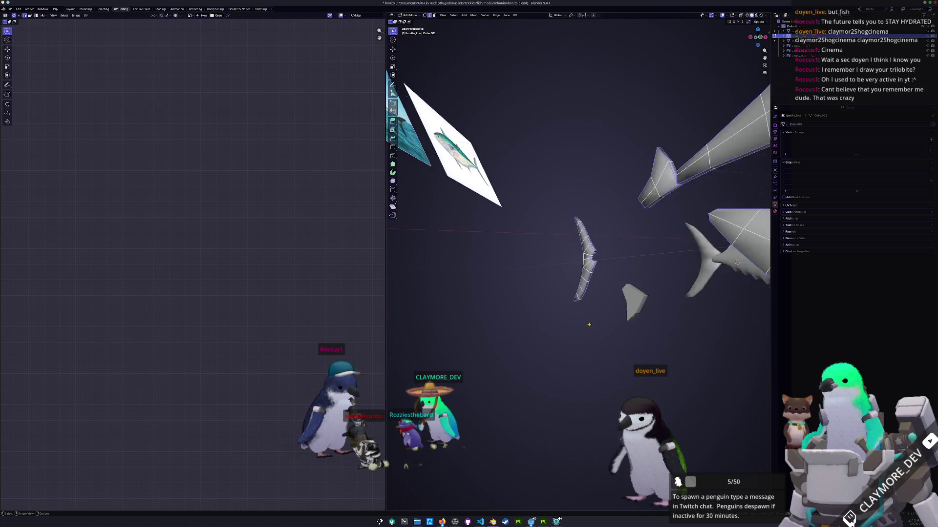
right_click(577, 338)
click(557, 411)
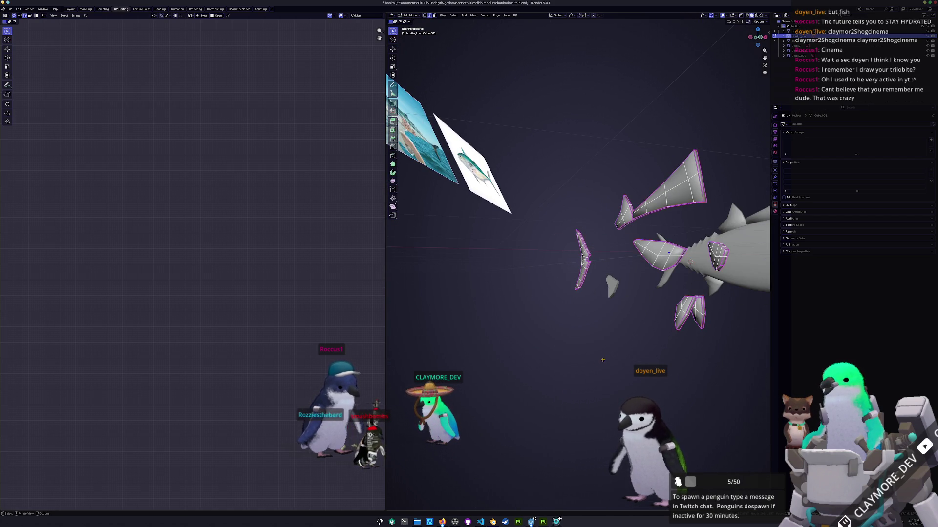
key(Tab)
right_click(611, 295)
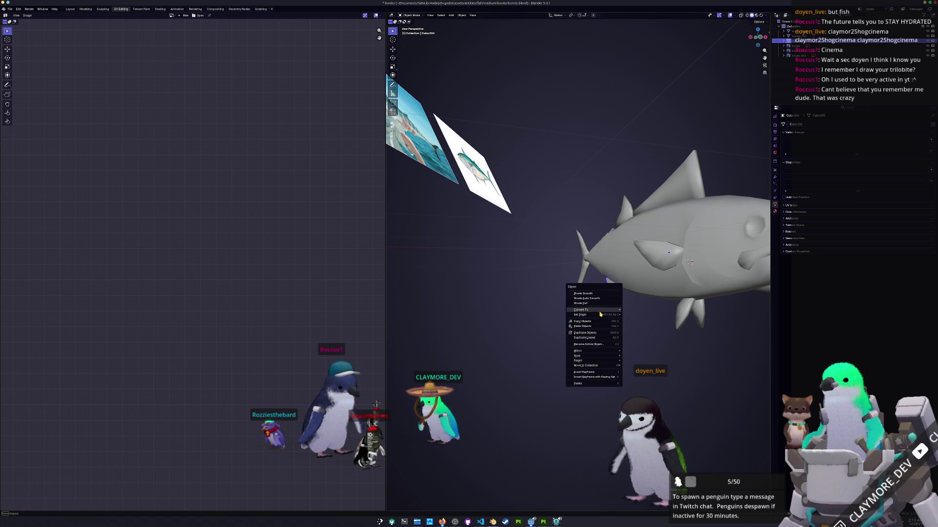
click(633, 310)
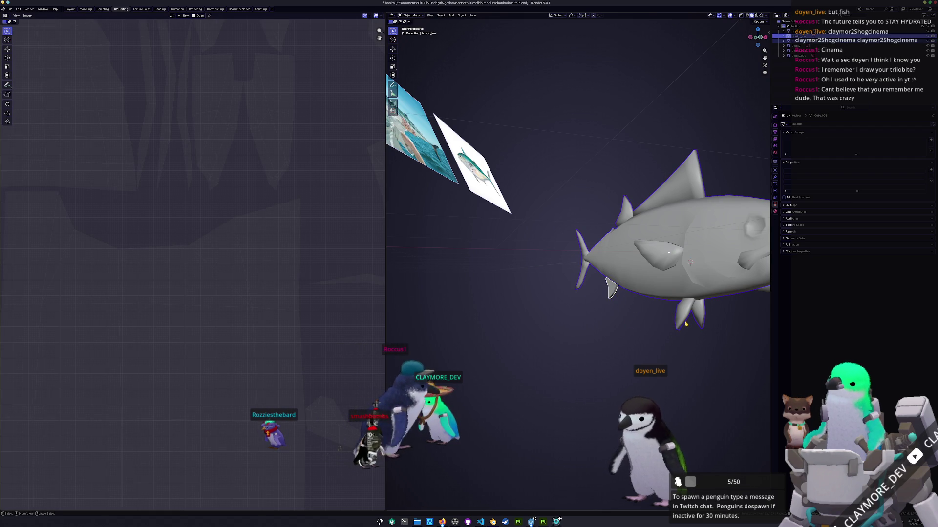
right_click(590, 285)
click(632, 317)
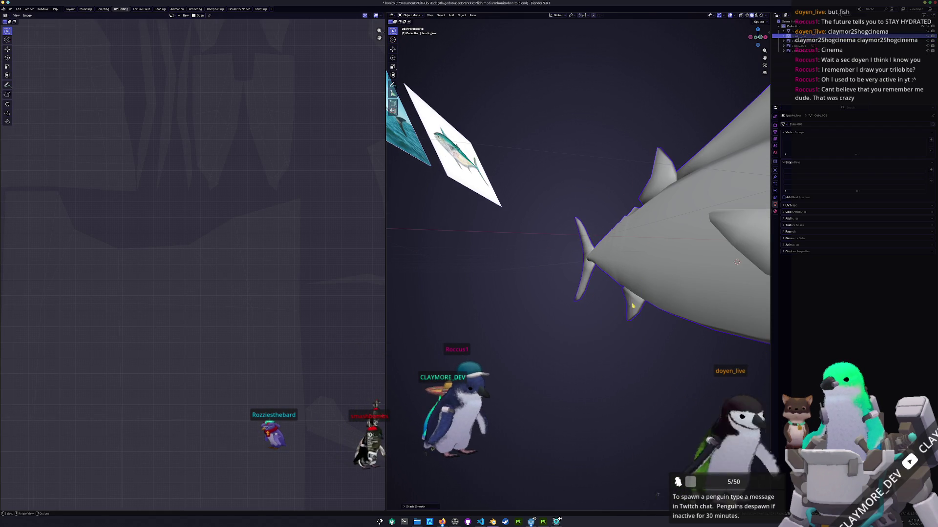
key(Tab)
middle_drag(579, 256, 594, 243)
mouse_move(689, 350)
middle_down()
mouse_move(675, 357)
mouse_move(612, 187)
middle_up()
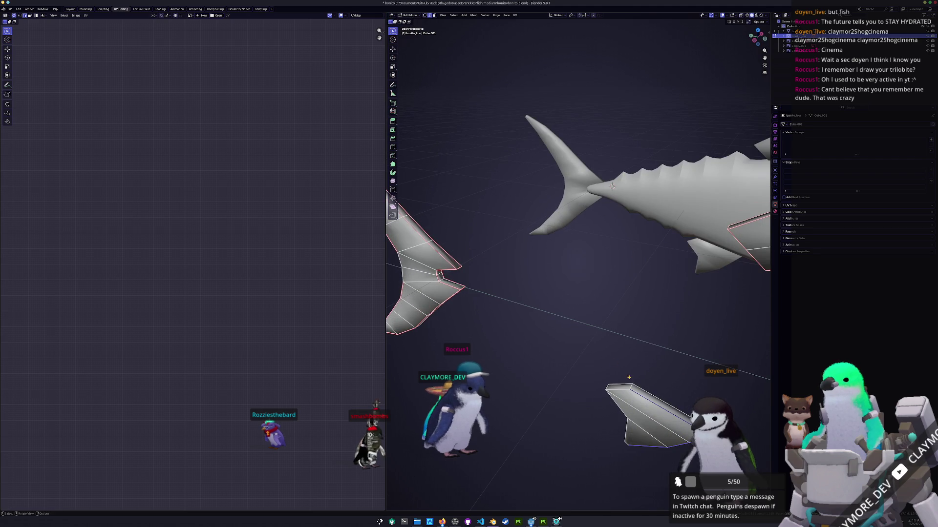
middle_drag(620, 411, 642, 396)
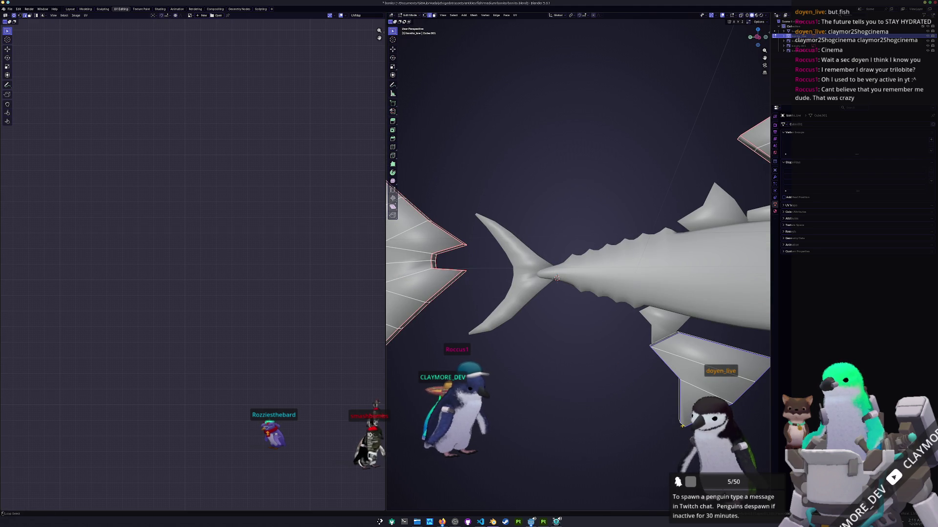
mouse_move(610, 426)
middle_down()
mouse_move(620, 405)
mouse_move(578, 344)
middle_up()
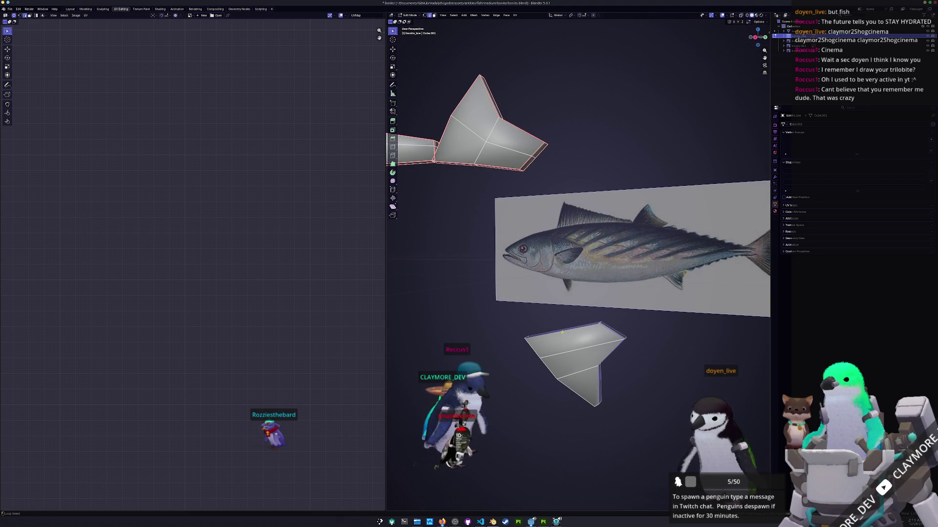
middle_drag(548, 372, 564, 344)
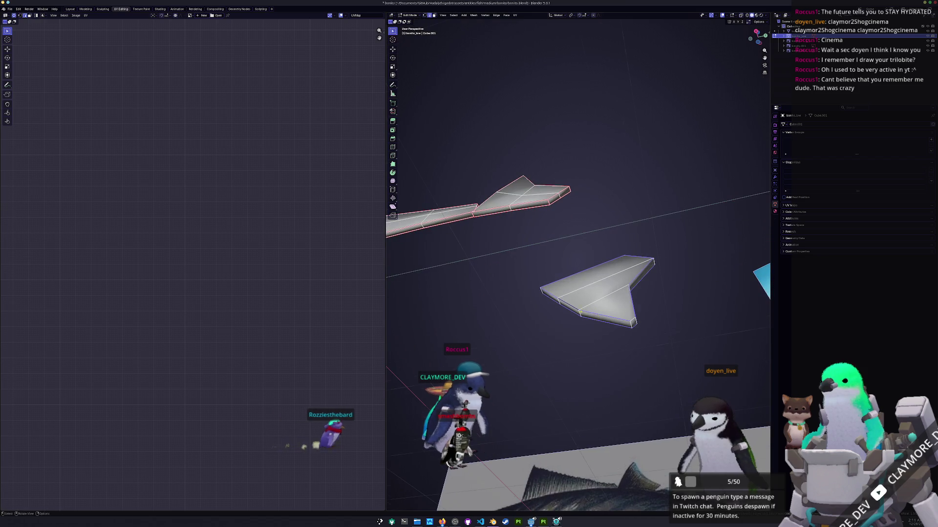
scroll(619, 333, up, 2)
scroll(661, 322, up, 2)
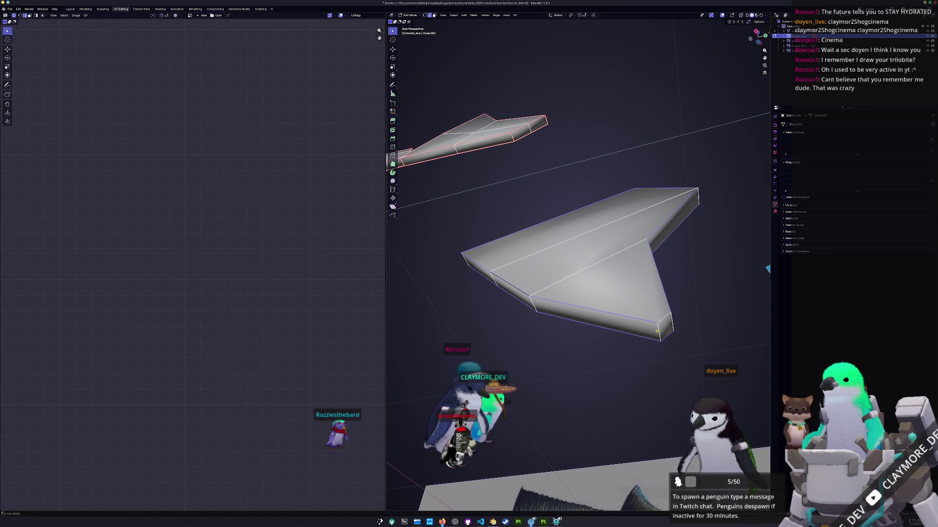
mouse_move(666, 319)
middle_down()
mouse_move(566, 277)
mouse_move(544, 367)
middle_up()
right_click(544, 366)
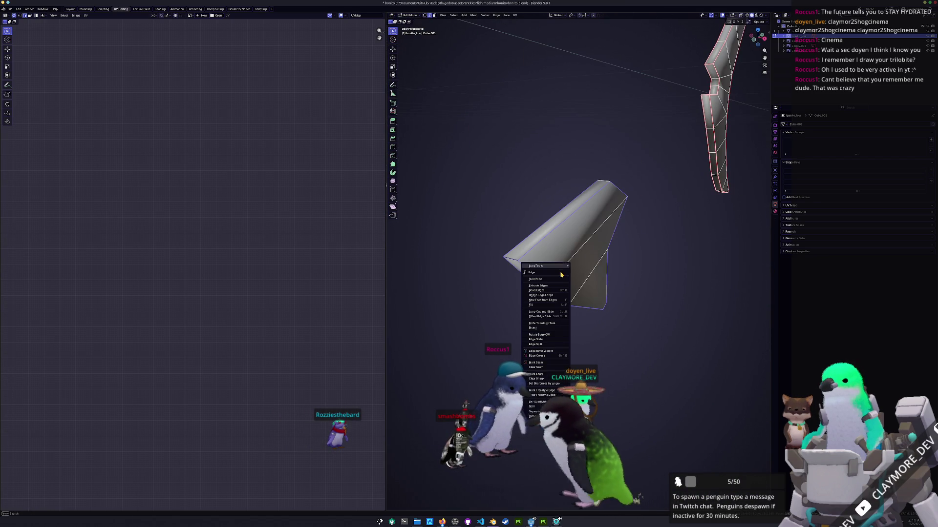
key(Escape)
right_click(544, 366)
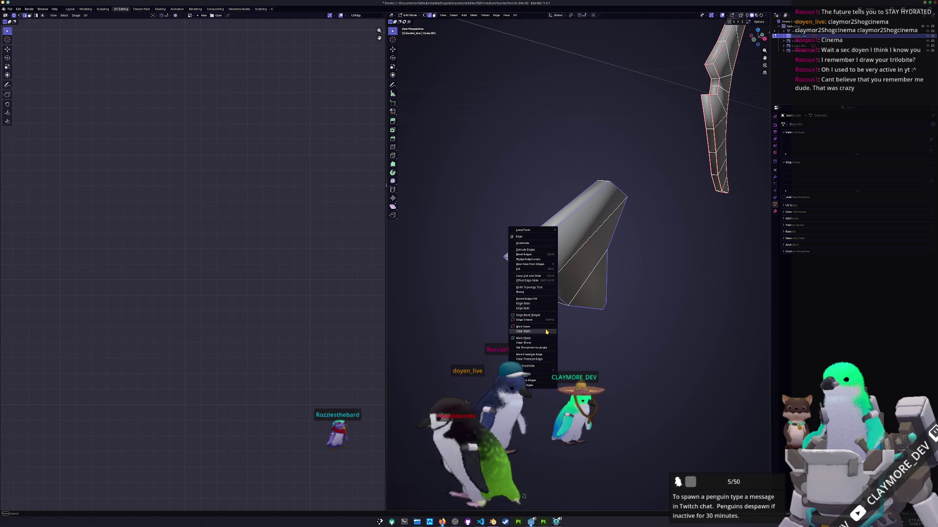
key(Escape)
scroll(550, 322, down, 5)
scroll(550, 322, up, 2)
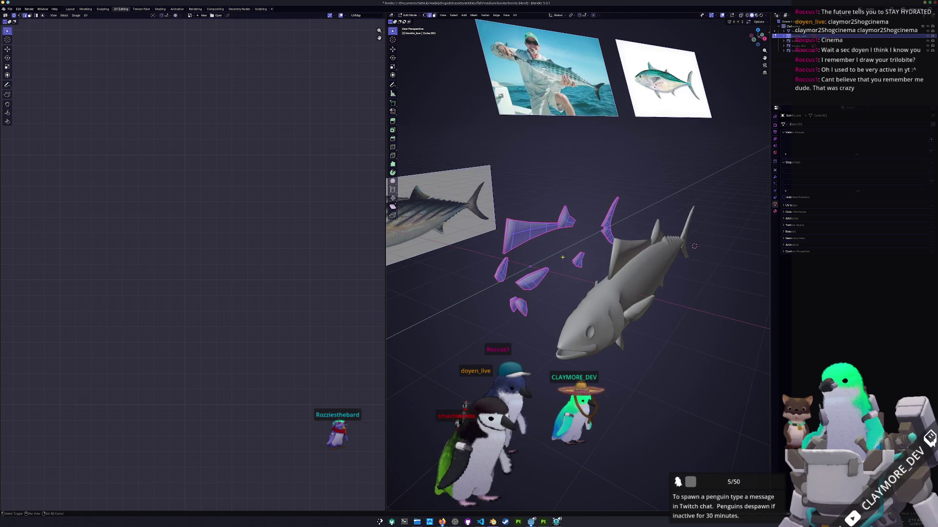
middle_drag(549, 321, 586, 322)
Unhide the body, unwrap it and pack all islands with UVPackmaster3, then leave Edit Mode
key(alt+h)
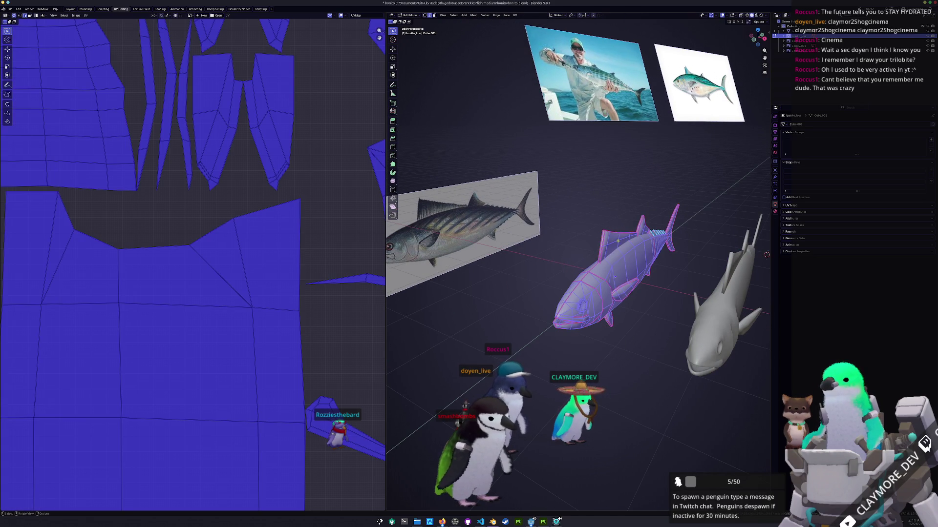
click(516, 15)
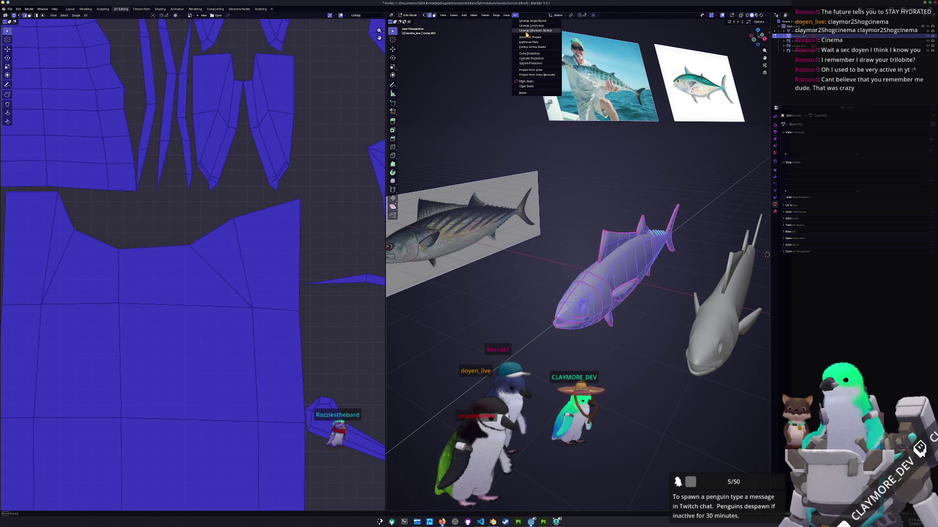
click(526, 33)
key(Home)
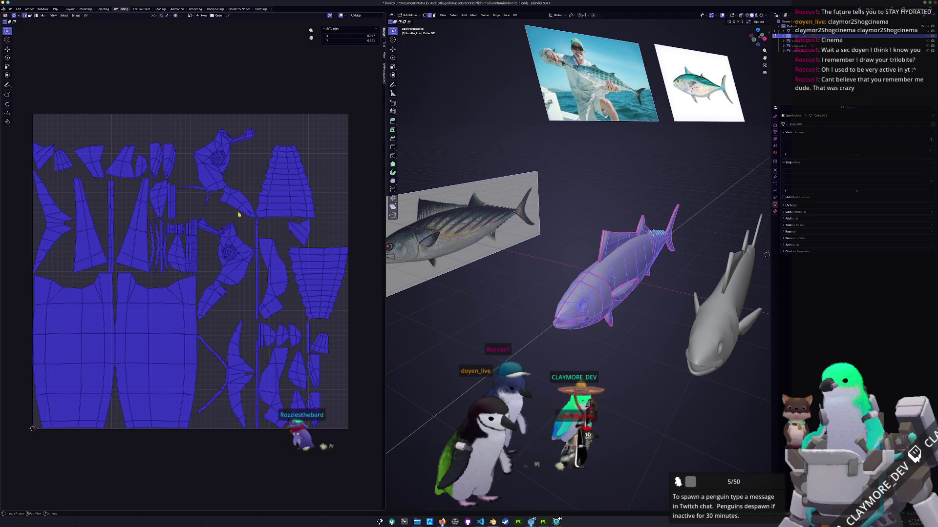
click(382, 72)
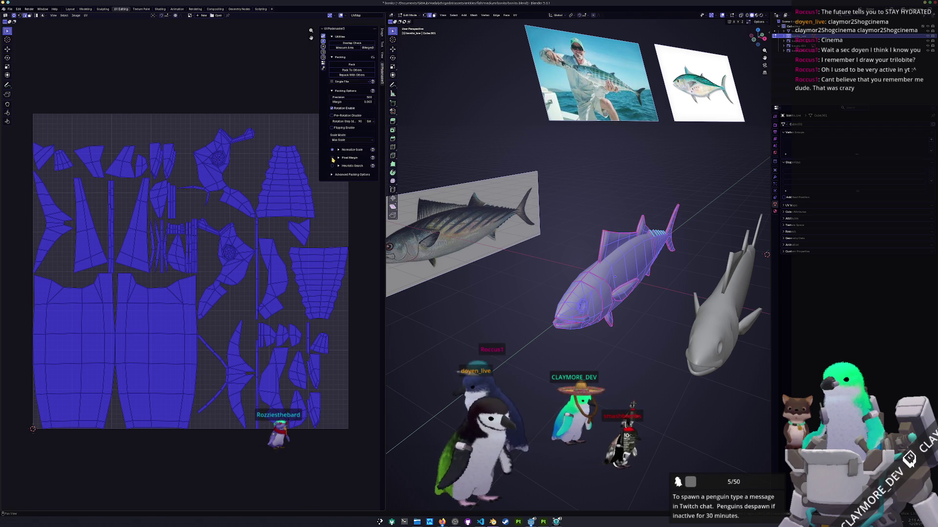
click(356, 67)
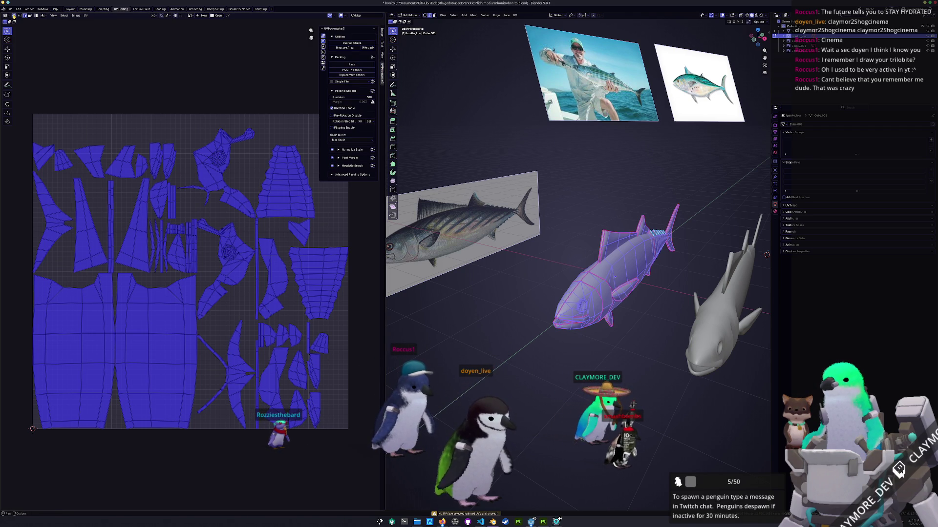
key(a)
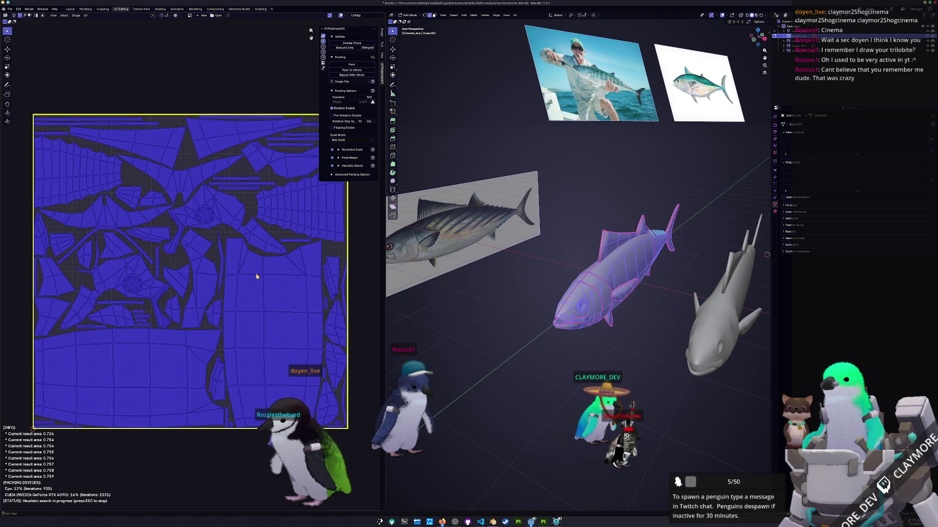
key(Tab)
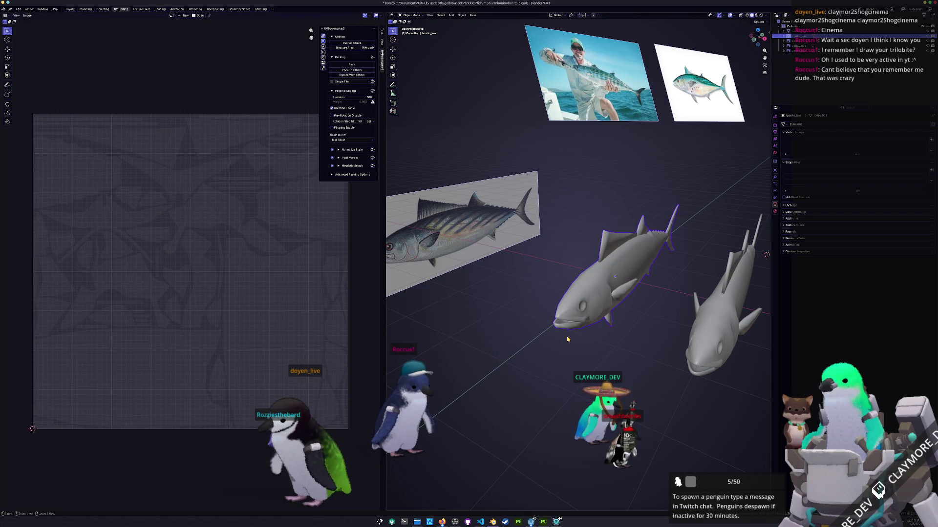
Apply all transforms to the right fish
middle_drag(568, 339, 546, 330)
right_click(522, 316)
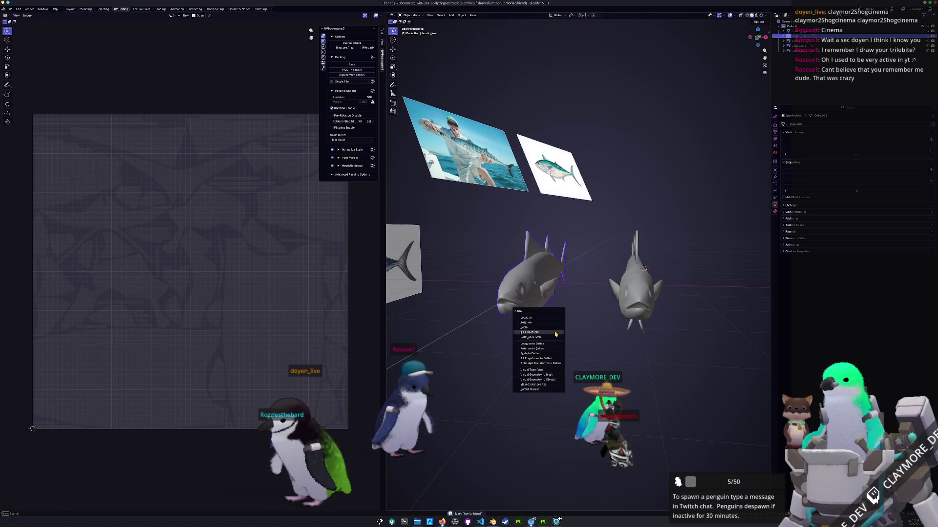
click(643, 268)
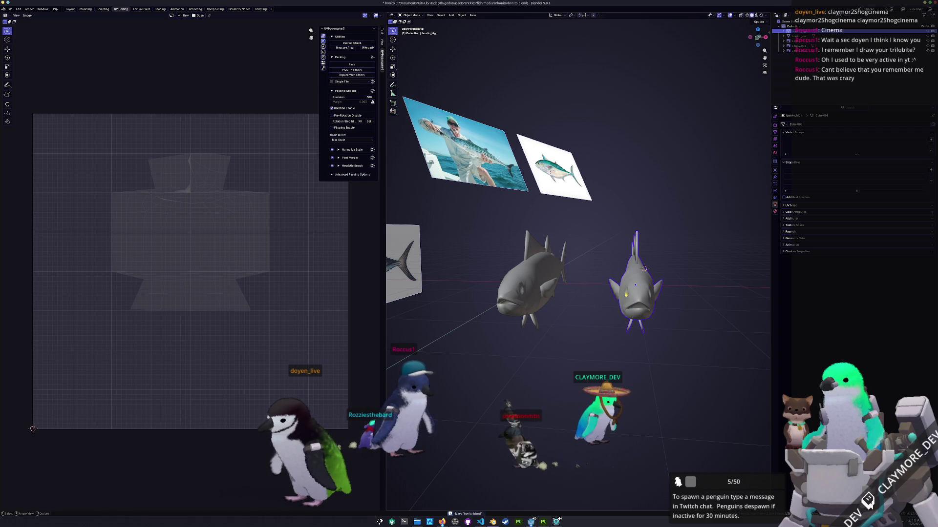
key(ctrl+a)
click(630, 294)
key(ctrl+a)
click(630, 295)
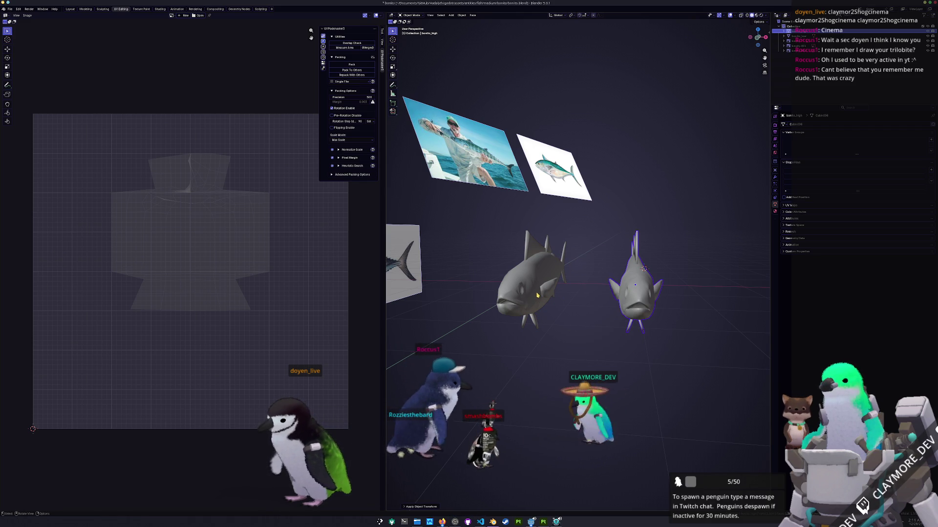
click(537, 295)
click(631, 295)
key(ctrl+a)
key(Escape)
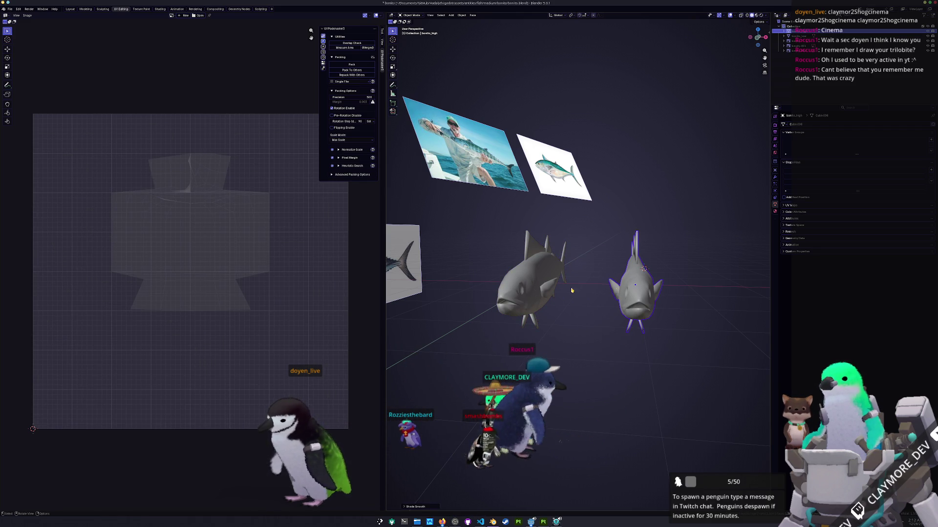
click(537, 294)
Pick the left fish's colour attribute and apply all its transforms
click(794, 212)
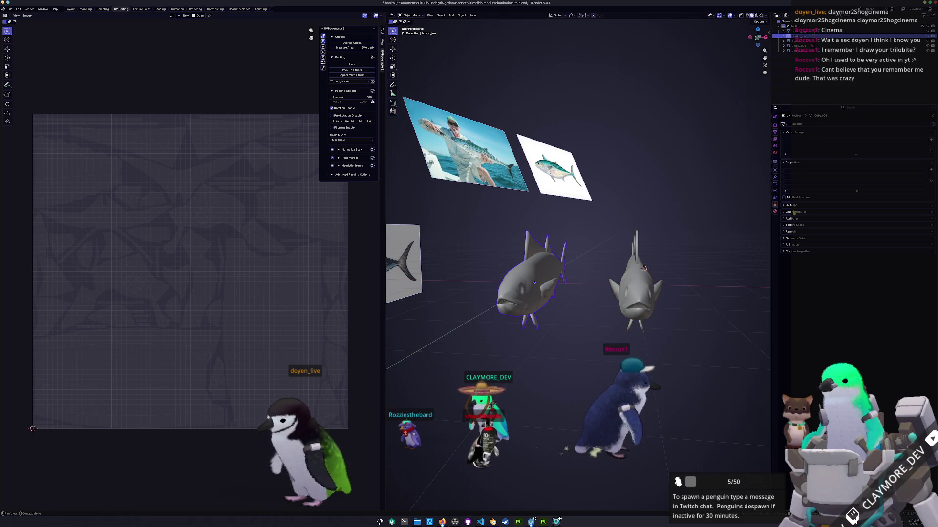
click(924, 221)
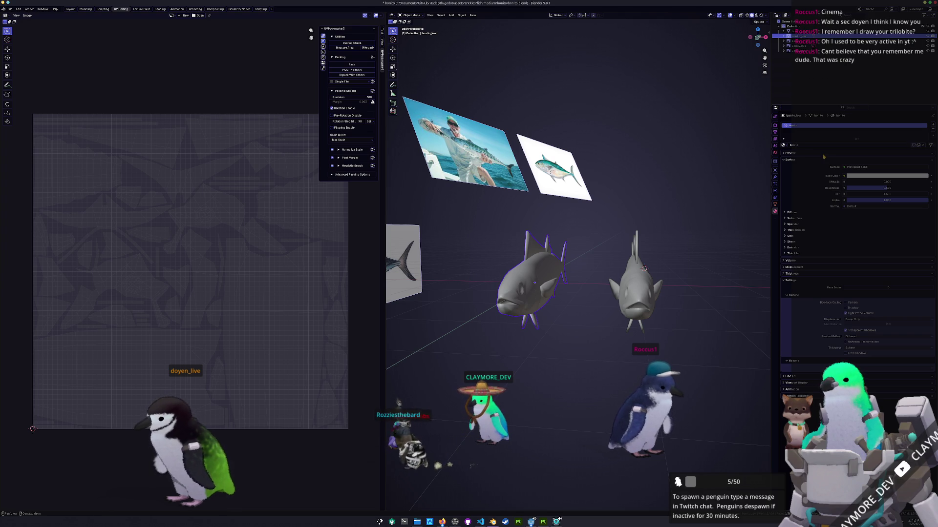
key(ctrl+a)
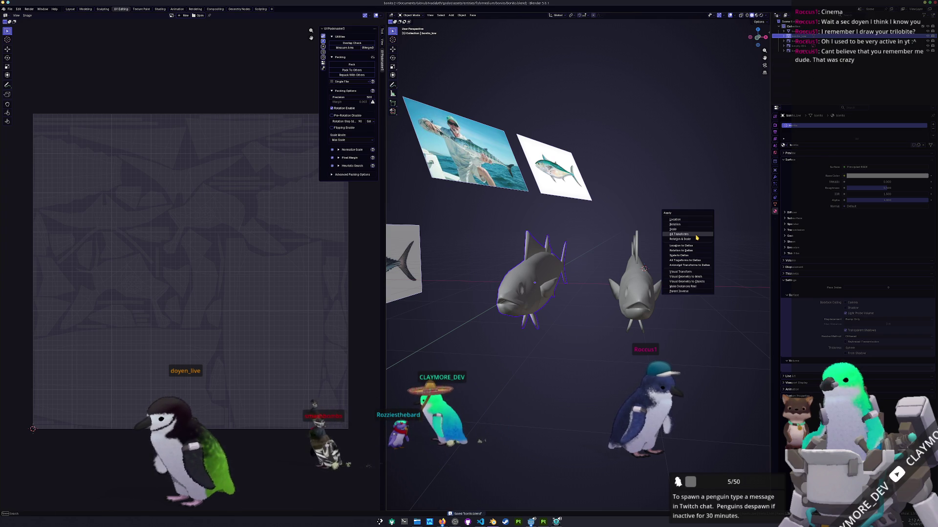
click(696, 238)
middle_drag(696, 238, 644, 242)
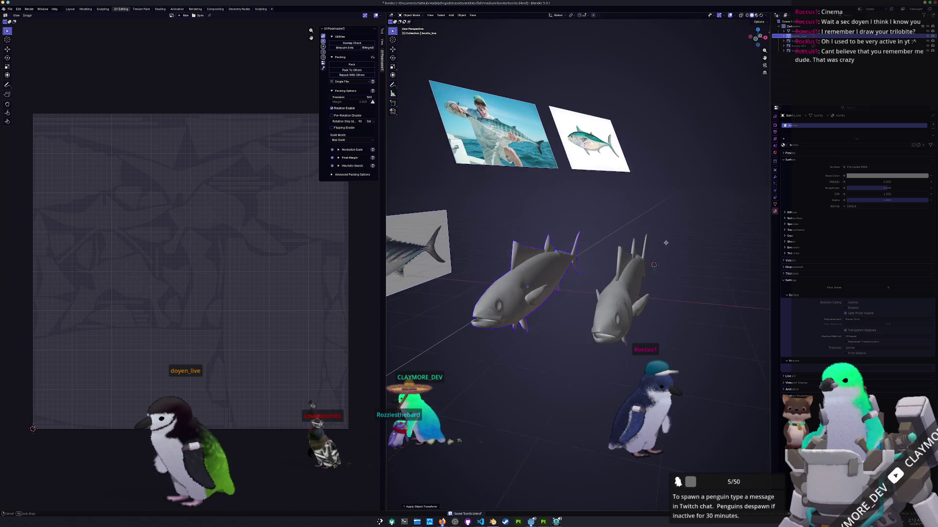
click(159, 9)
Add a Texture Coordinate node and a Color Attribute node reading the Color layer
key(shift+a)
text(texture co)
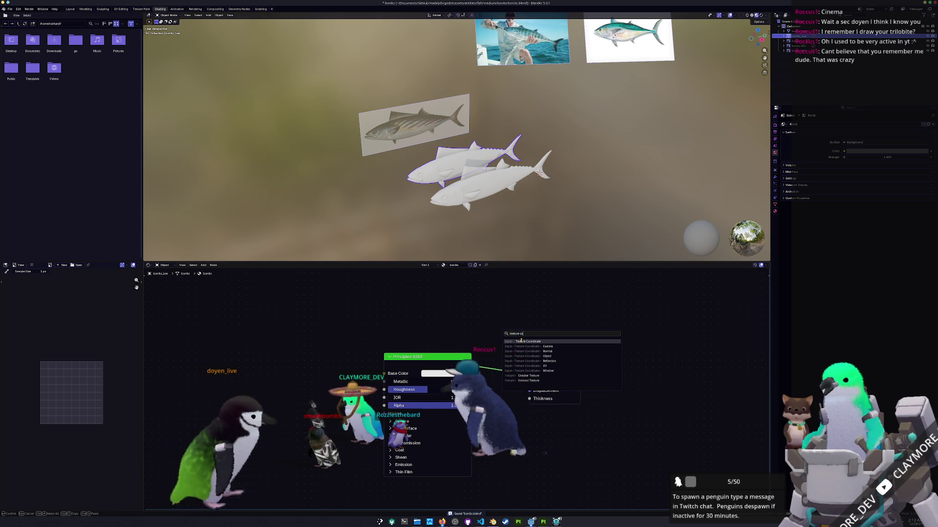
key(Return)
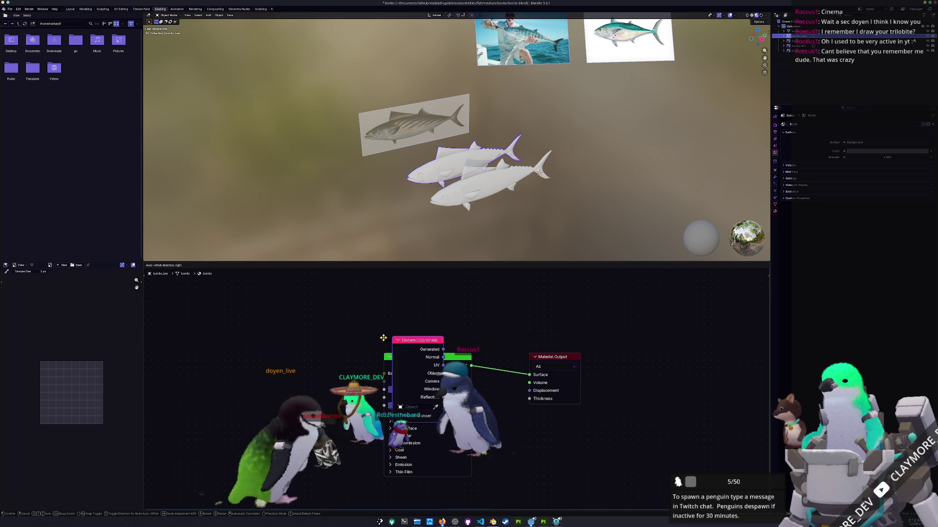
click(261, 307)
drag(323, 318, 383, 372)
drag(323, 317, 461, 350)
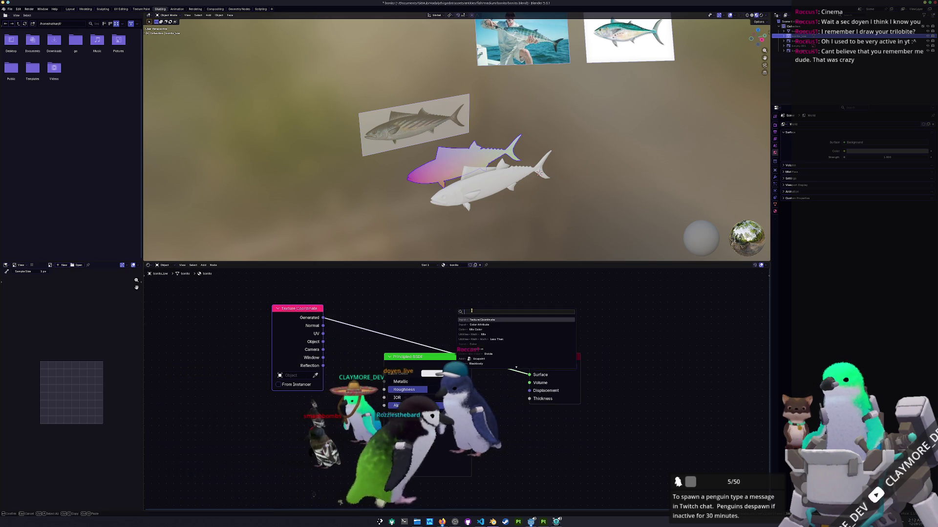
key(Down)
key(Return)
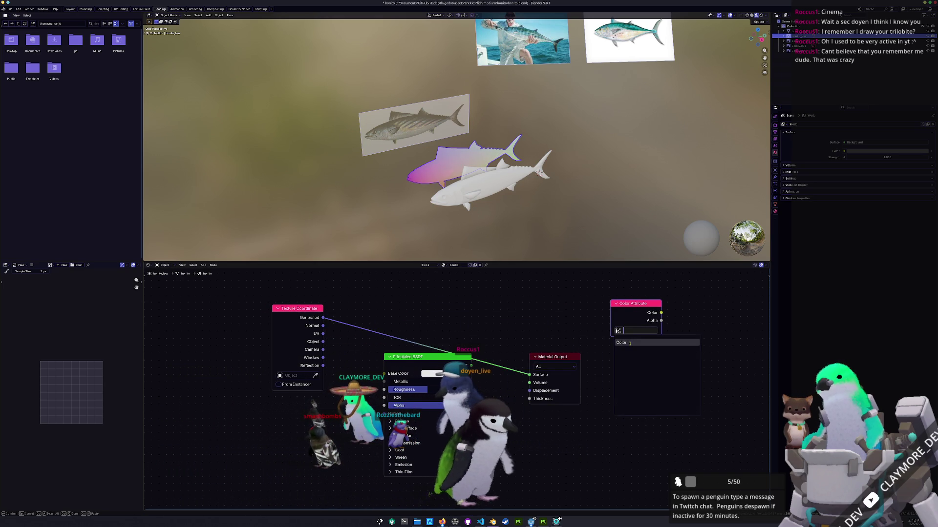
click(621, 342)
scroll(528, 293, up, 1)
scroll(432, 189, up, 1)
Switch the render engine to Cycles and expand the Bake settings
click(775, 125)
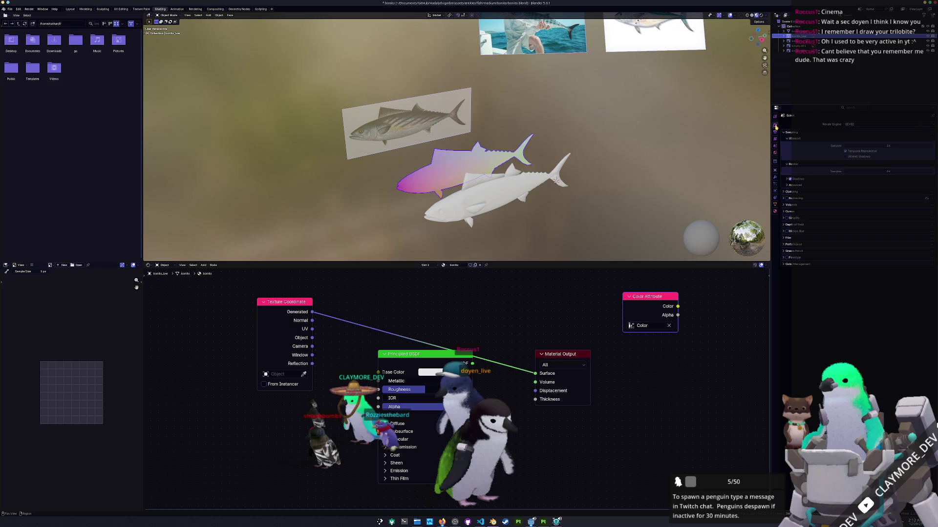
click(855, 140)
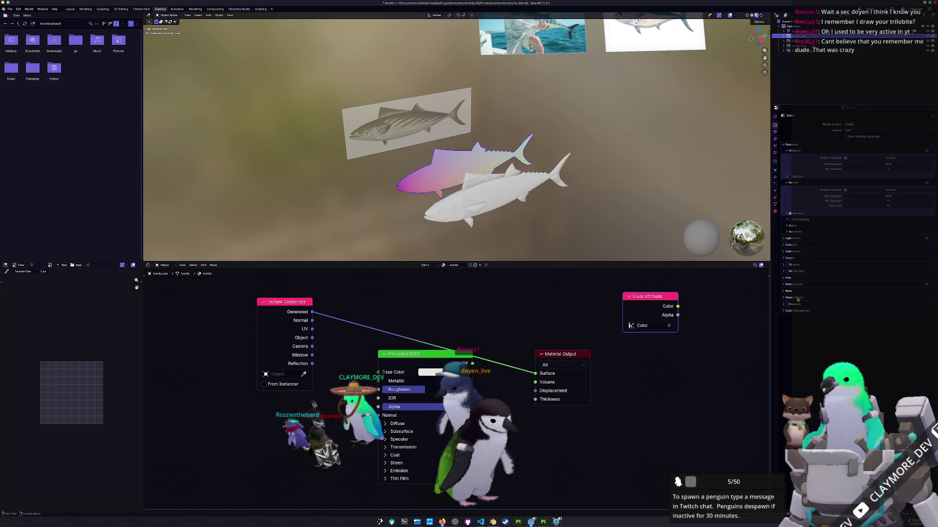
click(795, 291)
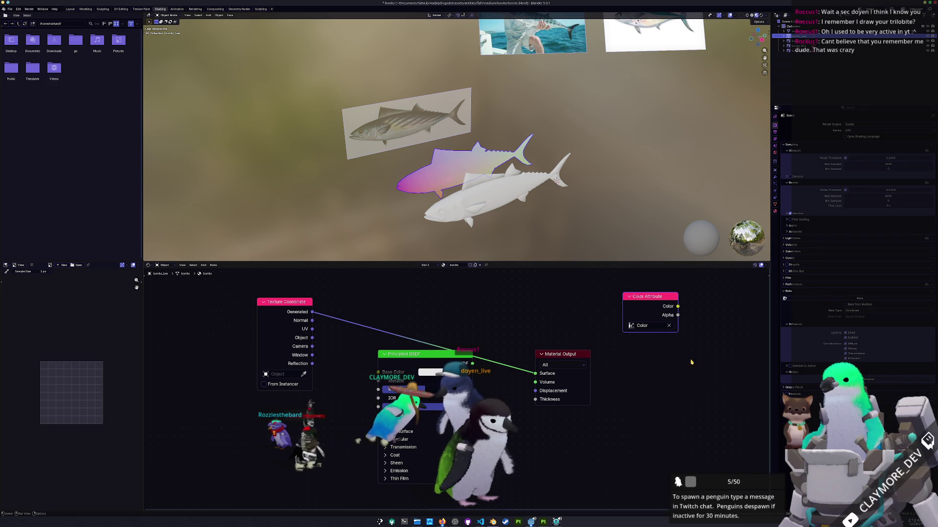
drag(664, 300, 566, 307)
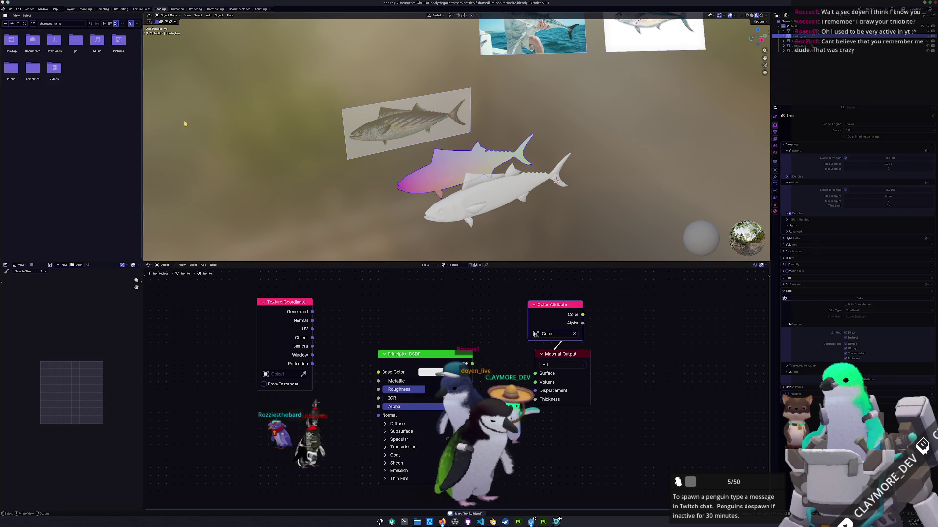
click(10, 8)
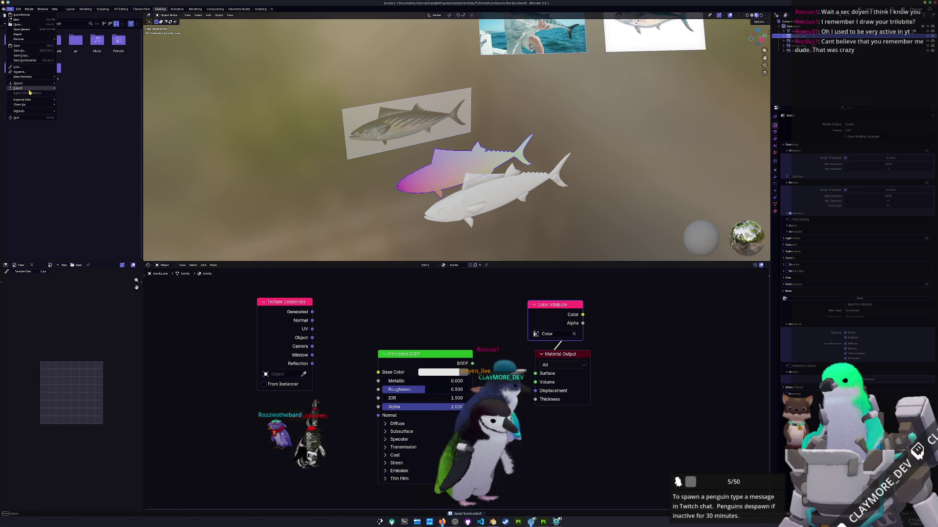
Export the low-poly bonito mesh as bonito.fbx into a newly created exports folder
click(73, 95)
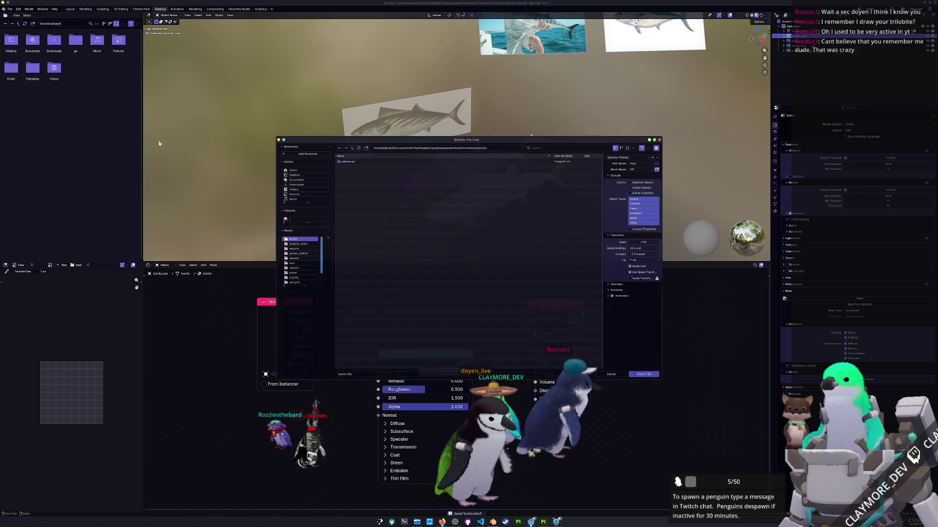
click(367, 147)
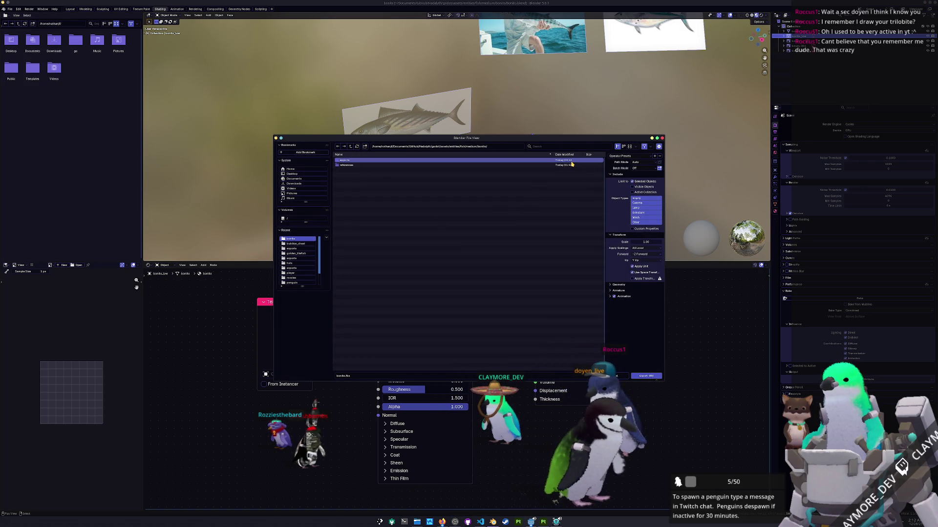
click(644, 376)
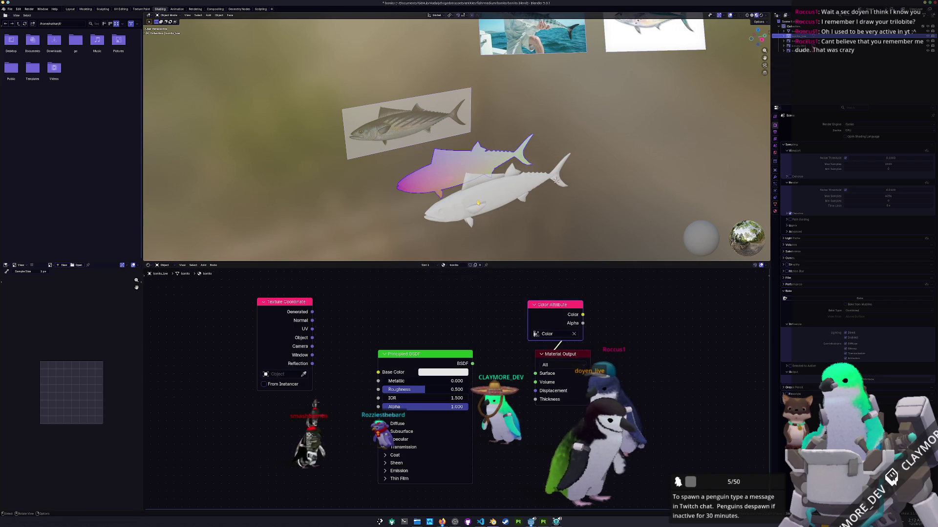
Export the selected high-poly mesh to the same folder as bonito_high.fbx
click(806, 32)
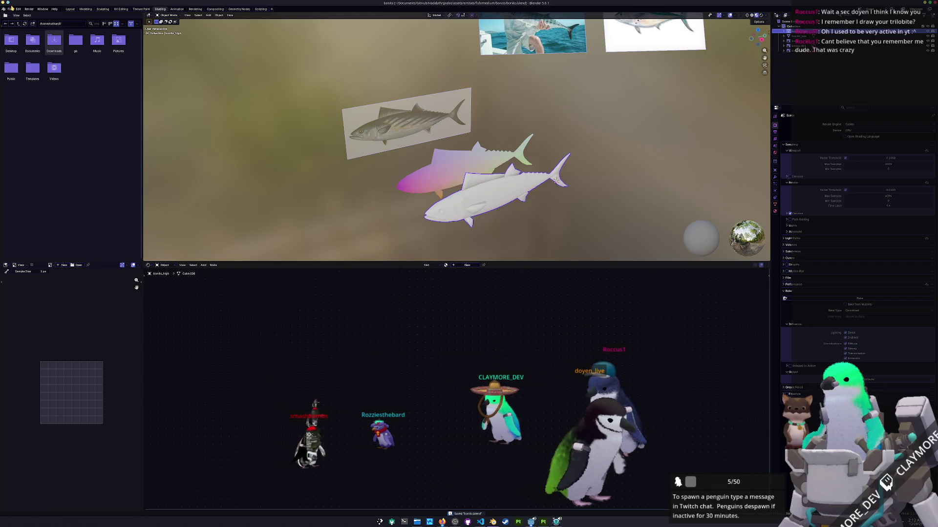
click(11, 8)
mouse_move(22, 88)
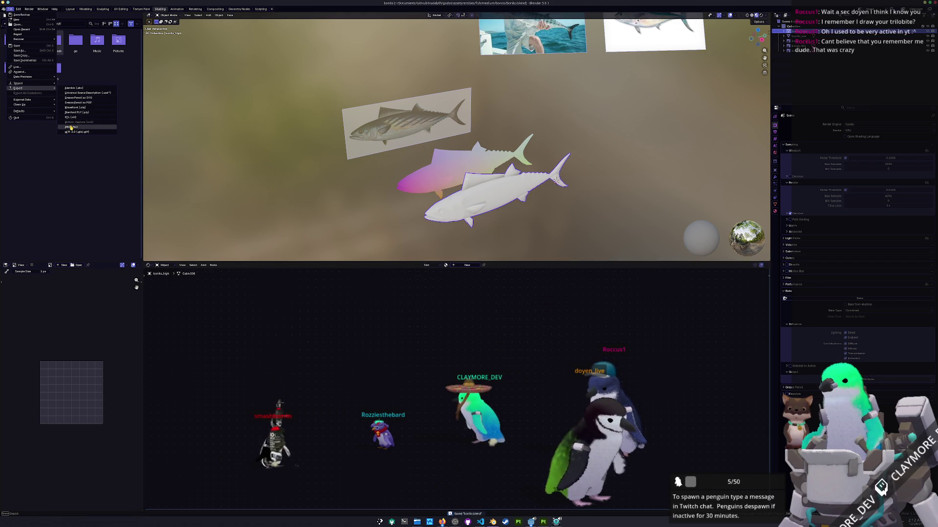
click(73, 101)
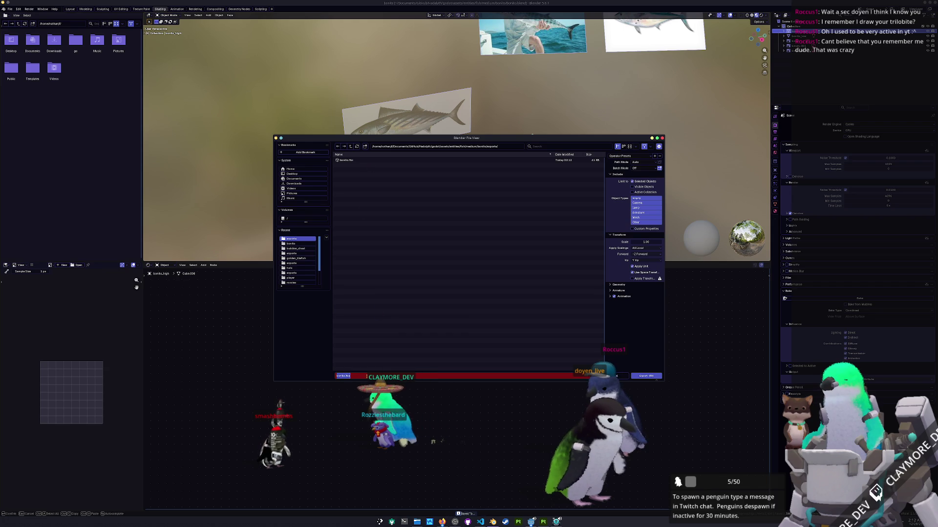
click(352, 376)
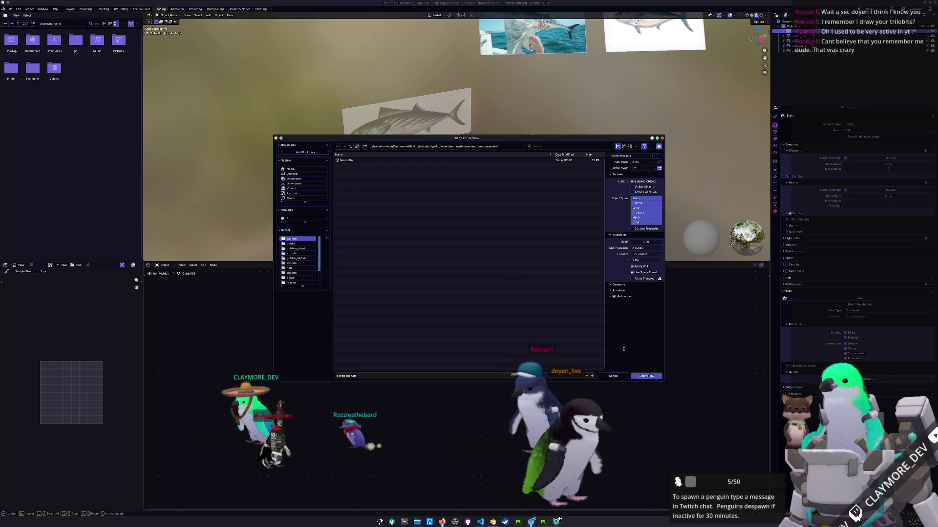
click(646, 376)
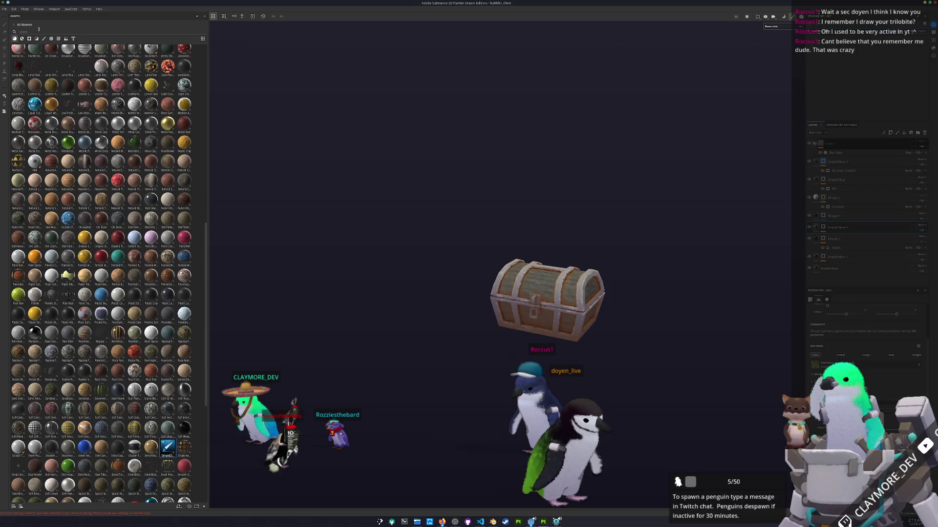
Start a new Painter project and choose bonito.fbx from the exports folder as its mesh
click(4, 9)
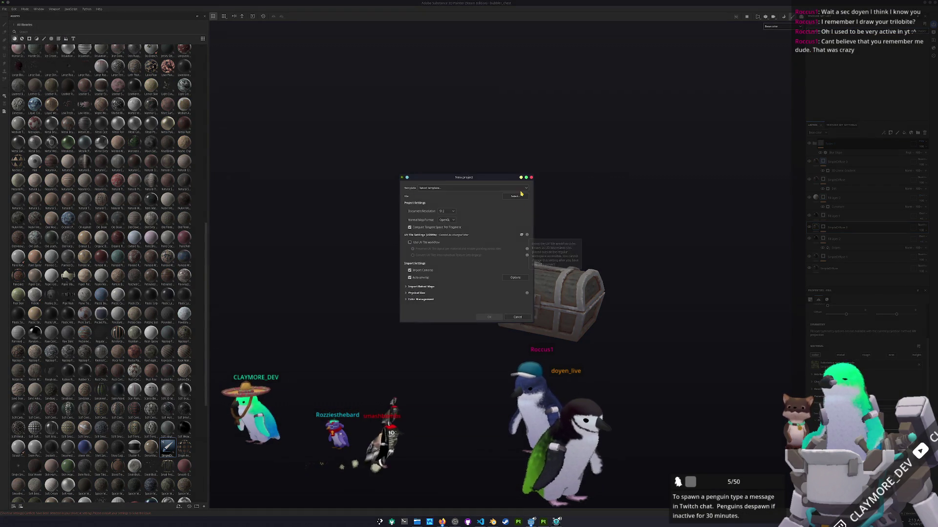
click(516, 195)
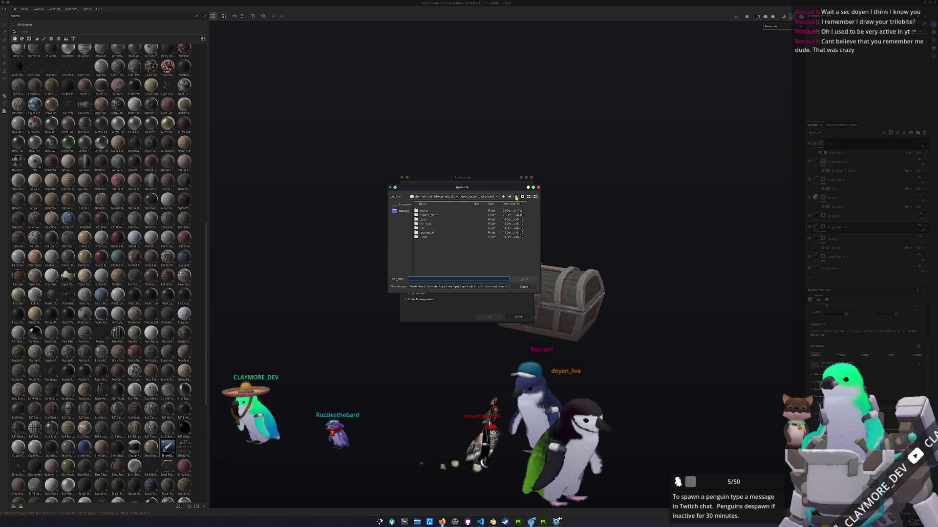
double_click(426, 221)
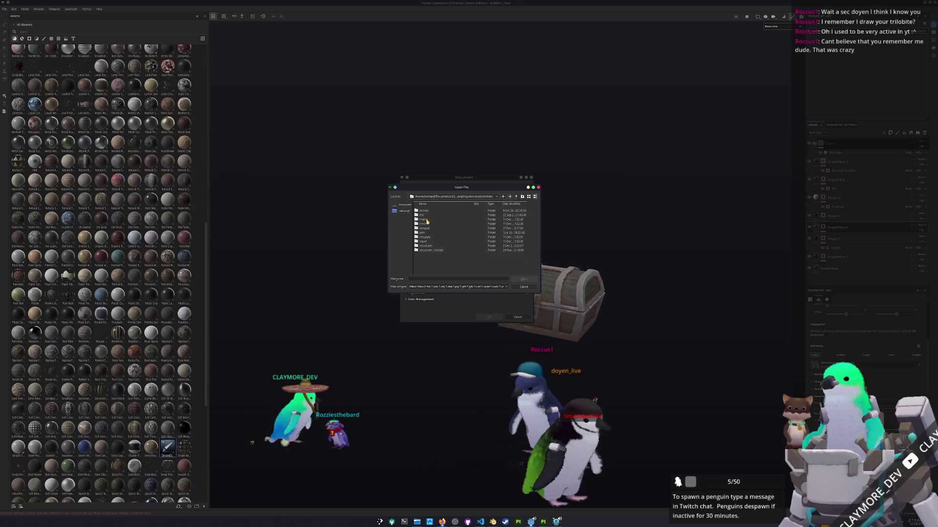
double_click(432, 232)
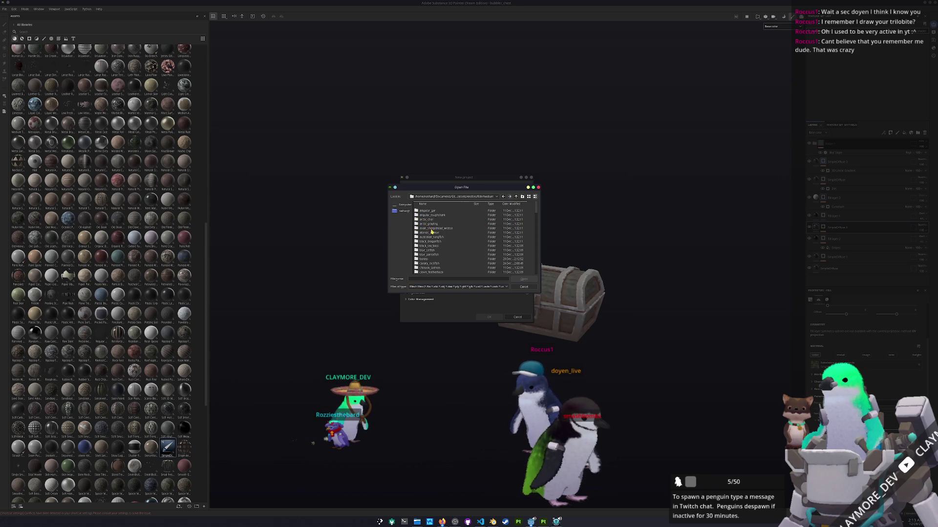
double_click(425, 261)
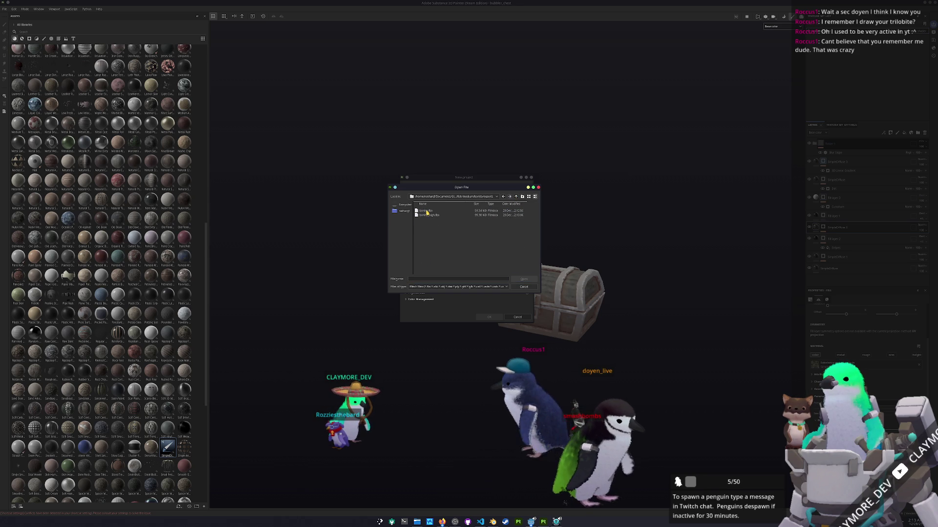
double_click(426, 212)
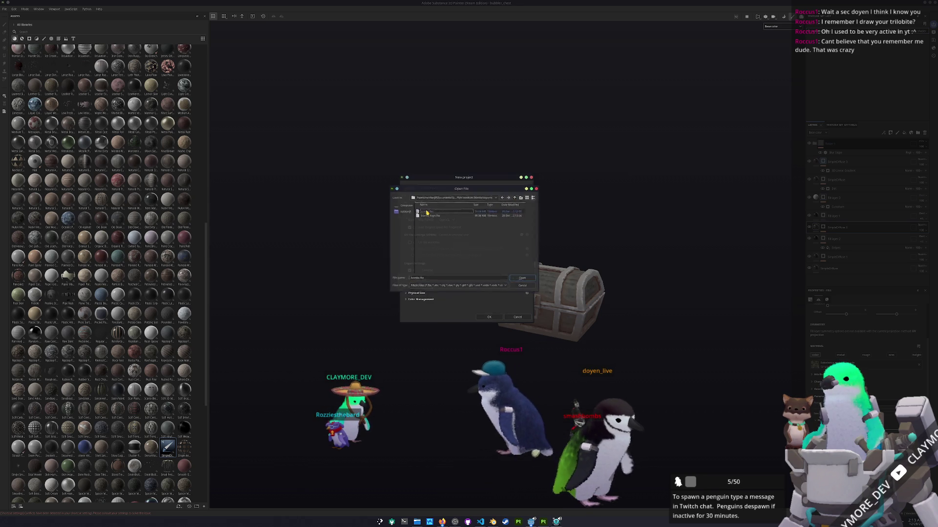
Create the project, discard the treasure chest changes, and turn the imported fish to view it
click(488, 318)
click(445, 259)
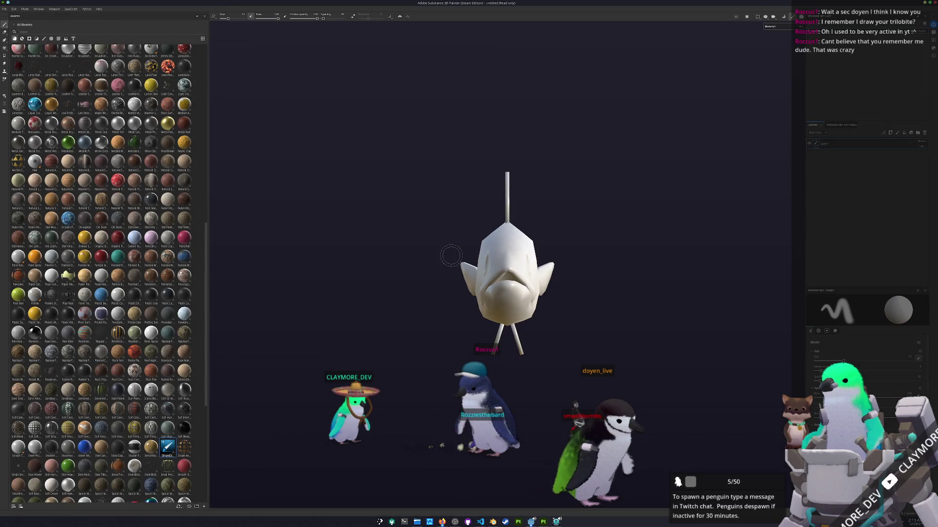
alt+drag(468, 279, 339, 224)
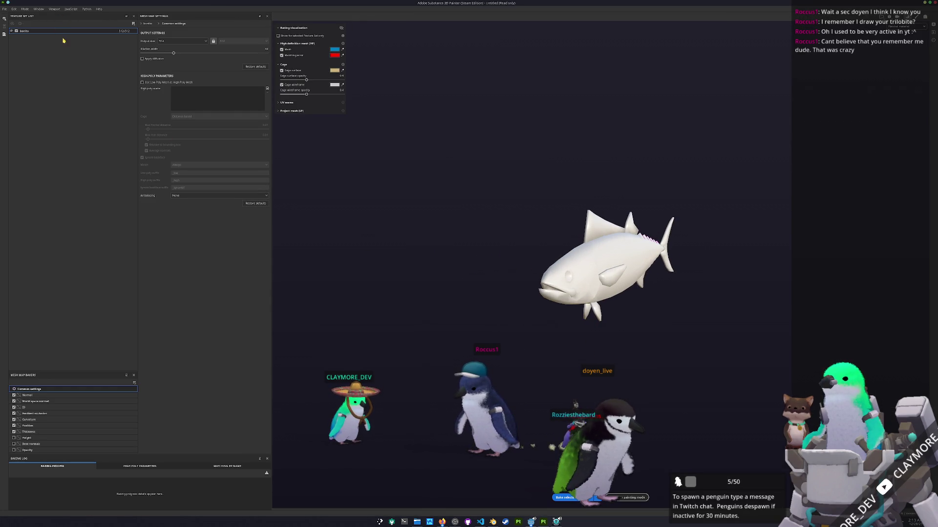
Point the bake's high-poly source to bonito_high.fbx, then bring Blender back on screen
click(268, 89)
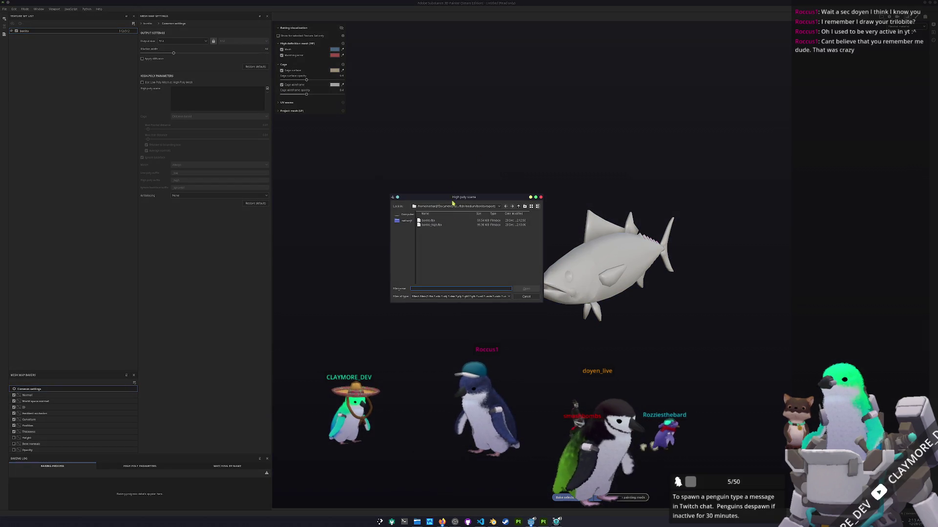
double_click(431, 225)
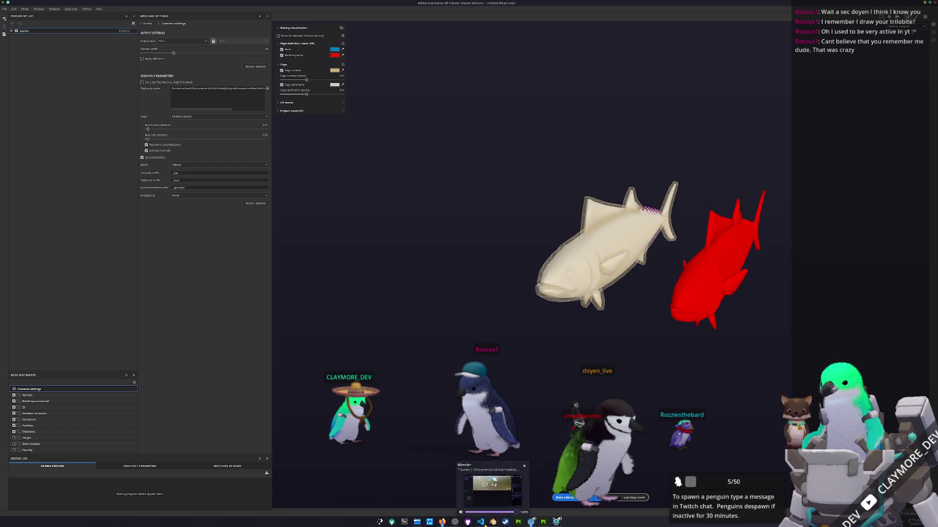
click(491, 484)
Reset the high-poly bonito to the origin, apply its transforms and save the blend file
key(alt+g)
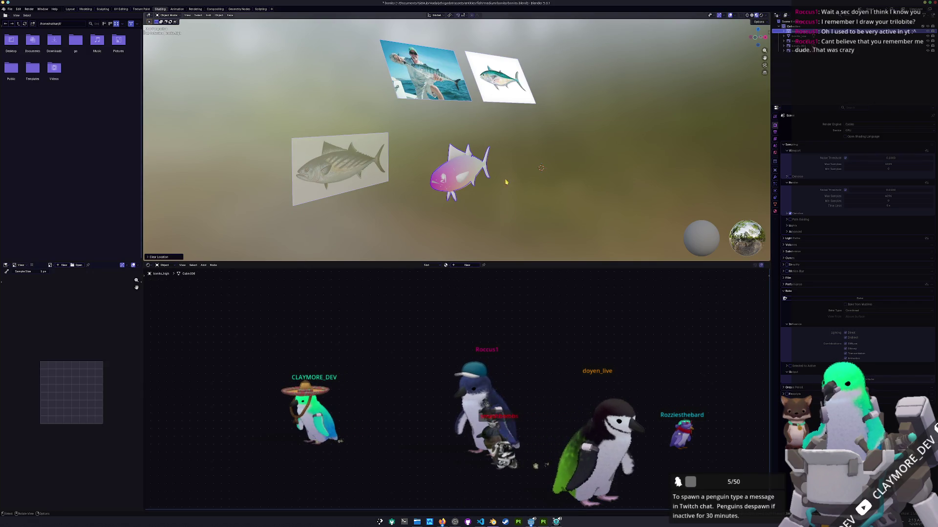
key(ctrl+a)
click(261, 102)
key(ctrl+s)
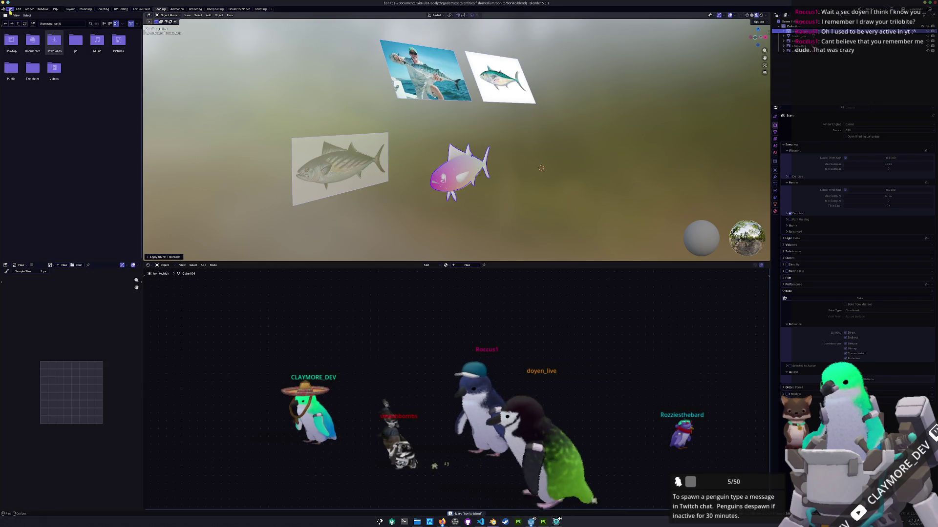
Re-export the high-poly mesh over bonito_high.fbx and switch to Substance Painter
click(9, 9)
mouse_move(22, 88)
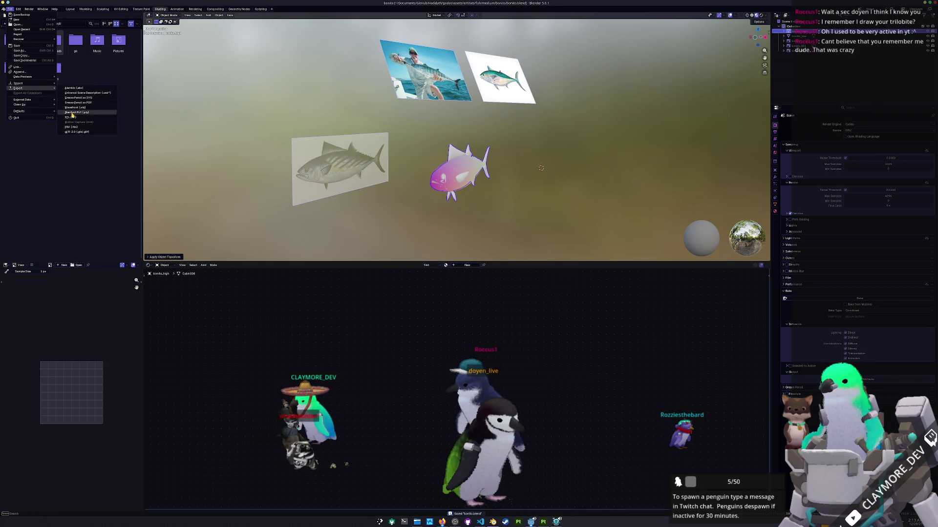
click(69, 127)
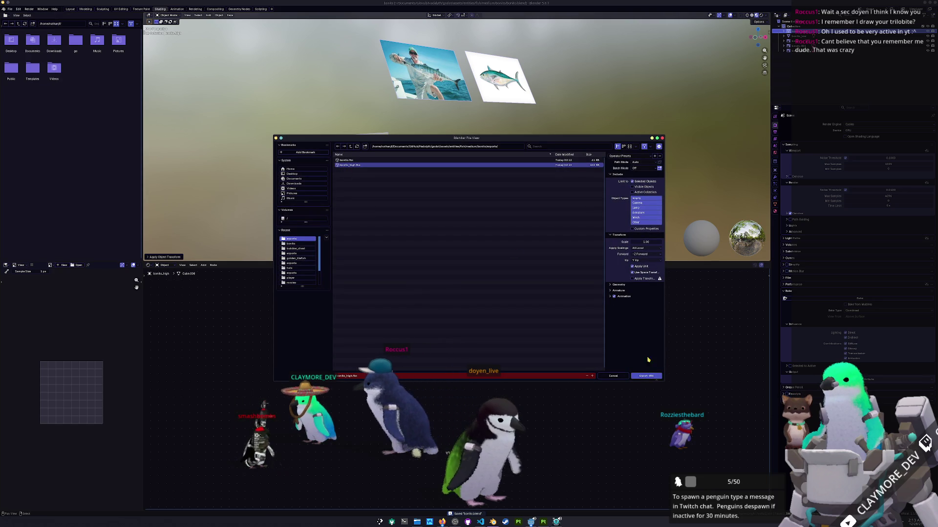
key(Return)
key(alt+Tab)
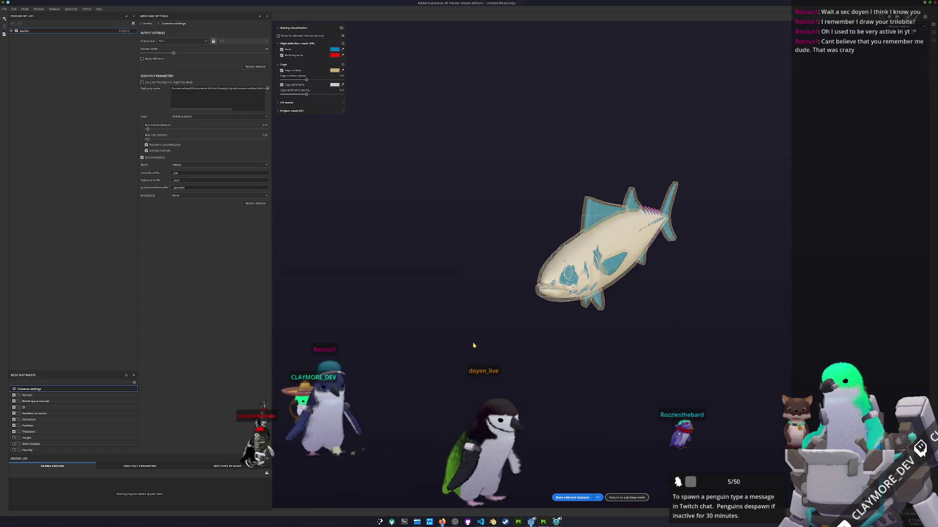
Bake the bonito's mesh maps and inspect the result in painting mode
click(571, 498)
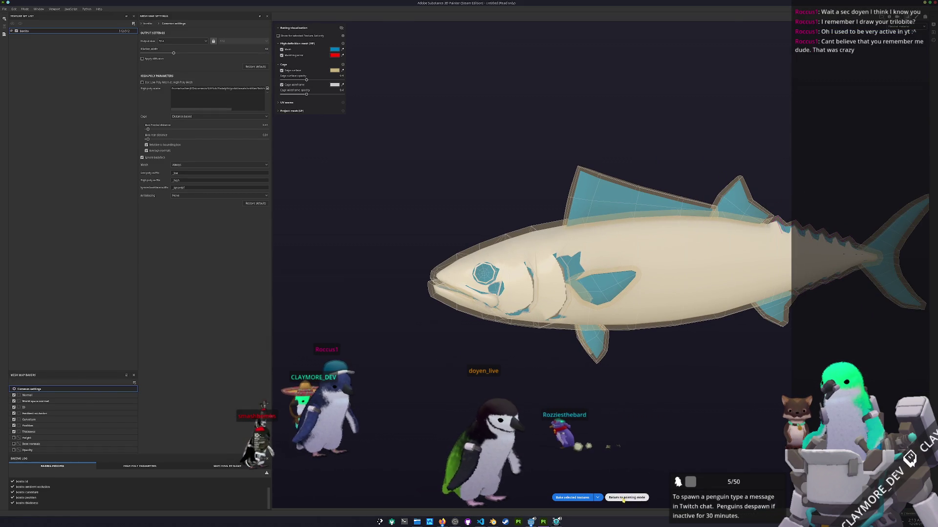
click(623, 498)
alt+drag(668, 170, 601, 192)
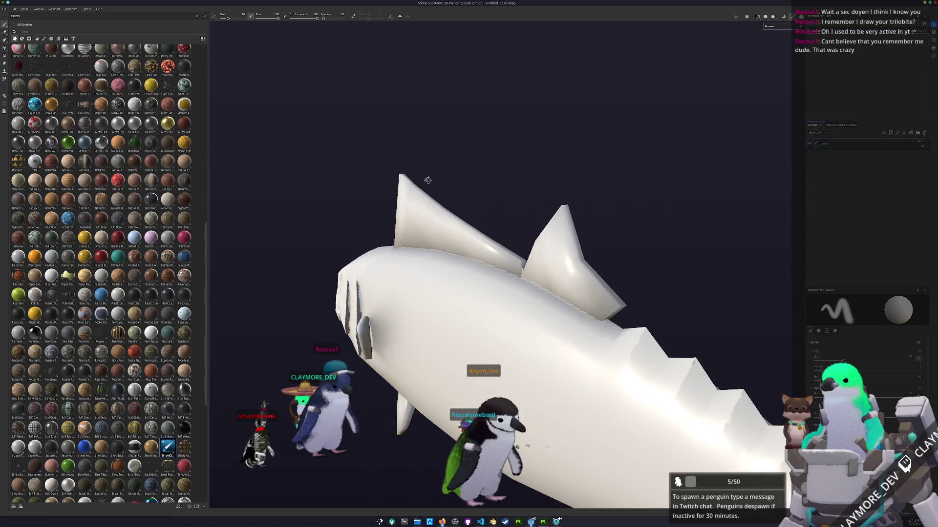
Rebake with a changed output size, check the fish from below with the checker view, and return to Blender
key(ctrl+alt+b)
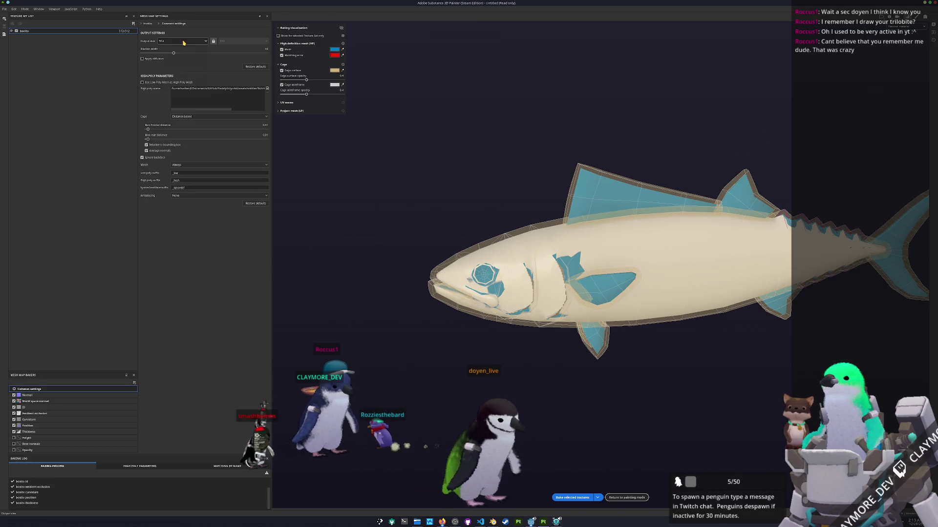
click(184, 43)
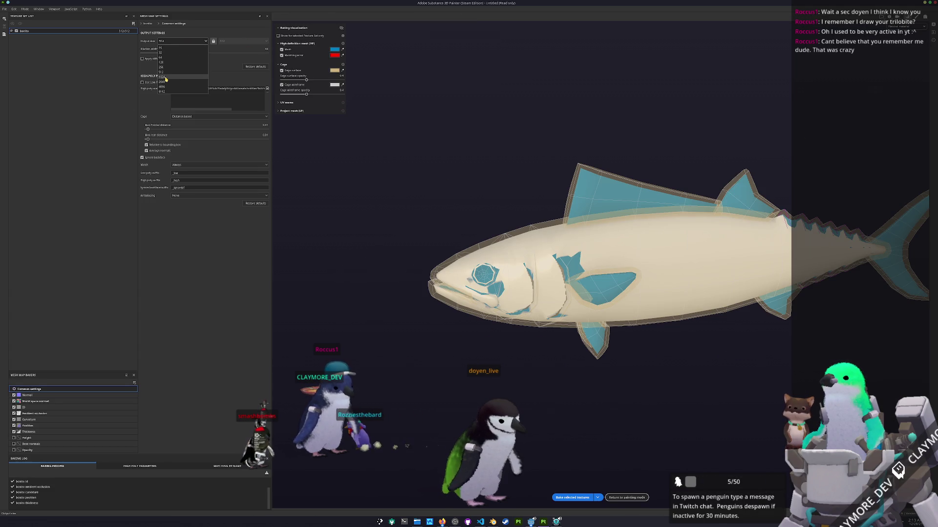
click(573, 498)
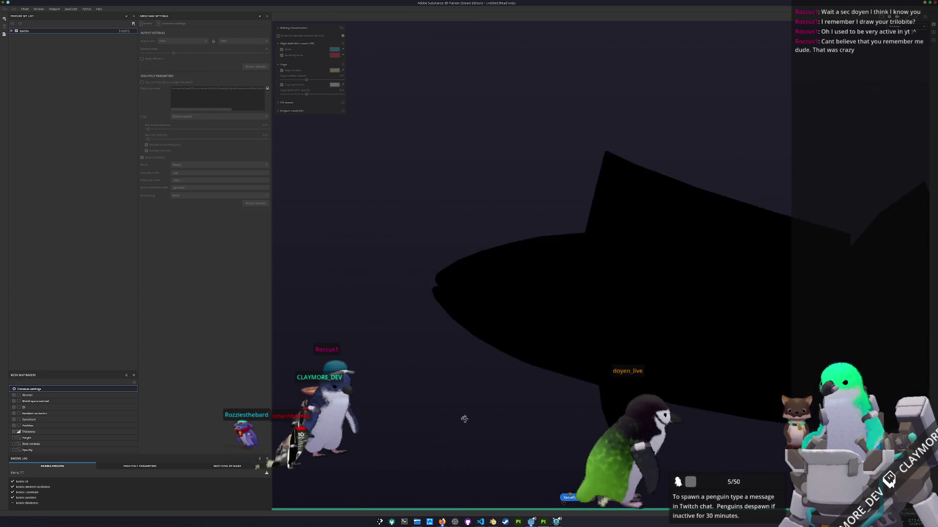
key(ctrl+alt+b)
mouse_move(473, 422)
alt+mouse_down()
mouse_move(434, 335)
mouse_move(379, 390)
mouse_move(717, 112)
mouse_move(628, 178)
alt+mouse_up()
scroll(434, 335, down, 5)
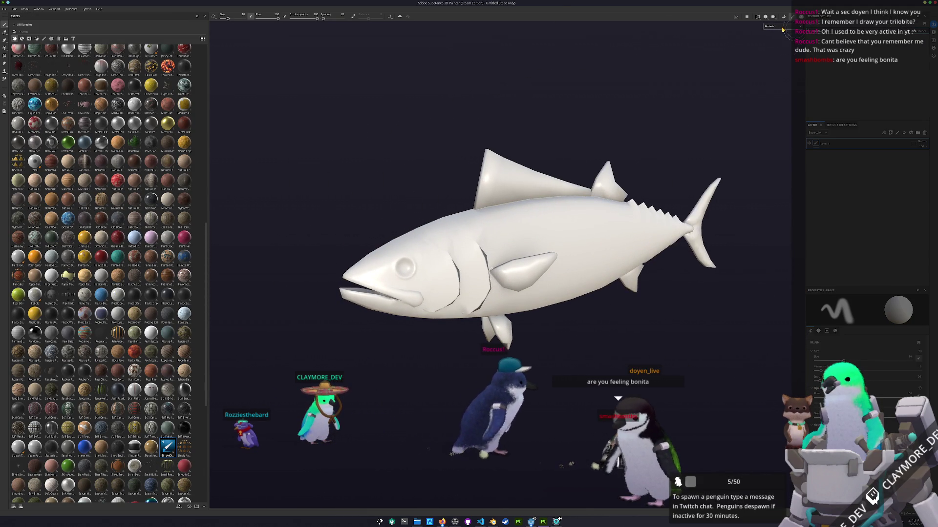
key(b)
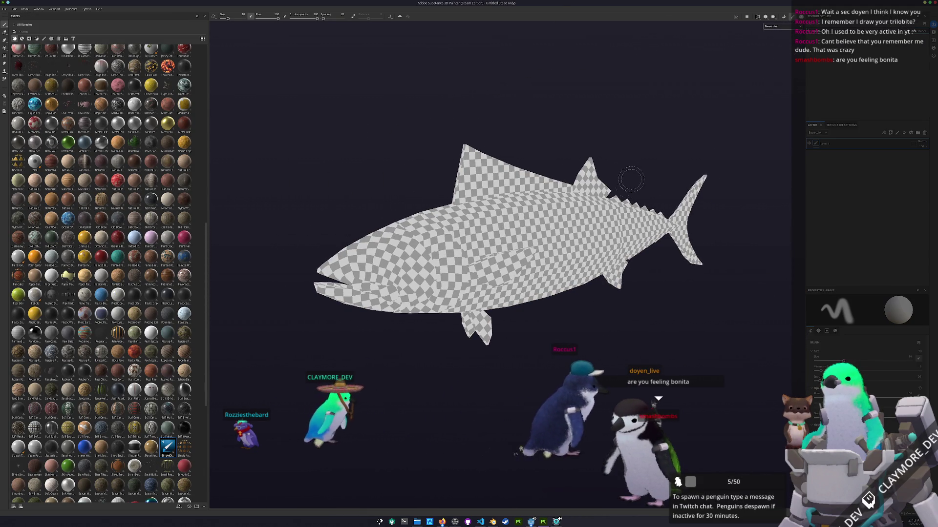
key(alt+Tab)
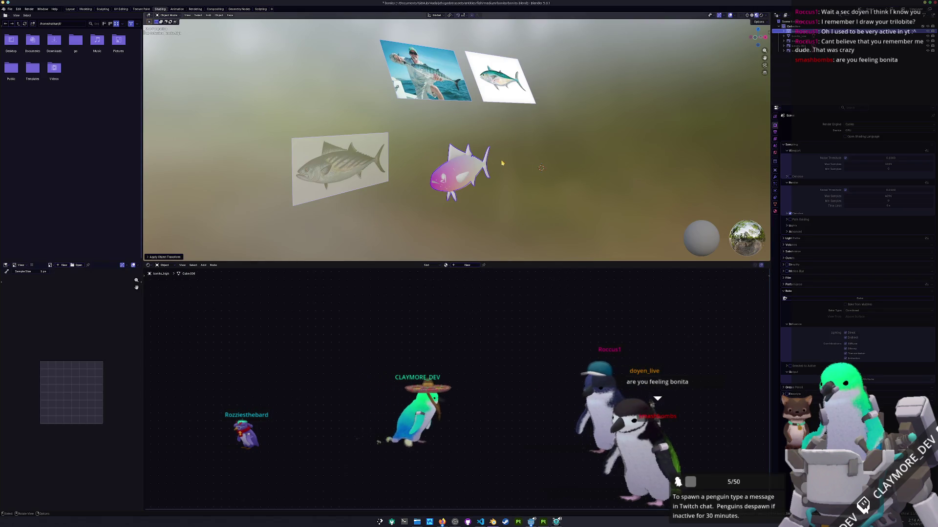
scroll(536, 156, up, 2)
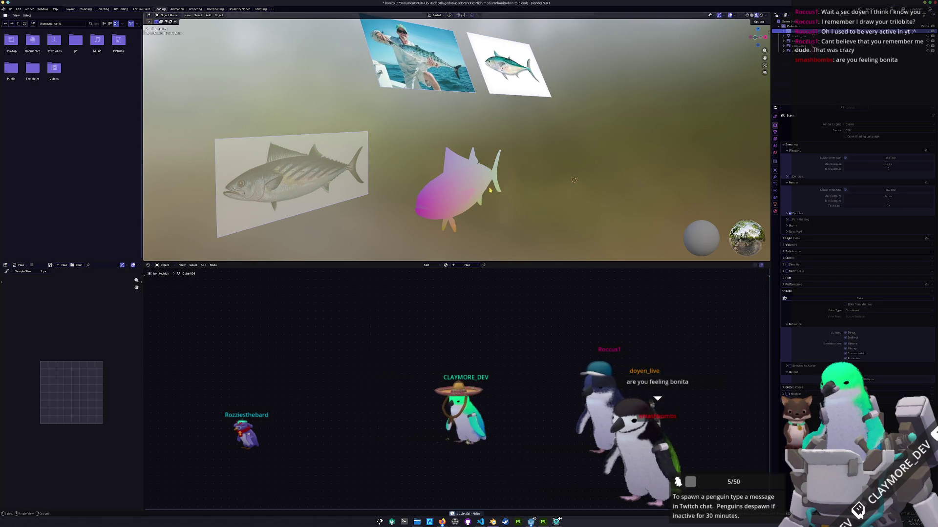
Resize the low-poly bonito to match the reference and apply its scale
click(803, 36)
key(n)
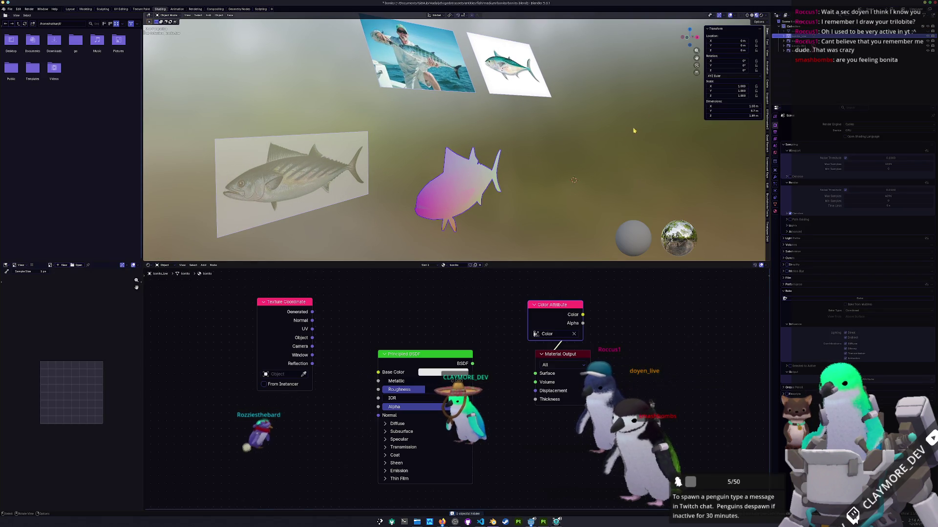
middle_drag(634, 130, 556, 153)
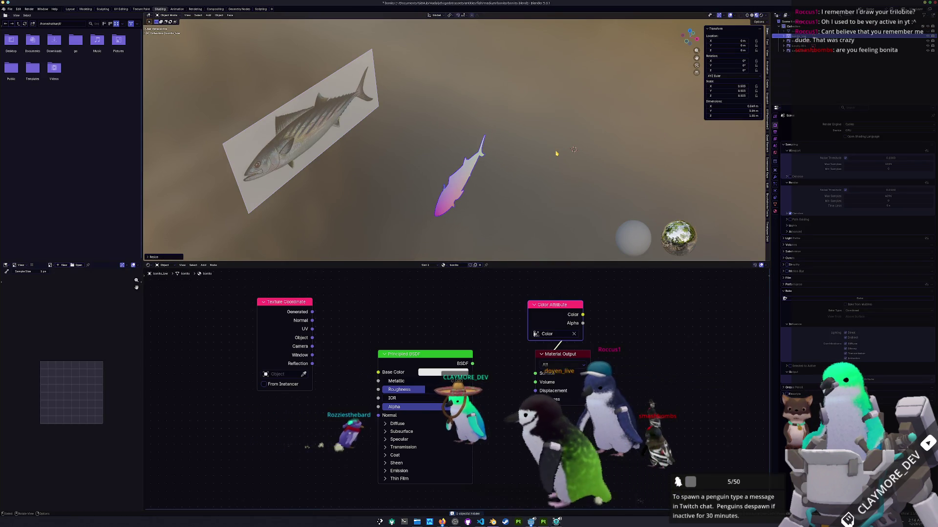
scroll(556, 152, up, 2)
key(s)
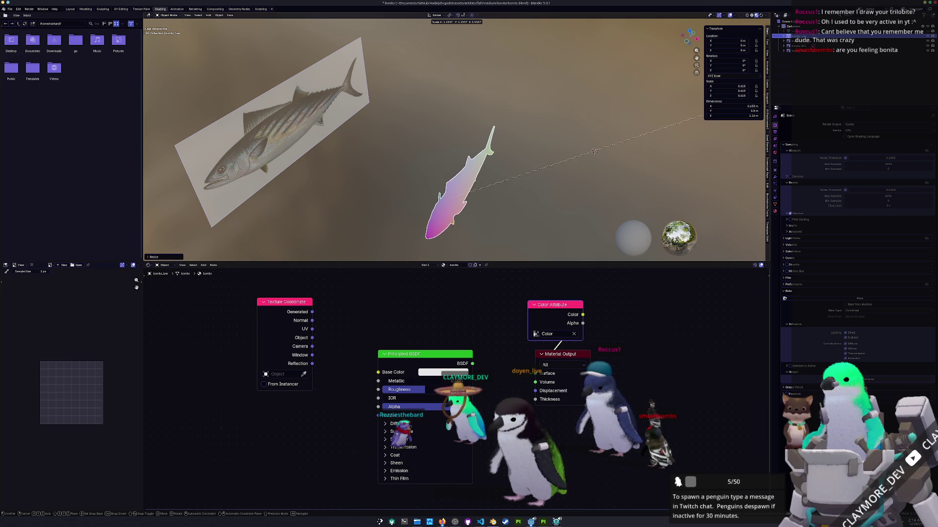
click(593, 150)
key(ctrl+a)
click(359, 187)
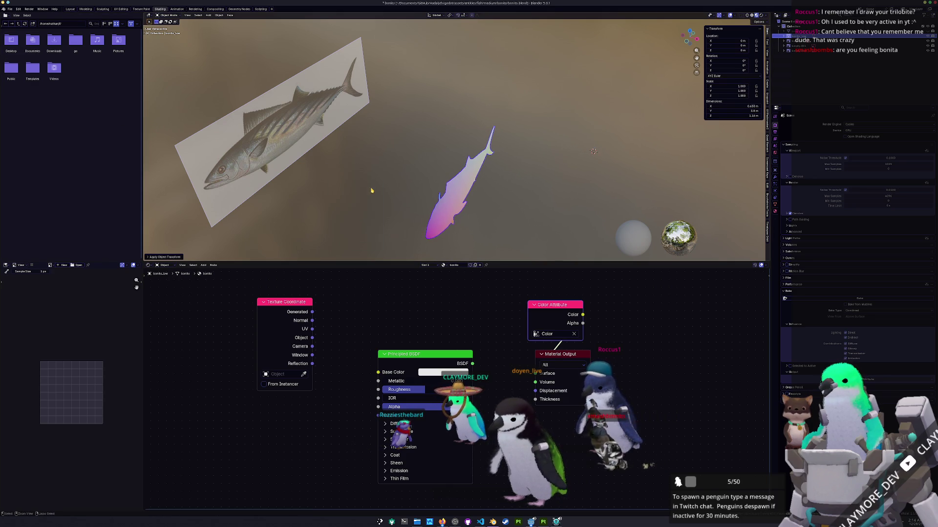
Check the fish from side views in the Layout workspace
middle_drag(372, 188, 568, 171)
key(KP_1)
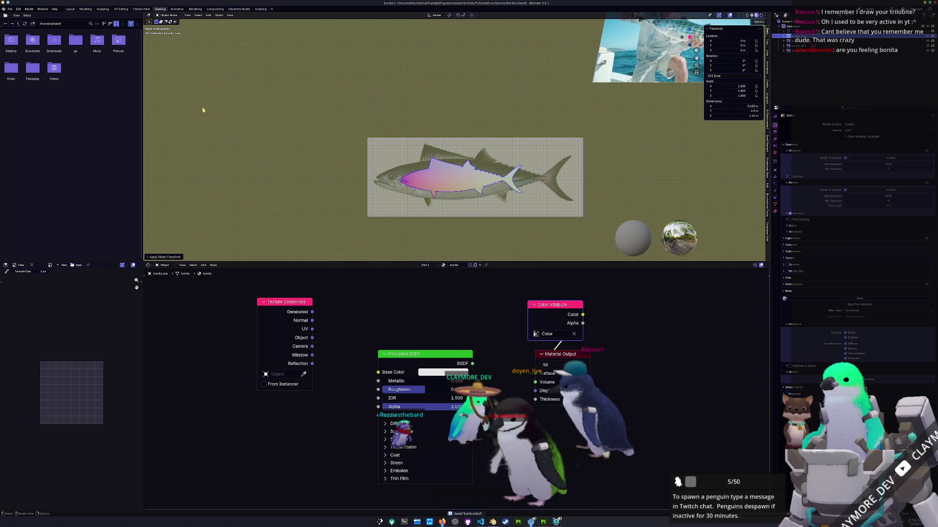
click(70, 10)
key(KP_3)
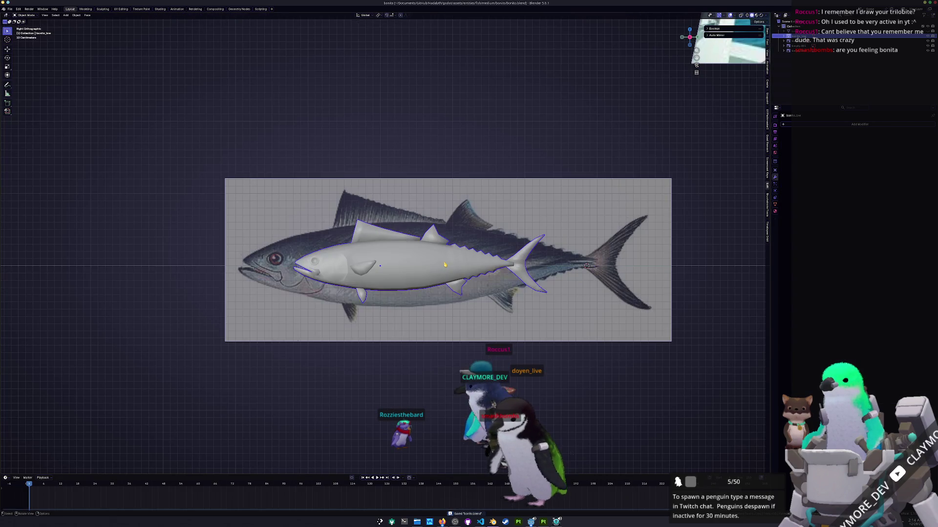
key(ctrl+a)
middle_drag(445, 266, 477, 283)
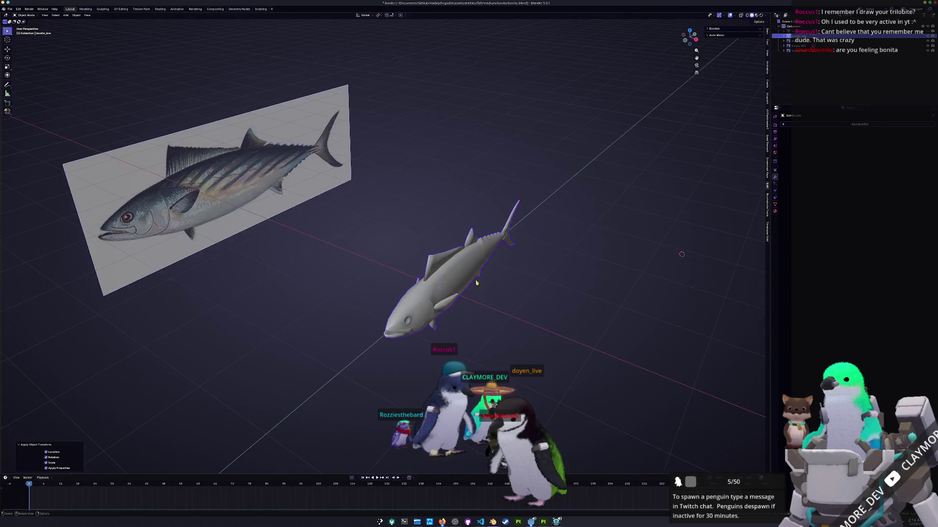
Export the low-poly fish as bonito.obj
click(9, 9)
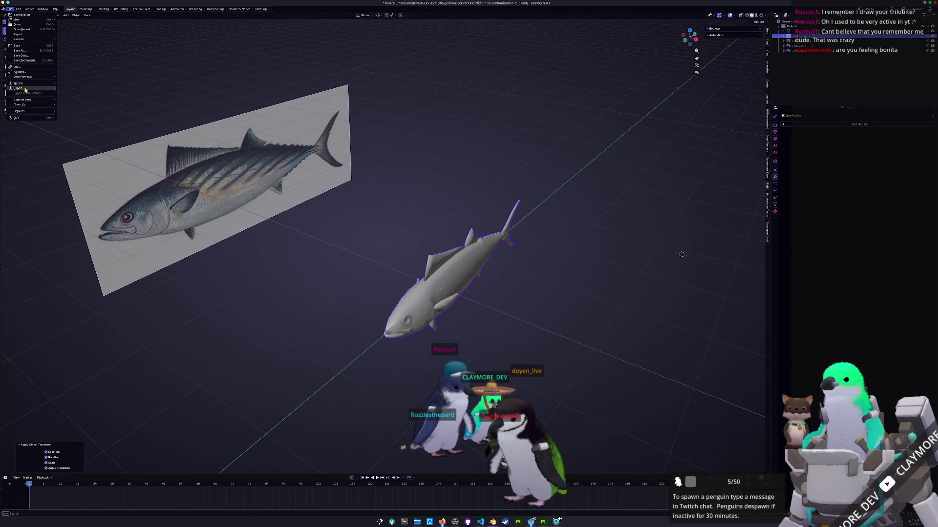
mouse_move(20, 88)
click(81, 108)
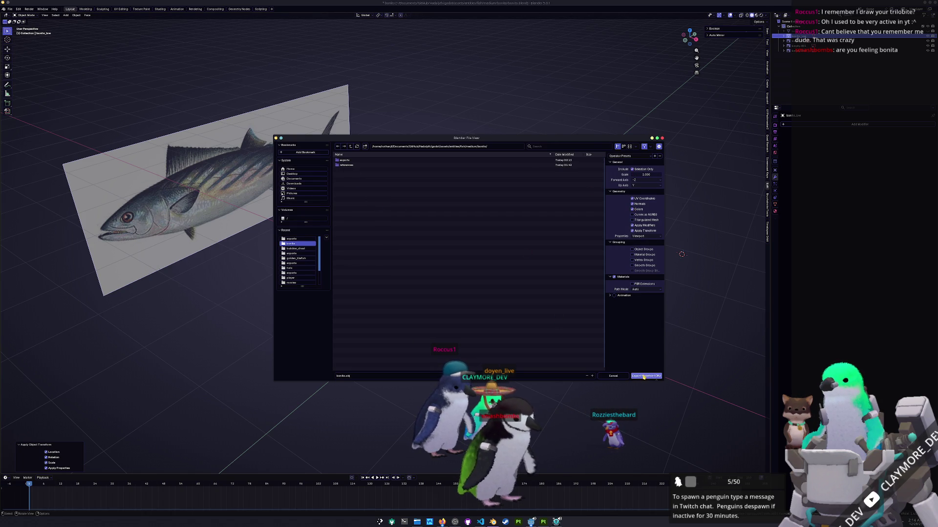
click(643, 376)
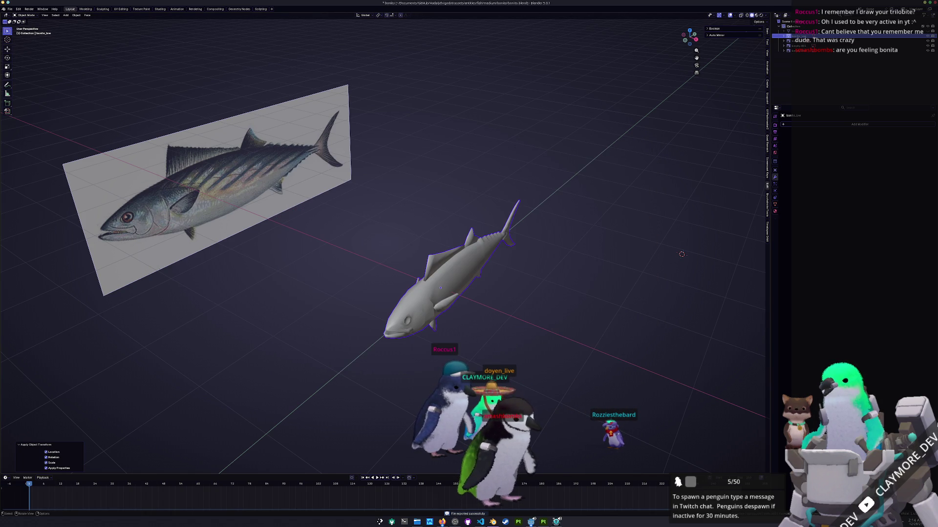
Open the bonito reference JPG in Gwenview beside the Painter fish and close Dolphin
key(alt+Tab)
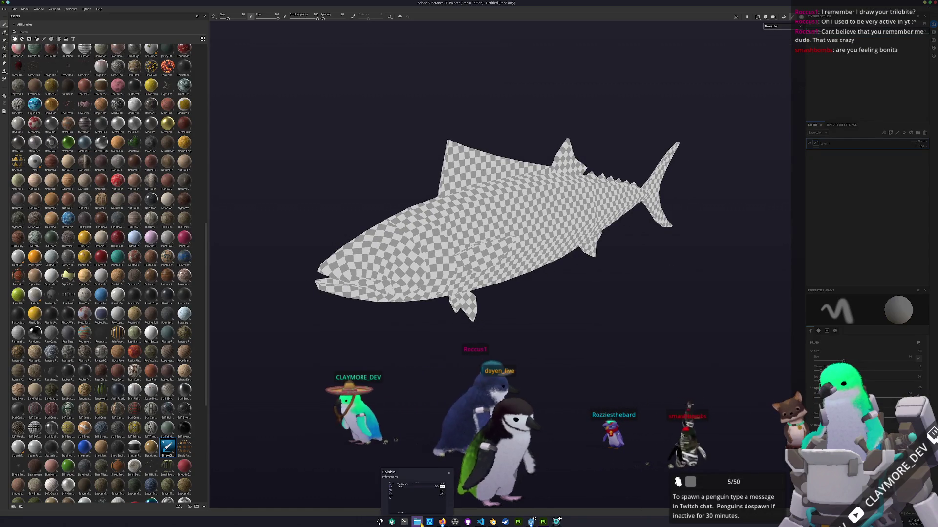
drag(334, 174, 450, 385)
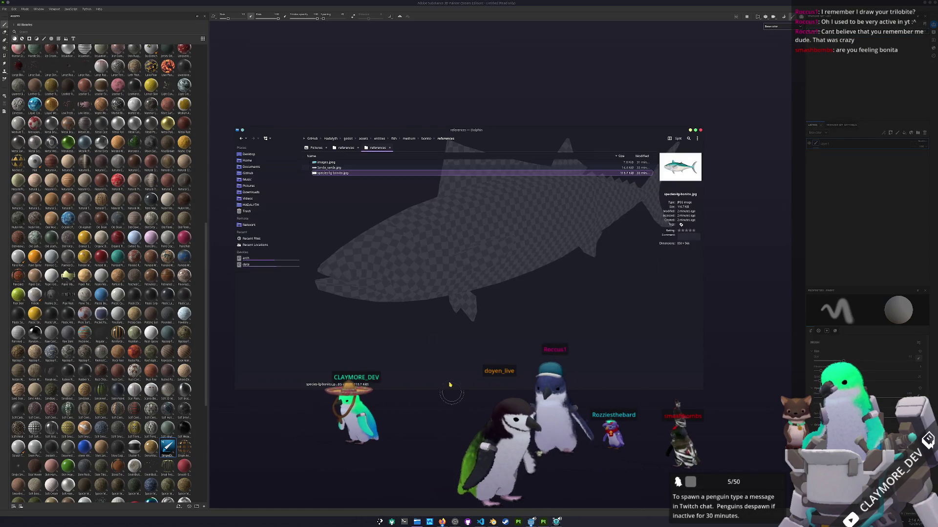
double_click(344, 174)
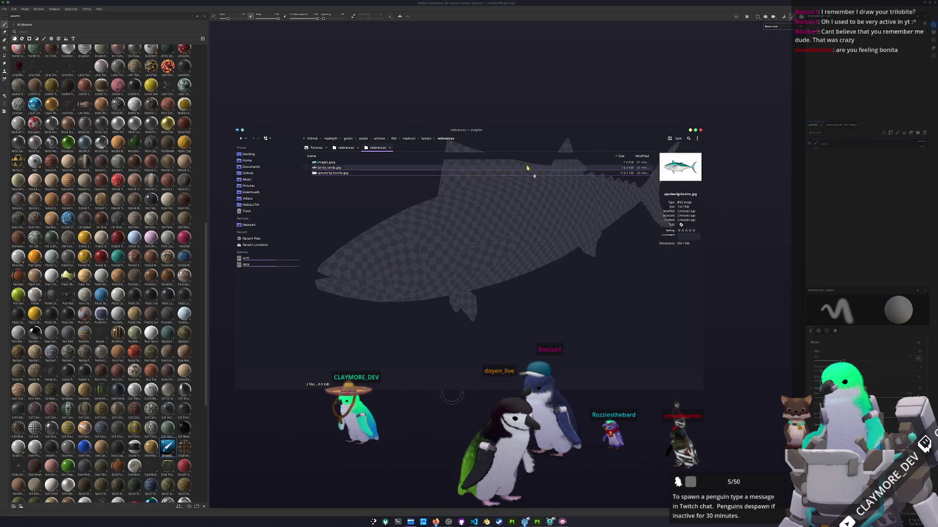
click(697, 131)
drag(469, 175, 231, 35)
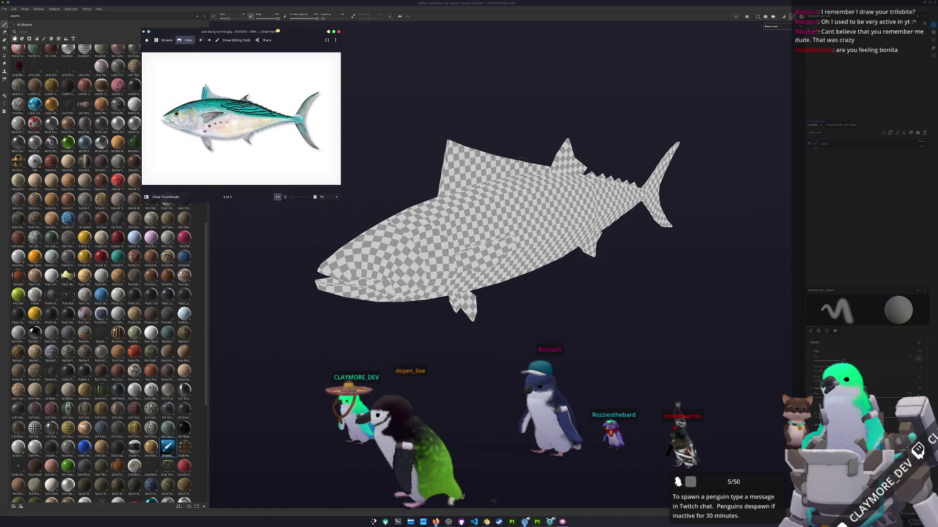
Launch KColorChooser from the application launcher
key(super)
text(kol)
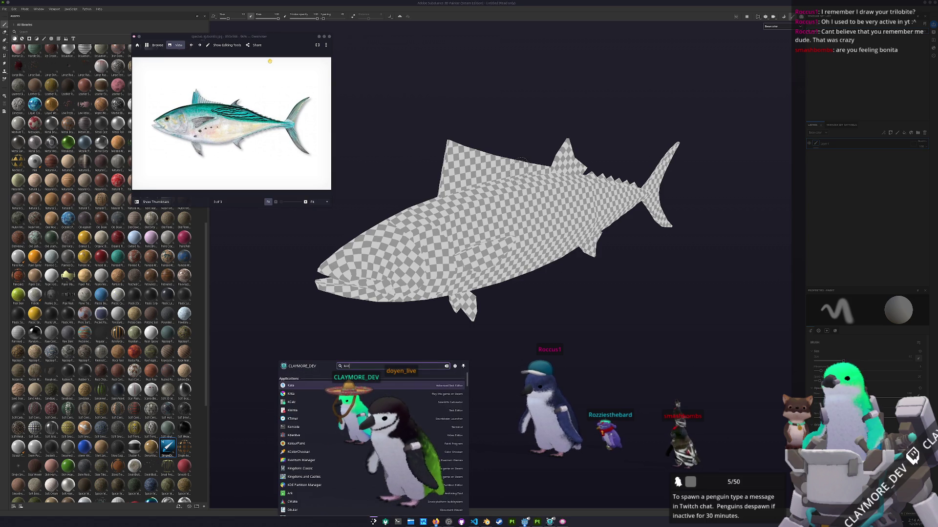
key(Return)
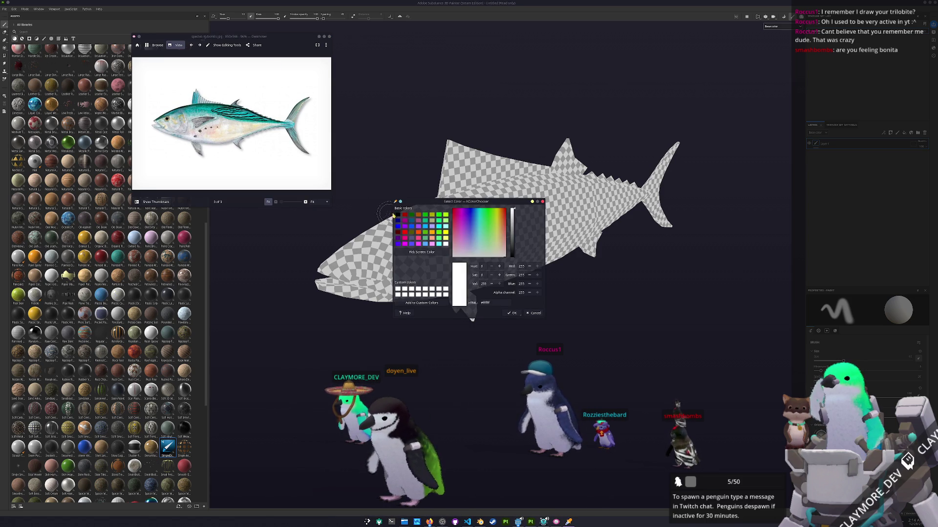
Place the colour chooser beside Gwenview and browse the Sarda_sarda and images.jpg references back to the illustration
drag(439, 201, 380, 36)
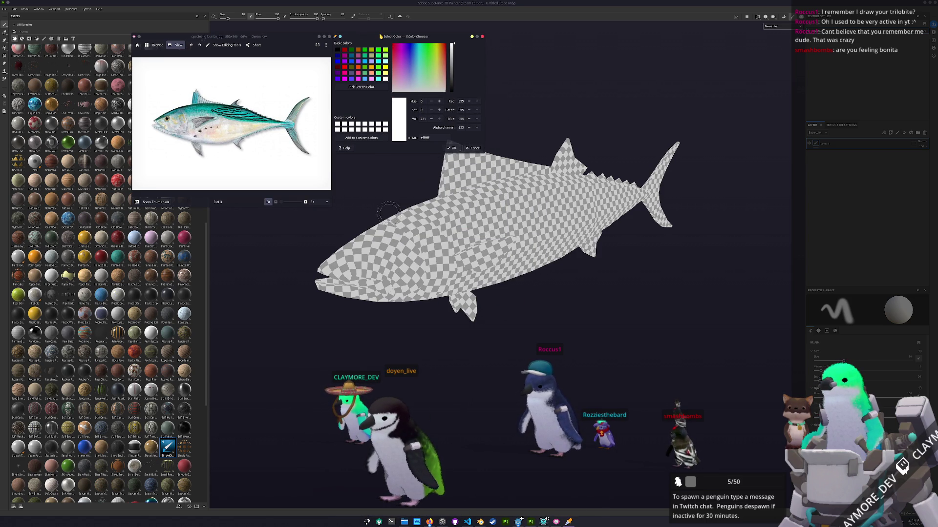
click(143, 203)
click(172, 186)
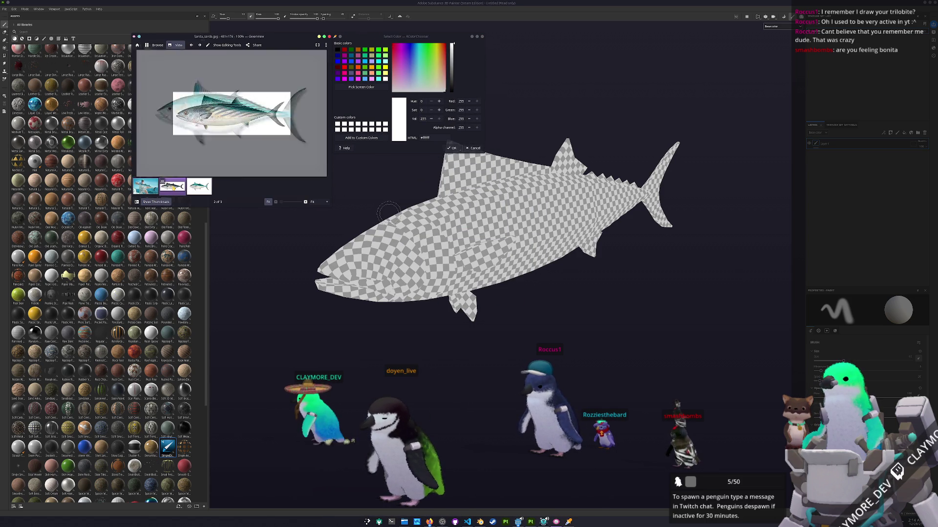
ctrl+scroll(233, 105, up, 1)
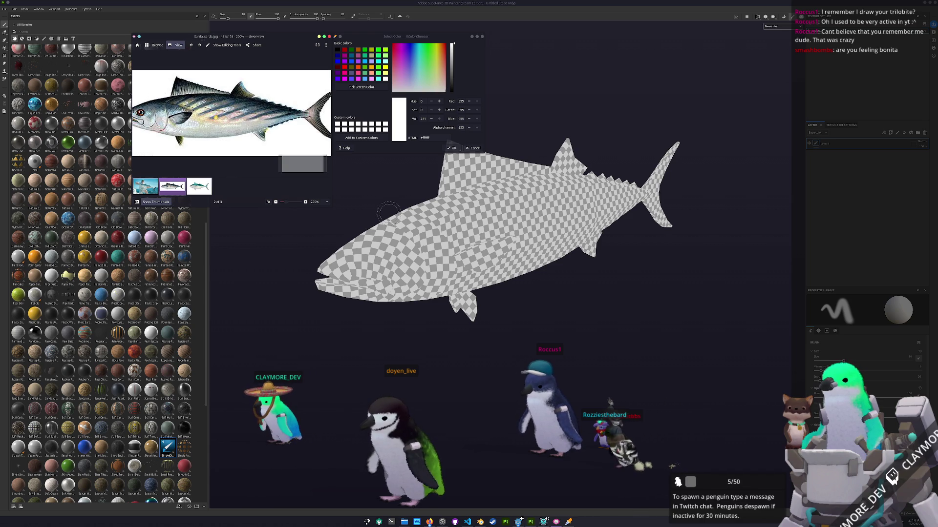
click(146, 189)
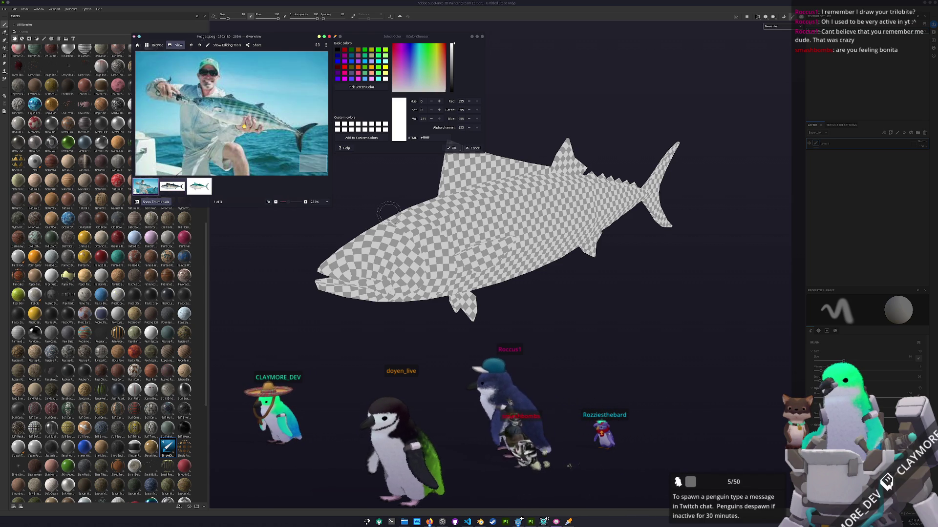
click(192, 183)
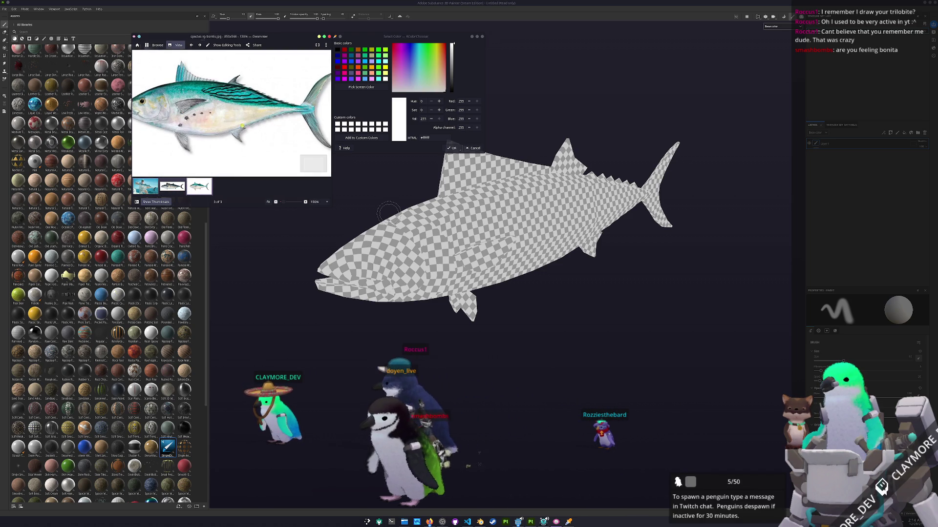
Sample a teal from the bonito illustration with Pick Screen Color and select its hex value
click(362, 87)
click(213, 136)
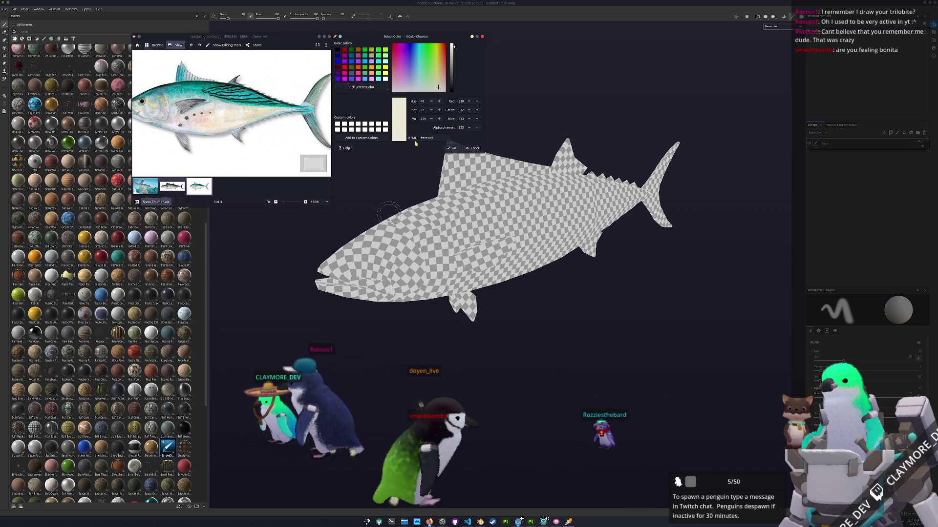
scroll(103, 293, down, 2)
scroll(103, 293, down, 2)
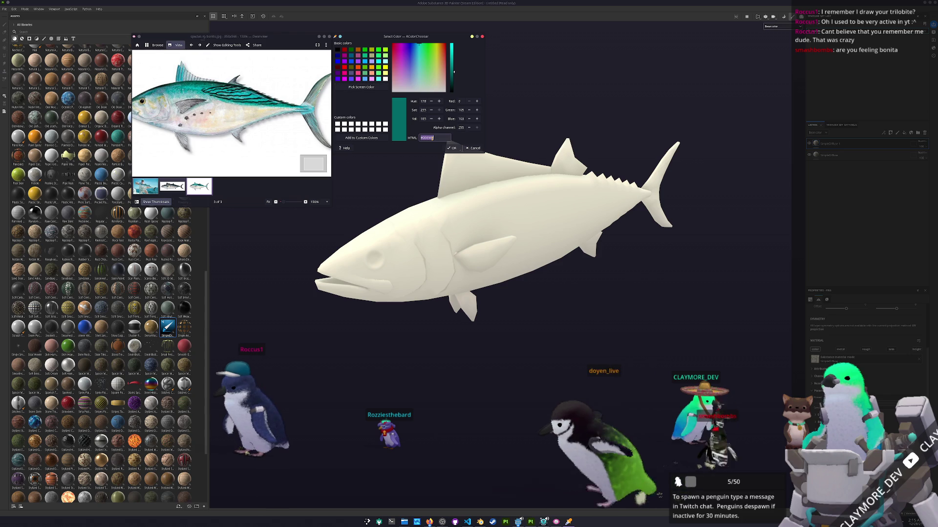
key(Escape)
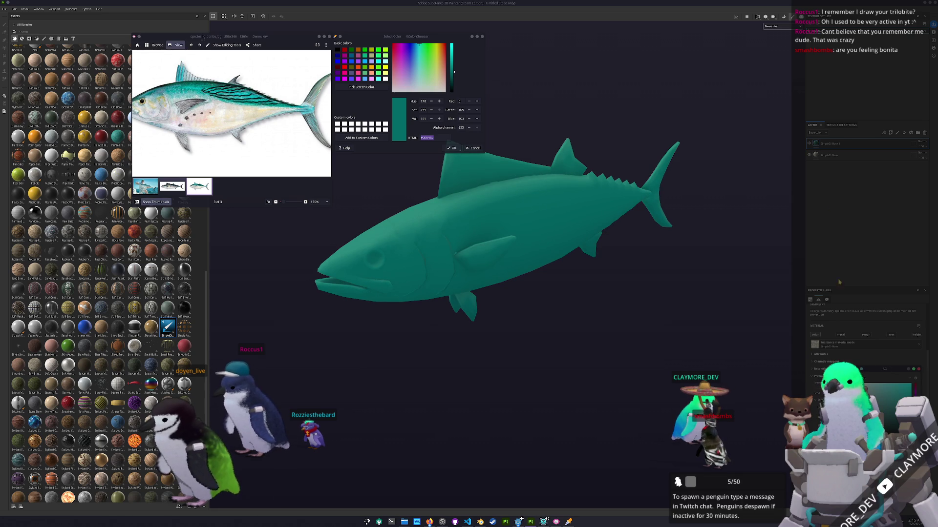
key(Delete)
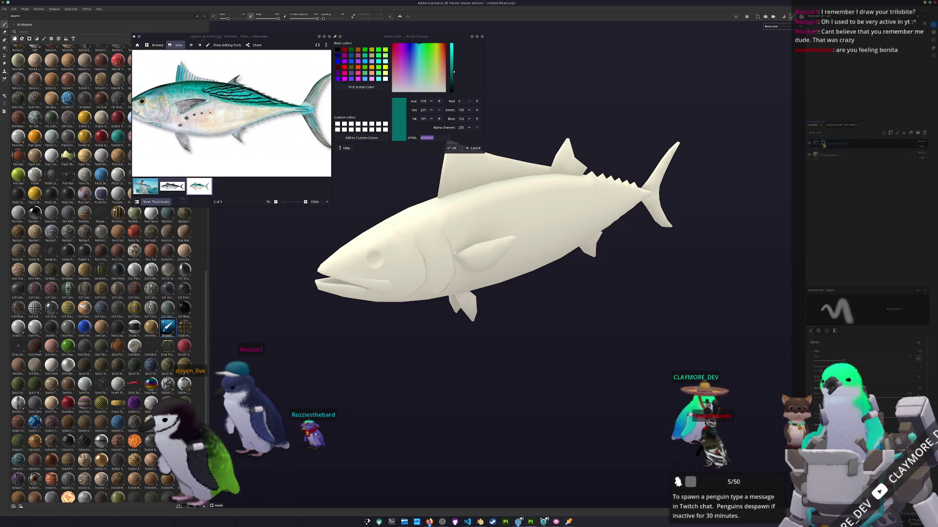